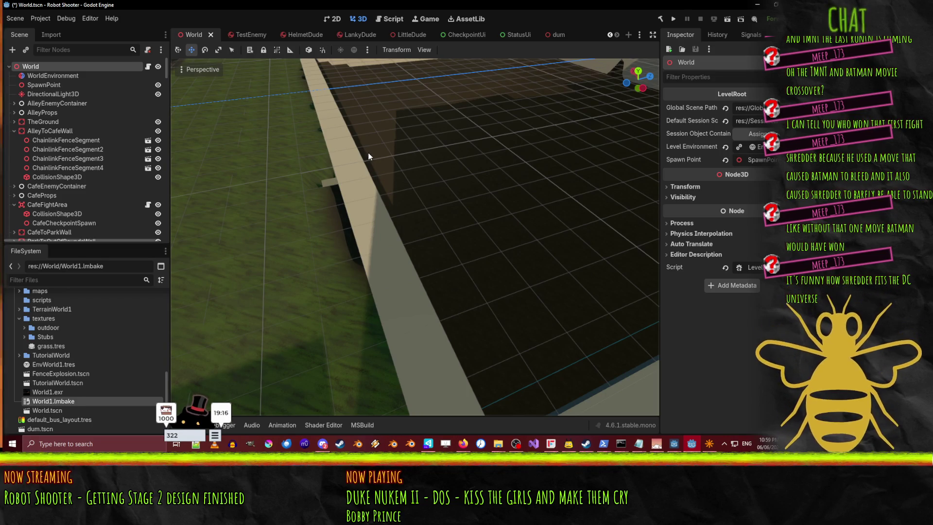
- Select PitWallSouth and expand its box mesh to read its Size fields
left_click(331, 157)
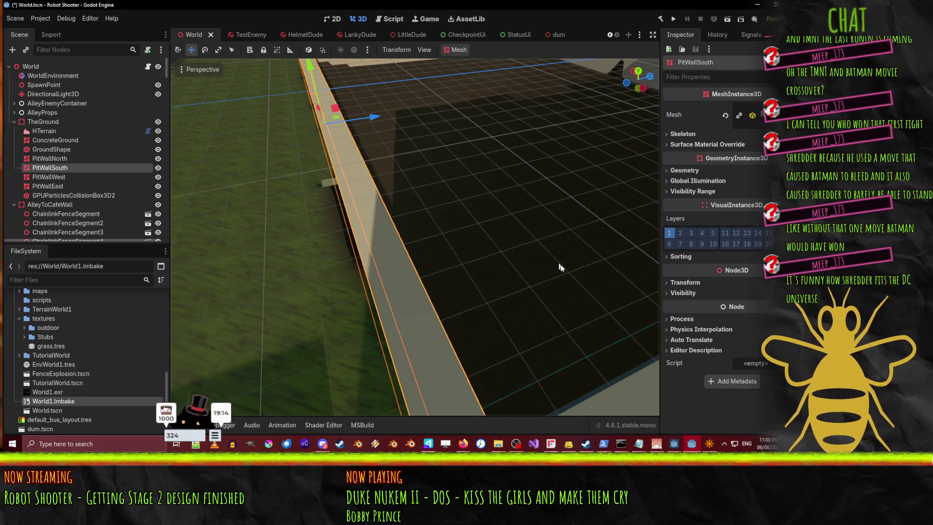
left_click_drag(560, 267, 486, 204)
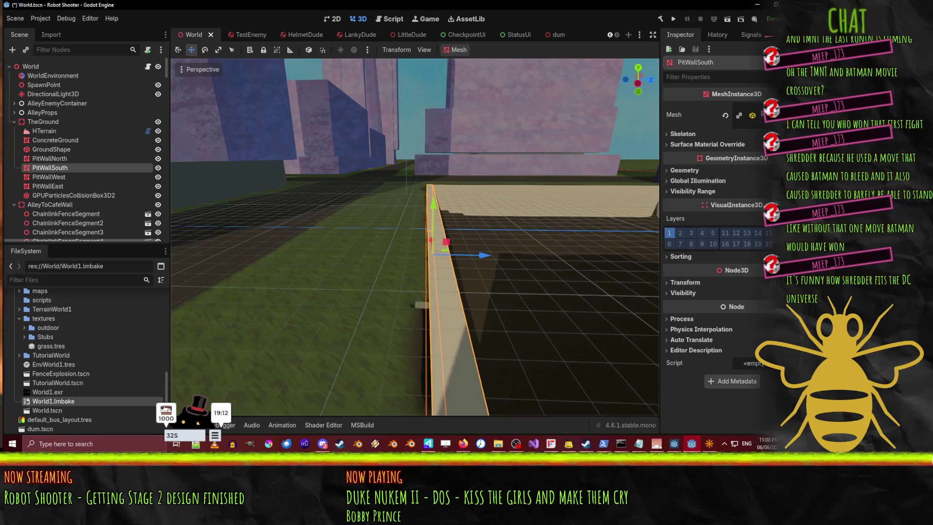
left_click(727, 115)
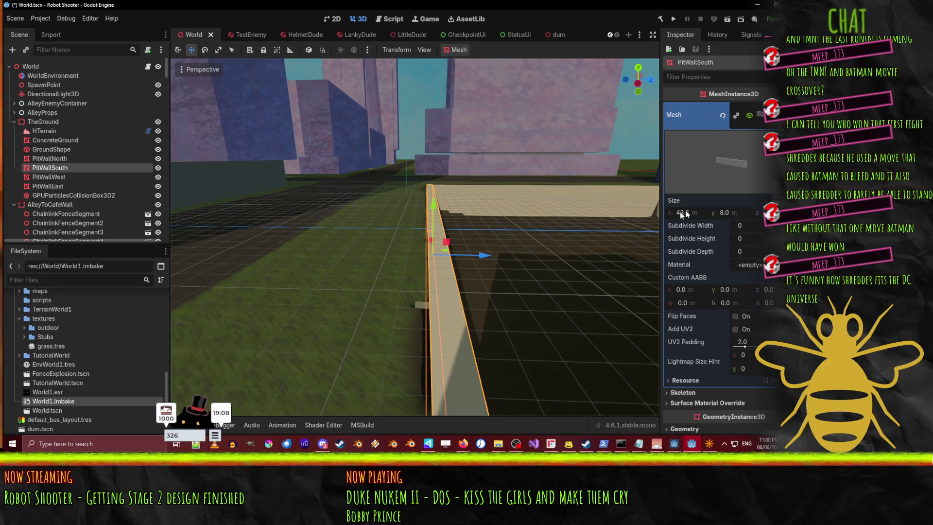
mouse_move(413, 243)
left_mouse_down()
mouse_move(413, 204)
mouse_move(408, 234)
mouse_move(394, 237)
mouse_move(612, 208)
mouse_move(628, 160)
mouse_move(524, 204)
left_mouse_up()
- Select PitWallEast and confirm its mesh size is 5.0 m by 8.0 m
left_click(412, 246)
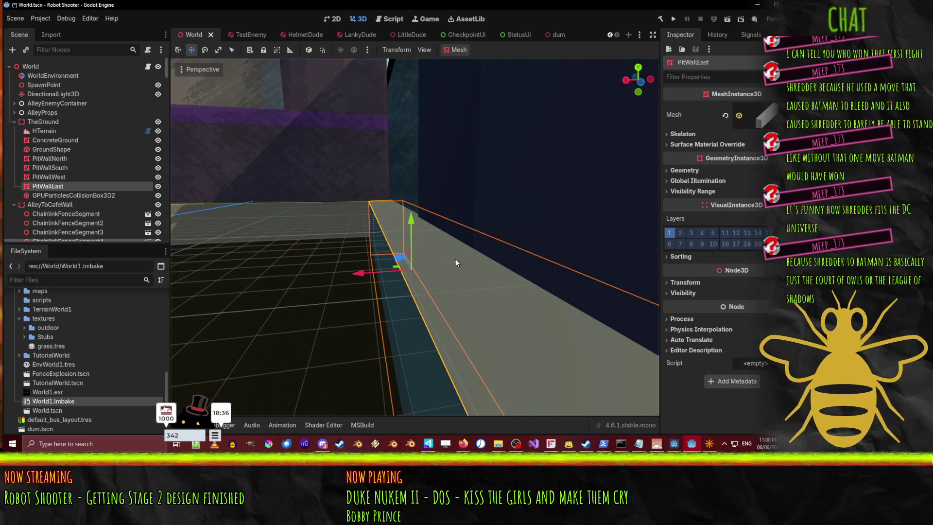
mouse_move(456, 259)
left_mouse_down()
mouse_move(447, 272)
mouse_move(456, 263)
left_mouse_up()
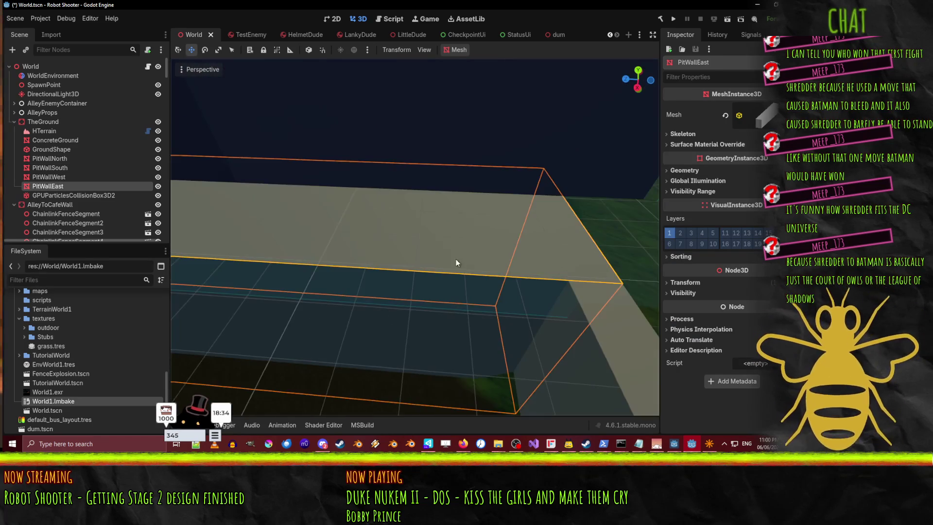
left_click(768, 110)
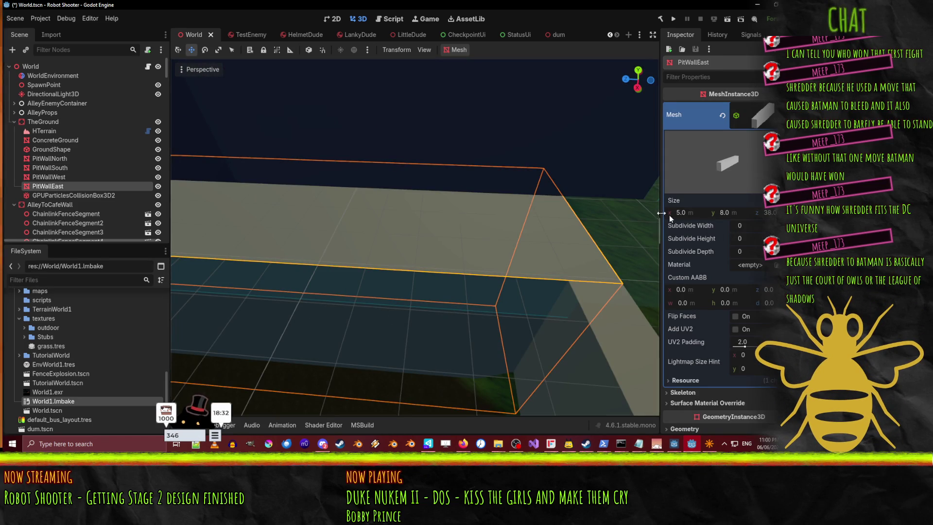
mouse_move(528, 219)
left_mouse_down()
mouse_move(505, 233)
mouse_move(481, 219)
mouse_move(408, 212)
mouse_move(499, 270)
left_mouse_up()
- Bring NetRadiant forward, then compute 36 × 64 = 2,304 in Calculator
left_click(709, 443)
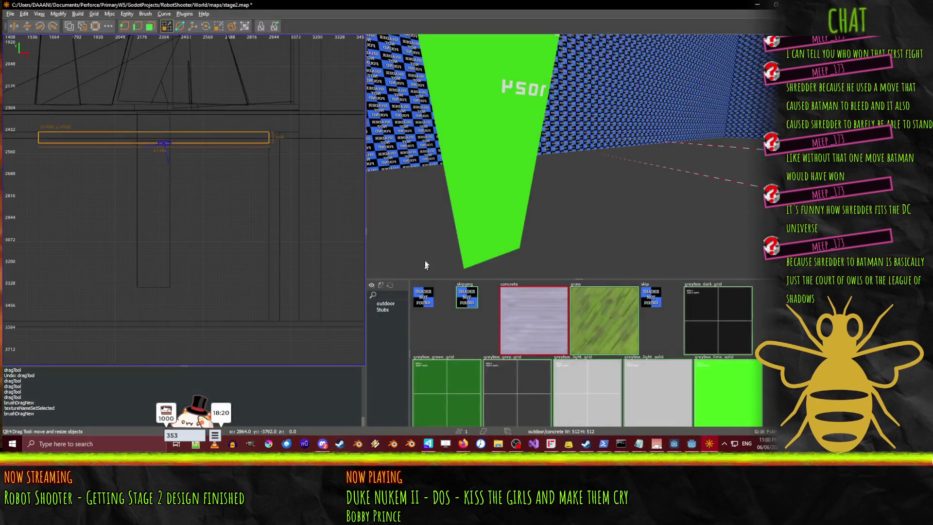
left_click_drag(165, 144, 138, 171)
left_click(5, 444)
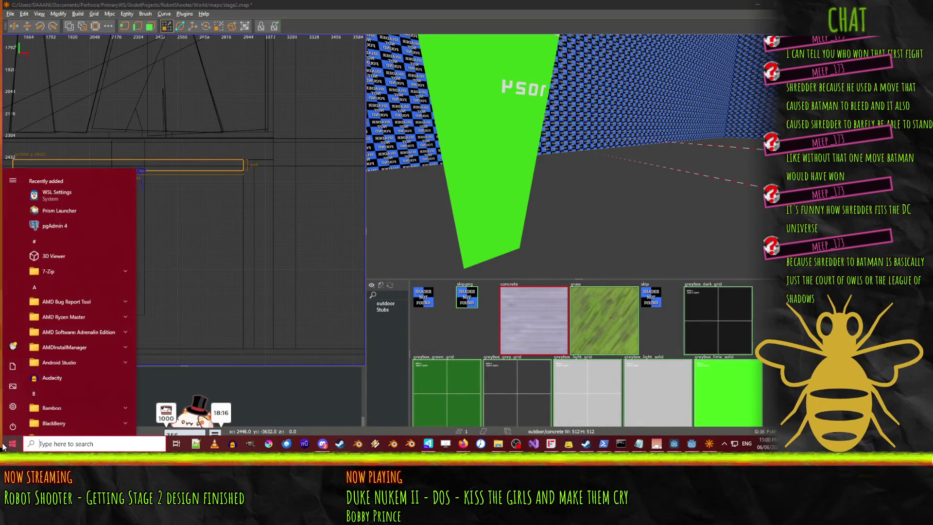
type("calc")
key("Return")
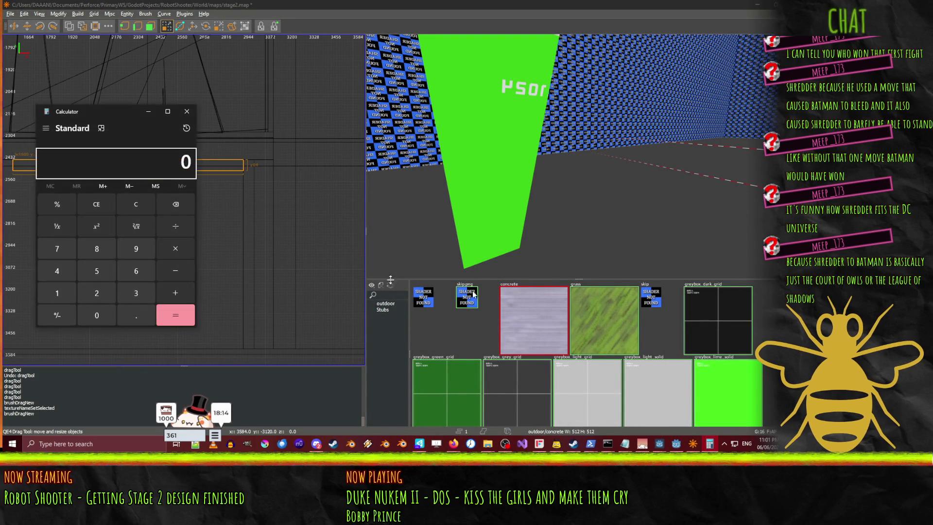
type("6*")
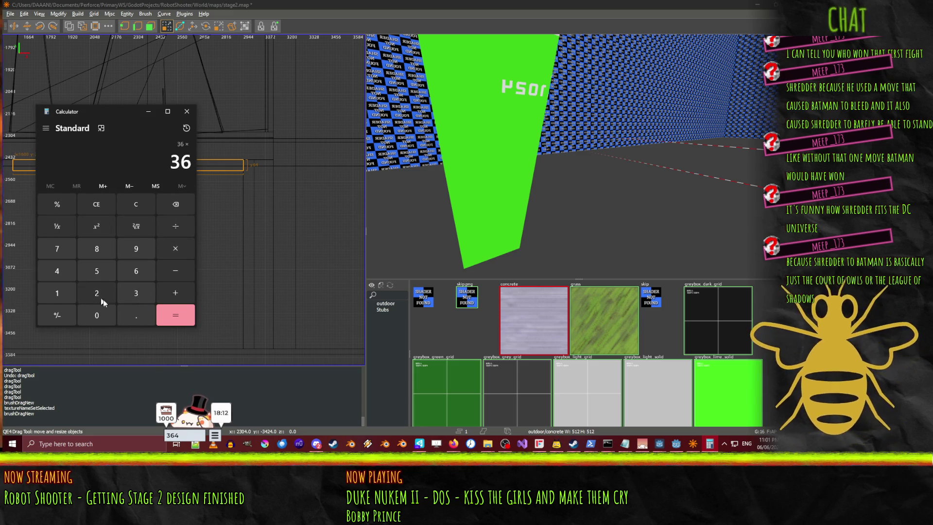
left_click(137, 274)
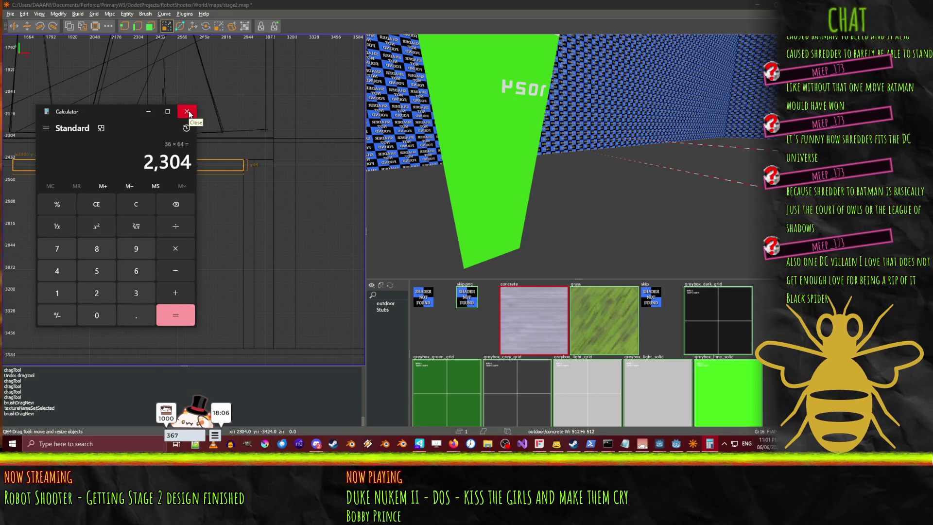
- Close Calculator and extend the ledge brush's left edge out to about 560
left_click(189, 112)
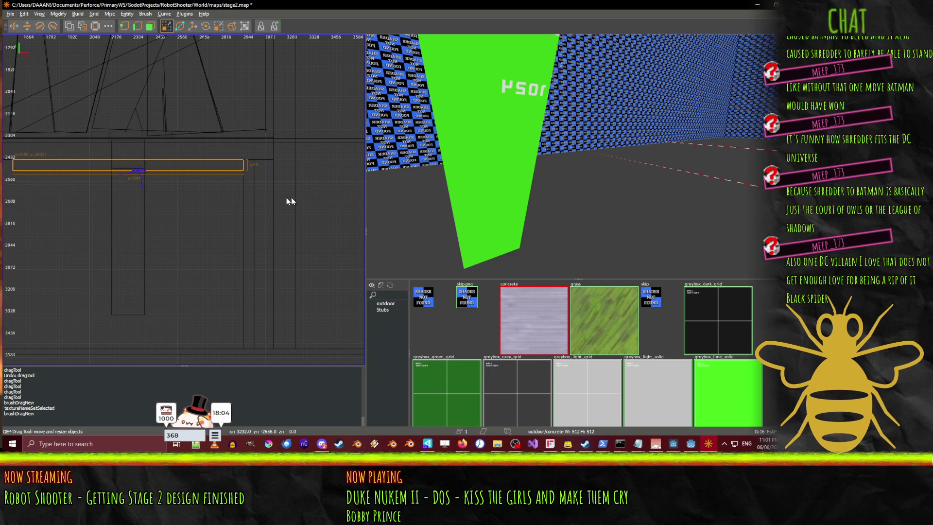
scroll(236, 224, "up", 2)
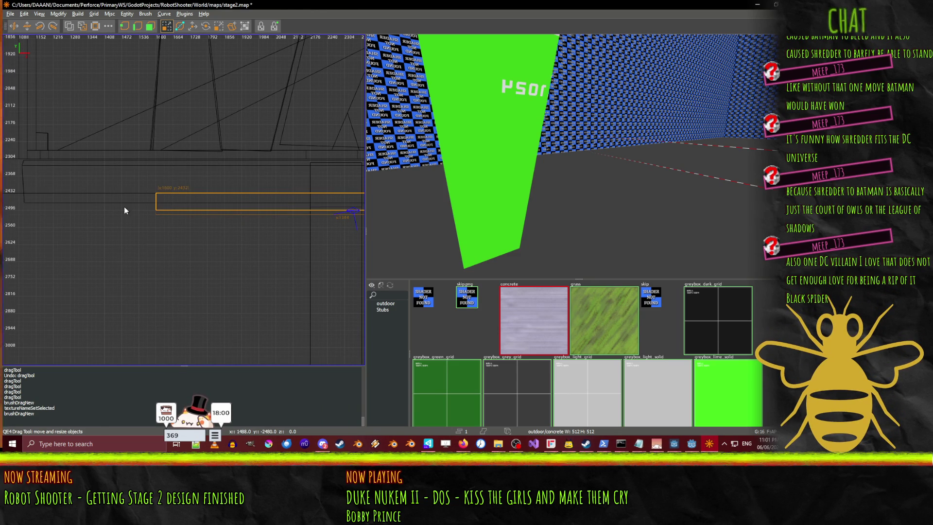
mouse_move(135, 208)
left_mouse_down()
mouse_move(176, 206)
mouse_move(2, 210)
left_mouse_up()
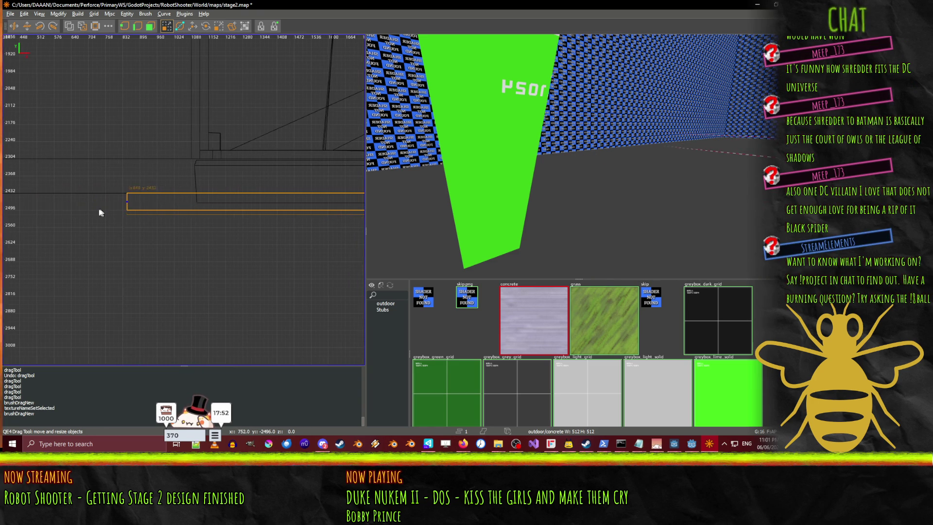
left_click_drag(132, 217, 10, 200)
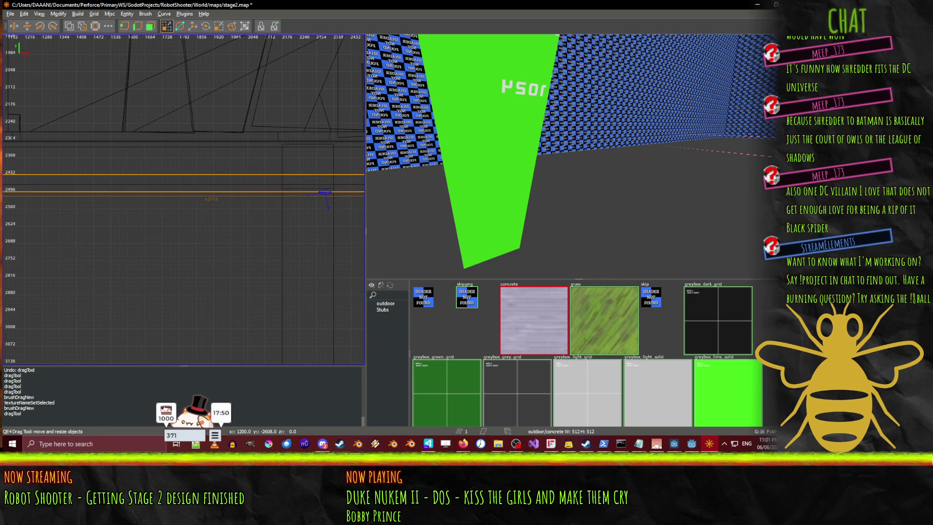
scroll(219, 235, "down", 5)
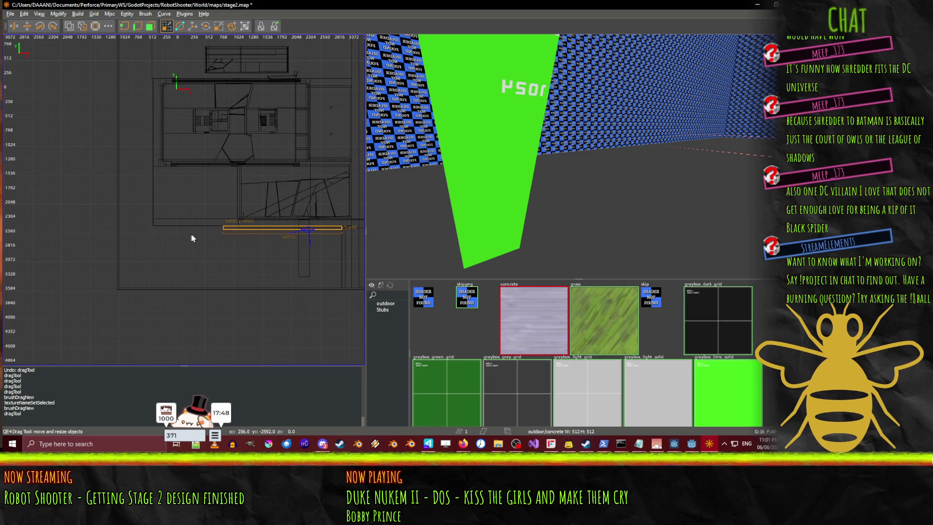
scroll(192, 239, "up", 2)
mouse_move(233, 222)
left_mouse_down()
mouse_move(183, 223)
mouse_move(209, 221)
left_mouse_up()
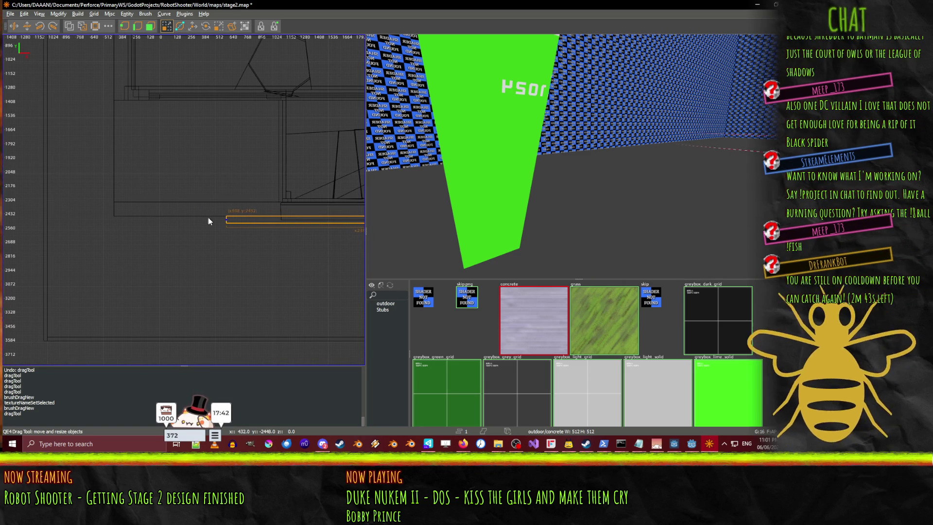
scroll(224, 247, "up", 3)
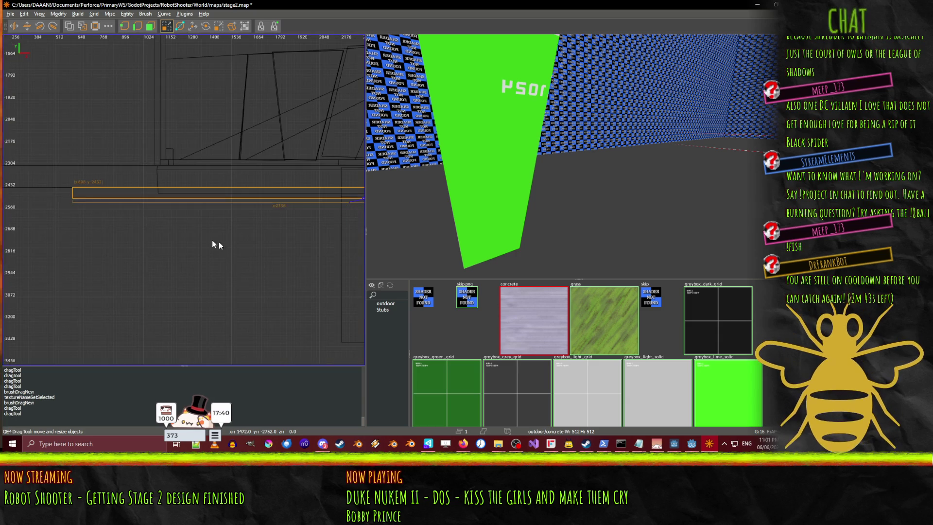
left_click_drag(58, 193, 56, 194)
scroll(151, 245, "down", 2)
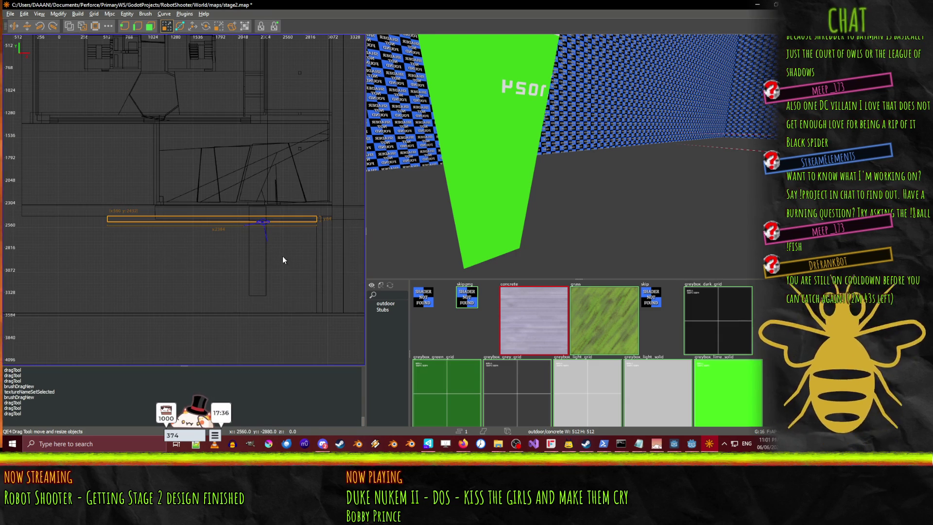
scroll(199, 256, "up", 4)
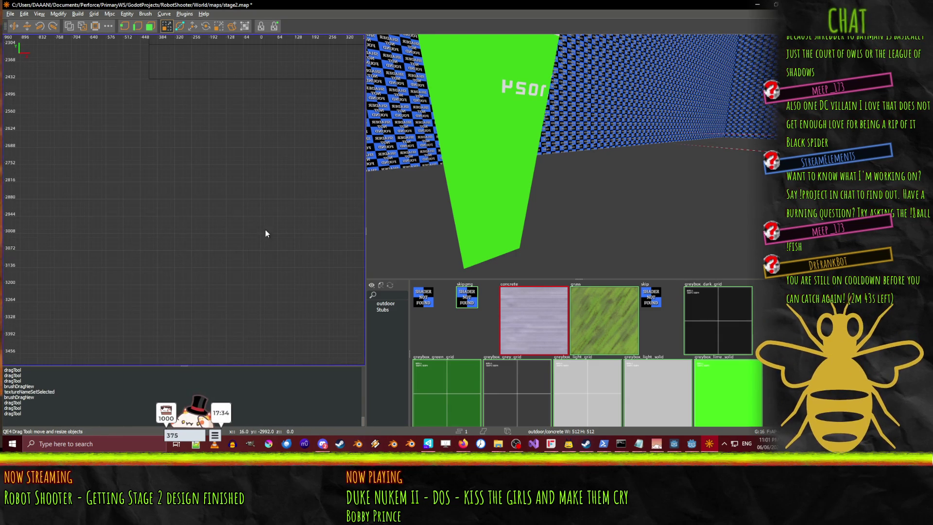
- Deselect, then draw a new tall, narrow brush reaching down to about 3520
key("Escape")
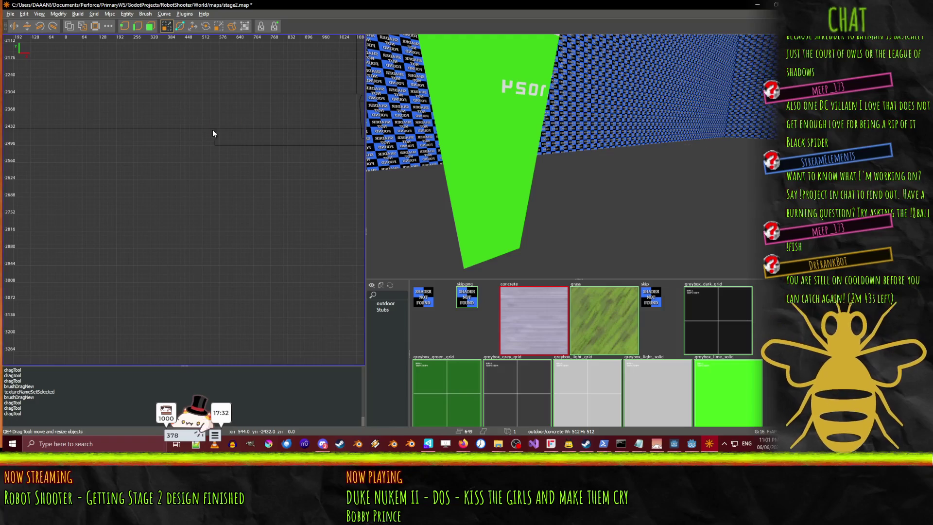
mouse_move(211, 129)
left_mouse_down()
mouse_move(173, 334)
mouse_move(189, 353)
left_mouse_up()
left_click_drag(197, 315, 196, 338)
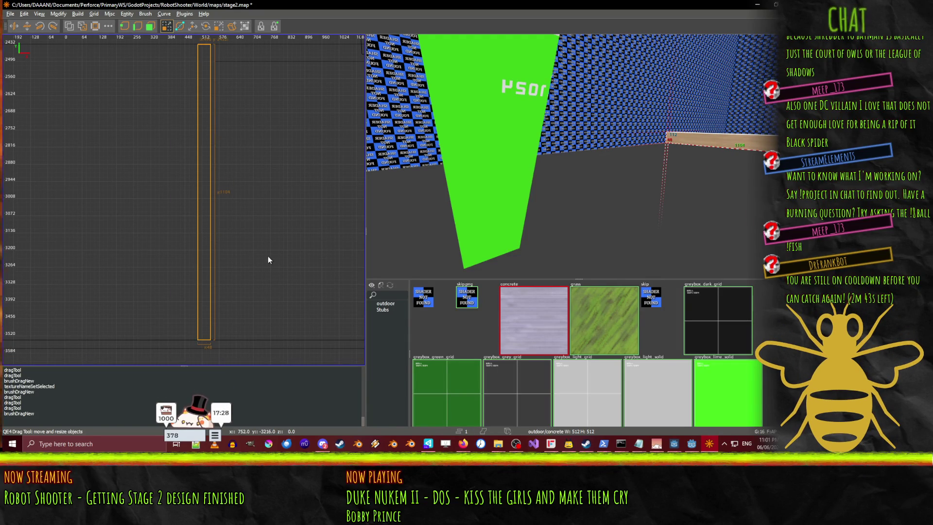
scroll(182, 212, "right", 3)
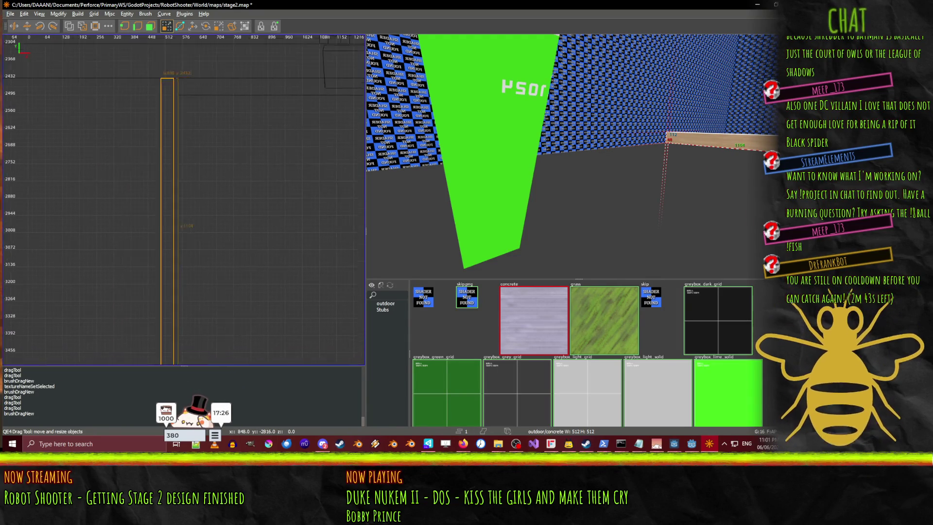
right_click(241, 197)
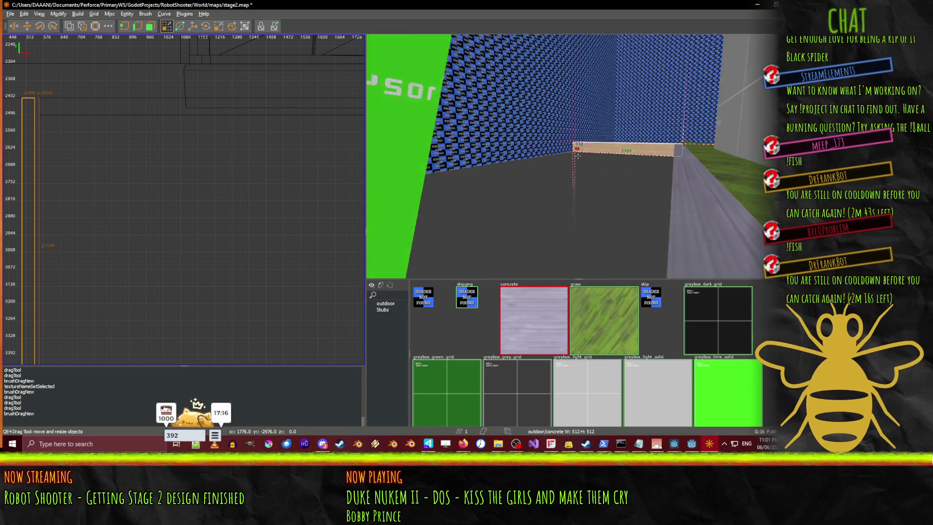
- Nudge the tall side brush slightly right in the 2D view
left_click(602, 178, "ctrl")
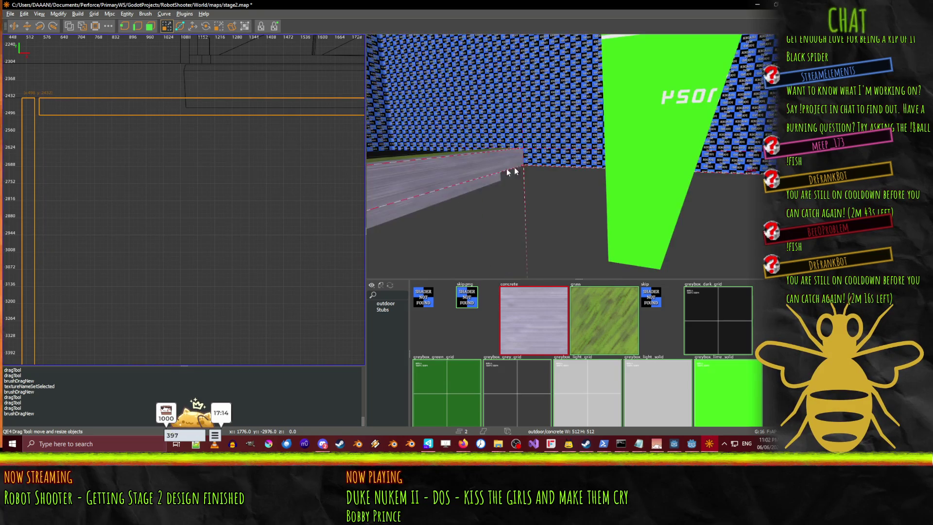
left_click(476, 171, "ctrl")
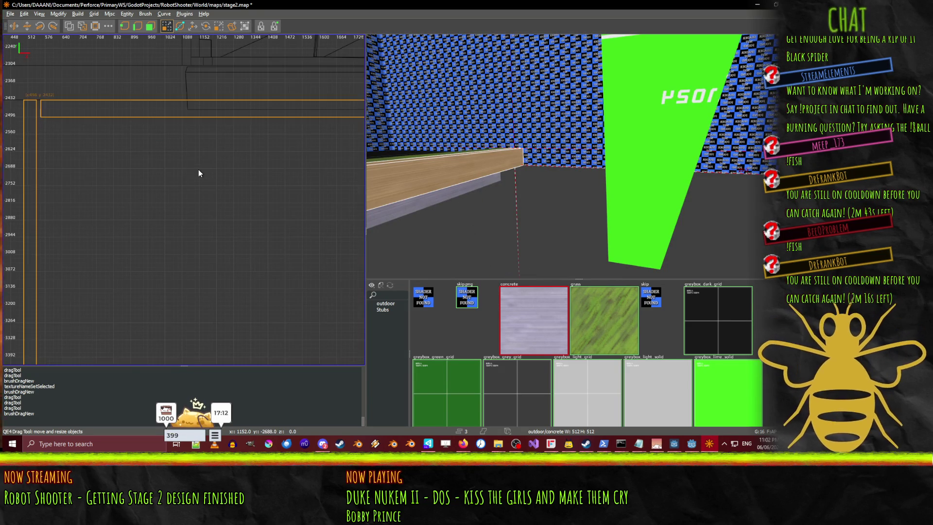
key("Escape")
left_click_drag(23, 132, 34, 154)
- Select the horizontal ledge brush and fly the 3D camera toward it
left_click(116, 116, "shift")
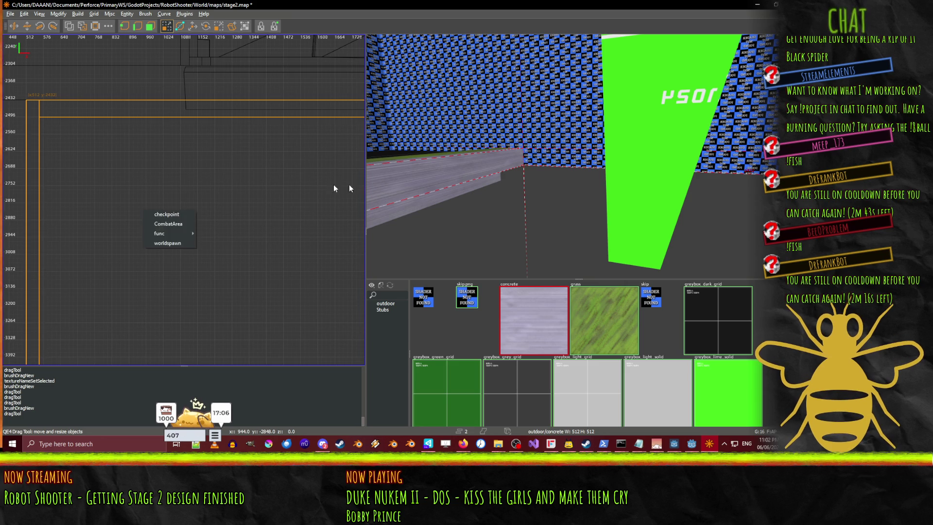
key("w")
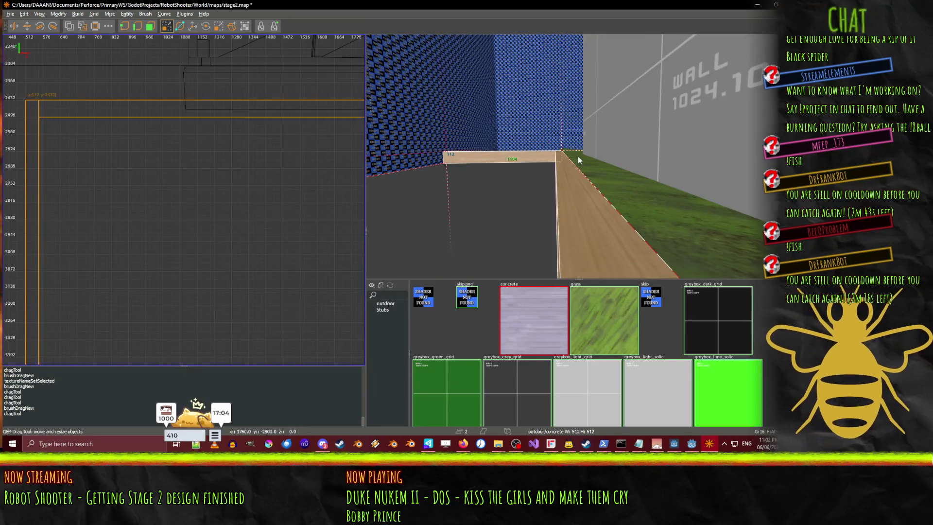
key("w")
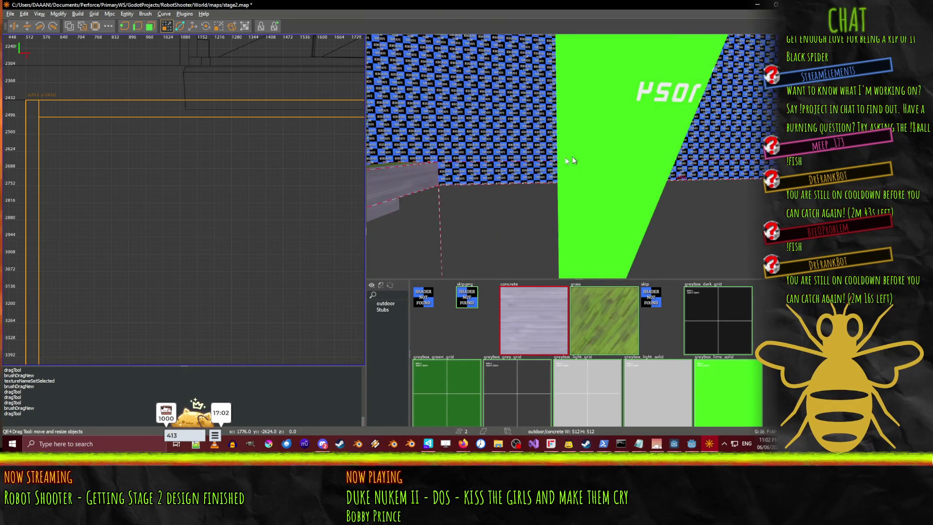
- Recheck PitWallEast's 5.0 × 8.0 m mesh in Godot, then return to stage2.map
left_click(709, 445)
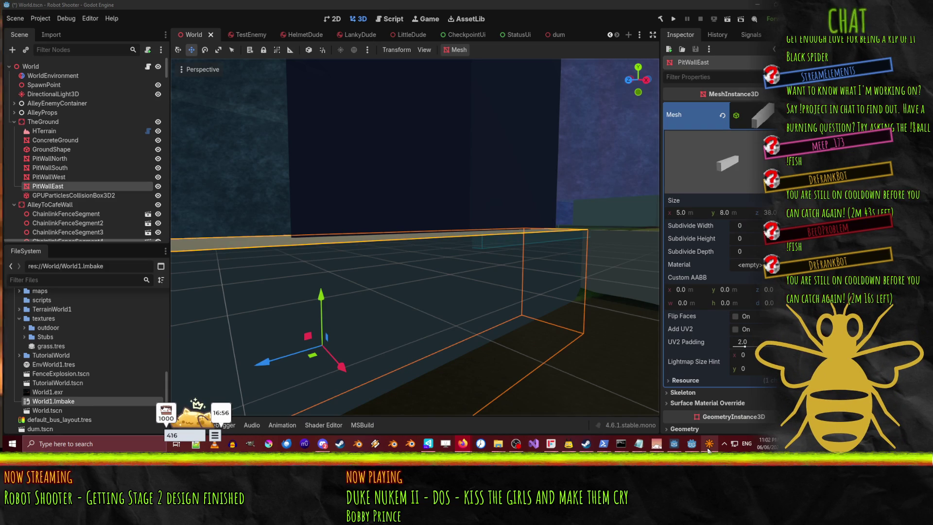
left_click(708, 446)
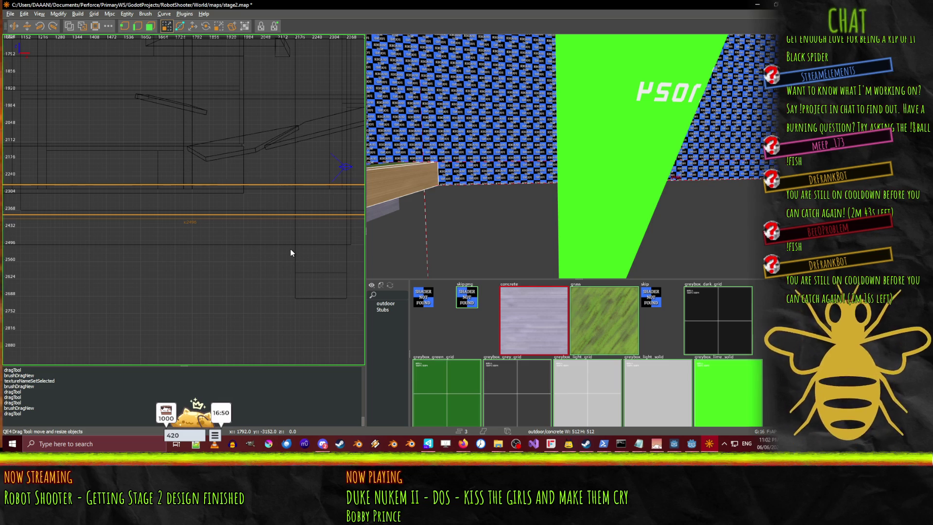
- Make the wooden ledge brush thinner and stretch it further down the map
scroll(290, 249, "down", 5)
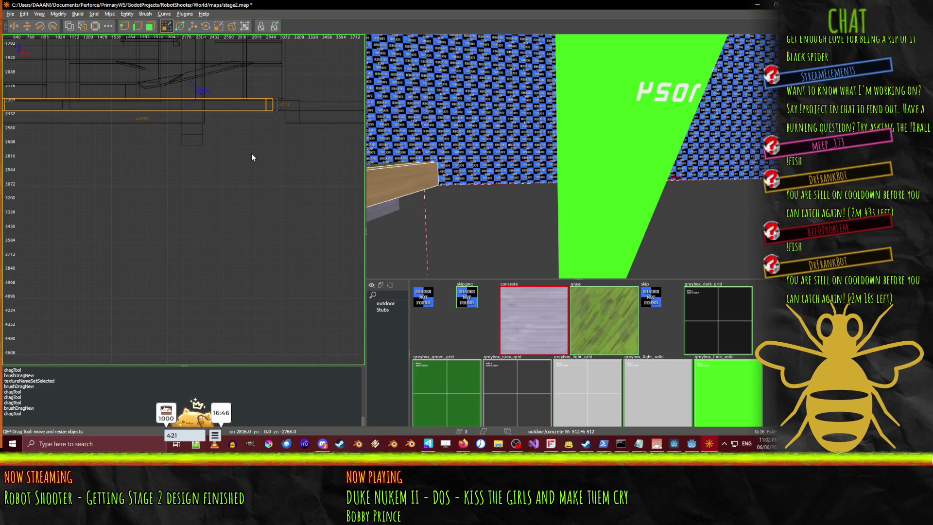
left_click_drag(239, 143, 247, 140)
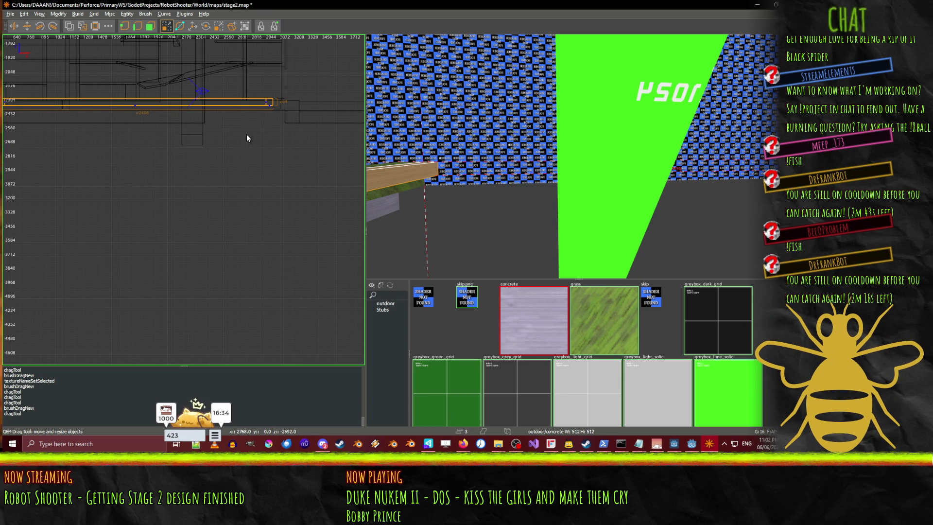
left_click_drag(247, 134, 242, 183)
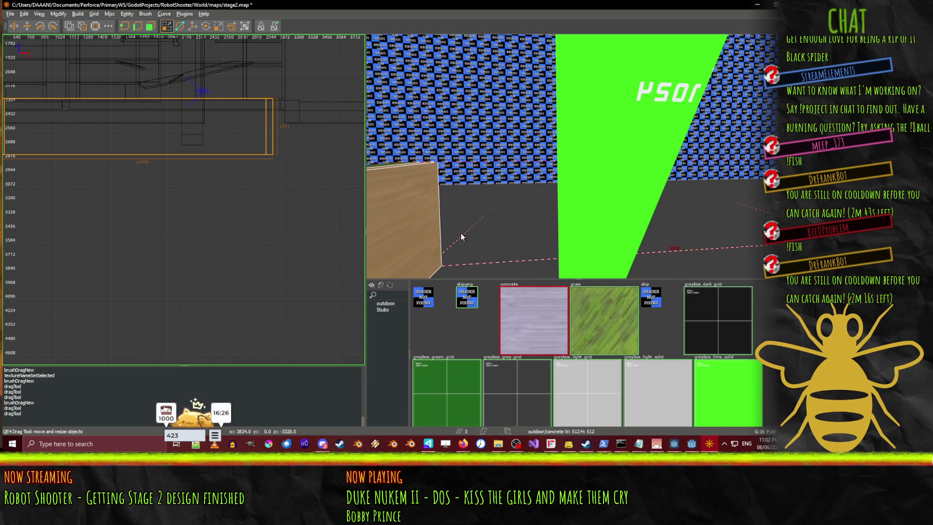
key("Up")
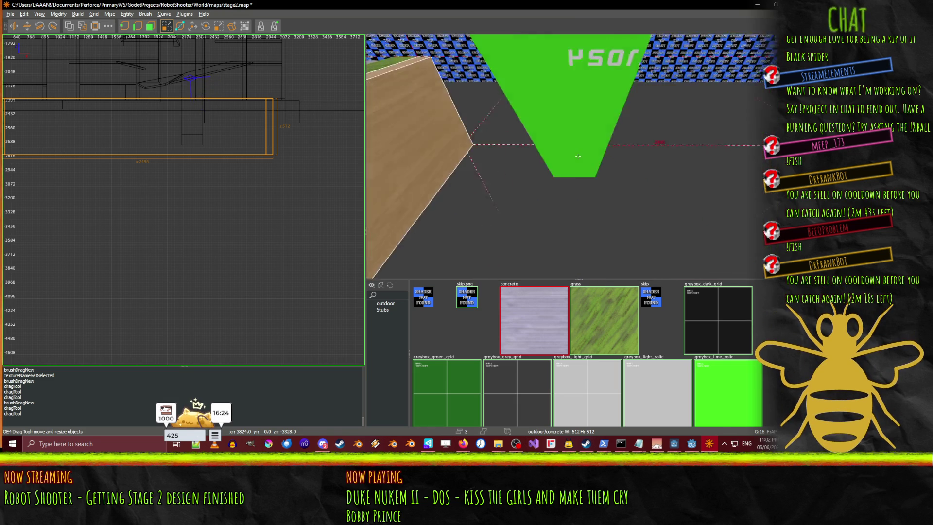
key("Left")
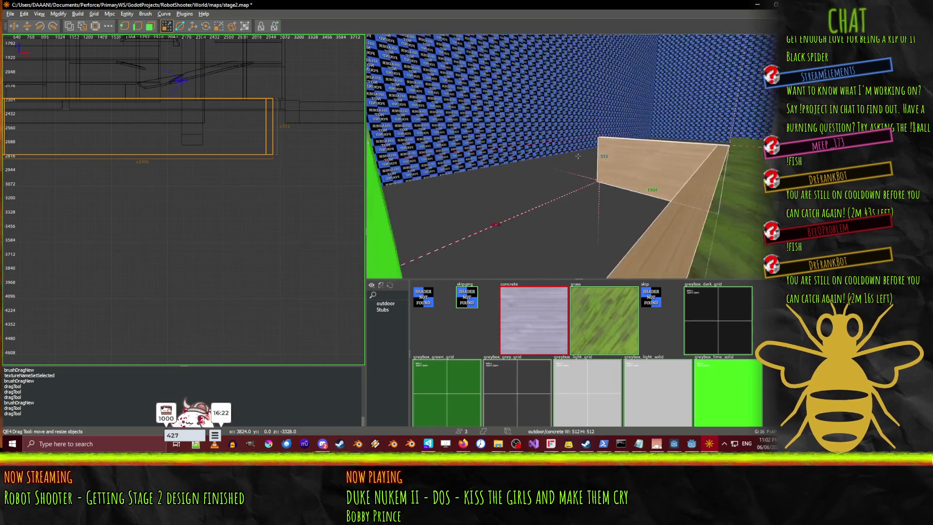
key("Up")
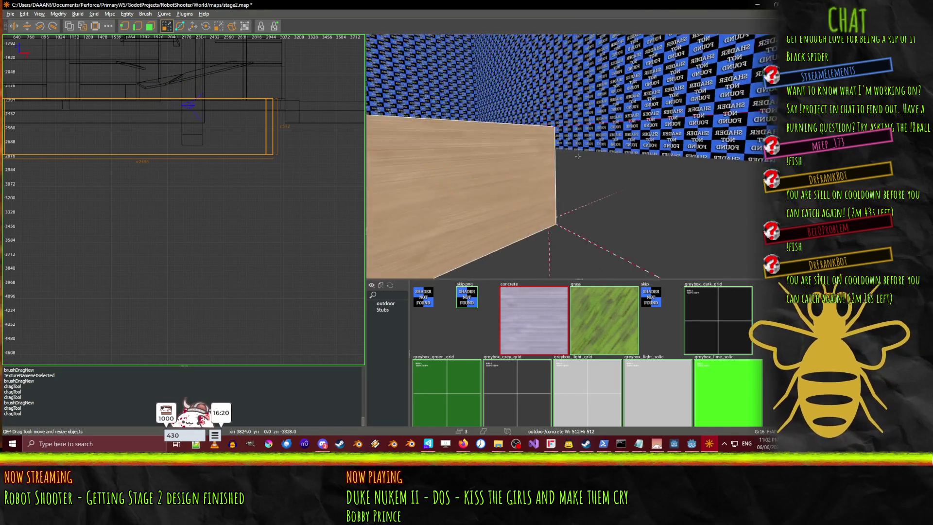
key("Right")
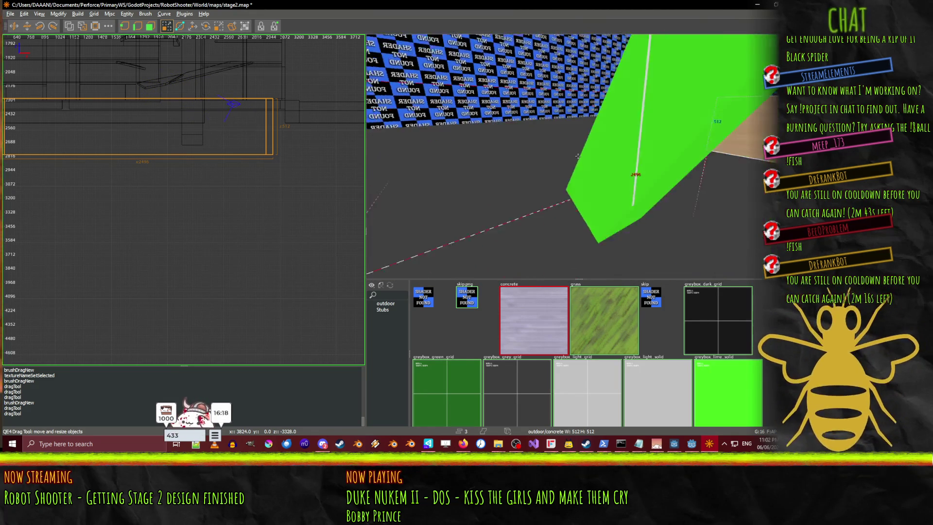
key("Up")
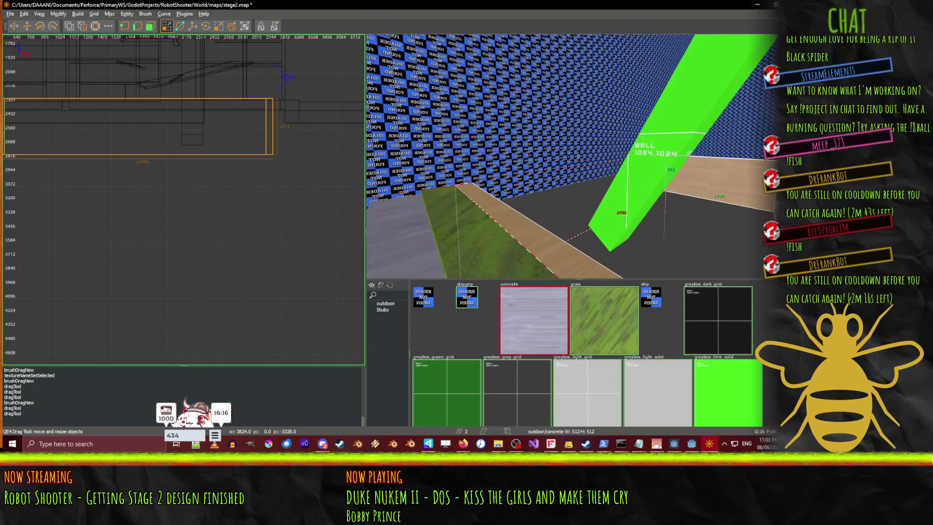
- Select the long green wall brush and lengthen it along the pit
left_click(578, 156)
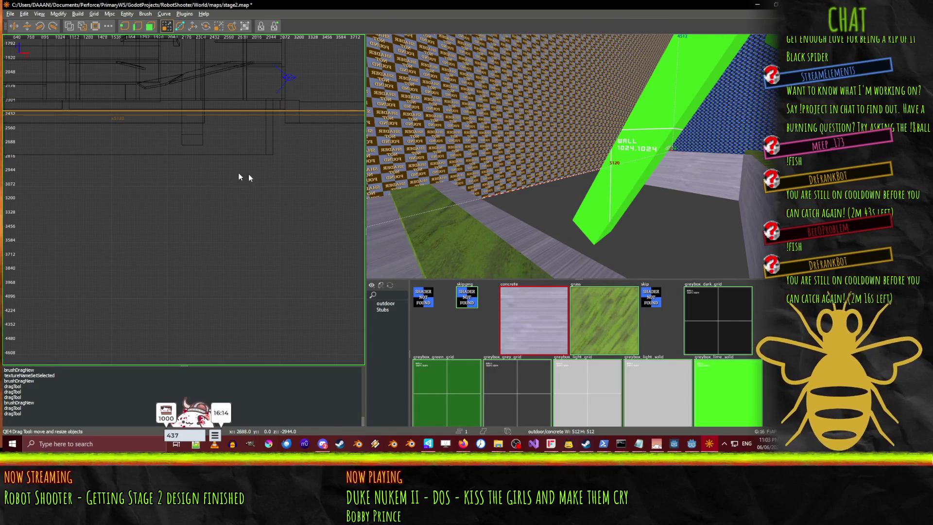
key("Left")
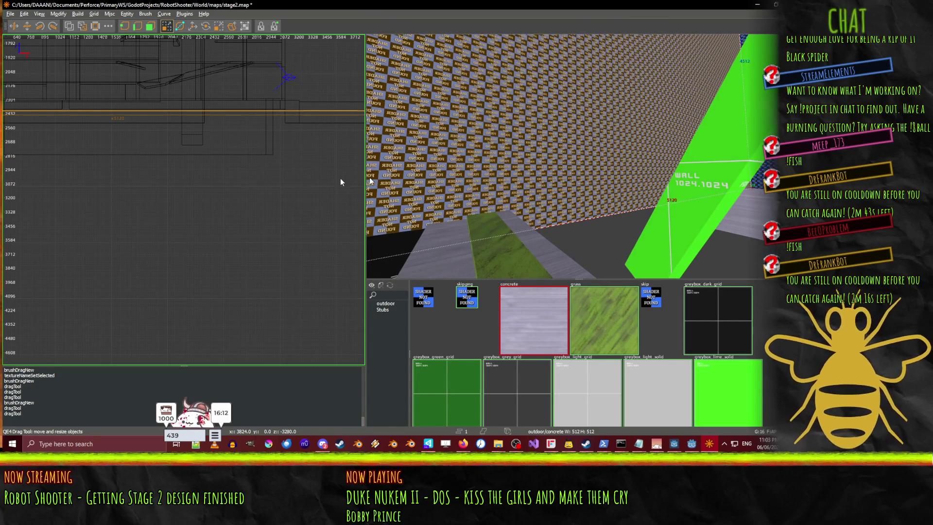
key("Right")
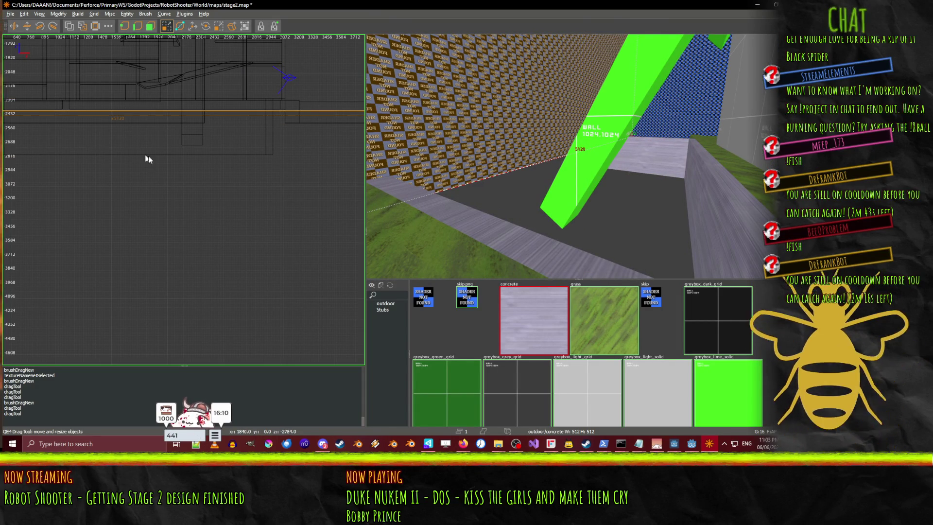
scroll(174, 185, "down", 4)
scroll(153, 167, "up", 2)
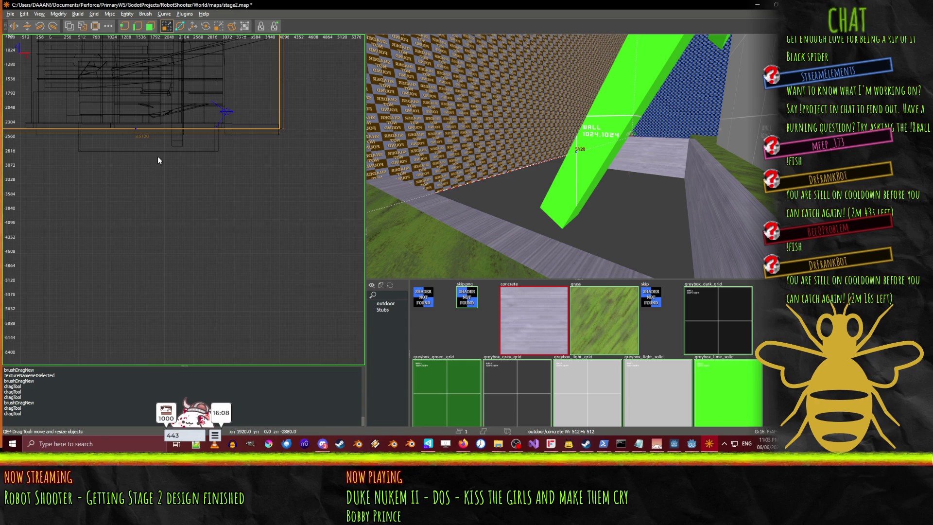
left_click_drag(158, 160, 160, 180)
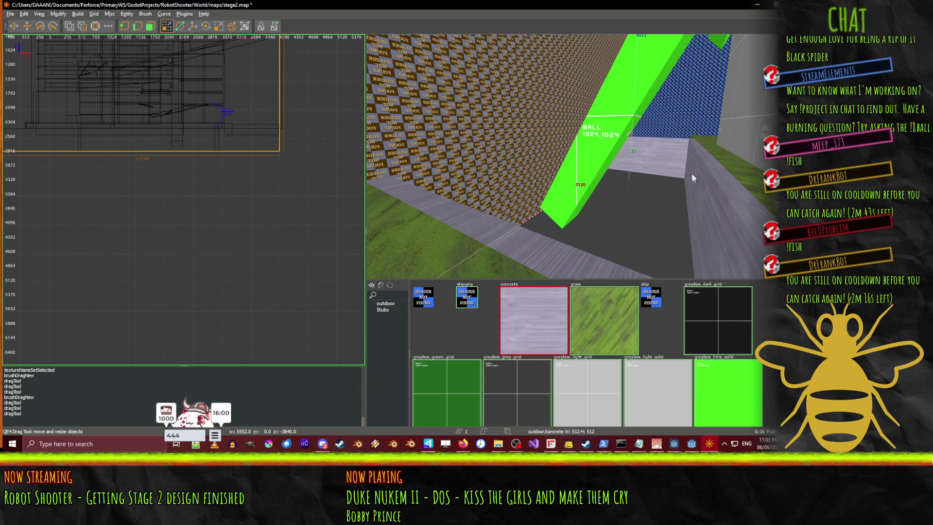
scroll(632, 165, "up", 8)
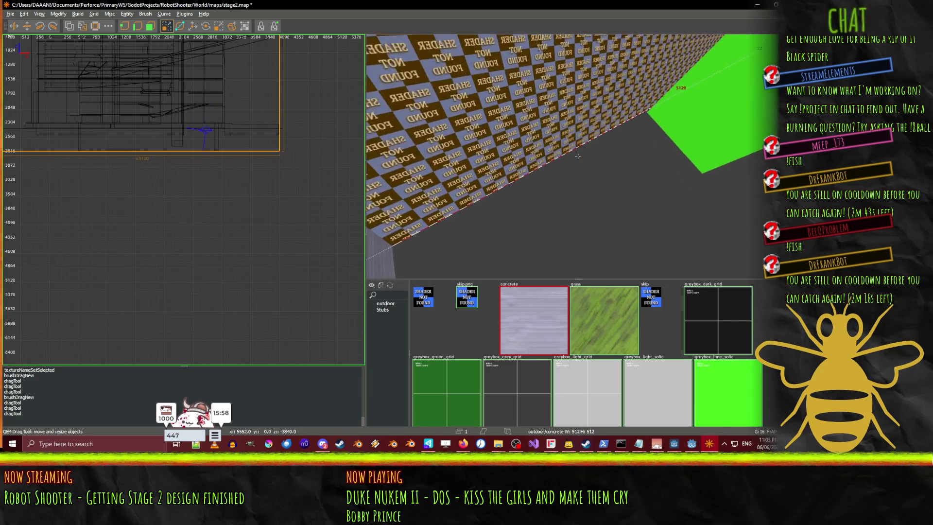
- Fly around the concrete pit walls to inspect the lengthened brush, then deselect it
key("w")
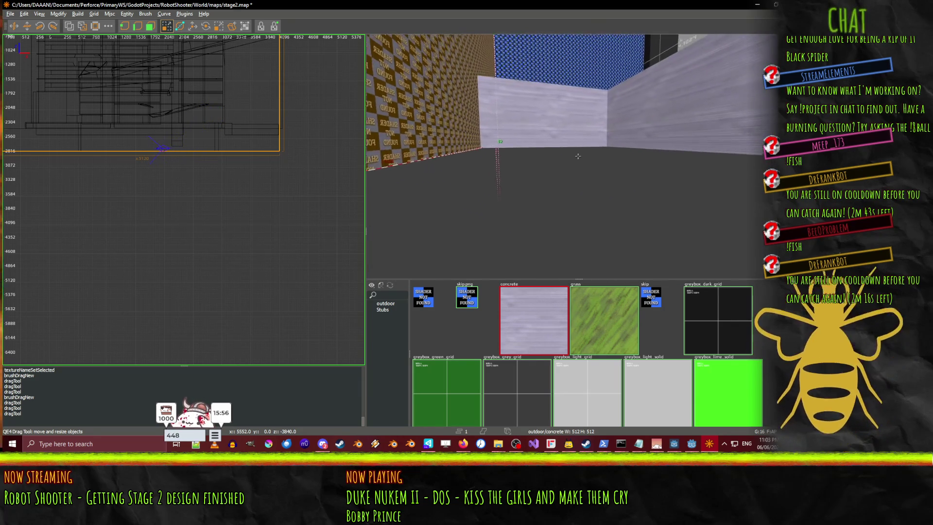
key("w")
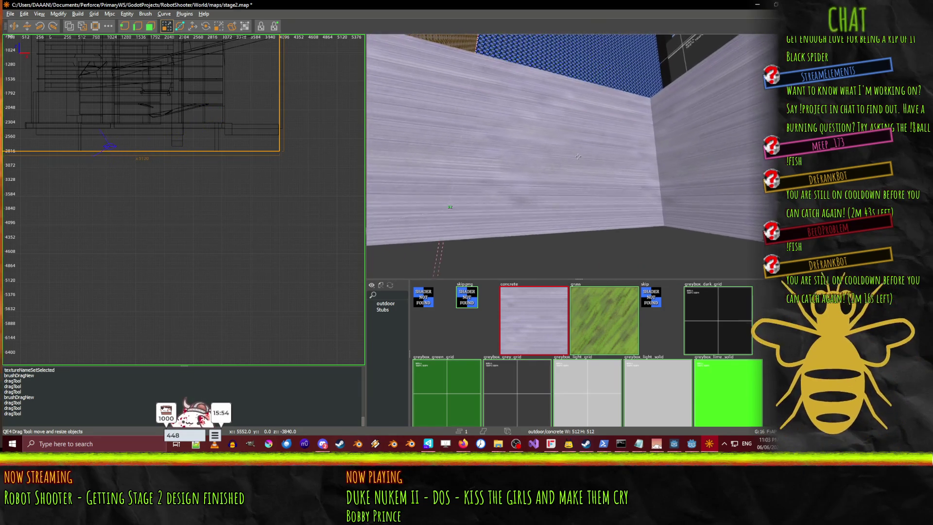
key("w")
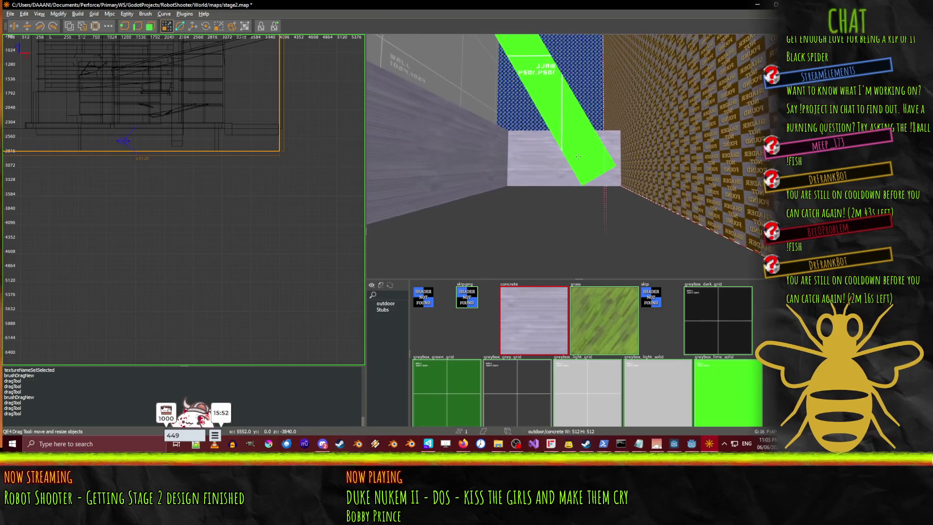
key("w")
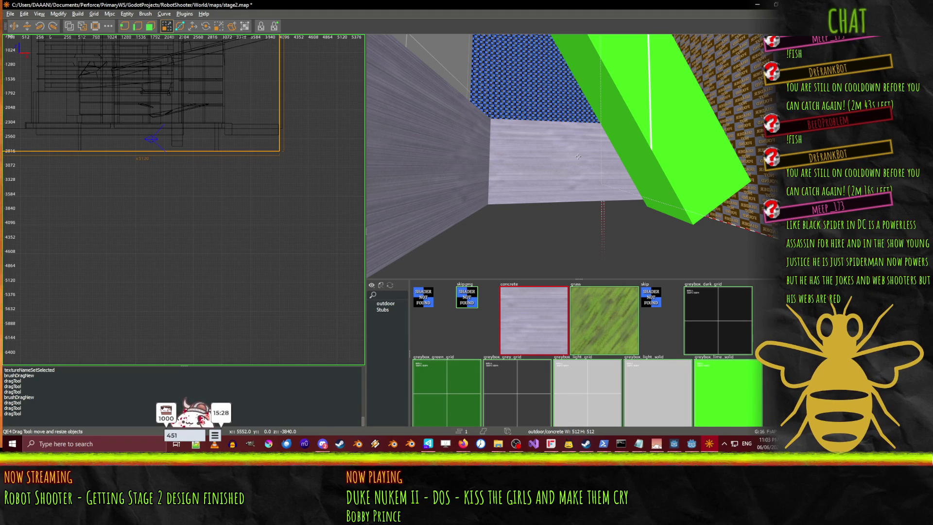
key("Right")
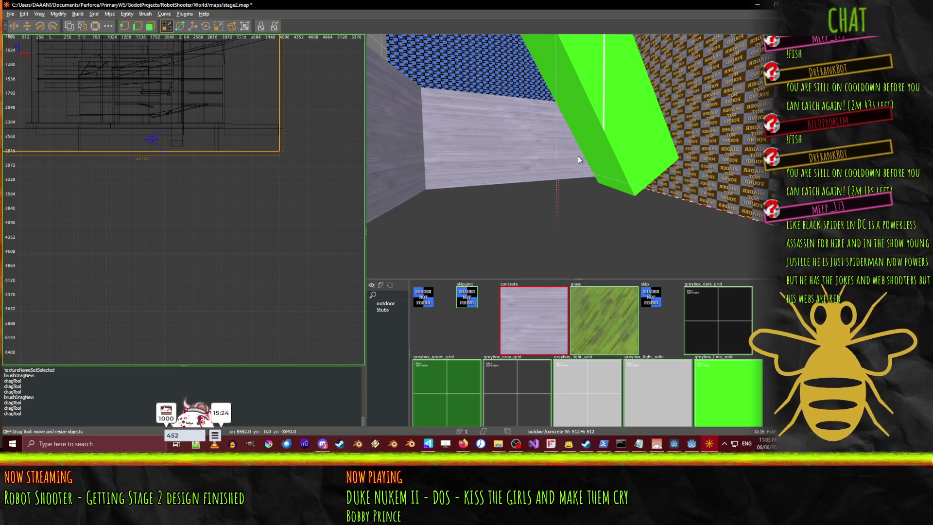
key("Escape")
scroll(202, 162, "up", 4)
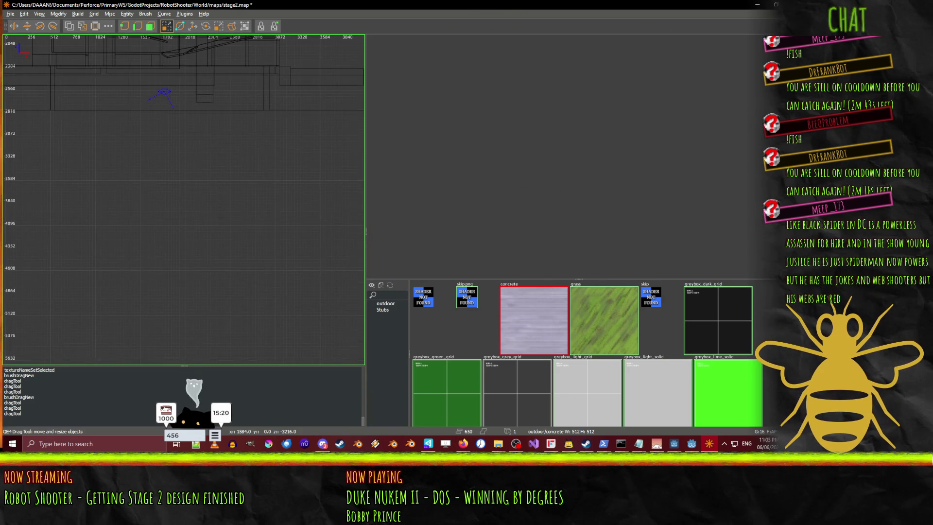
left_click_drag(138, 147, 218, 216)
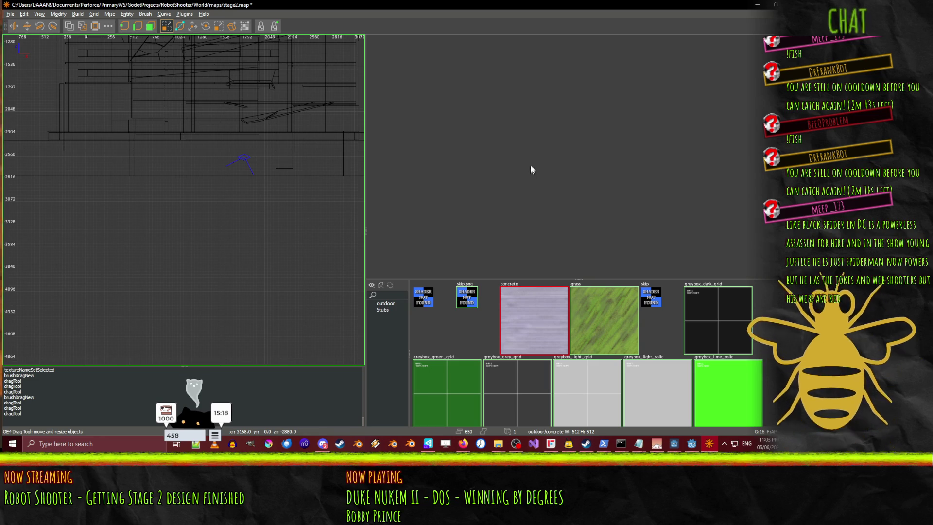
mouse_move(265, 151)
left_mouse_down()
mouse_move(239, 148)
mouse_move(247, 162)
left_mouse_up()
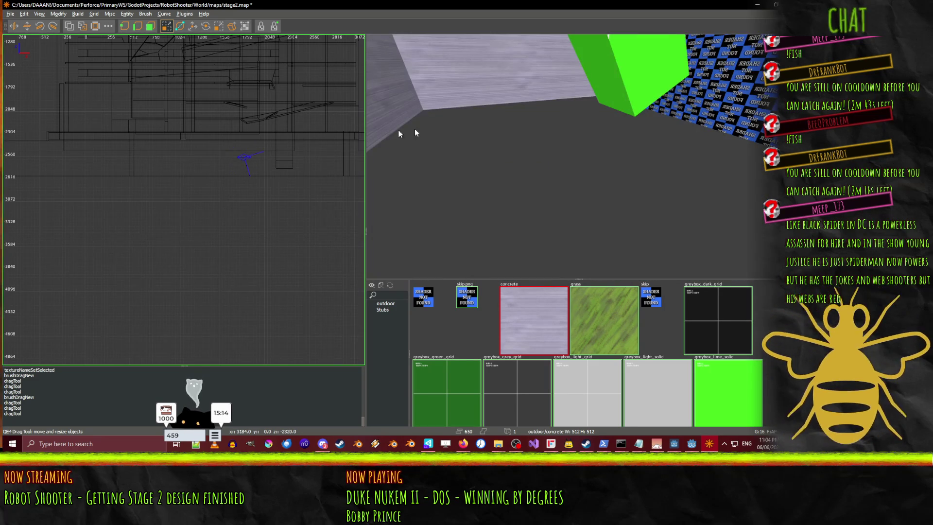
left_click_drag(416, 132, 578, 156)
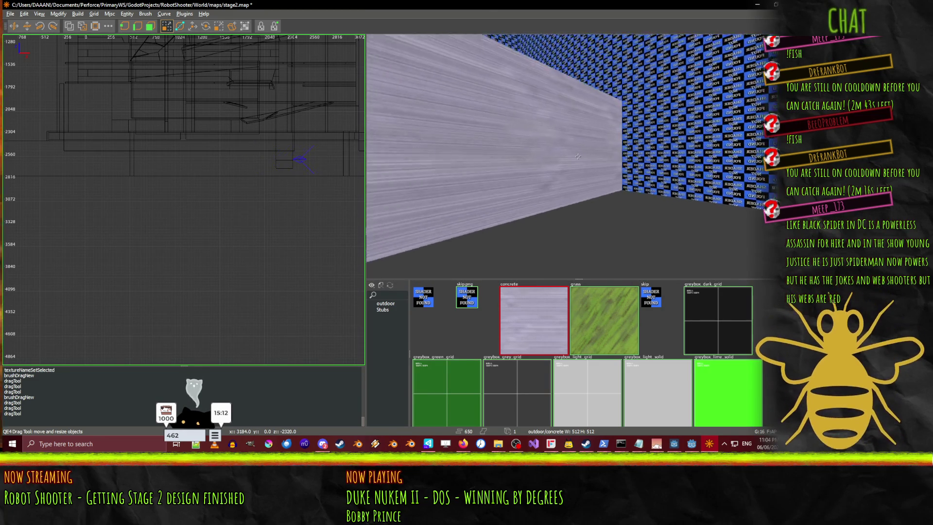
key("Right")
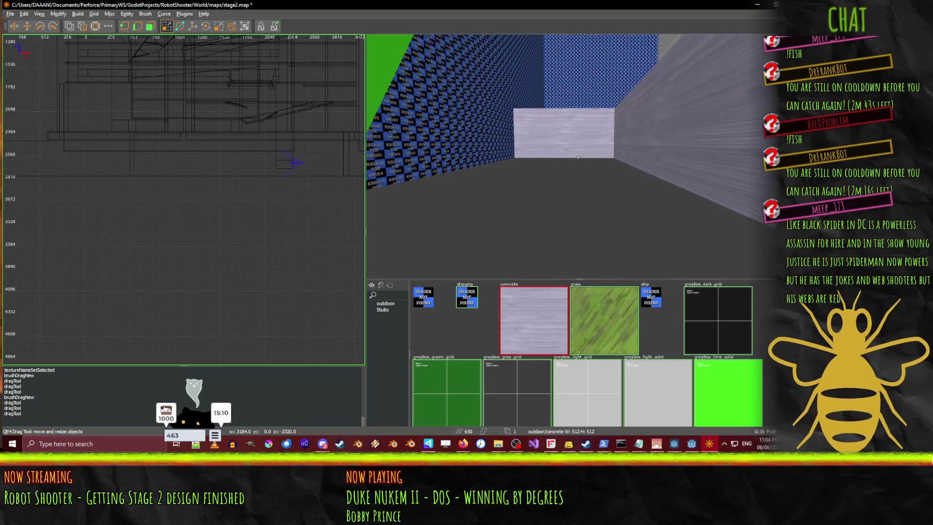
key("Up")
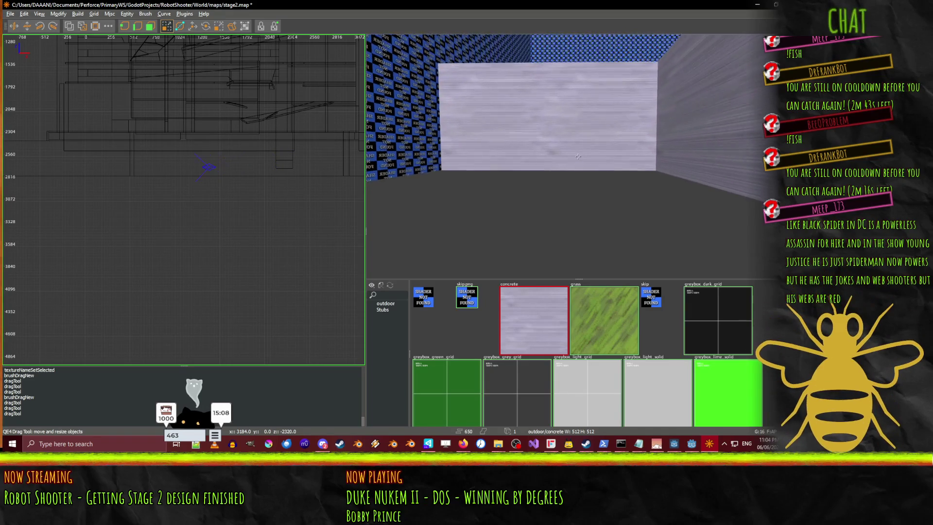
key("Up")
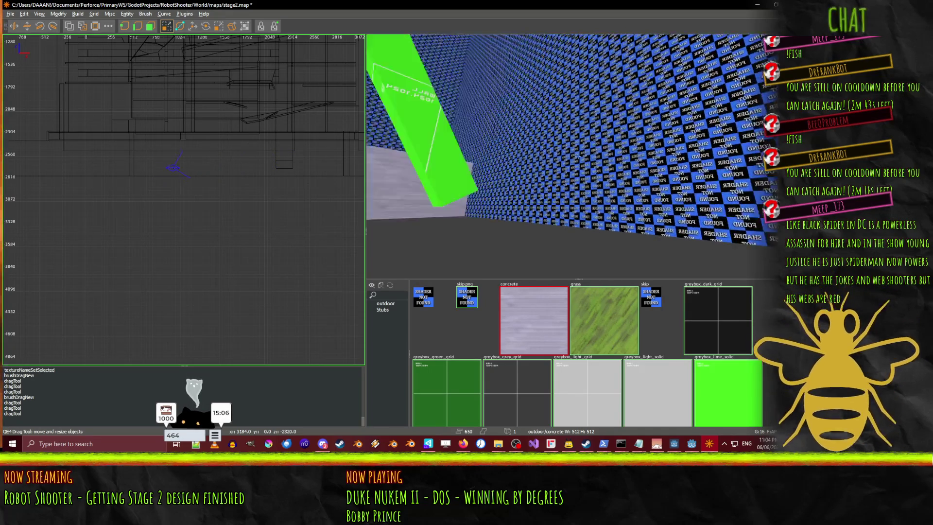
key("Down")
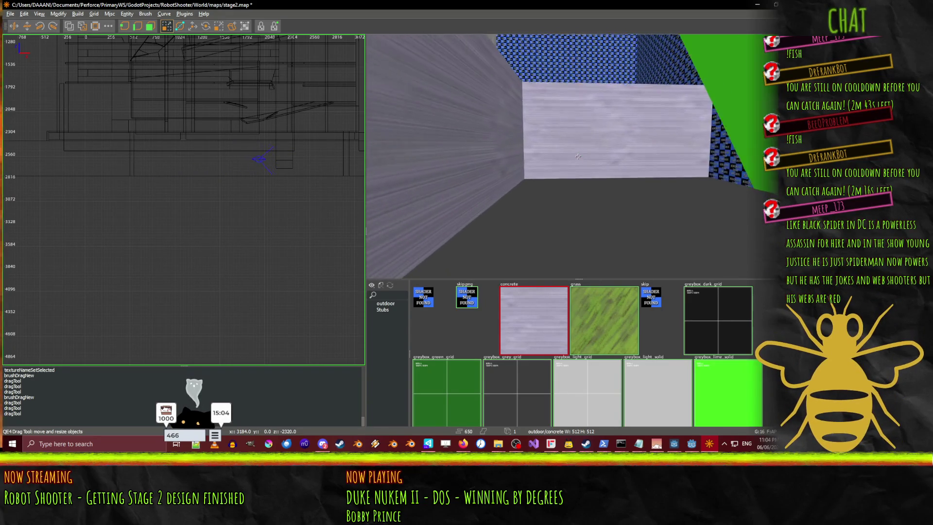
right_click(581, 168)
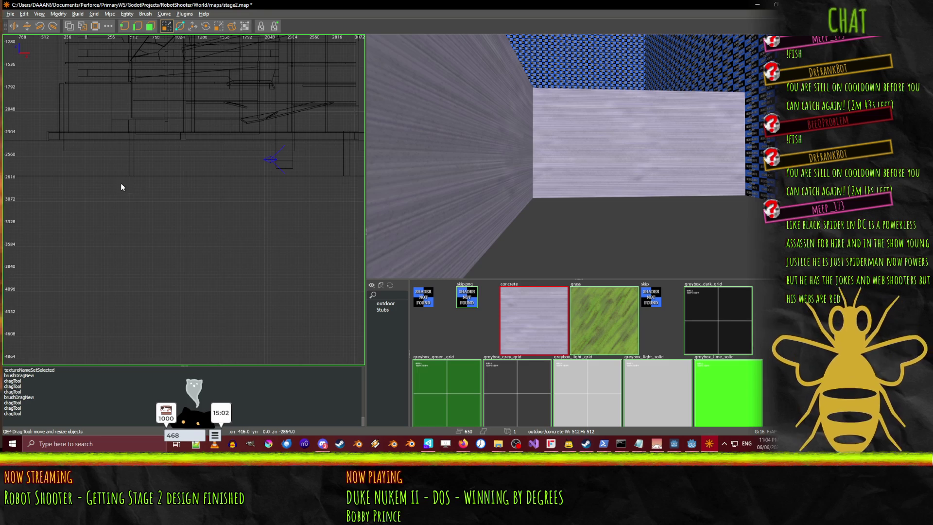
scroll(121, 186, "up", 2)
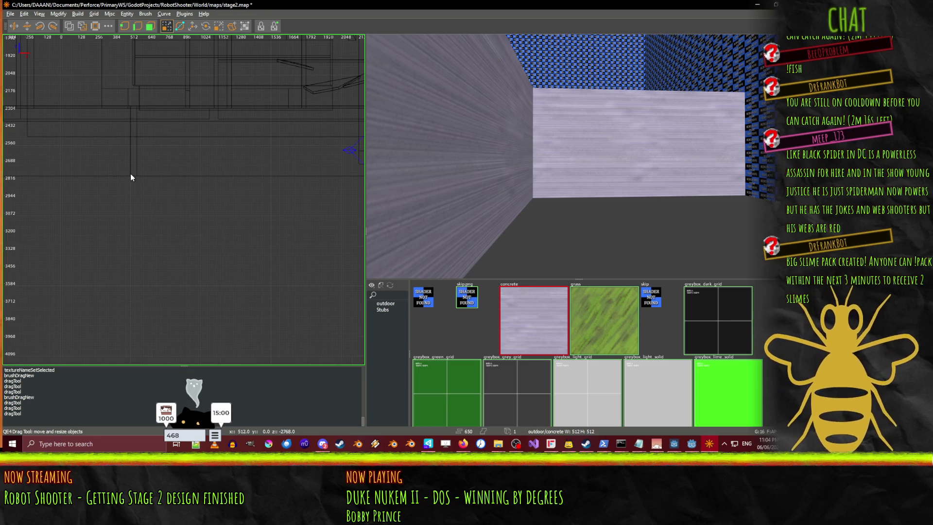
- Draw a long, thin brush along the checkered wall and thicken it from 48 to 64 units
left_click_drag(257, 188, 339, 192)
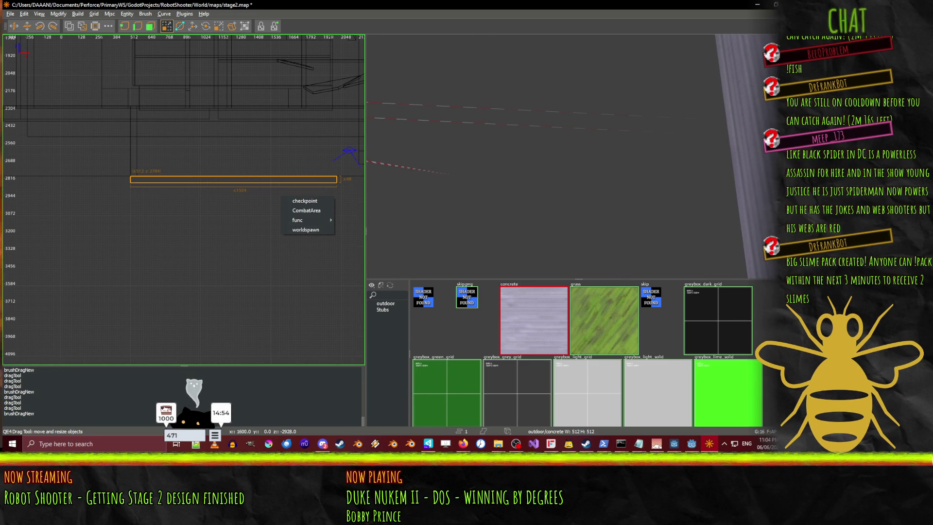
key("alt+Tab")
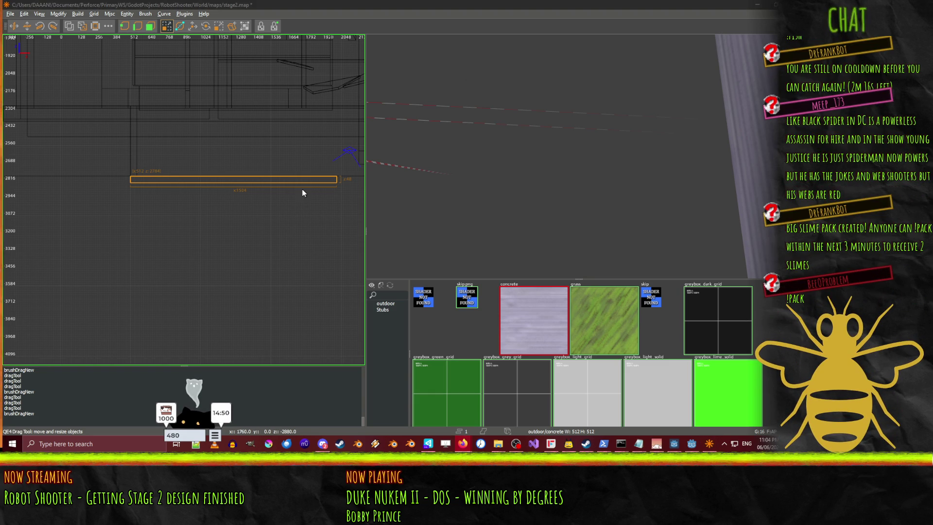
key("alt+Tab")
key("Right")
key("Right")
key("Right")
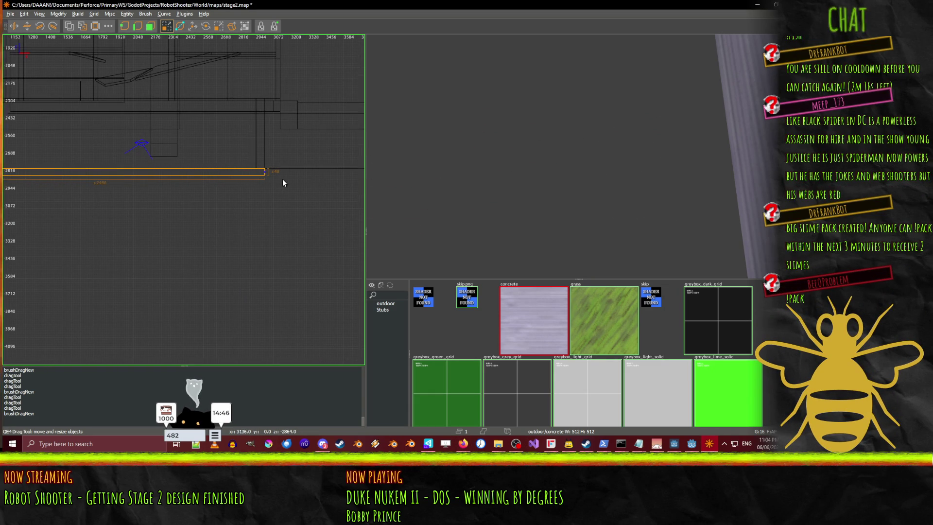
left_click_drag(197, 187, 253, 190)
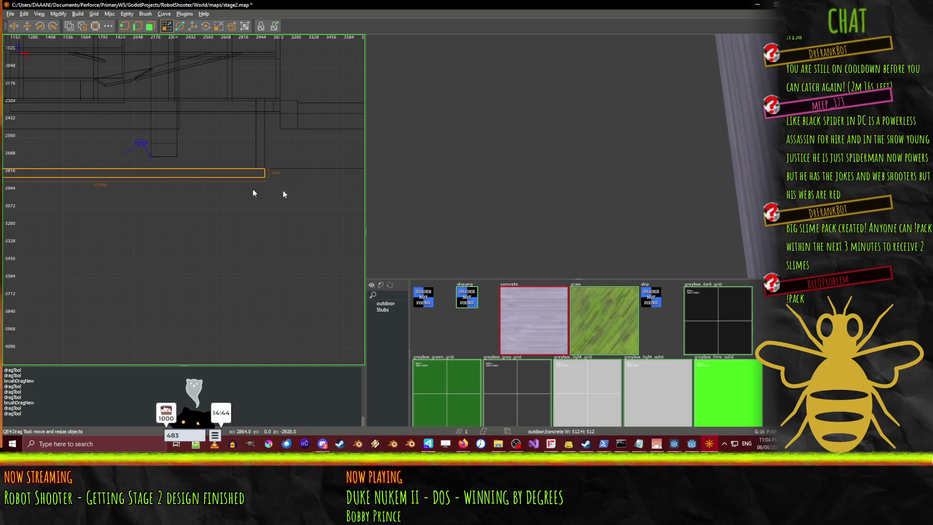
- Fly the 3D camera through the corridor up close to the new ledge
right_click(578, 156)
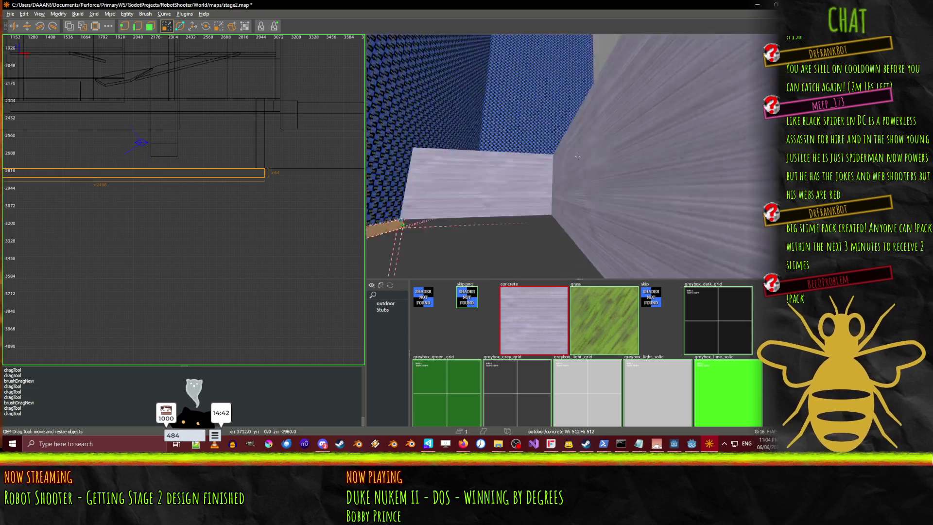
key("Up")
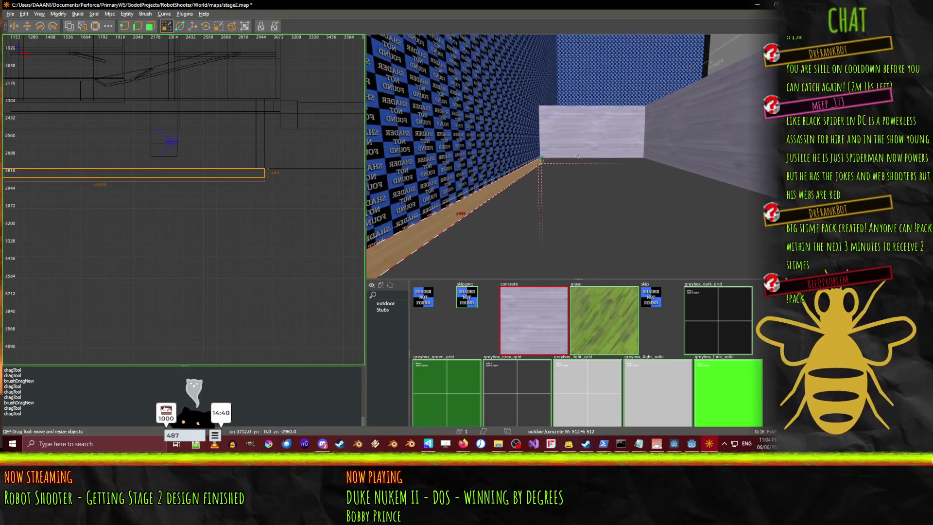
key("Down")
right_click(556, 168)
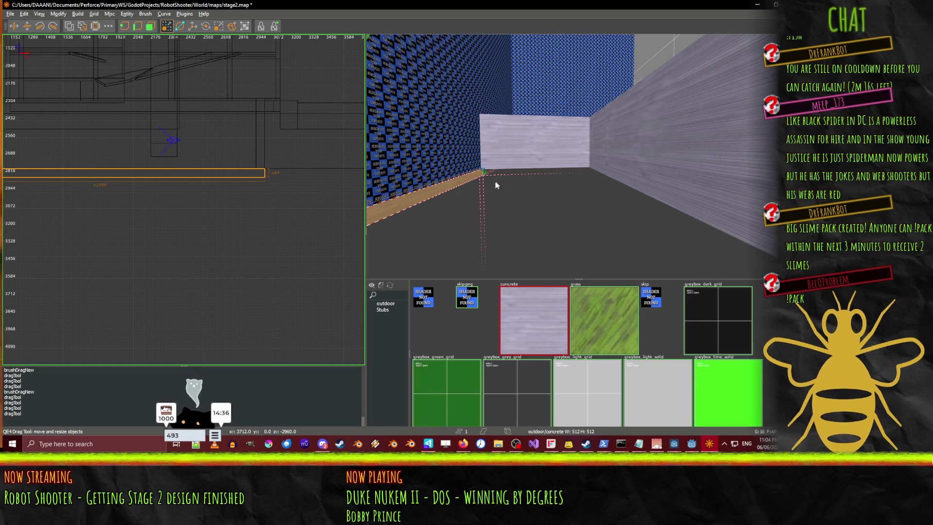
right_click(634, 185)
key("Up")
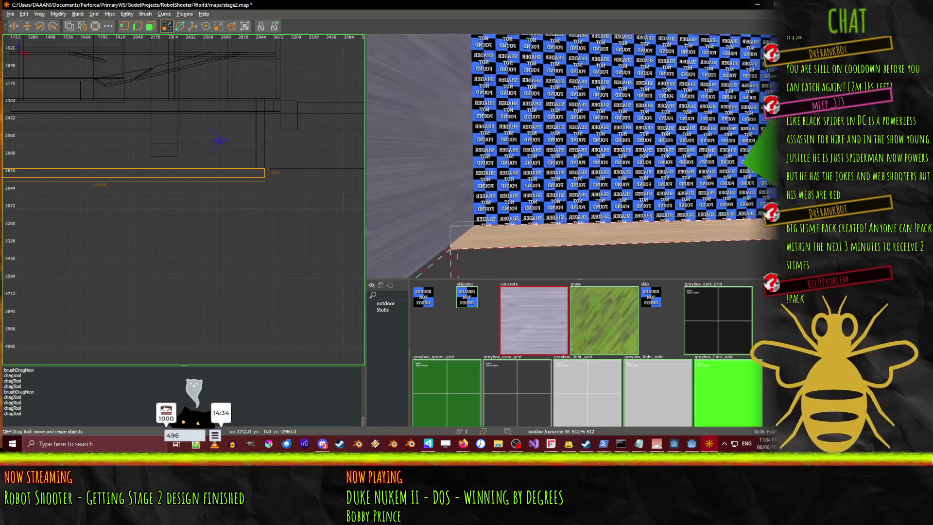
key("Up")
- Widen the thin slab in the camera view until it meets the opposite grey wall
left_click_drag(512, 196, 716, 188)
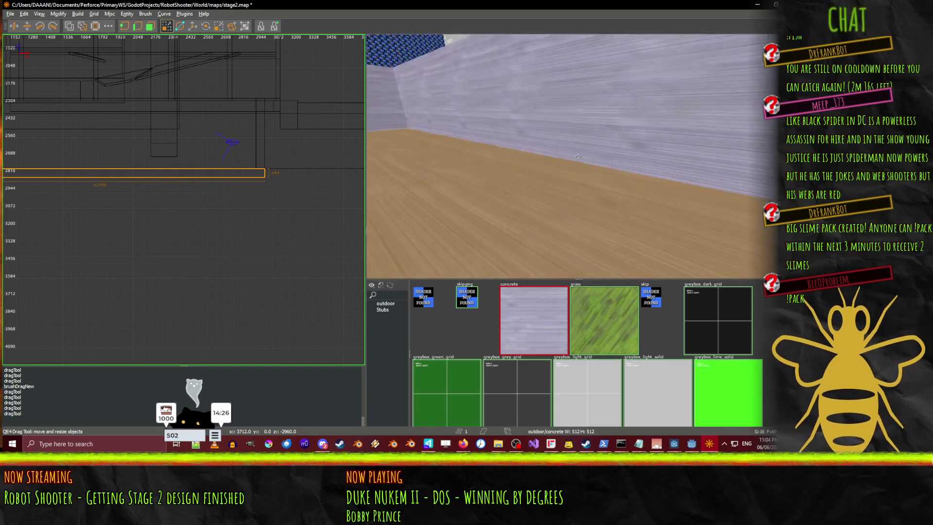
key("Down")
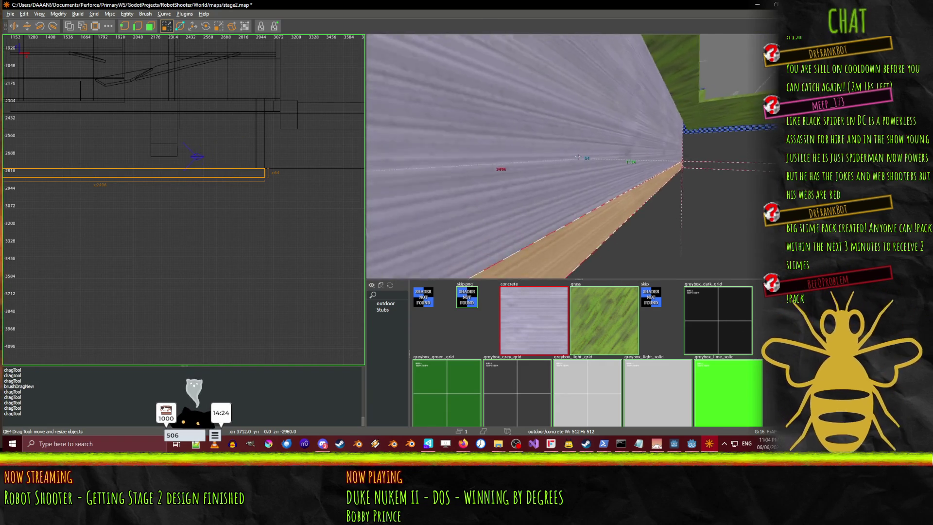
key("Up")
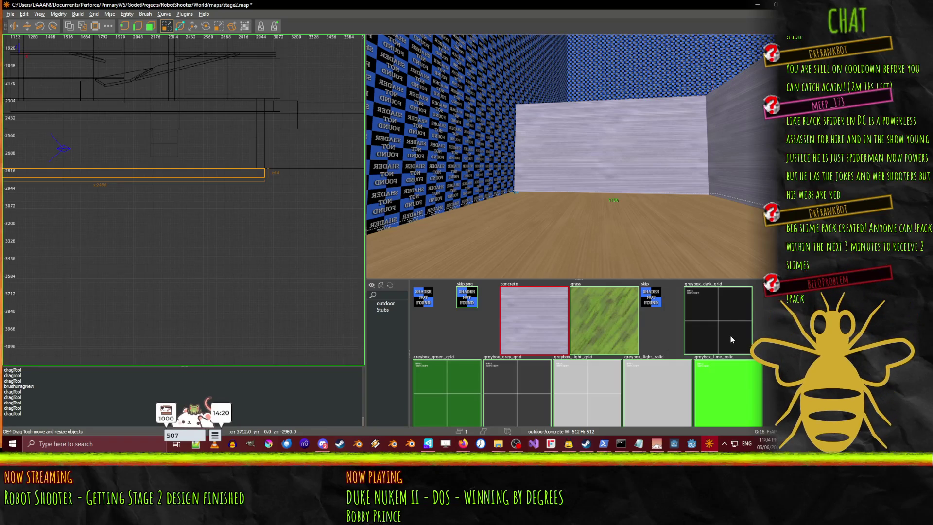
- Texture the slab with greybox_grey_grid instead of greybox_light_grid, then deselect it
left_click(575, 383)
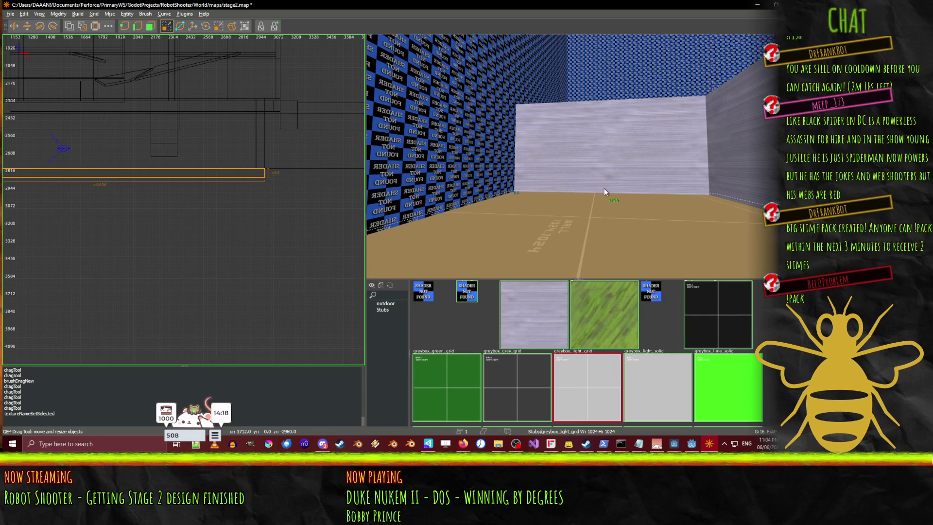
left_click(528, 373)
right_click(571, 160)
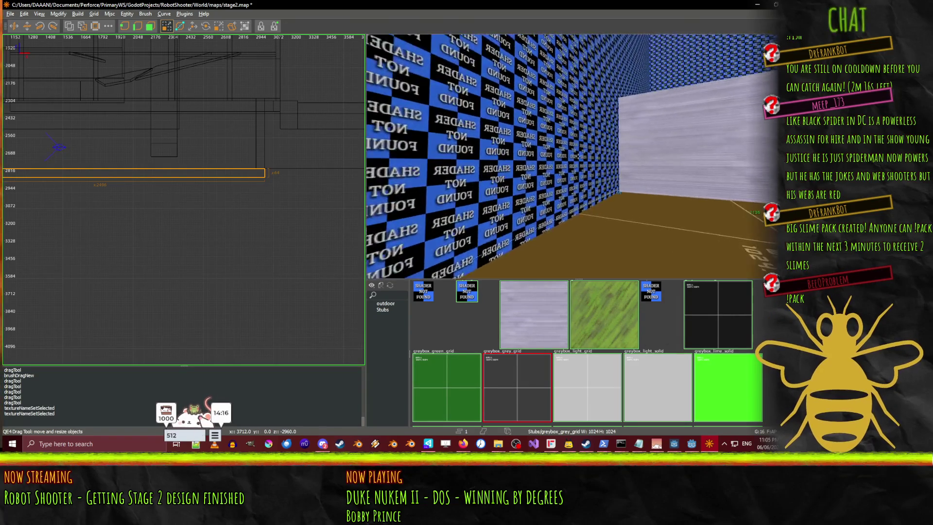
key("Down")
right_click(664, 237)
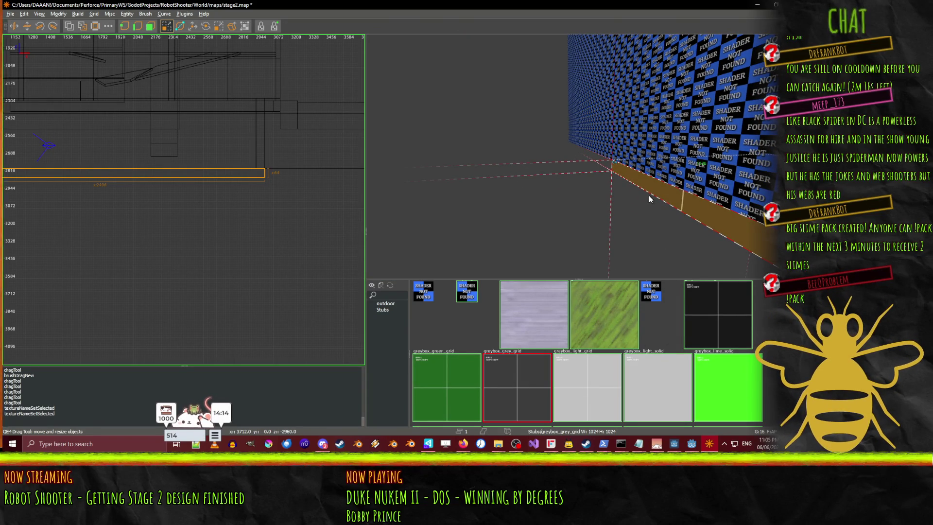
key("Escape")
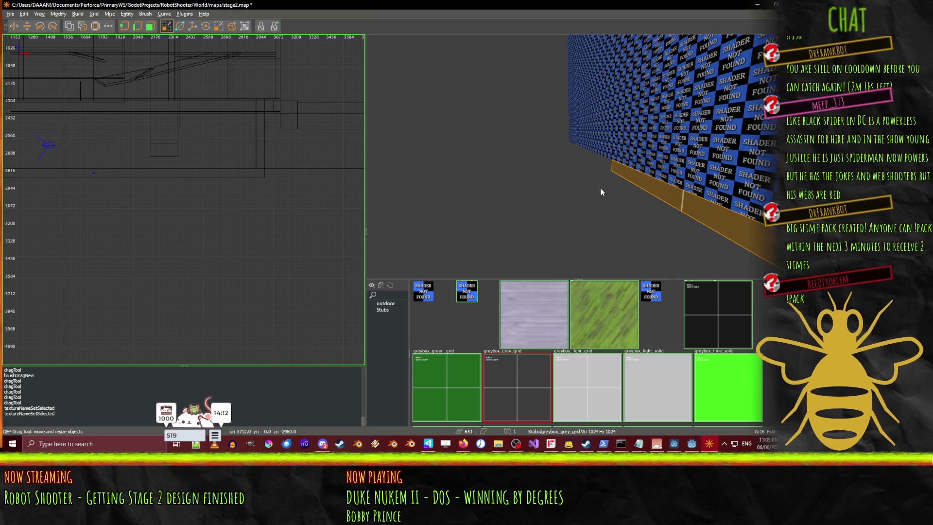
- Fly the camera up beneath the ceiling and select the large dark ceiling brush
right_click(601, 192)
key("Up")
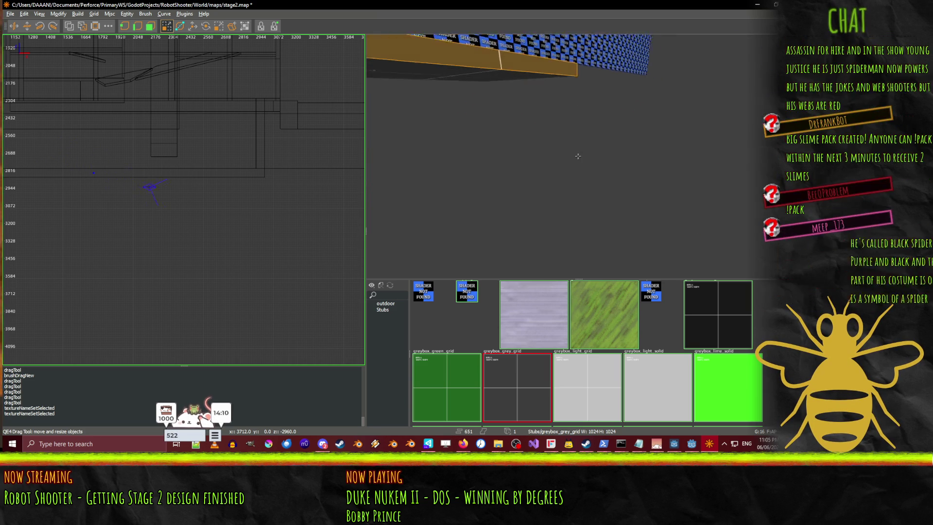
key("Up")
right_click(578, 156)
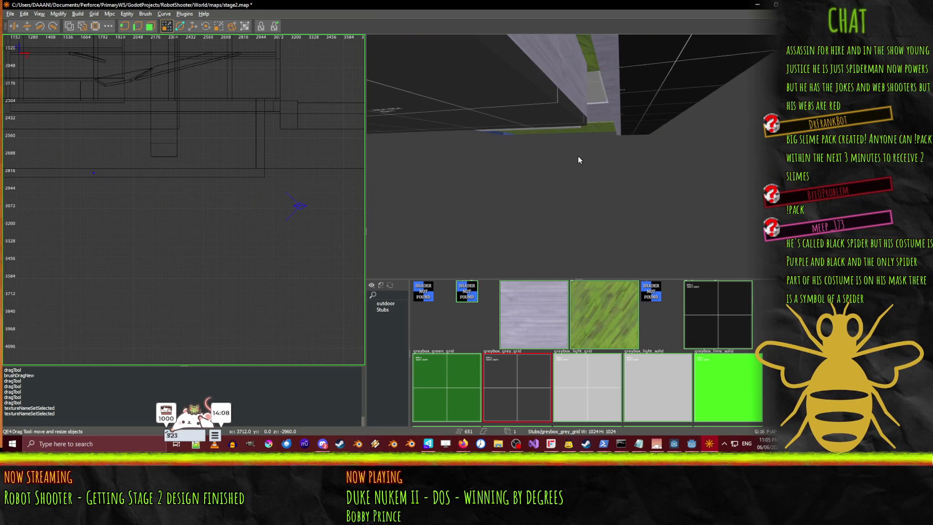
left_click(513, 94)
left_click(538, 77)
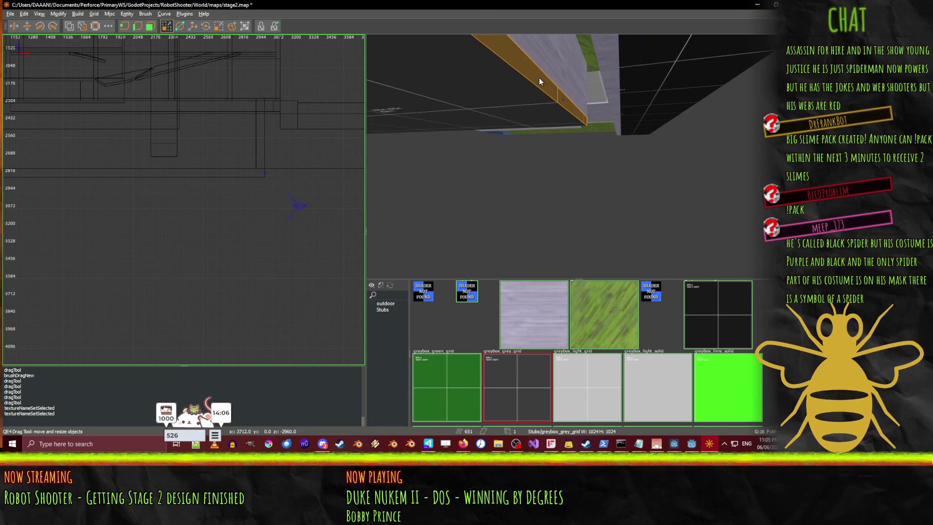
left_click(517, 119)
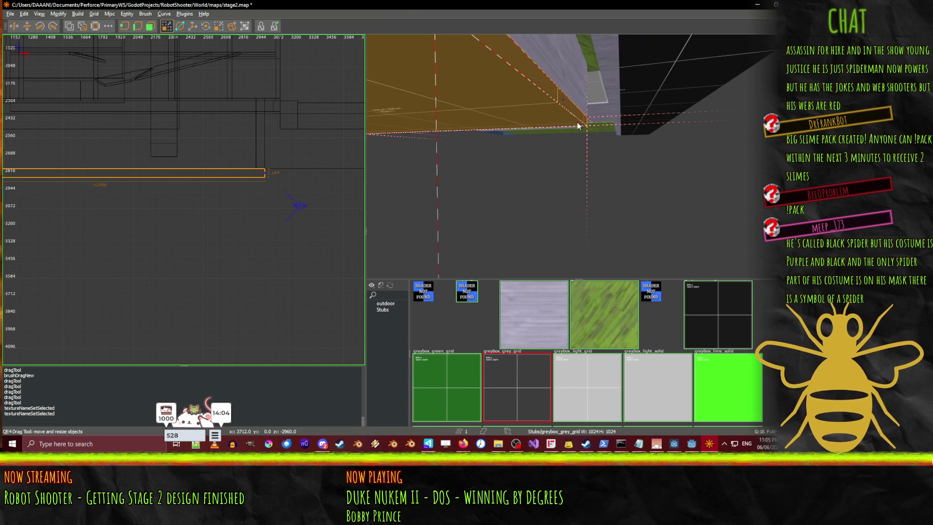
right_click(482, 103)
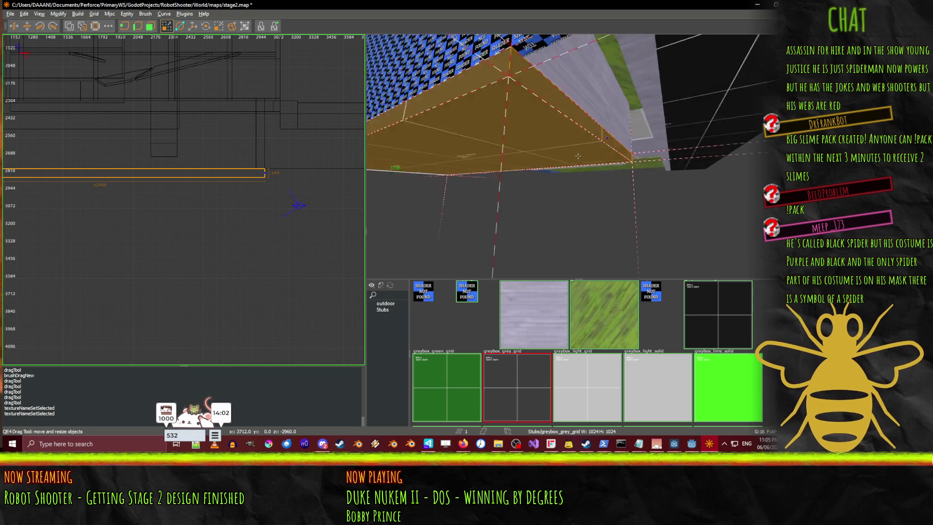
key("w")
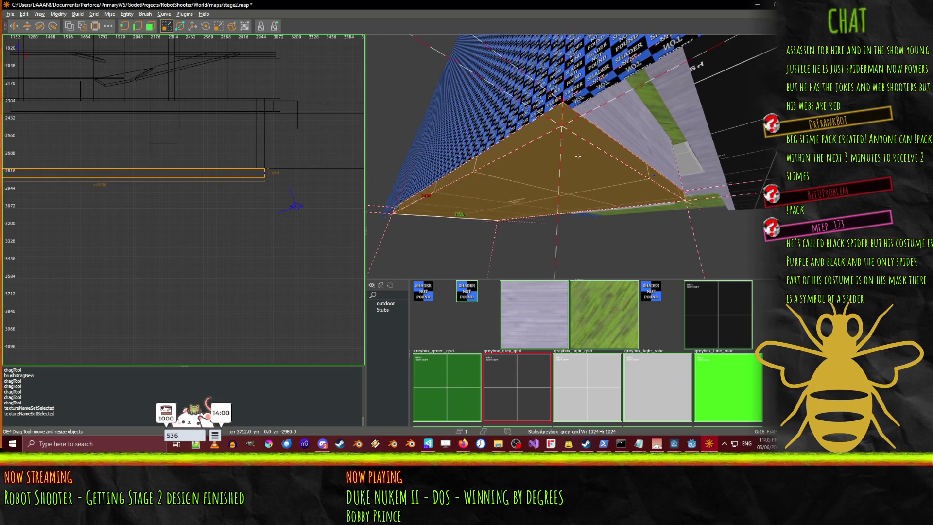
right_click(578, 156)
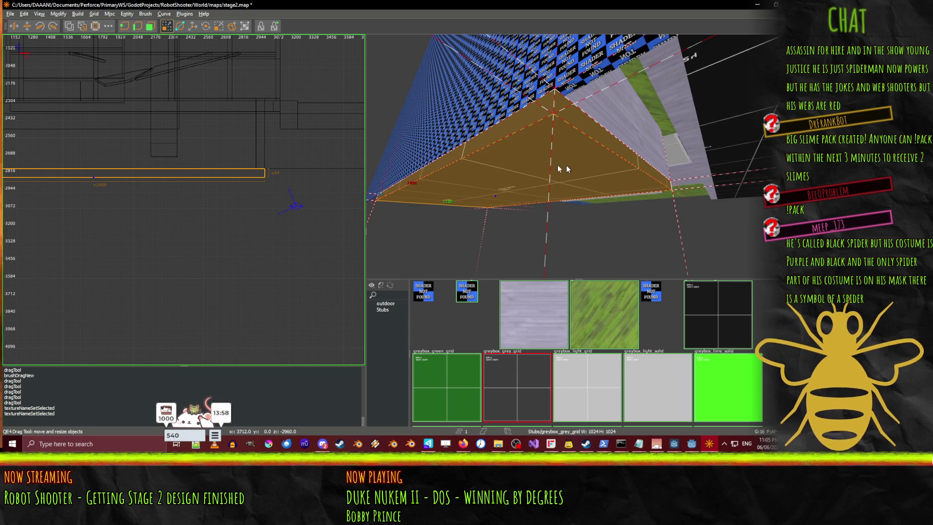
- Cycle through the brushes under the ceiling, ending on the whole tall ceiling brush
left_click(446, 129)
left_click(488, 143)
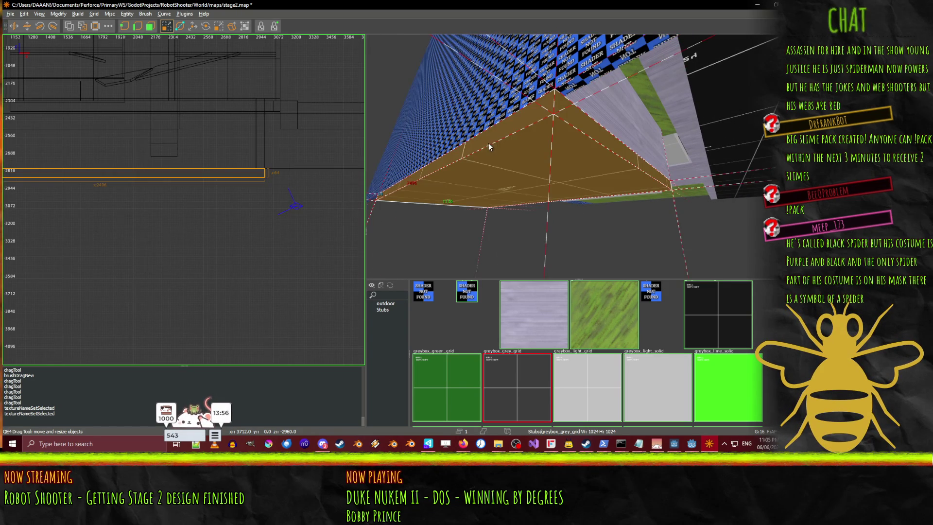
key("Escape")
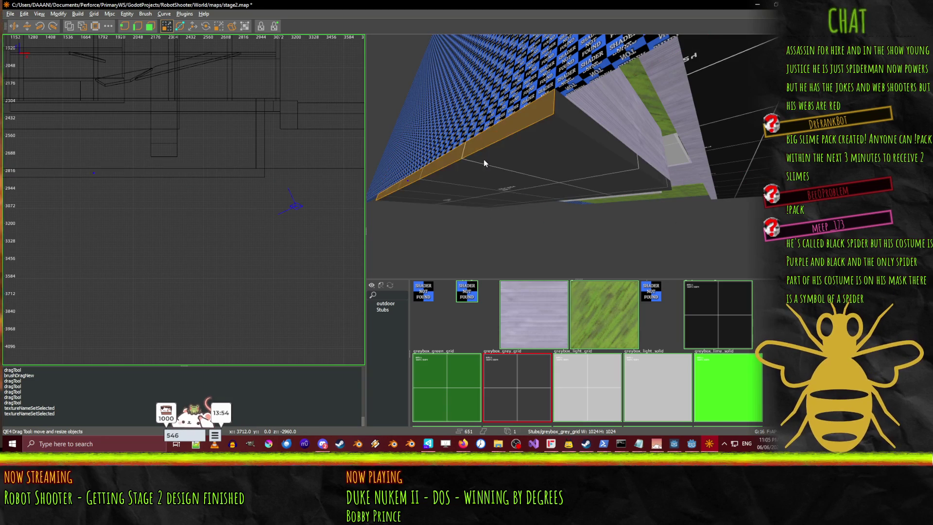
left_click(506, 160)
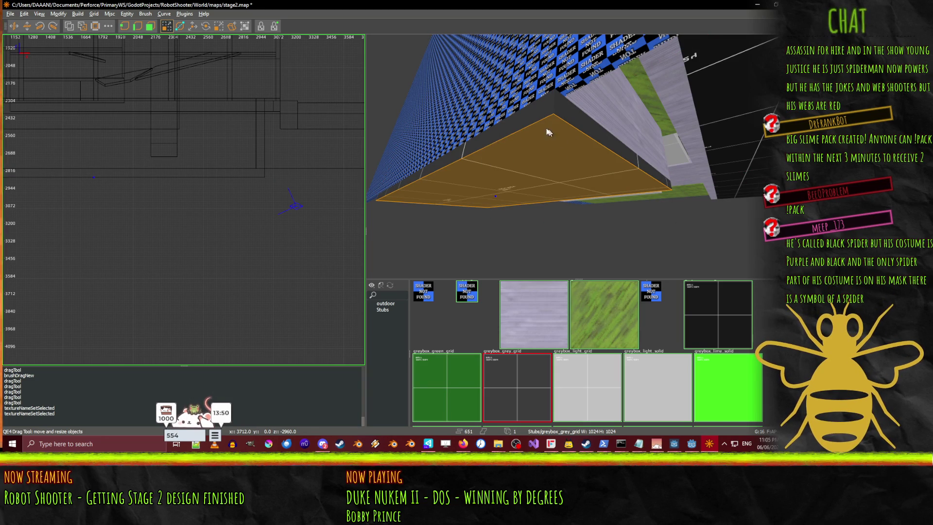
left_click(526, 118)
left_click(559, 140)
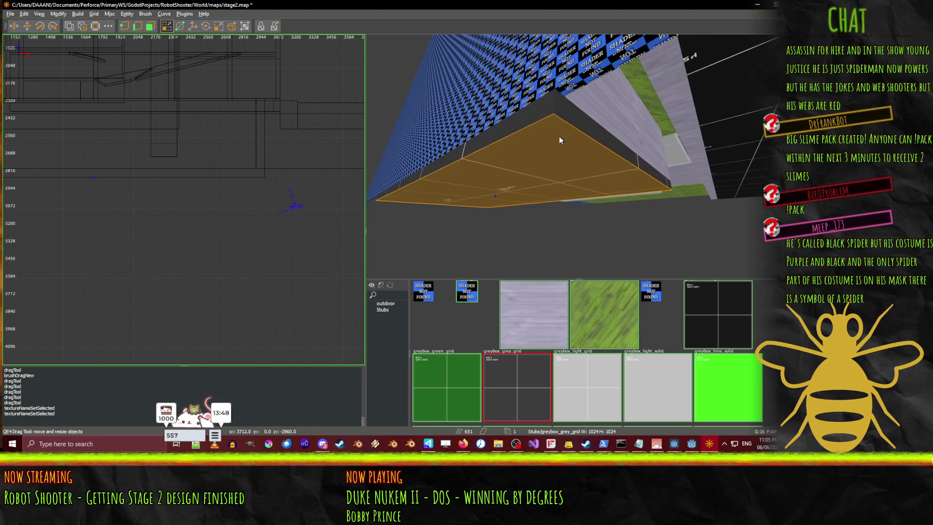
left_click(580, 119)
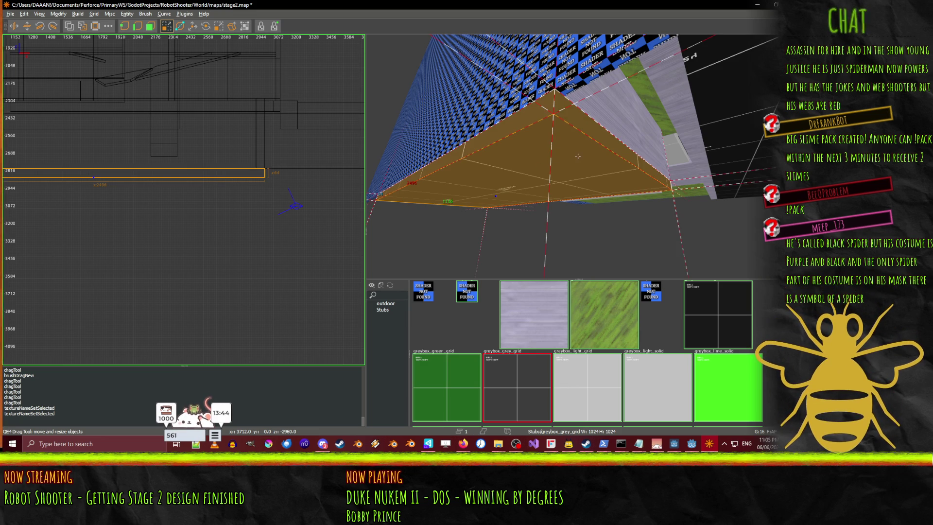
right_click(580, 120)
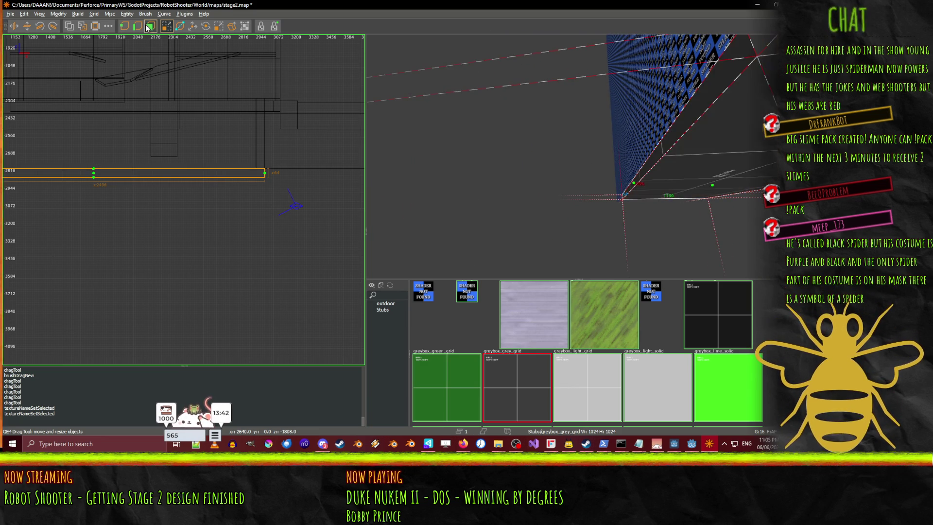
right_click(578, 156)
right_click(578, 156)
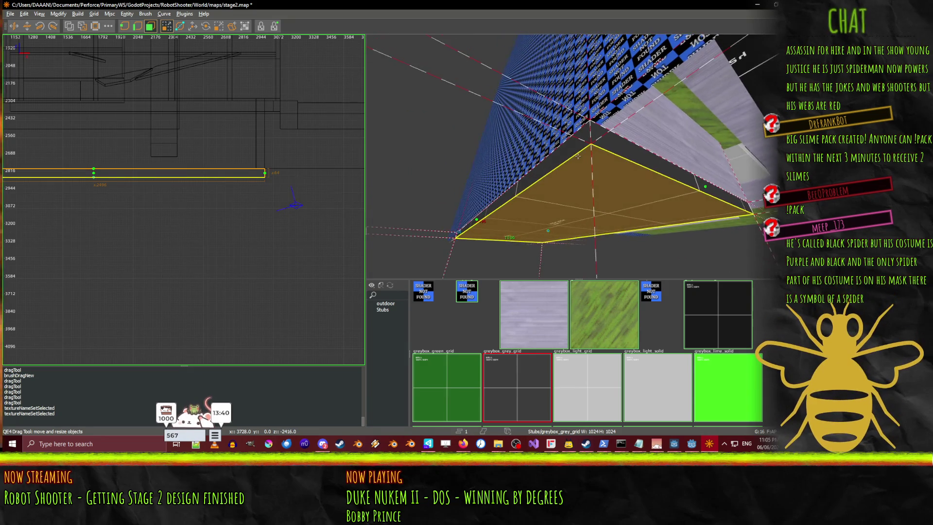
right_click(578, 156)
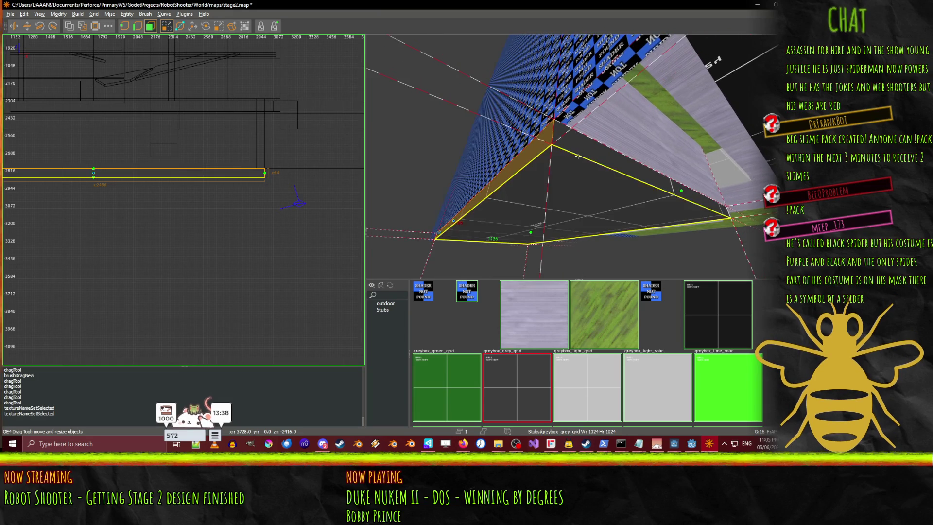
key("Down")
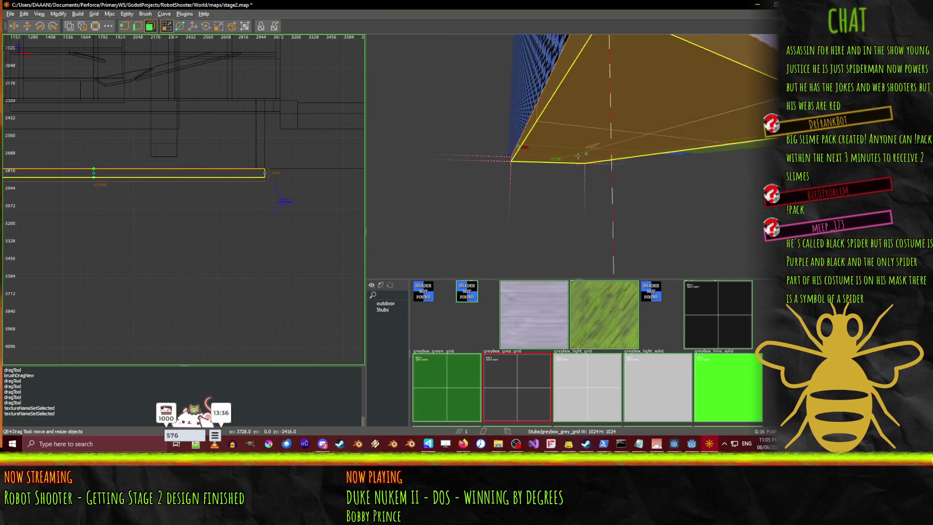
right_click(578, 156)
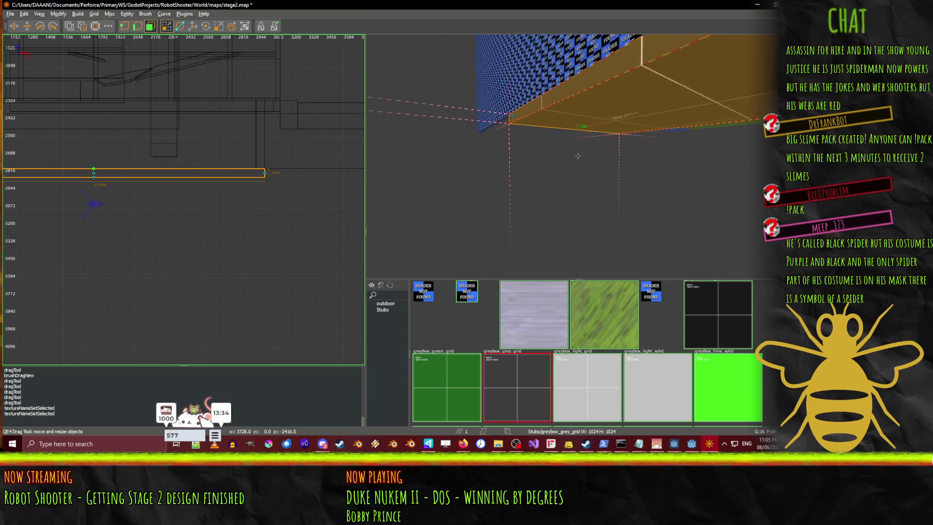
right_click(578, 156)
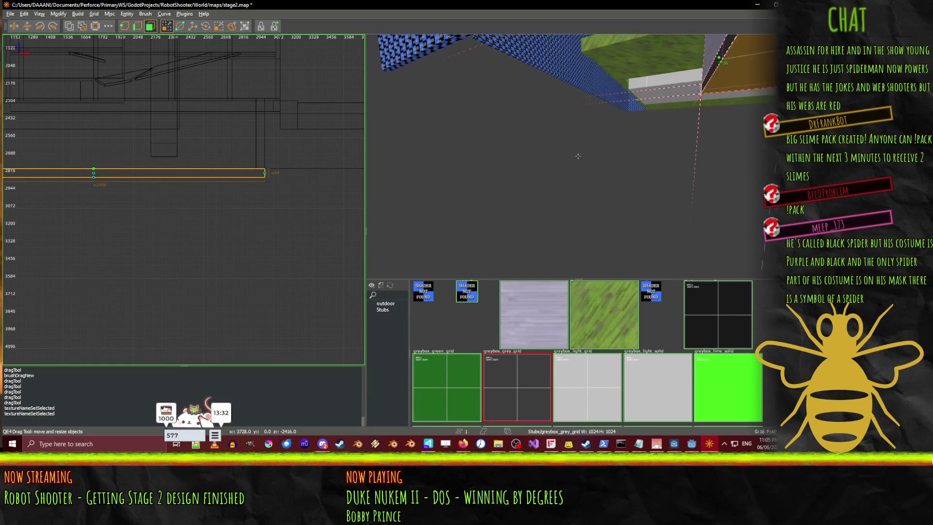
- Apply the skip texture to the thin brush in the gap
right_click(577, 156)
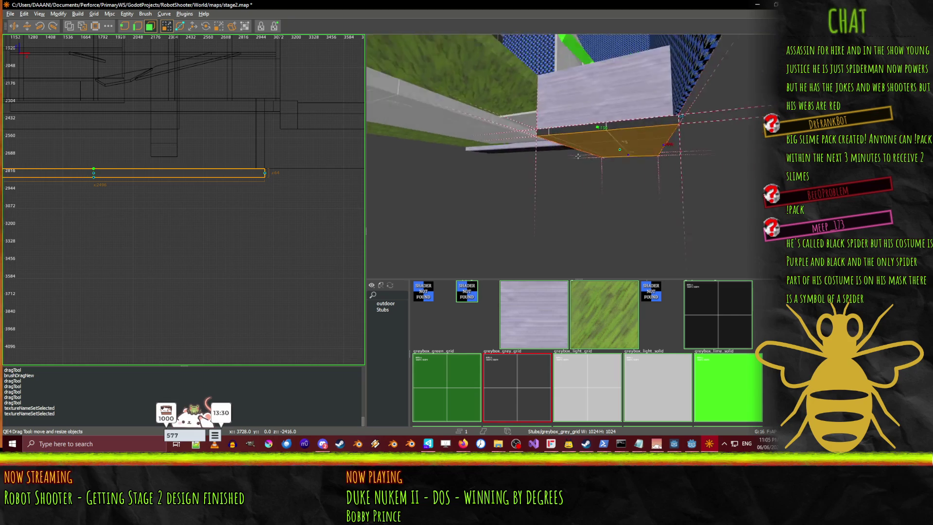
key("Up")
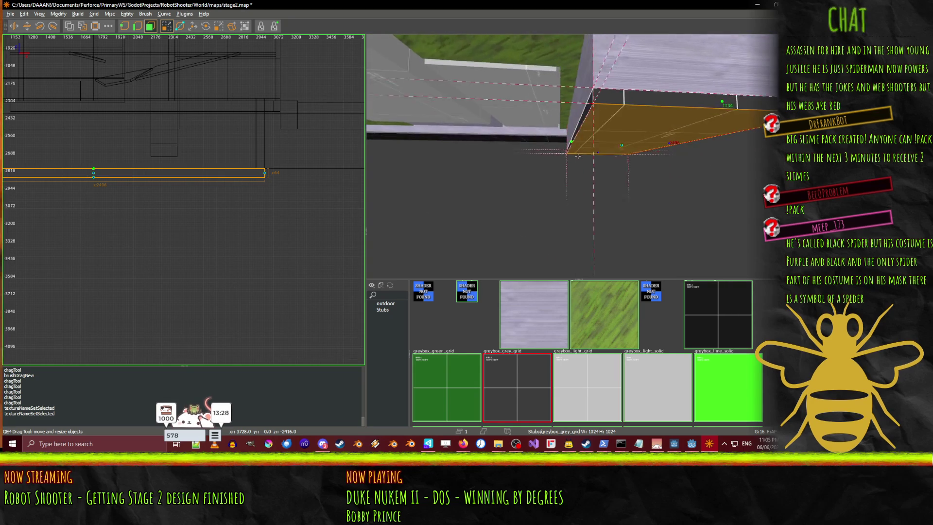
key("Up")
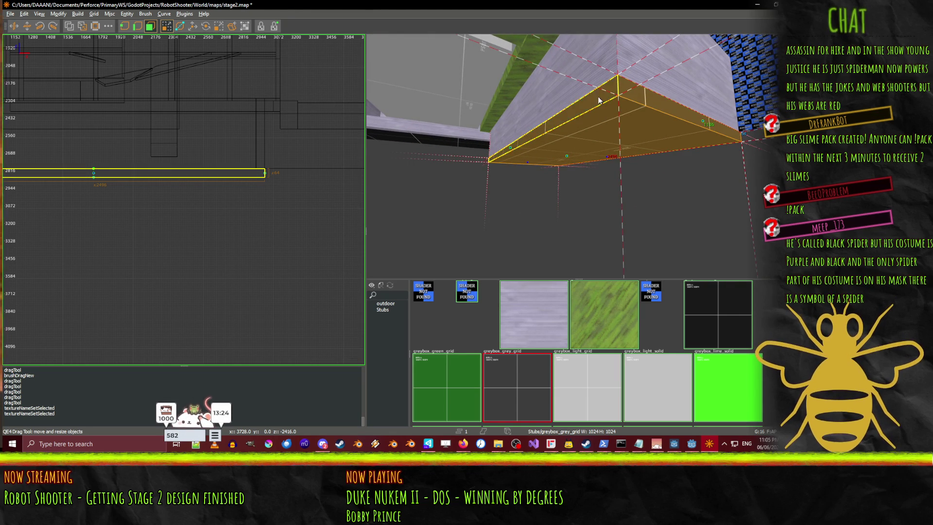
left_click(471, 297)
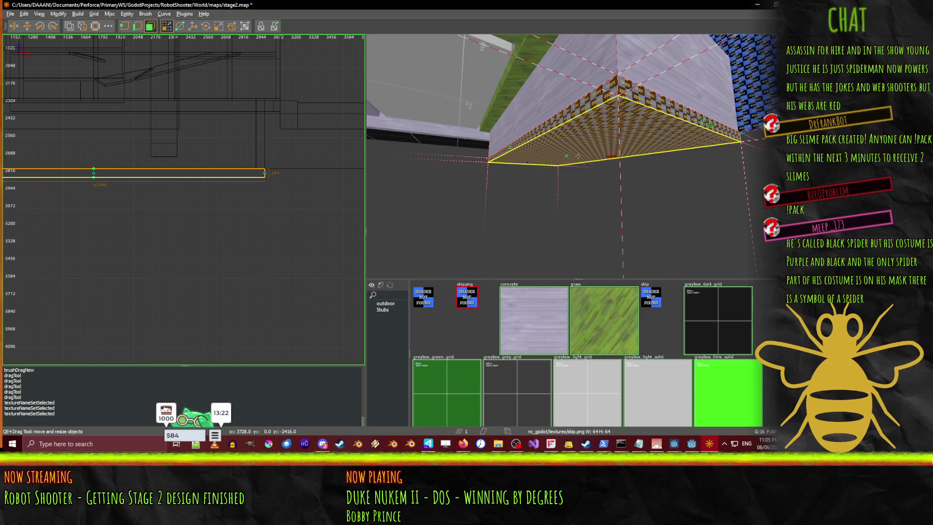
- Fly along the brush above and pick out its right face
key("Up")
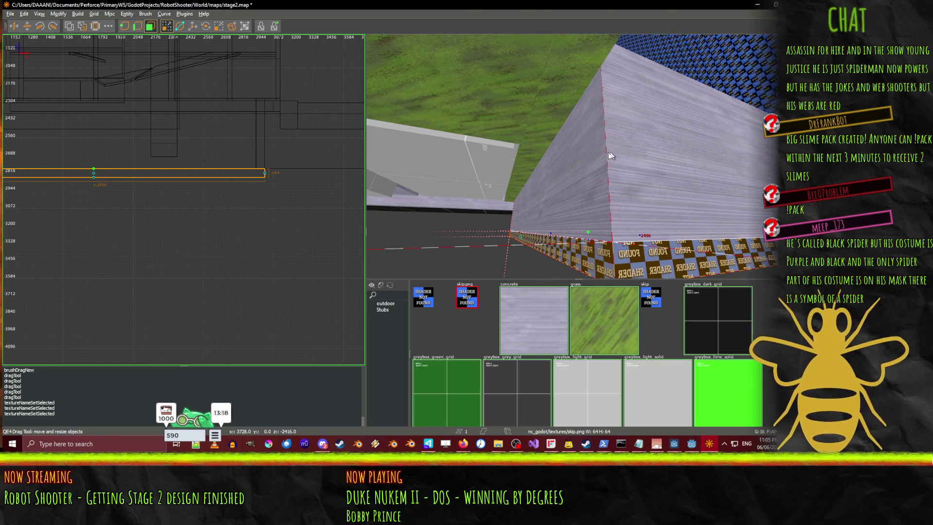
key("Left")
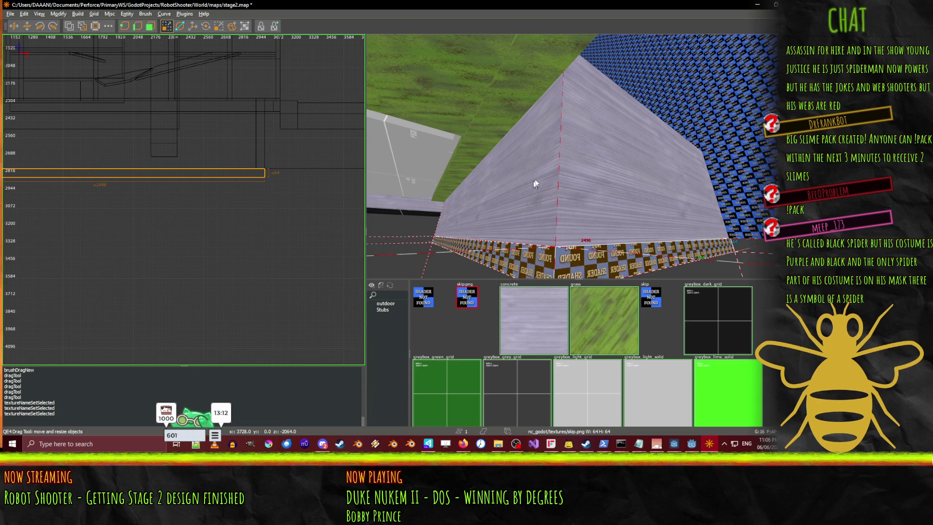
left_click(602, 180, "shift")
left_click(600, 181, "ctrl+shift")
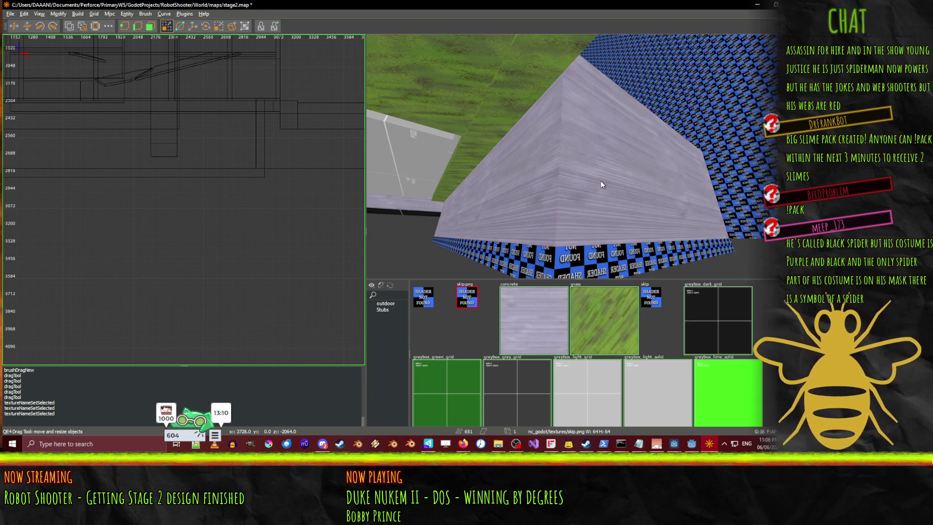
left_click(600, 181, "ctrl+shift")
key("Escape")
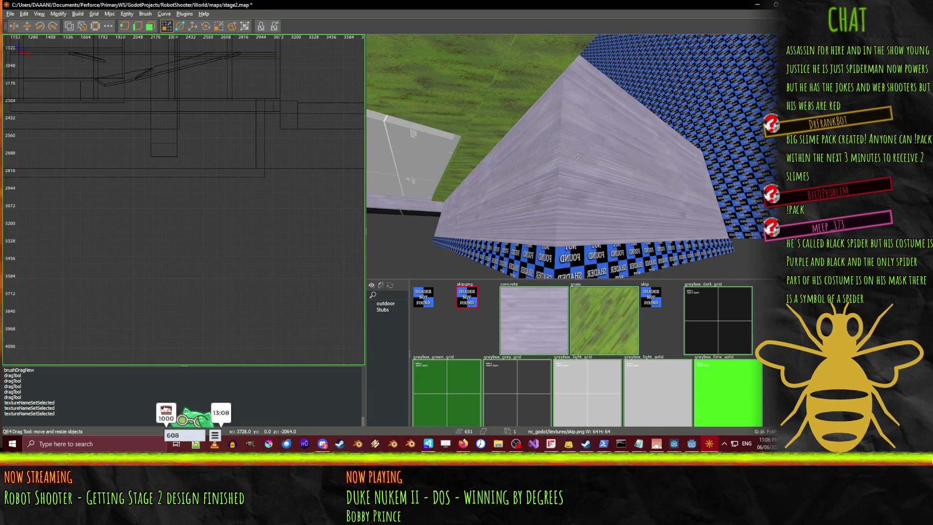
key("Right")
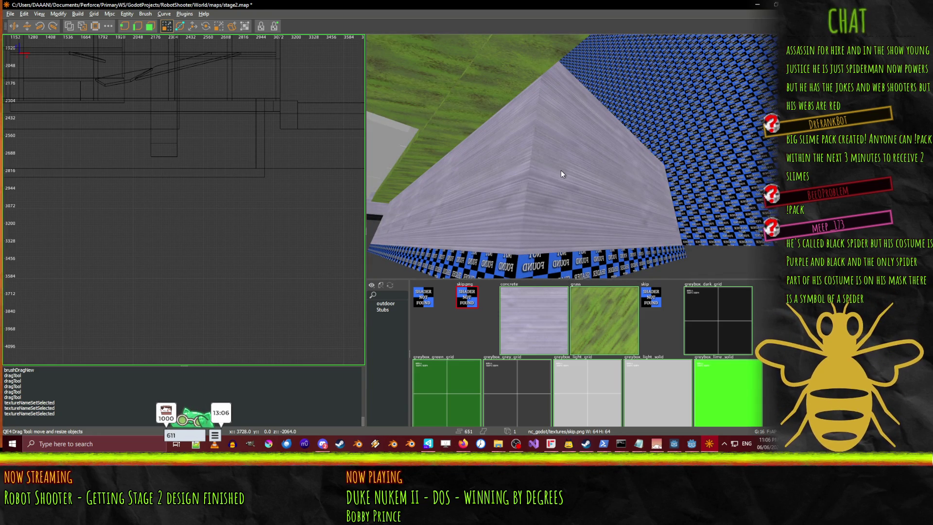
- Select both large sloped faces of the brush and give them the skip texture
left_click(561, 170, "ctrl+shift")
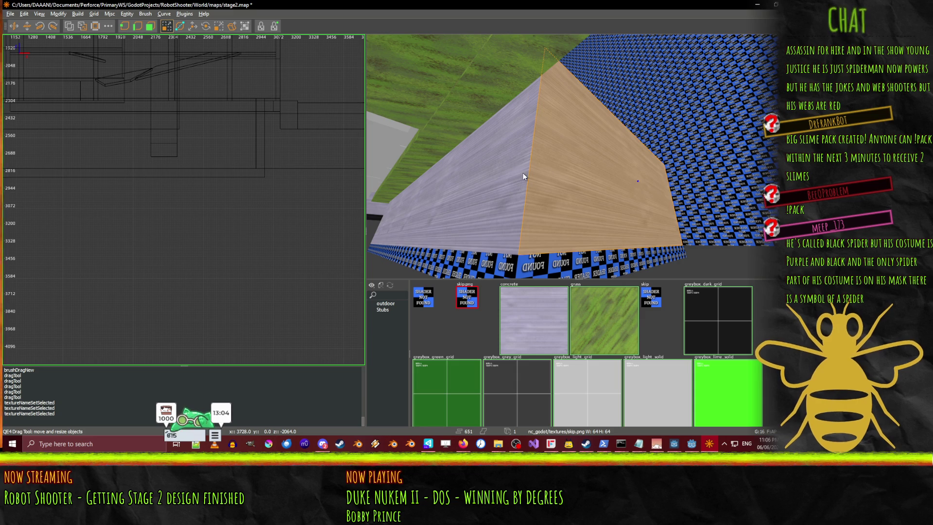
left_click(523, 173, "ctrl+shift")
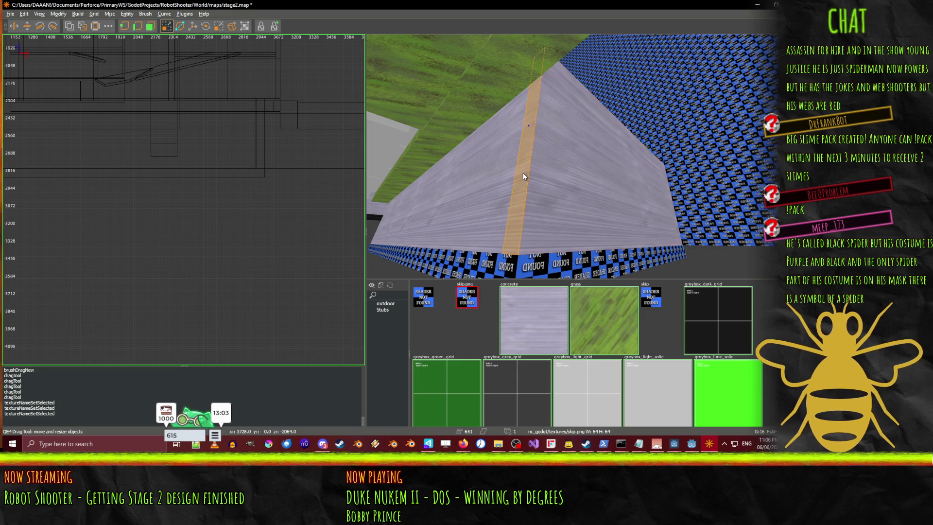
left_click(490, 186, "ctrl+shift")
left_click(570, 148, "ctrl+shift")
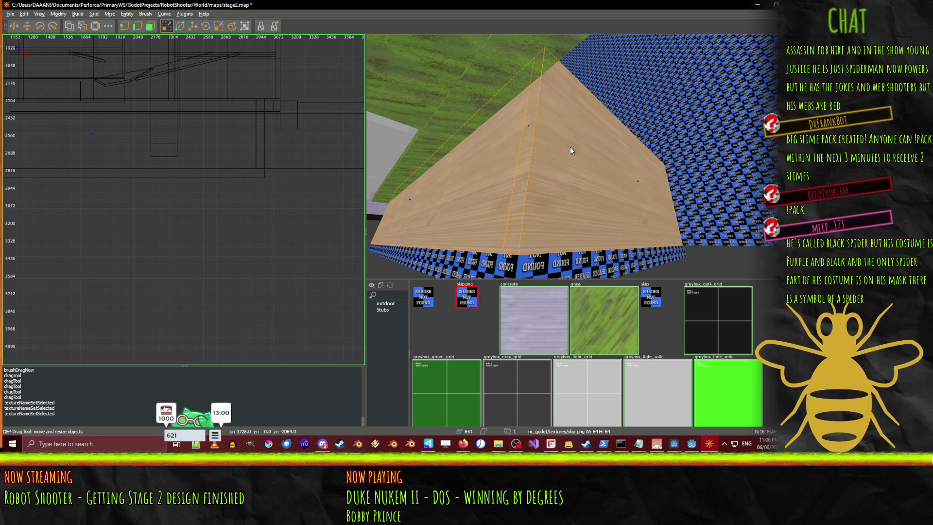
left_click(476, 301)
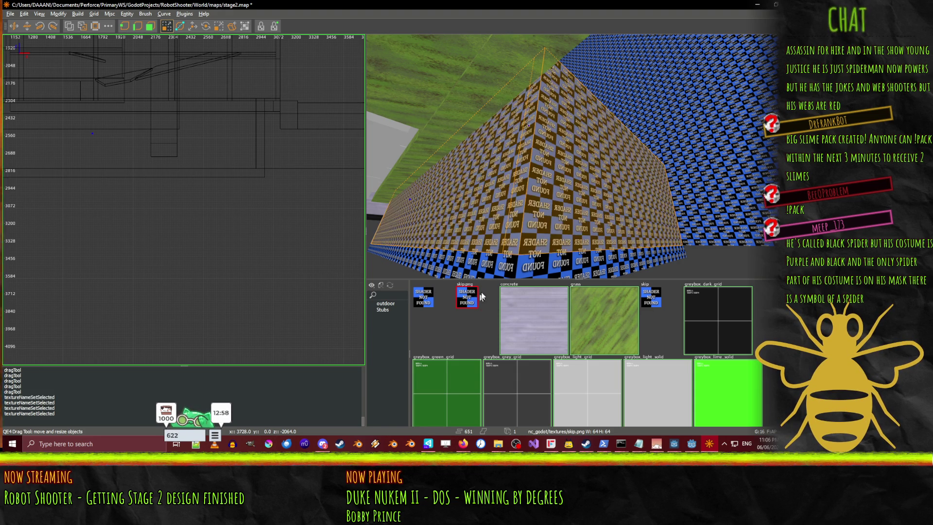
right_click(569, 184)
- Try the concrete texture on the wood wall brush, then undo it
key("s")
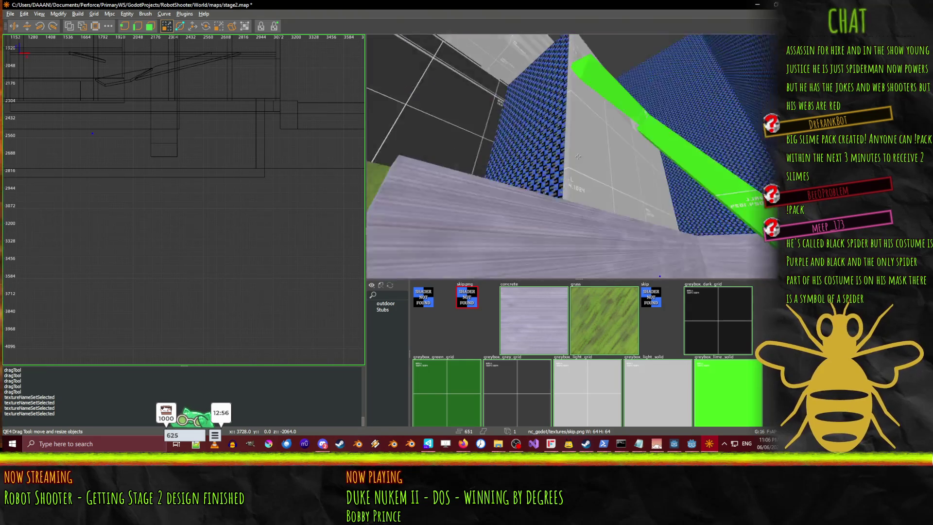
key("w")
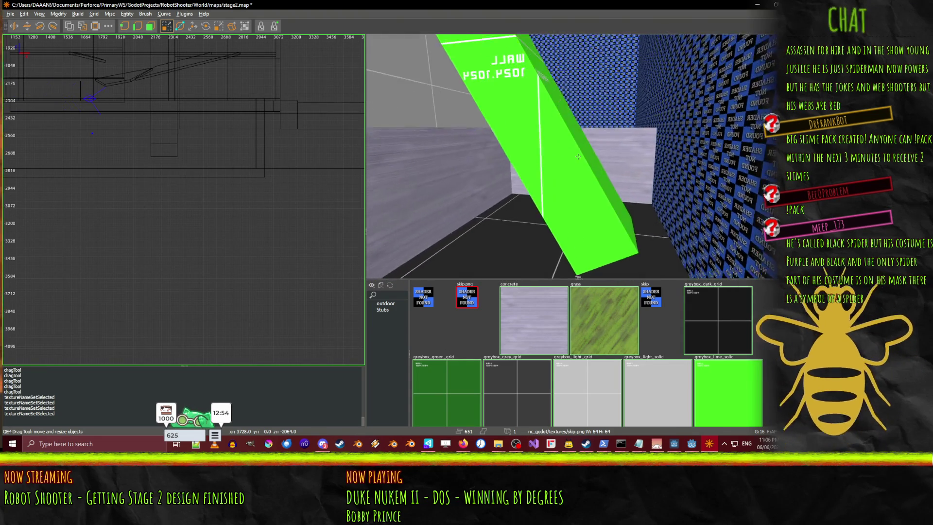
key("w")
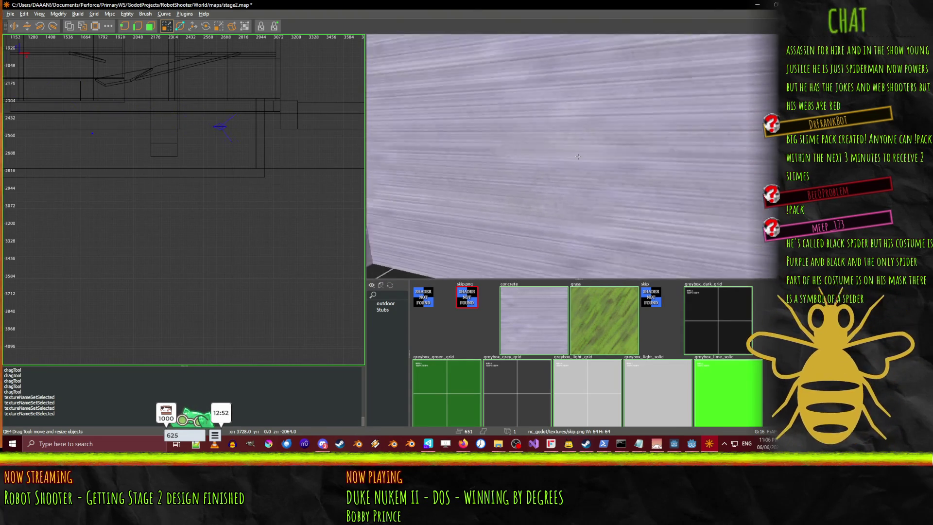
key("s")
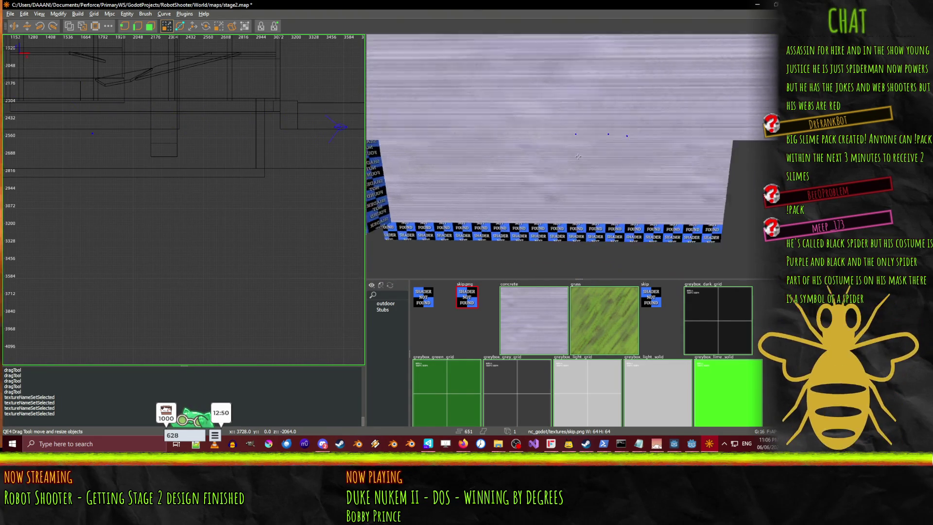
left_click(578, 155, "shift")
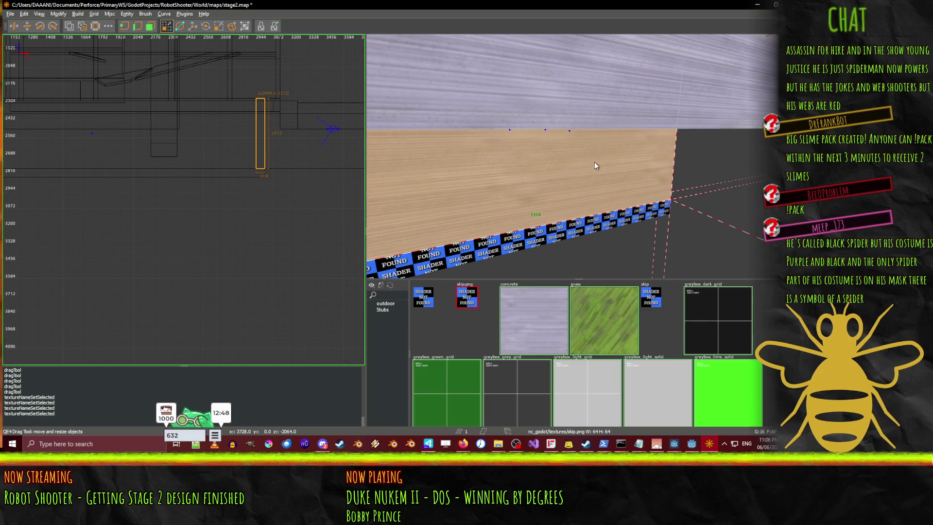
middle_click(594, 167, "ctrl+shift")
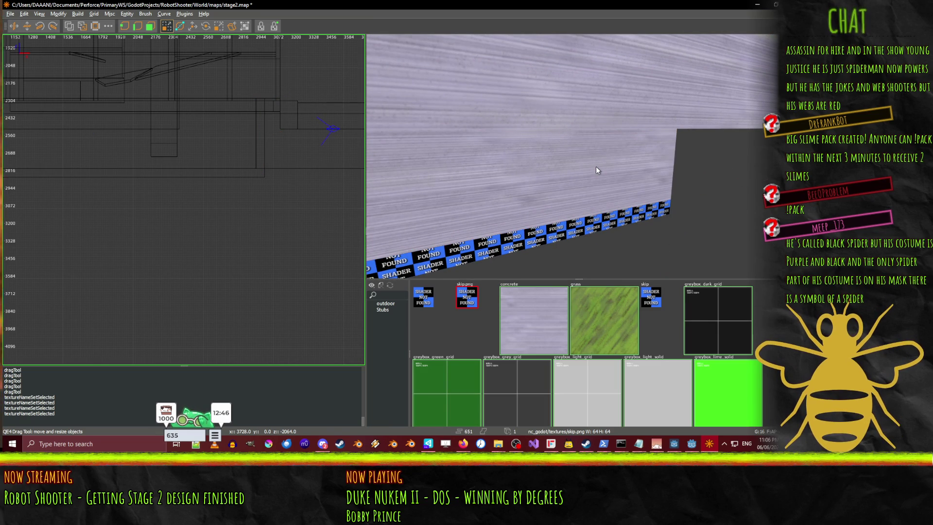
key("ctrl+z")
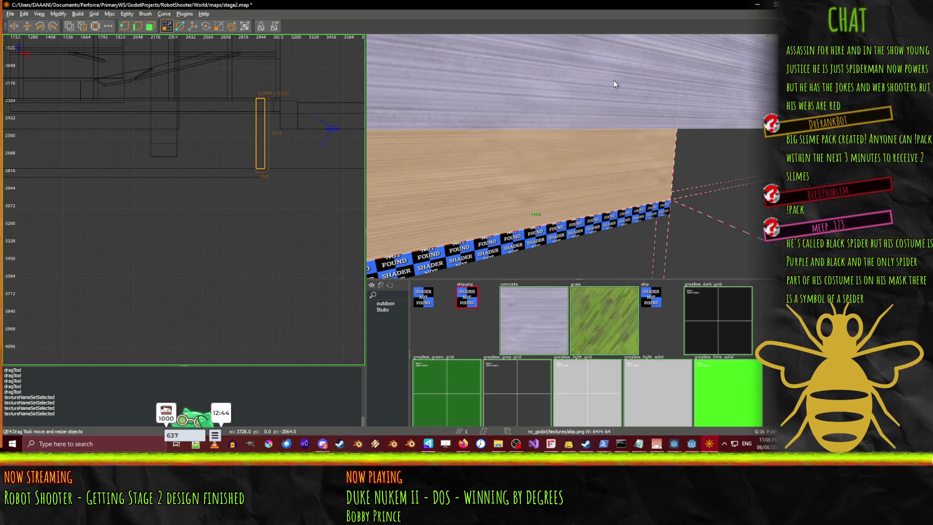
- Turn to the wall corner and give its narrow corner face the concrete texture
right_click(470, 84)
key("s")
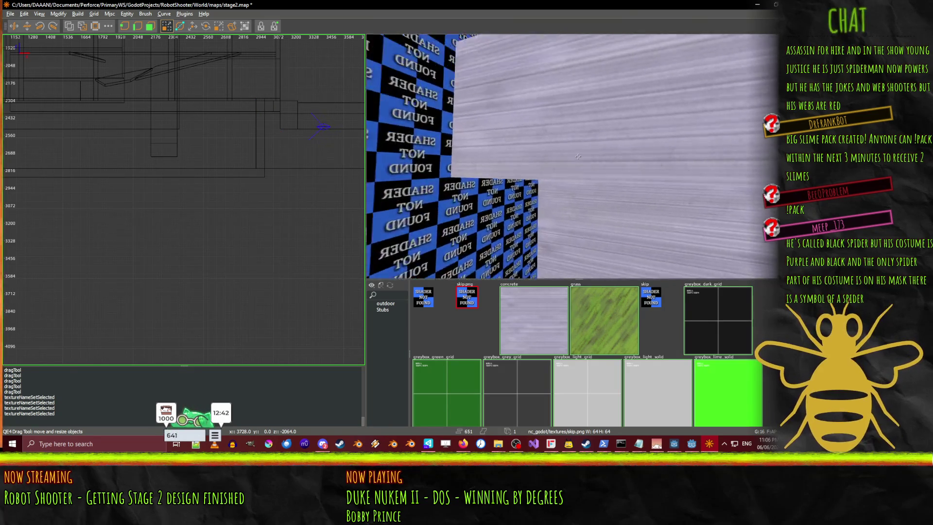
key("Up")
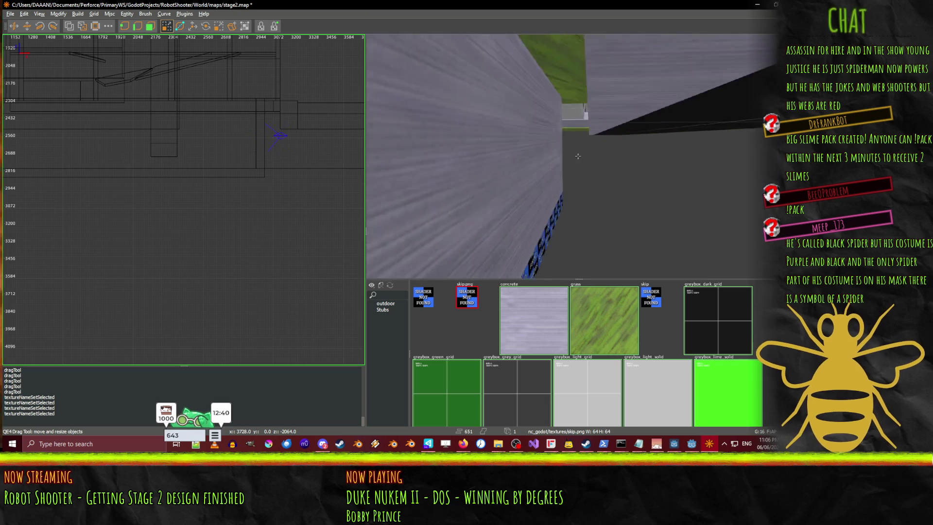
key("Down")
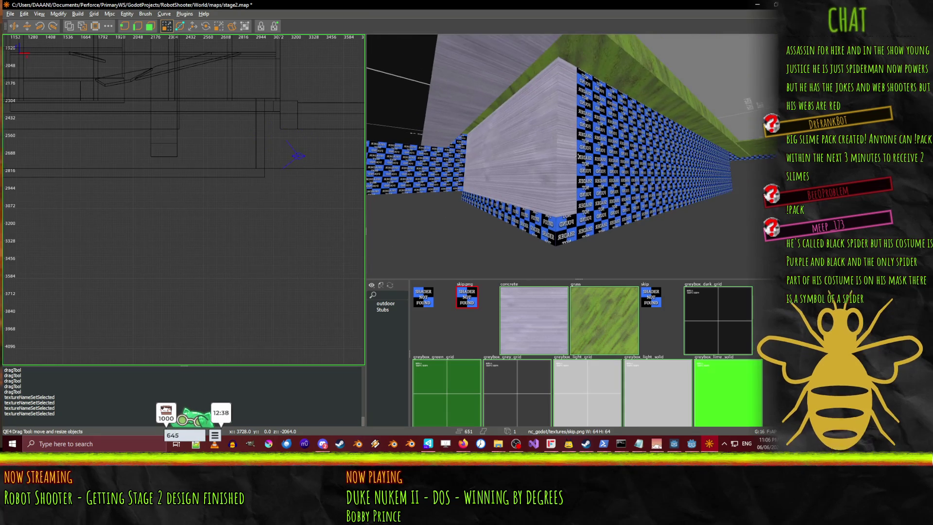
left_click(550, 132)
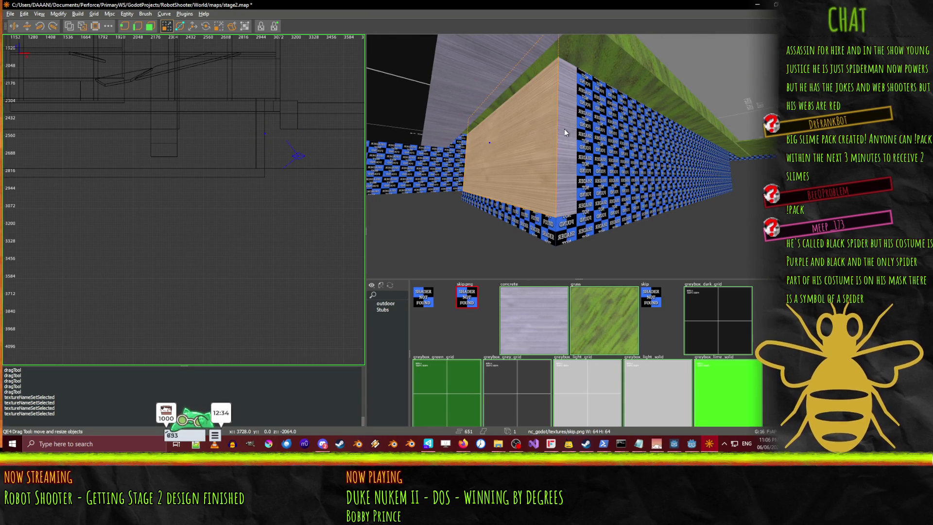
left_click(606, 63)
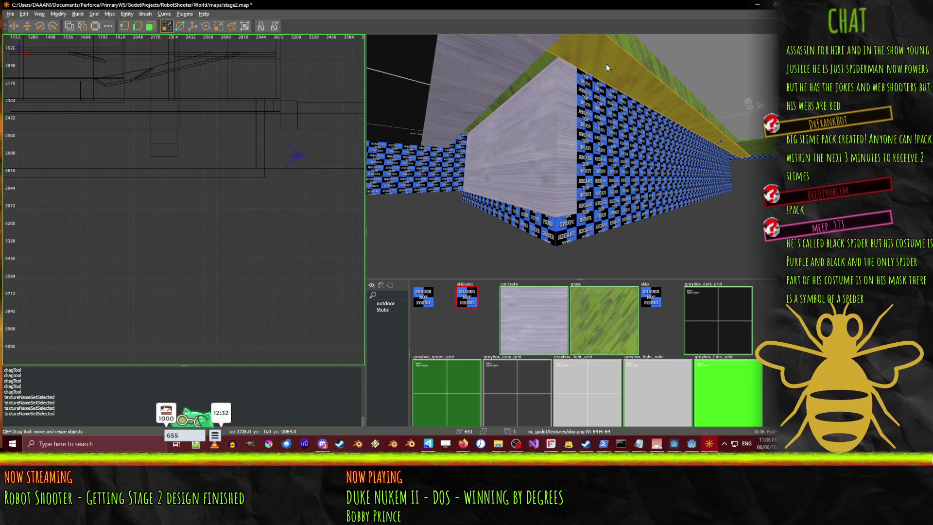
left_click(568, 99)
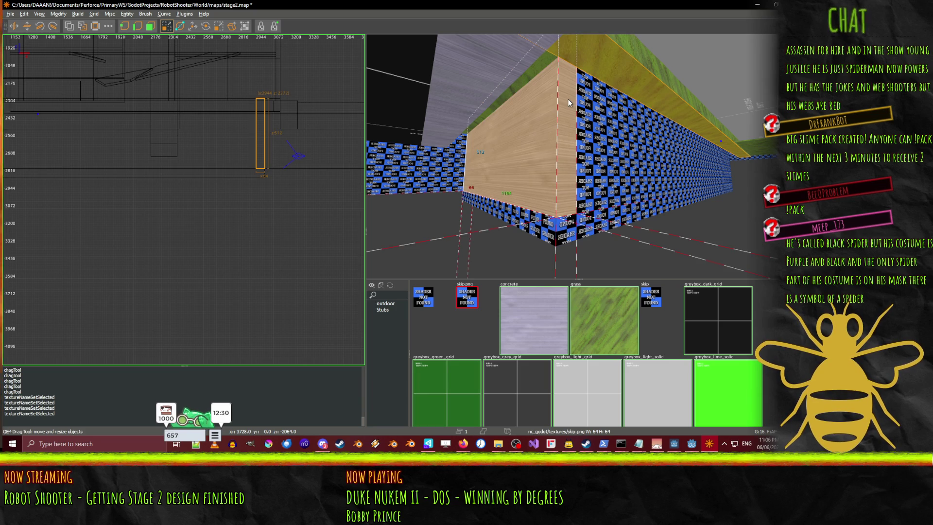
right_click(568, 98)
key("Escape")
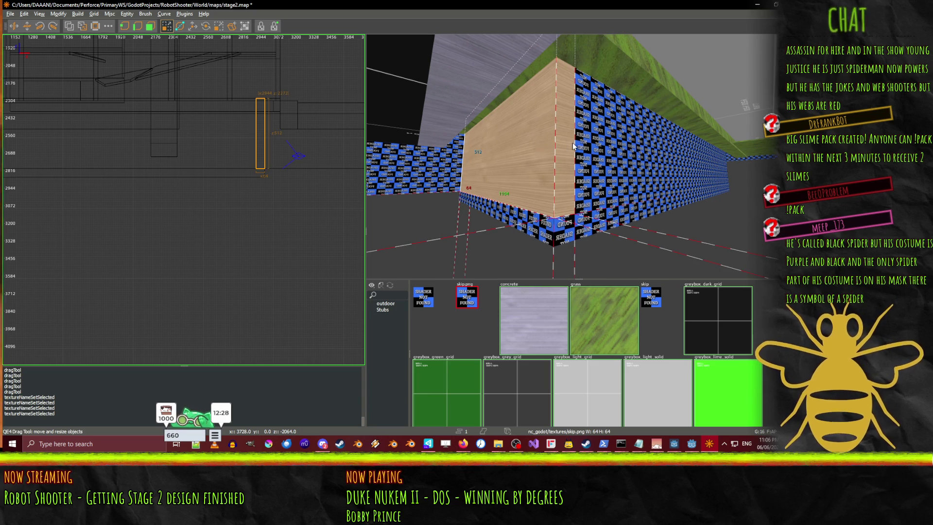
left_click(572, 145)
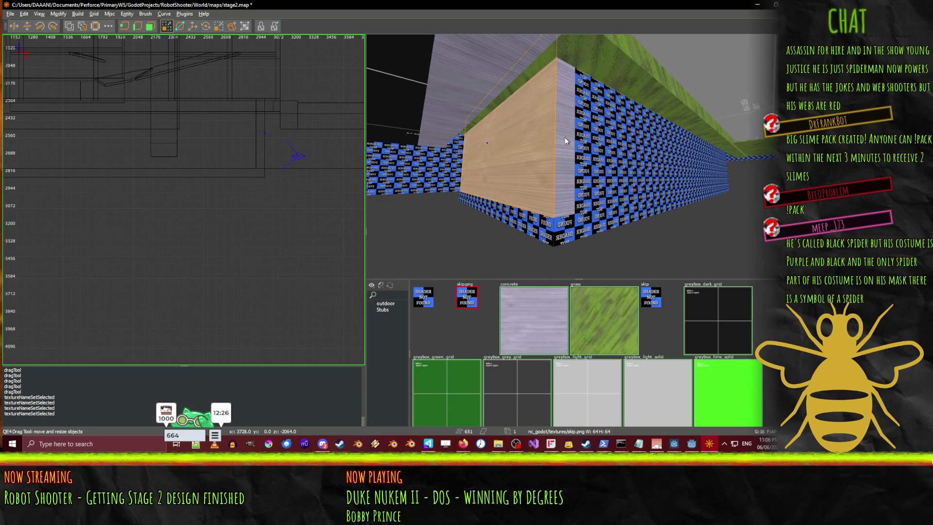
- Select the grass top faces and the strip under the ceiling, and apply the skip texture
left_click(565, 137)
left_click(583, 73)
left_click(517, 71)
left_click(505, 80)
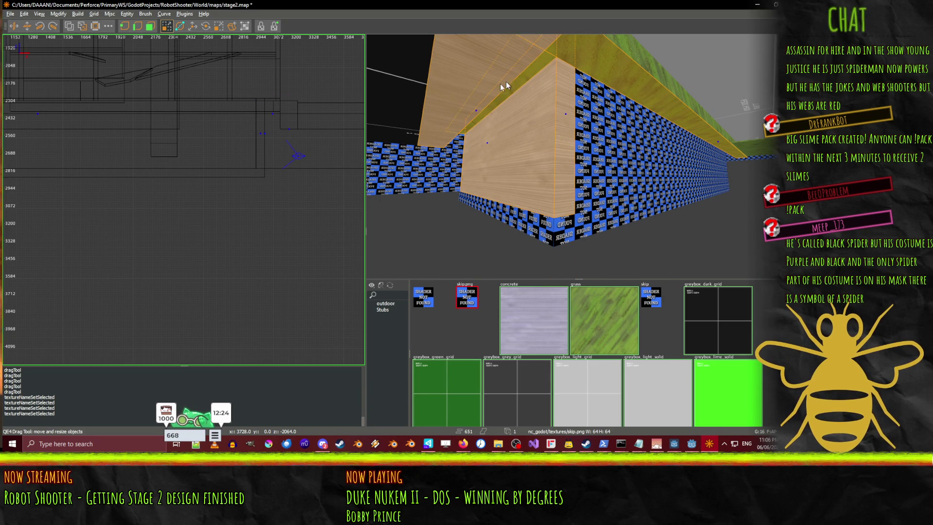
left_click(386, 124)
left_click(469, 294)
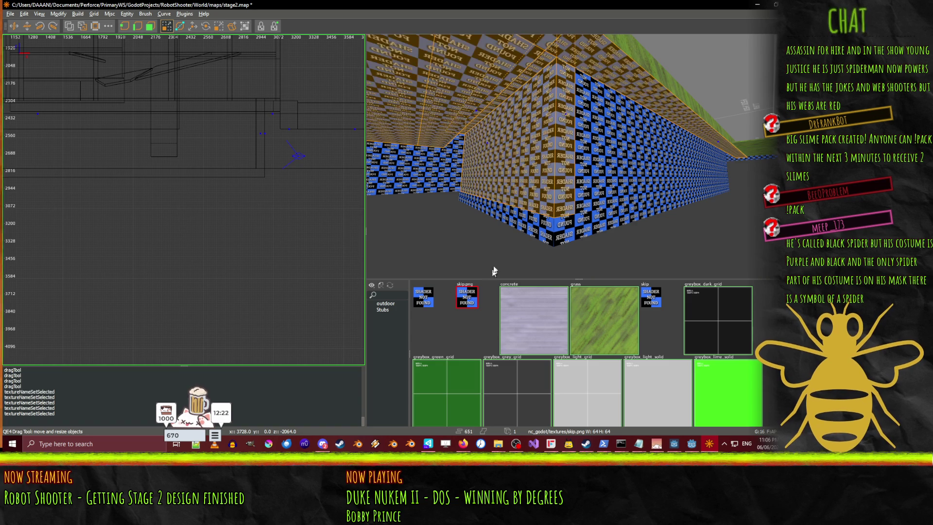
key("Up")
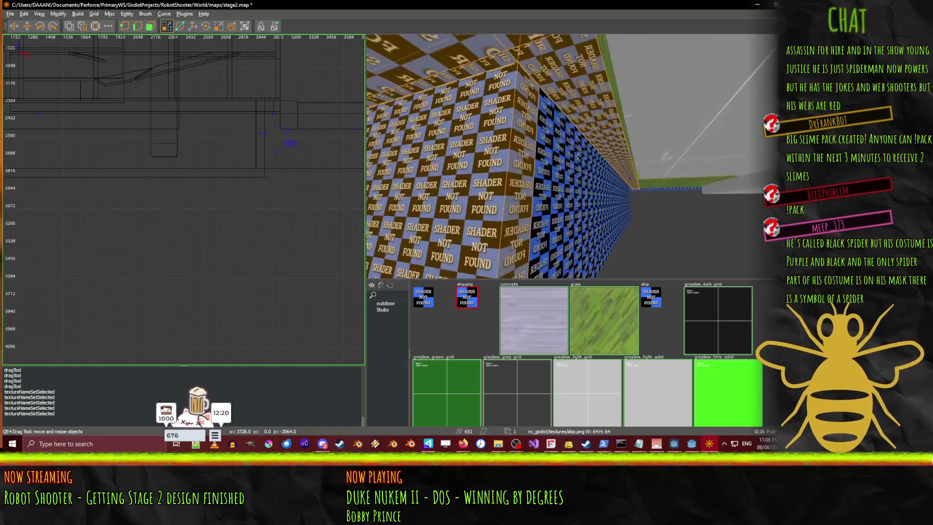
key("Up")
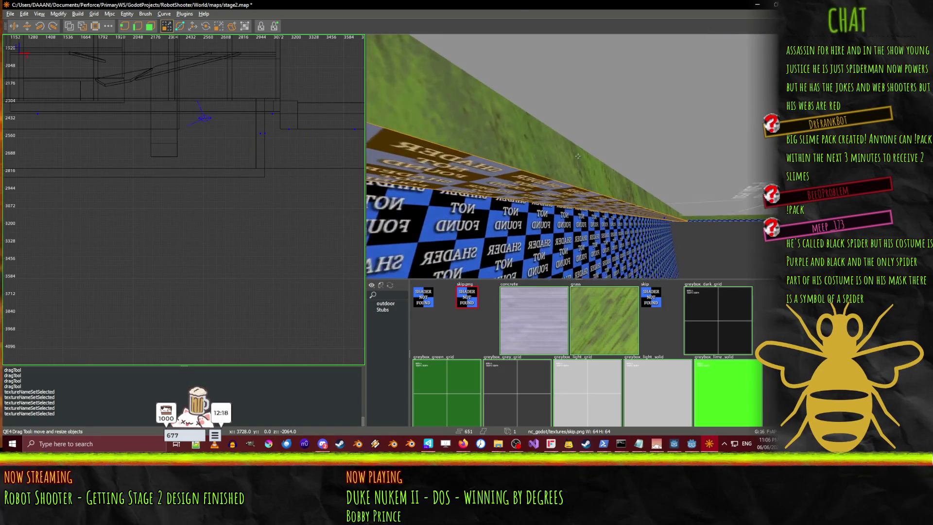
key("Up")
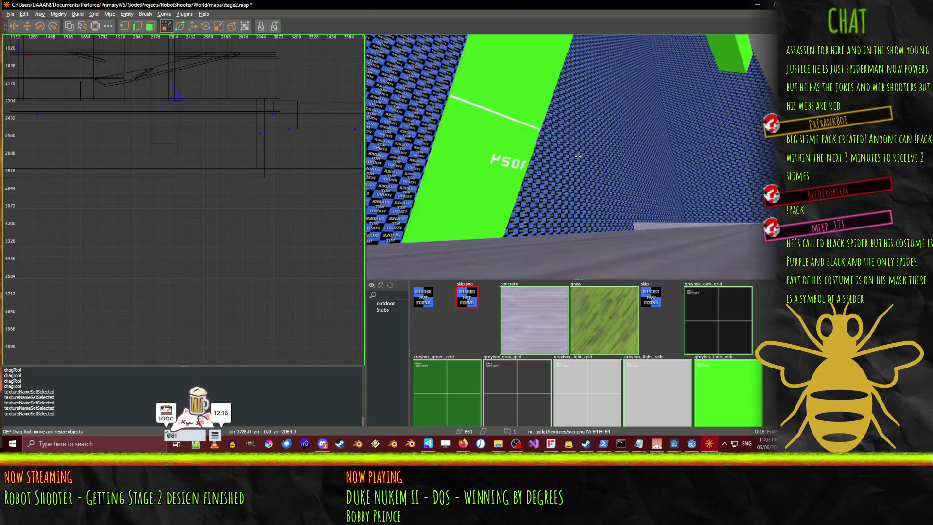
key("Up")
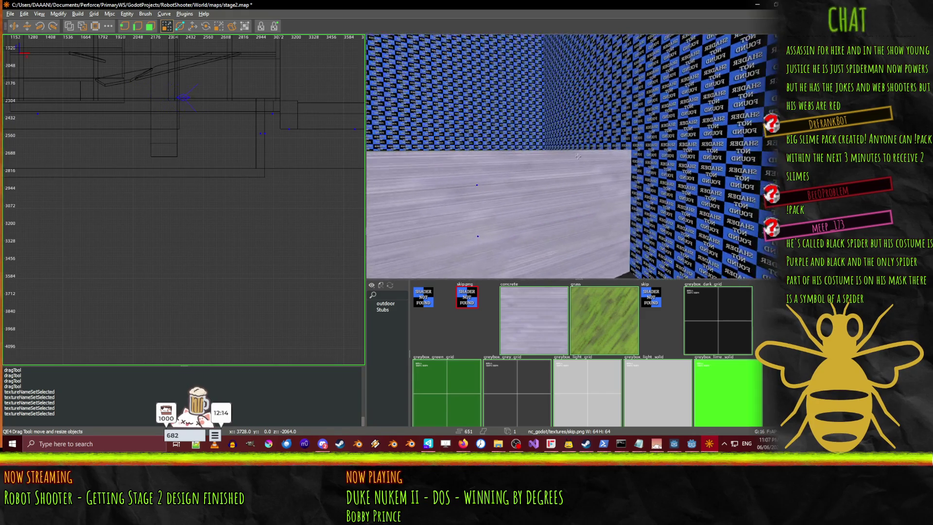
key("Up")
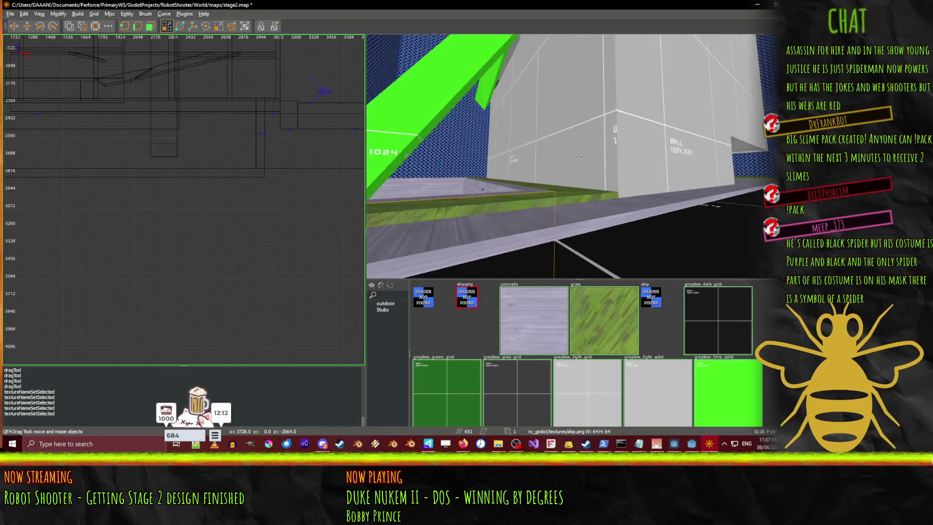
key("Up")
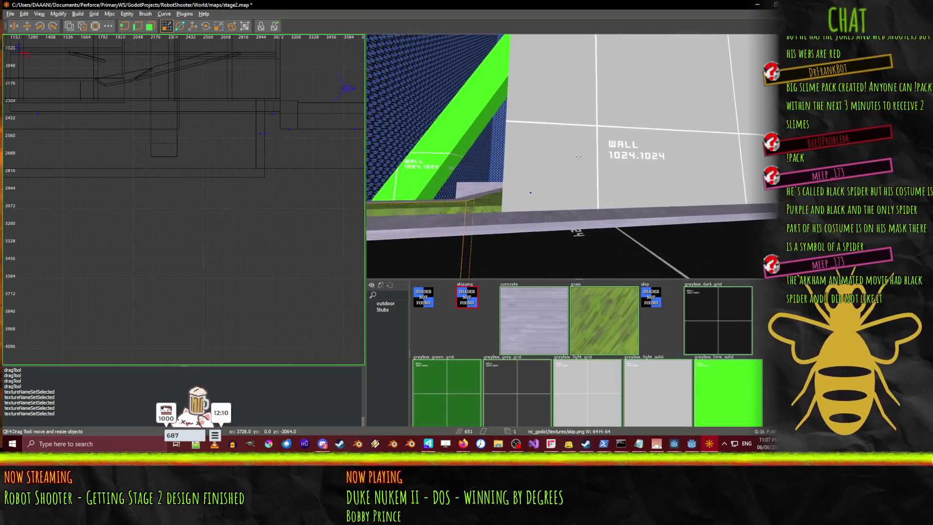
key("Up")
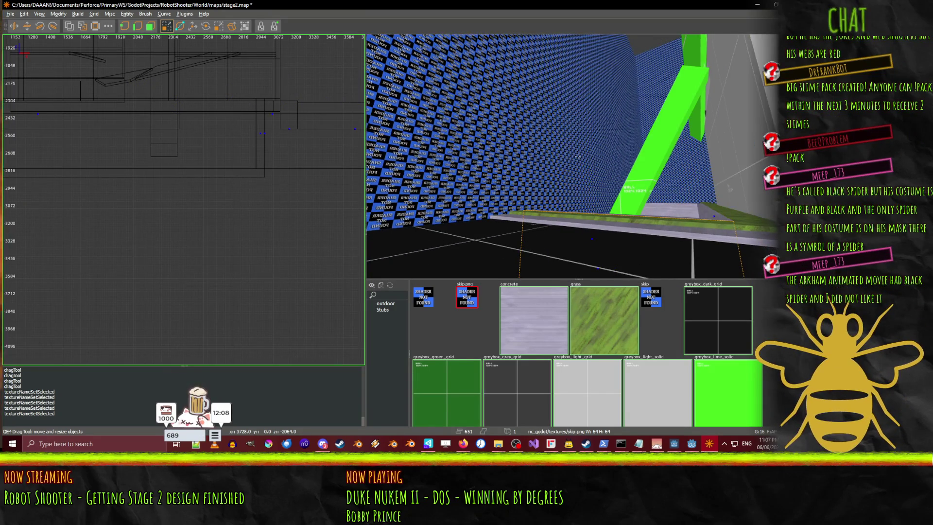
key("Up")
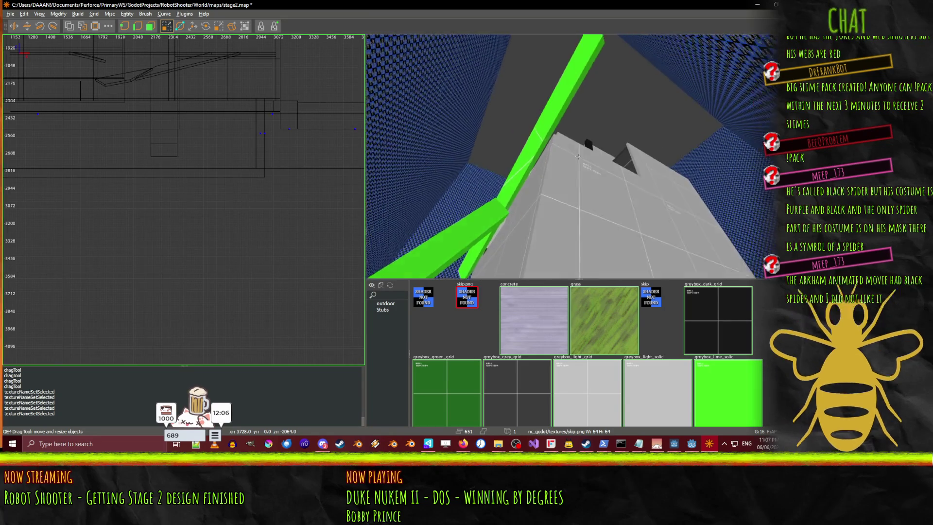
key("Up")
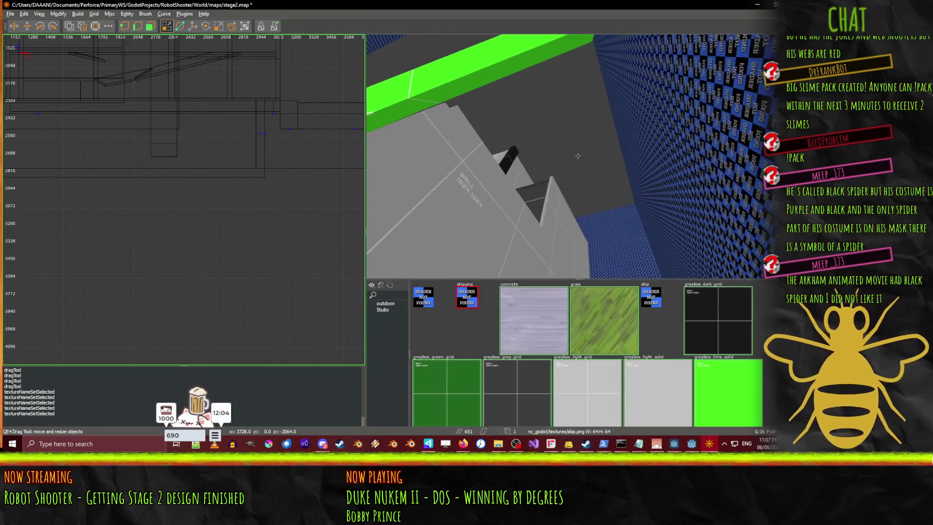
key("Up")
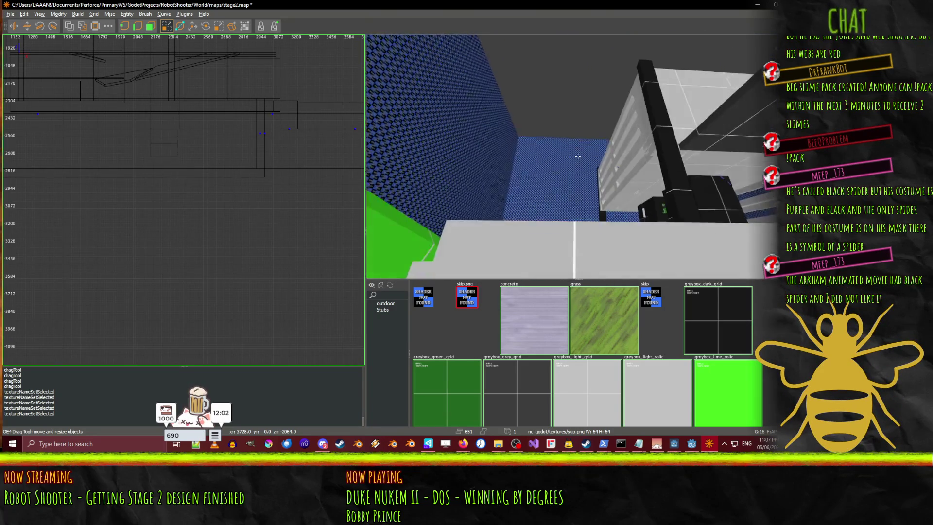
key("Up")
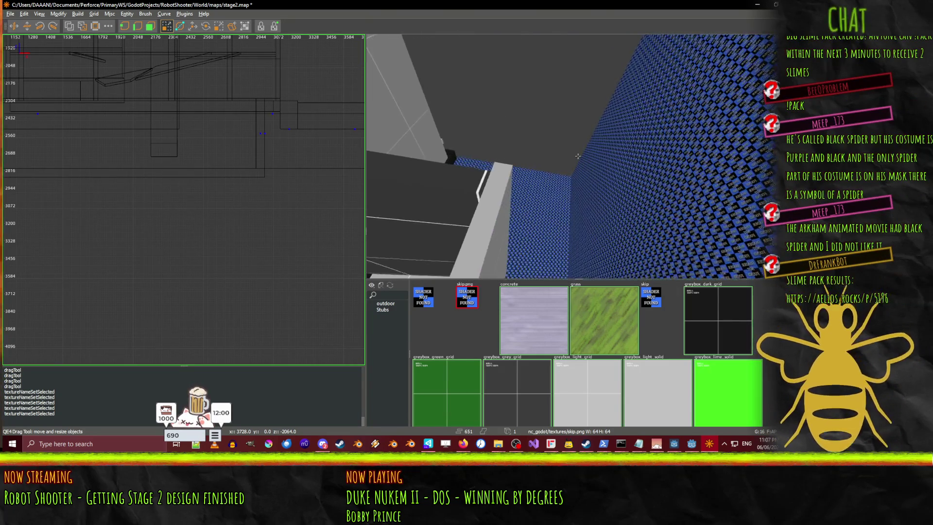
key("Up")
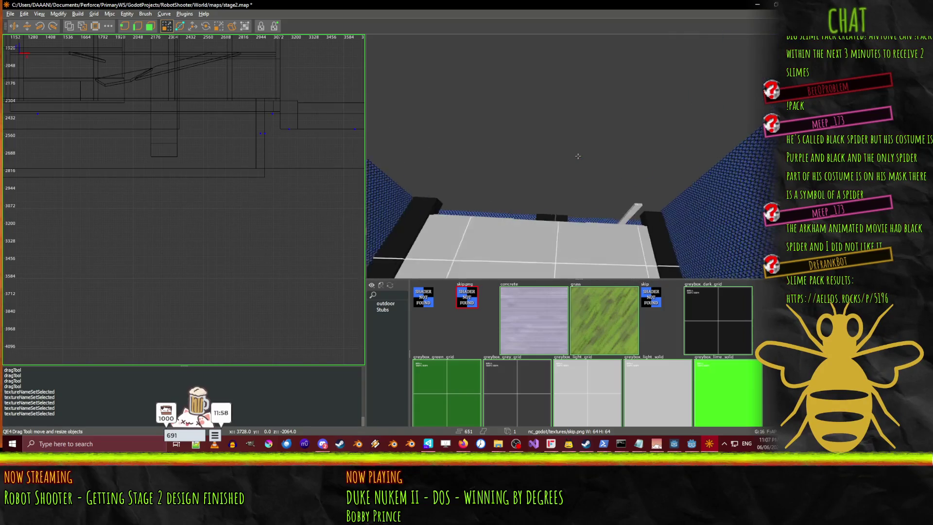
key("Up")
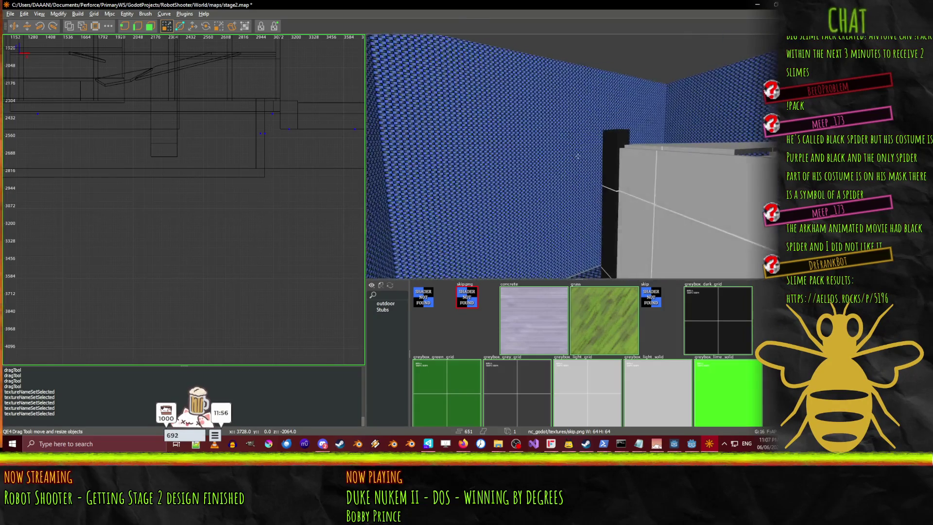
key("Right")
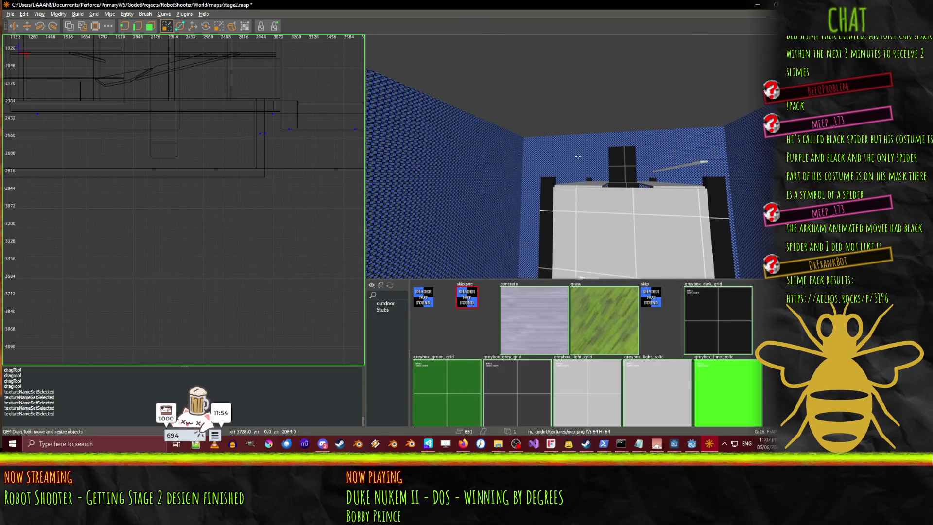
left_click(480, 141, "shift")
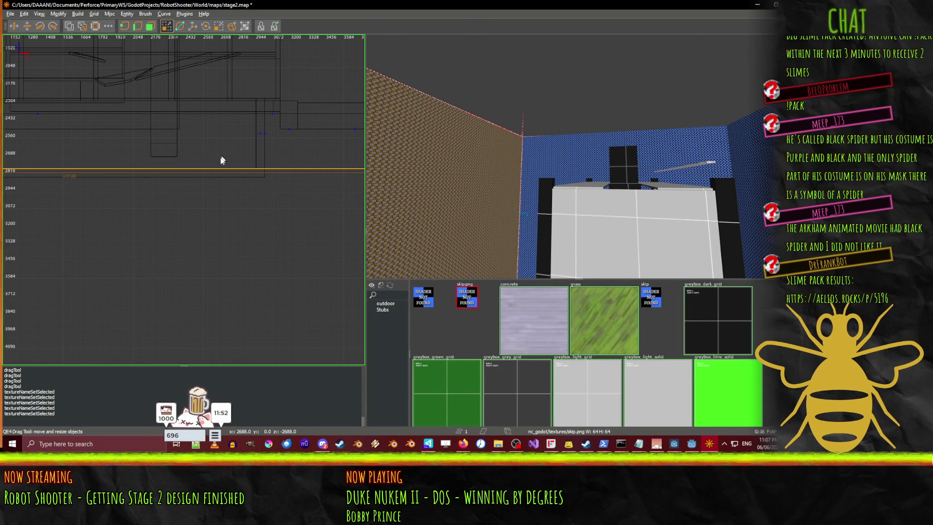
scroll(206, 169, "down", 3)
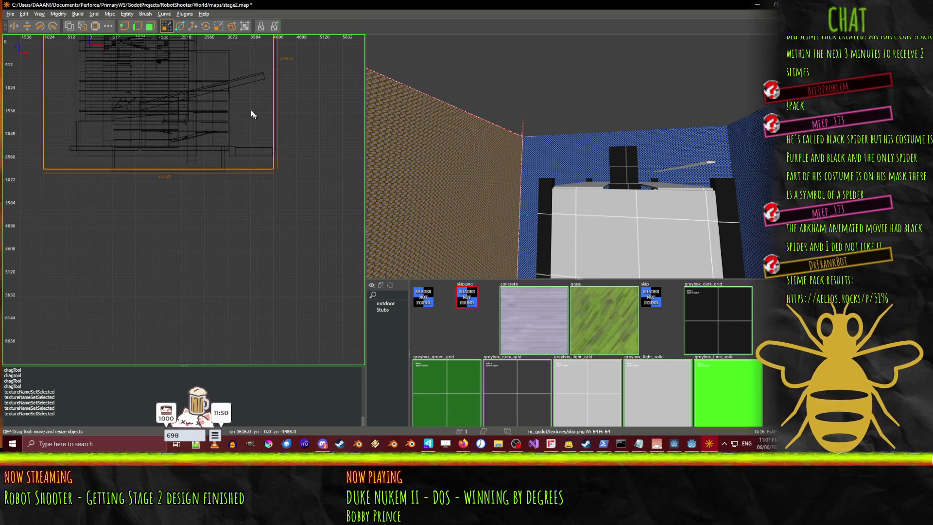
left_click(299, 146)
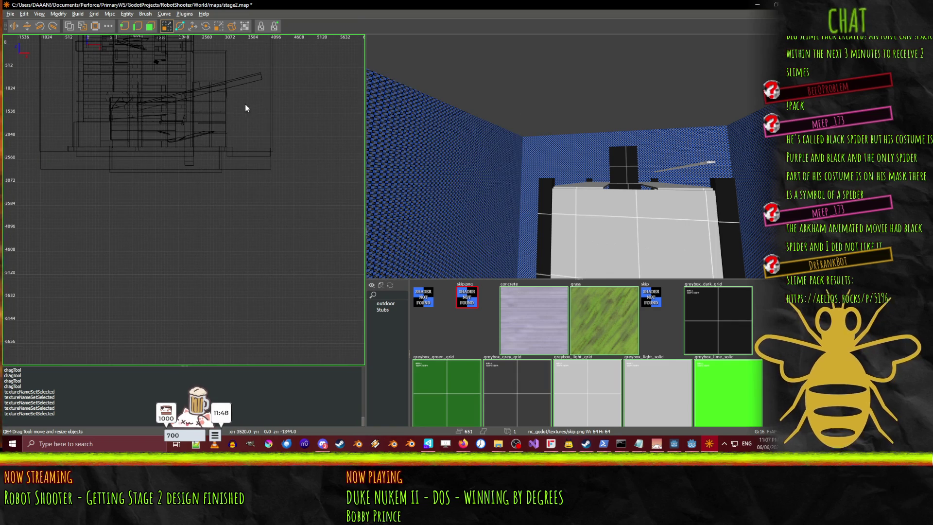
left_click_drag(184, 48, 189, 199)
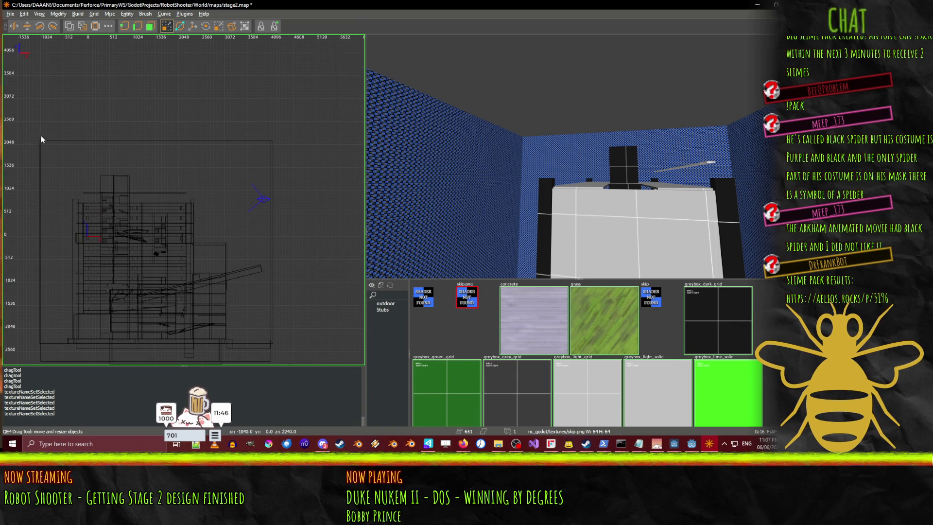
- Draw a thin ceiling brush above the map and stretch it over the whole pit
left_click_drag(39, 136, 204, 138)
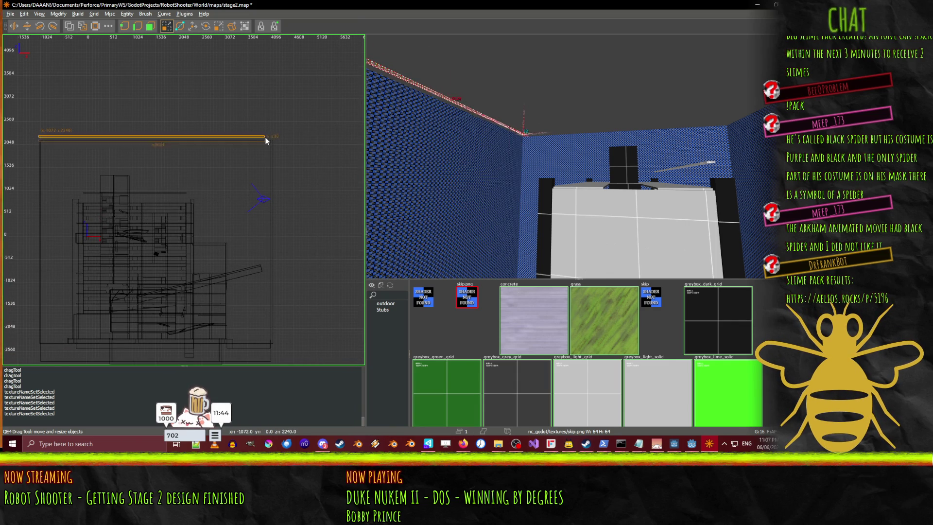
scroll(274, 138, "up", 6)
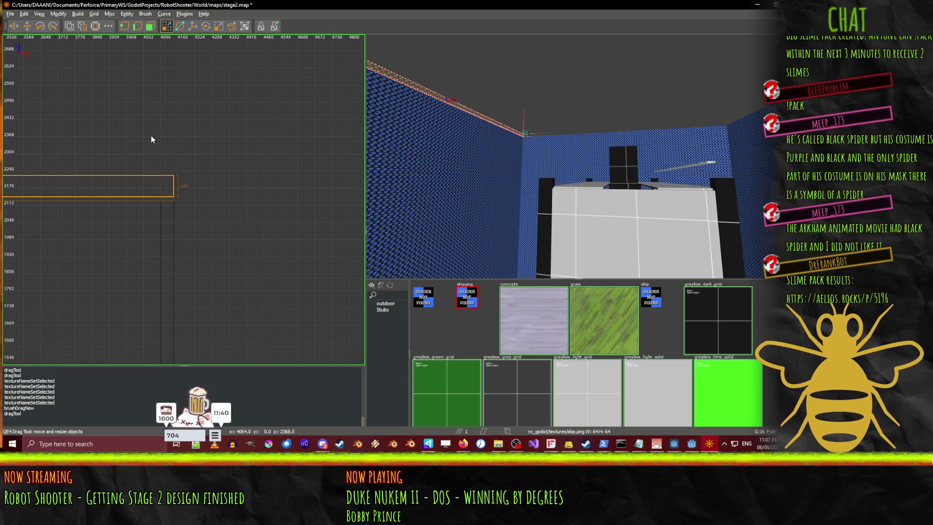
scroll(130, 183, "up", 4)
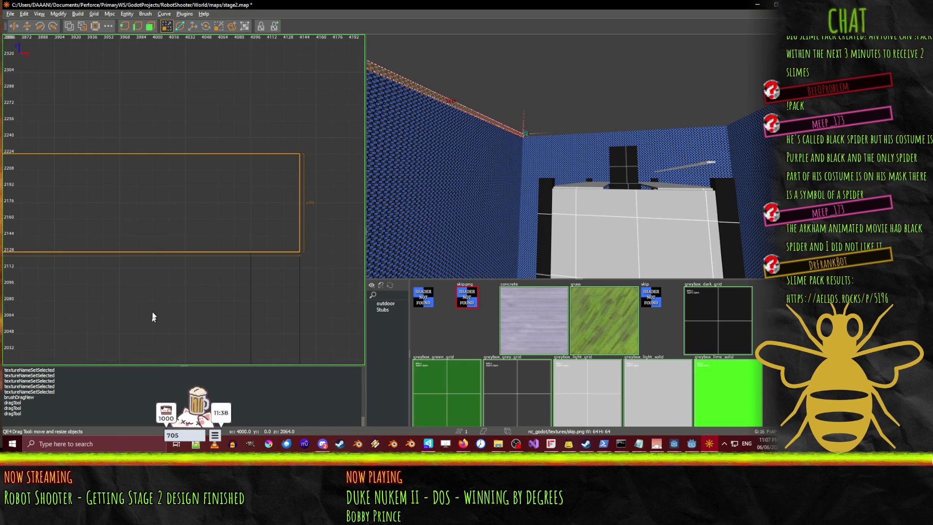
scroll(248, 134, "down", 6)
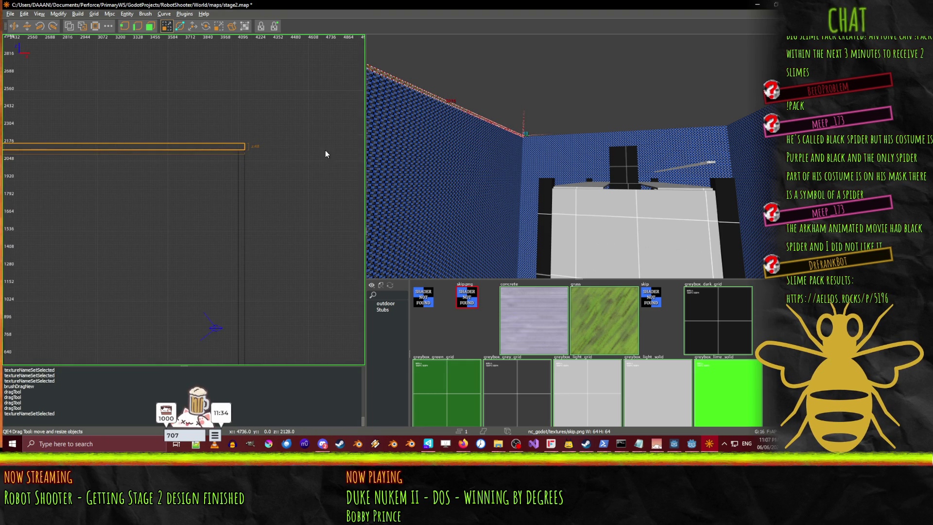
key("ctrl+Tab")
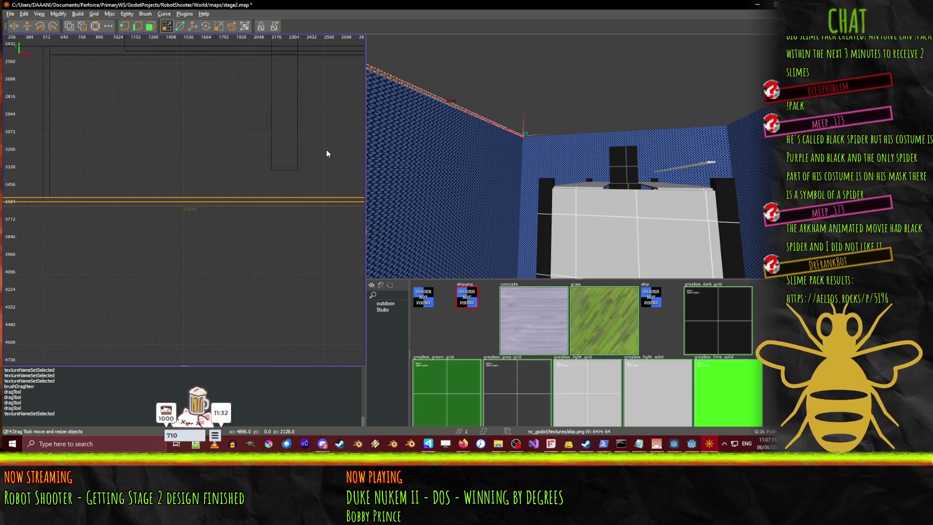
scroll(311, 151, "down", 7)
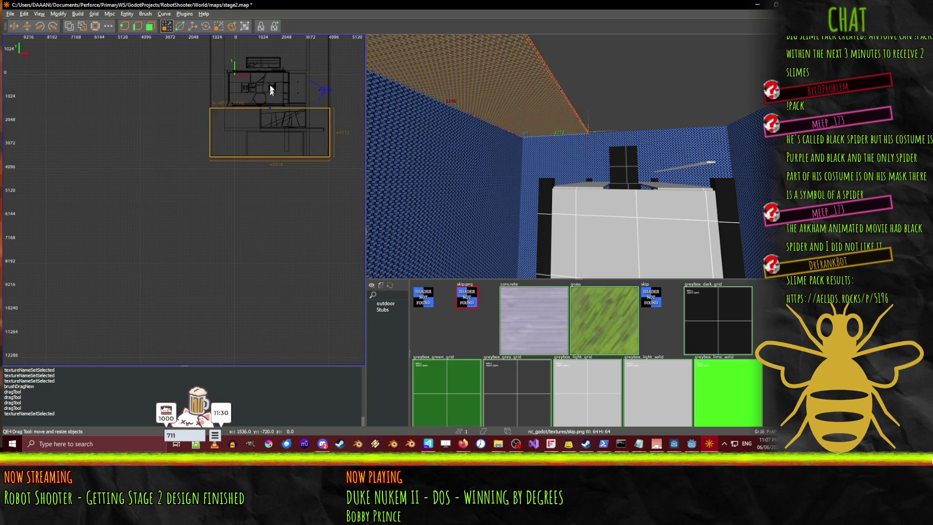
mouse_move(271, 89)
left_mouse_down()
mouse_move(270, 48)
mouse_move(272, 106)
left_mouse_up()
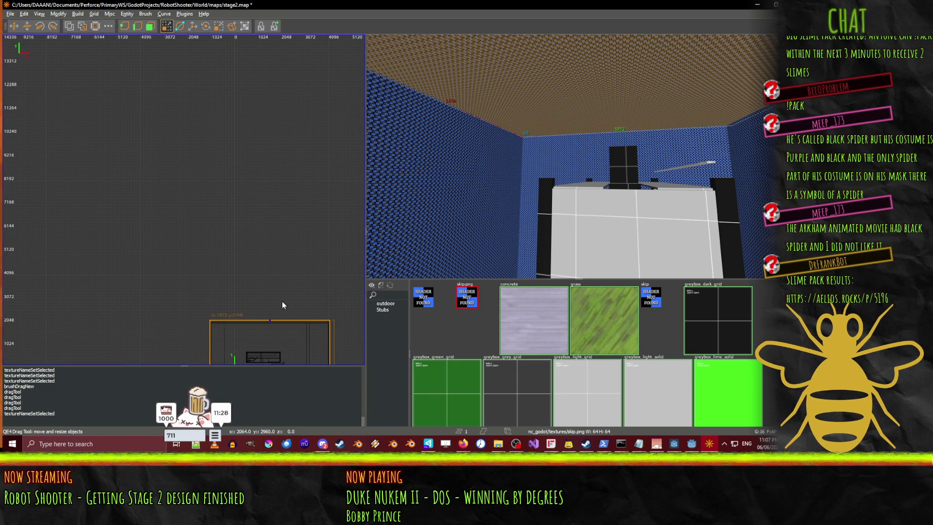
left_click_drag(282, 304, 282, 311)
- Drag the orange brush's top edge down to make it shorter
scroll(305, 276, "up", 4)
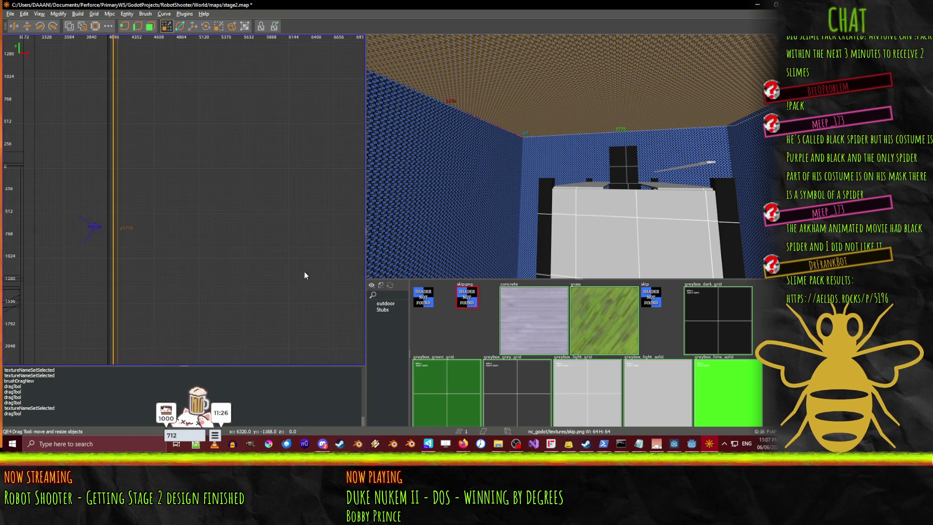
scroll(305, 276, "down", 2)
scroll(198, 140, "up", 6)
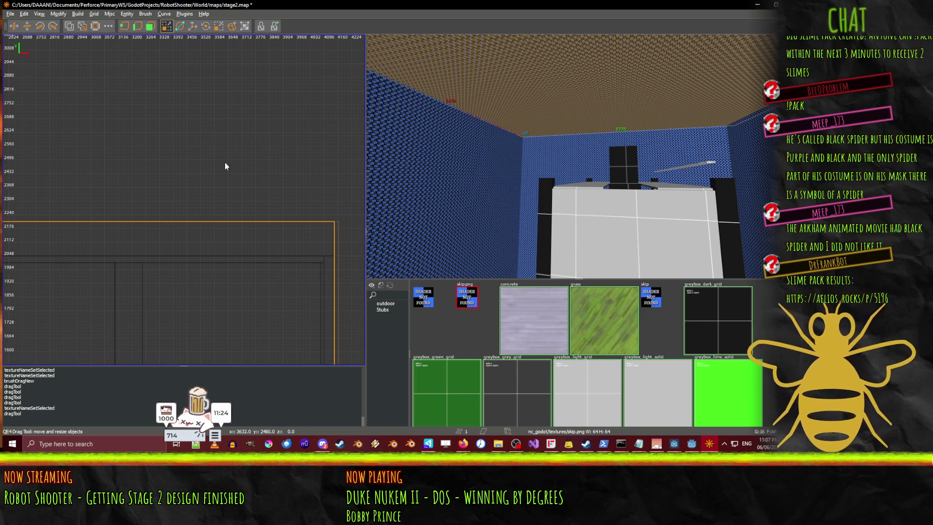
left_click_drag(225, 166, 230, 198)
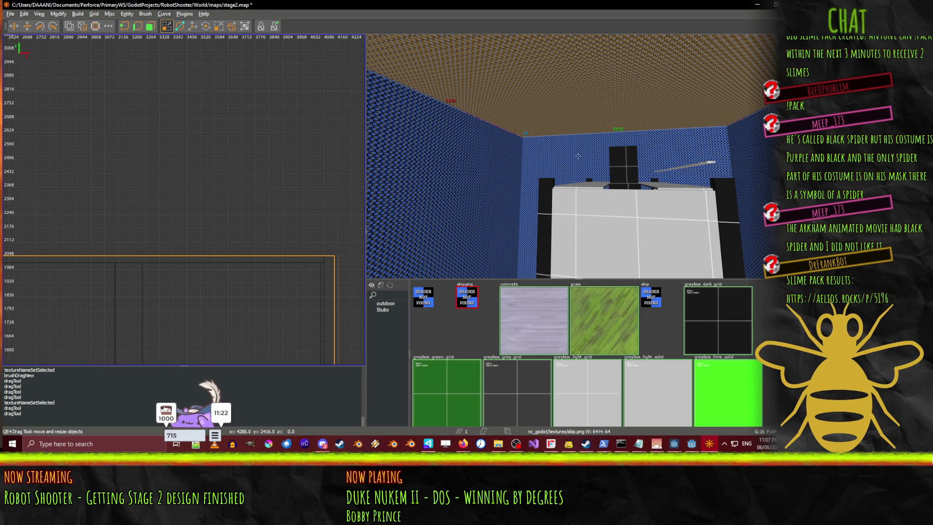
- Fly the 3D camera over the pit gap and down the corridor to review the layout
key("Up")
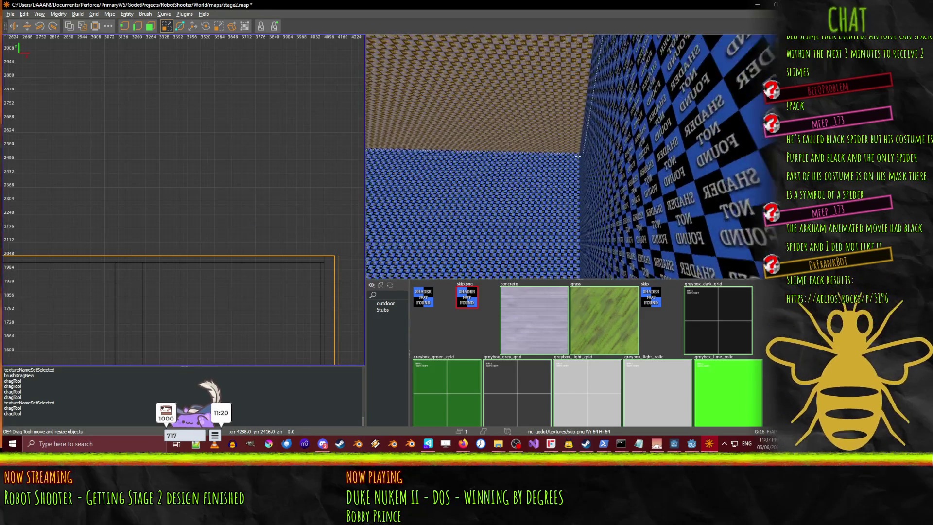
key("Down")
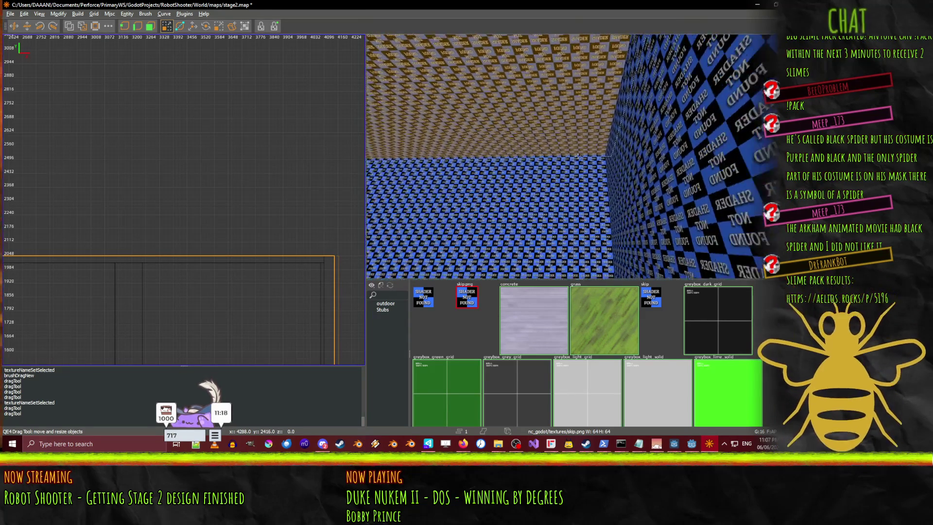
key("Up")
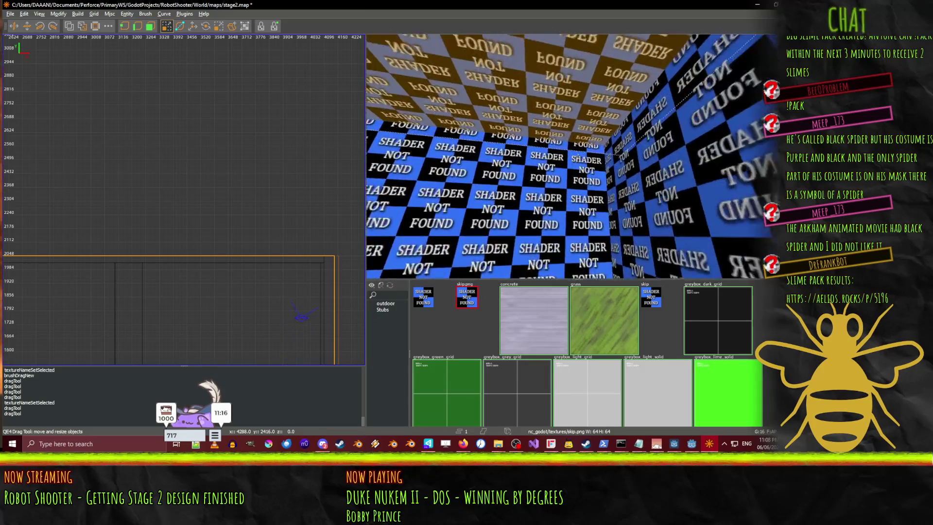
left_click_drag(577, 156, 578, 156)
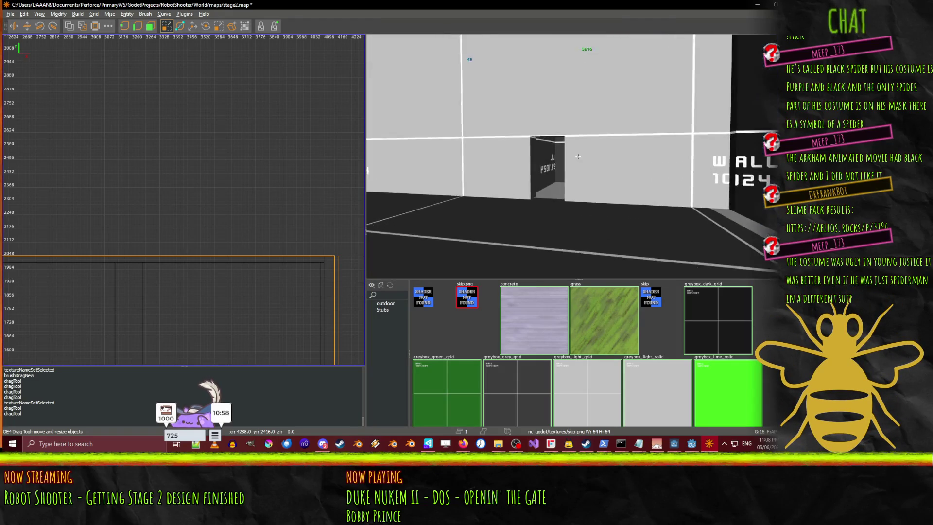
key("s")
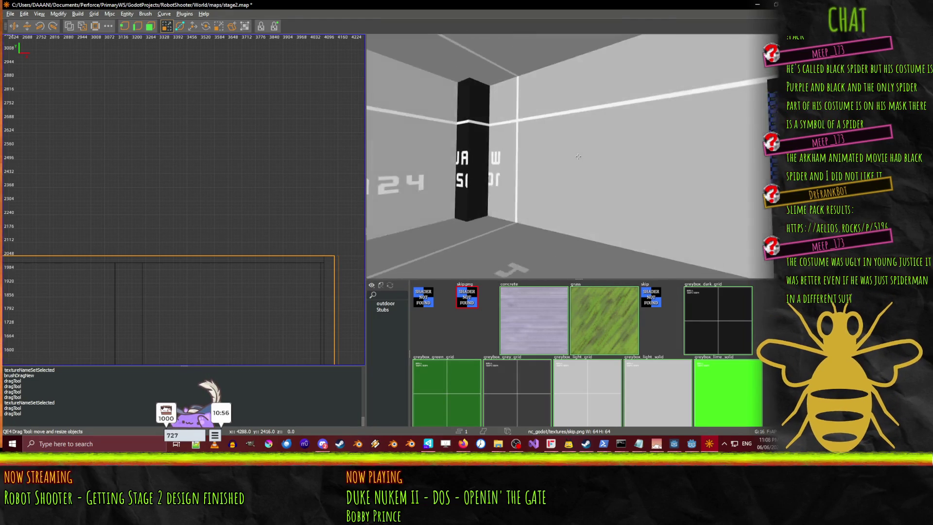
key("s")
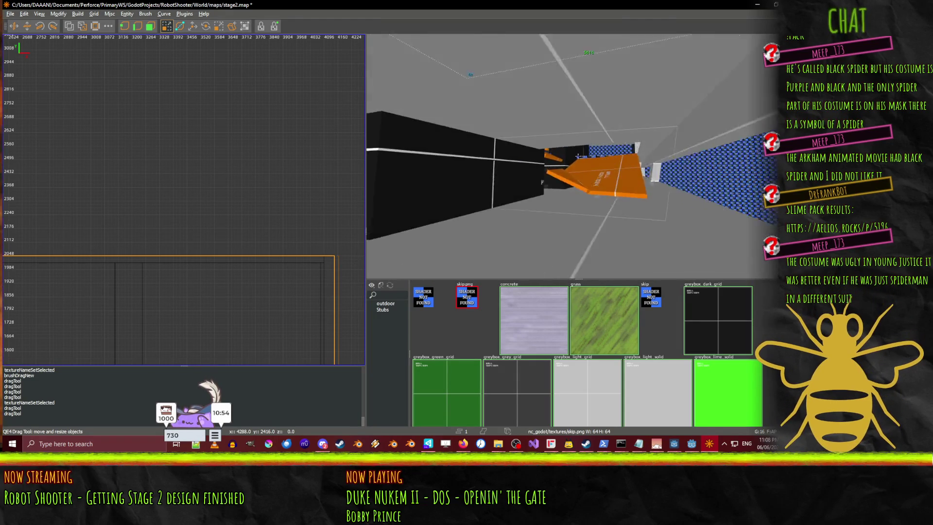
key("s")
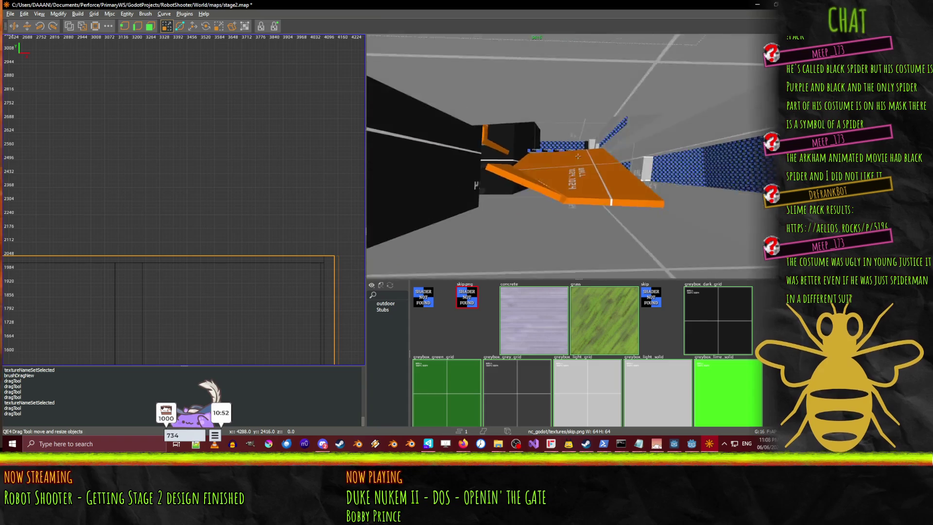
key("s")
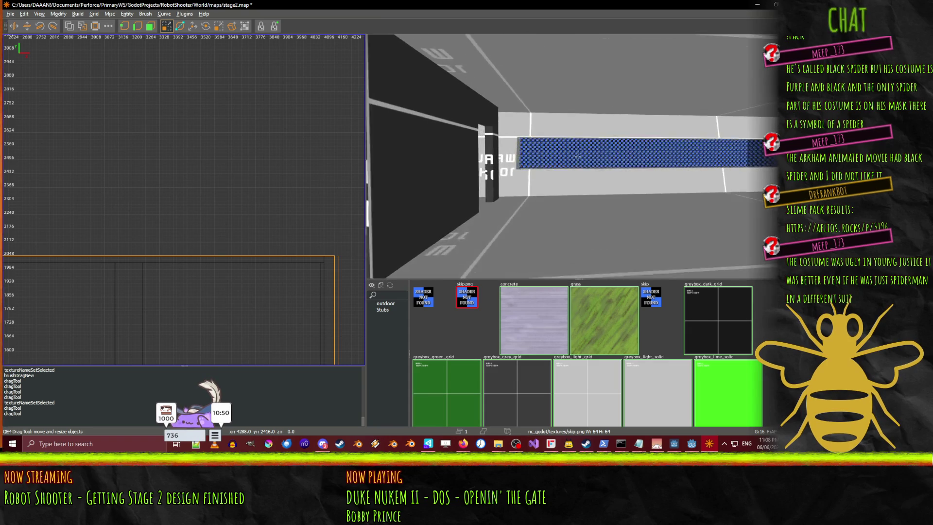
- Frame the blue WALL 1024.1024 brush and save stage2.map
key("w")
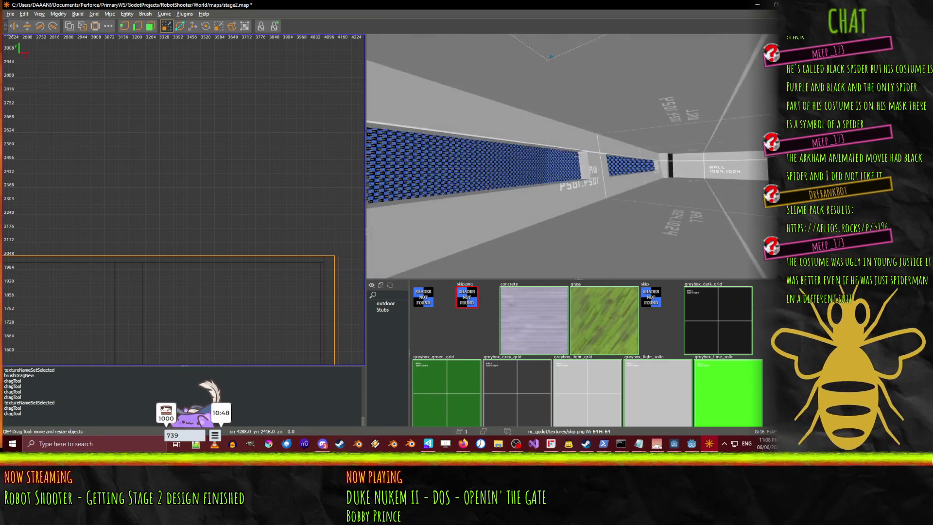
key("a")
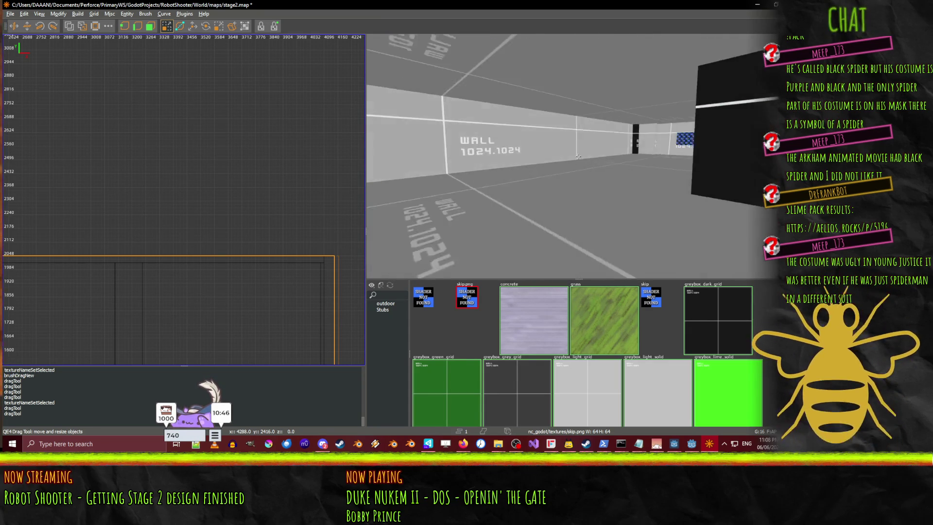
key("d")
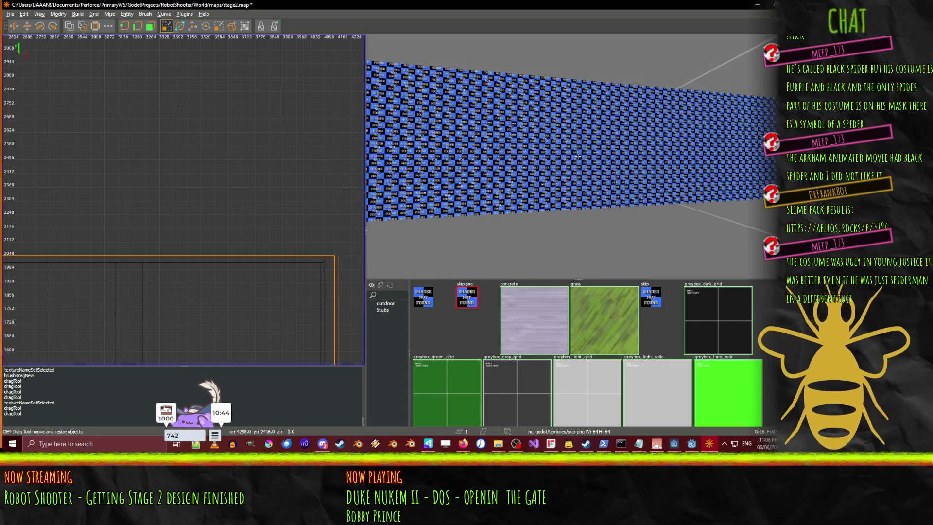
scroll(141, 256, "down", 1)
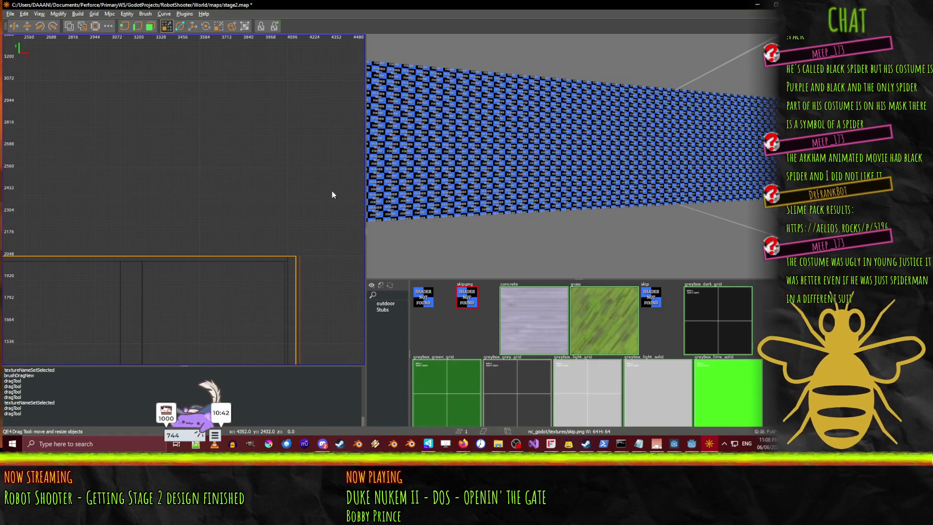
key("ctrl+s")
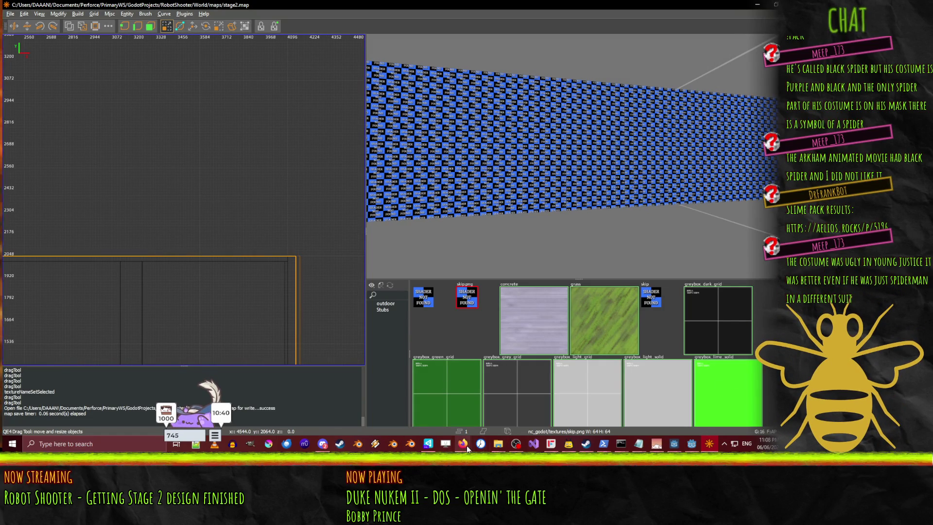
left_click(692, 443)
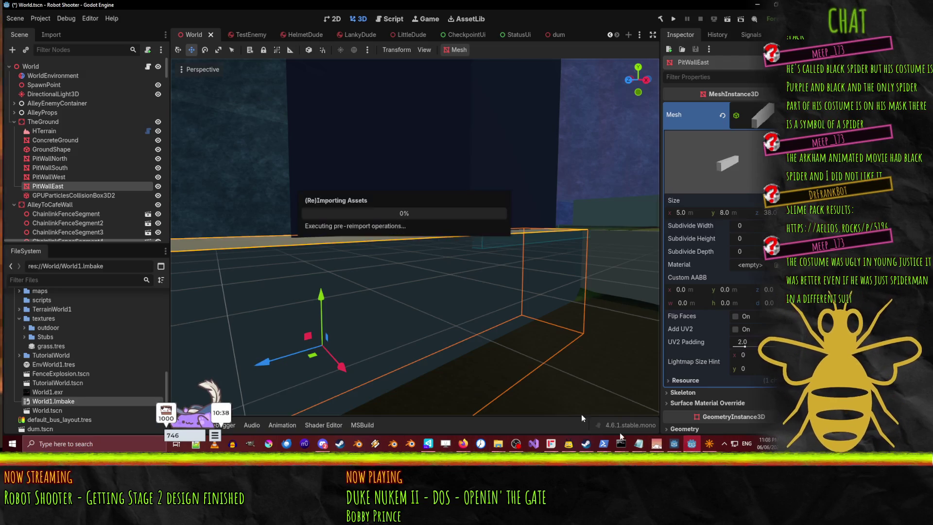
right_click(573, 215)
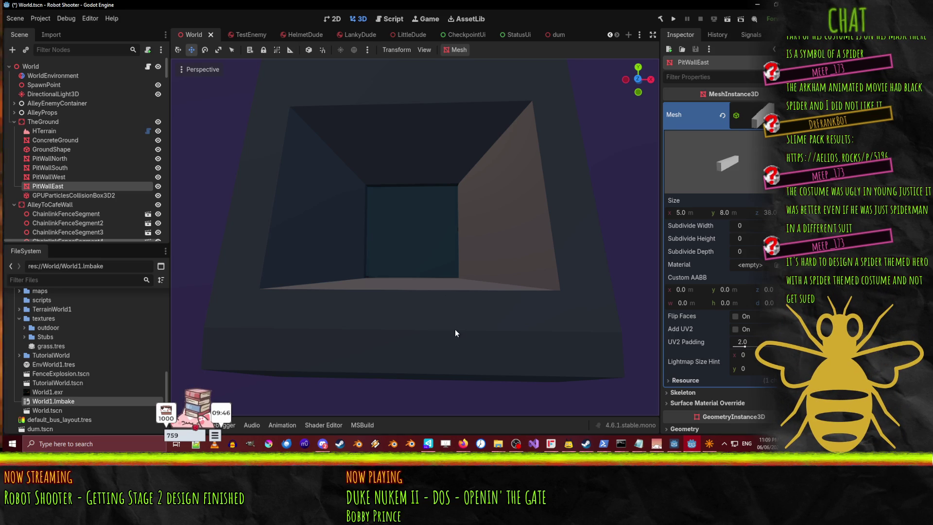
left_click(710, 443)
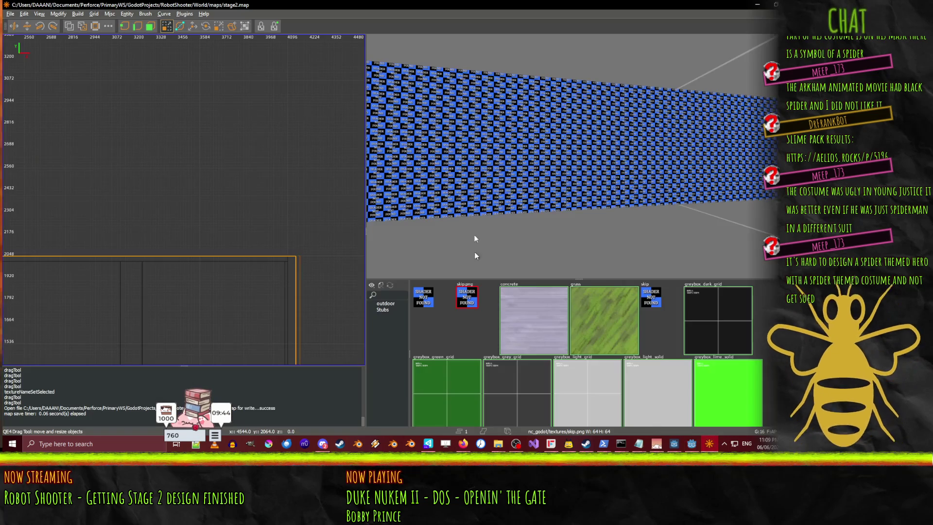
- Swing the 3D camera toward the blue wall and zoom the 2D grid in on the pit wall
left_click_drag(608, 182, 578, 156)
scroll(163, 241, "down", 6)
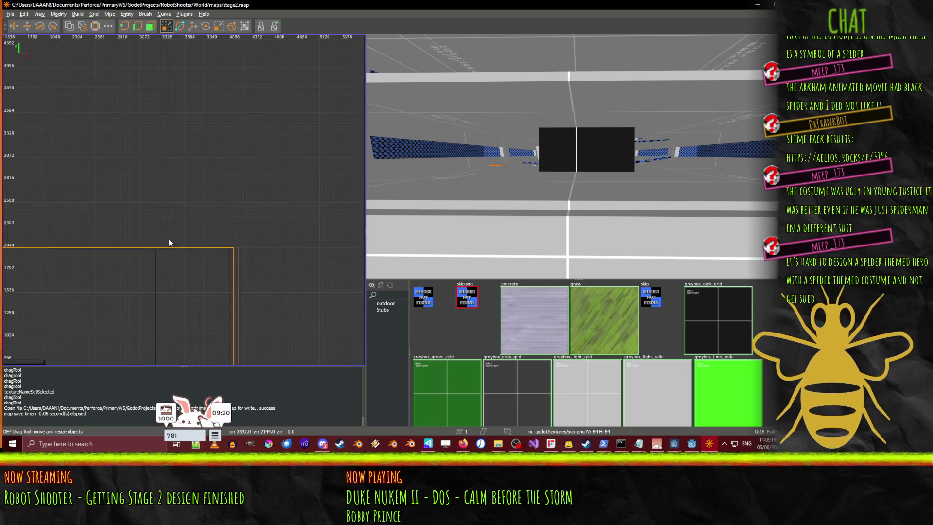
scroll(176, 263, "up", 8)
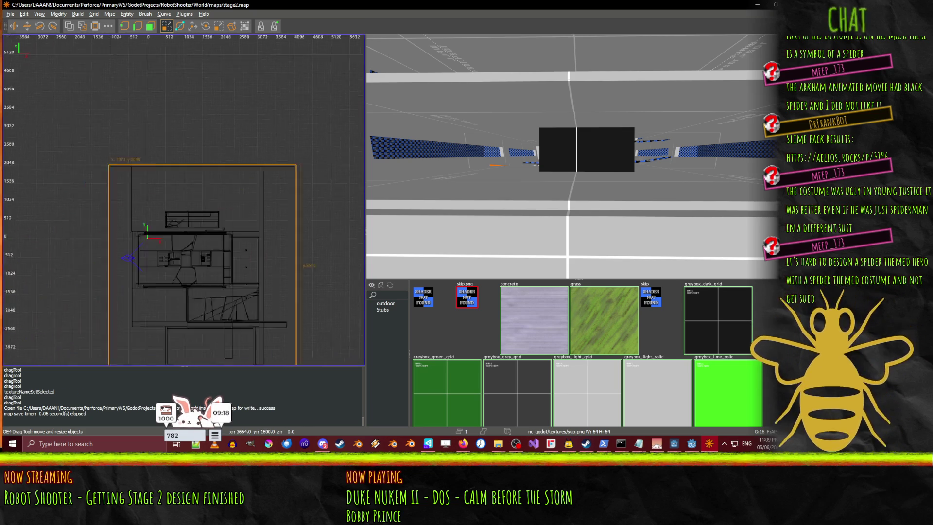
scroll(207, 224, "up", 3)
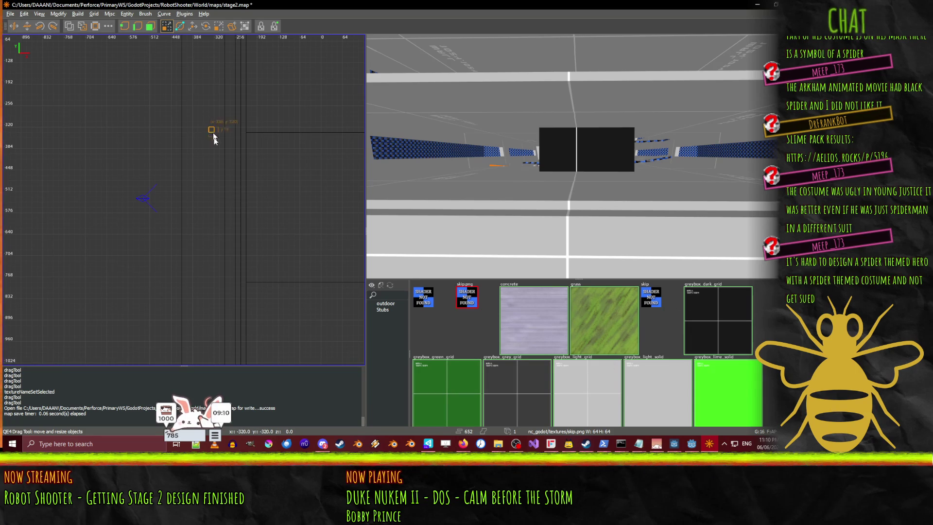
- Face the blue wall, undo an accidental brush move, and switch to the Translate tool
right_click(647, 109)
right_click(572, 151)
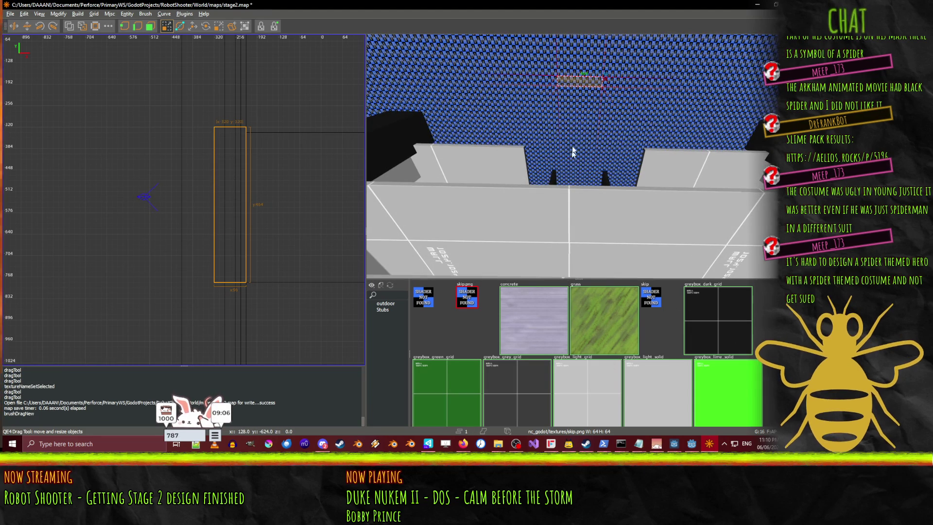
left_click(274, 95)
key("ctrl+z")
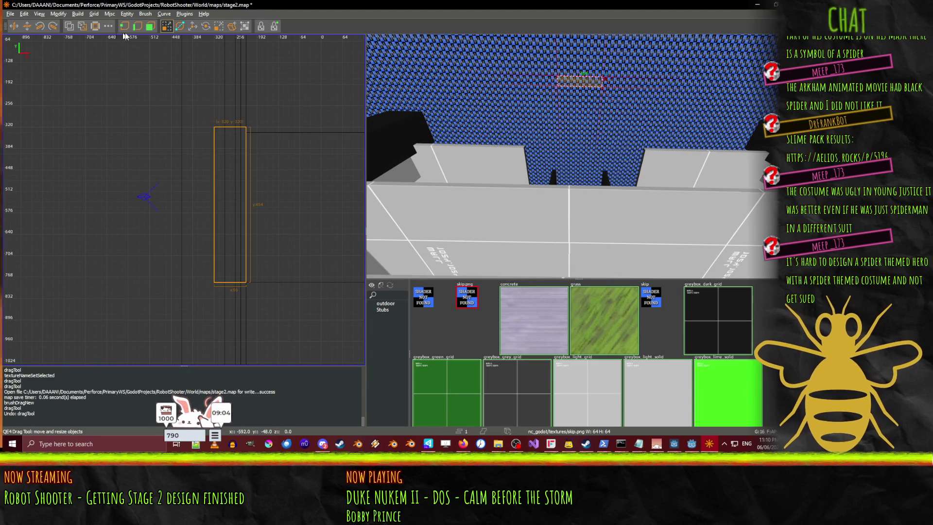
left_click(193, 27)
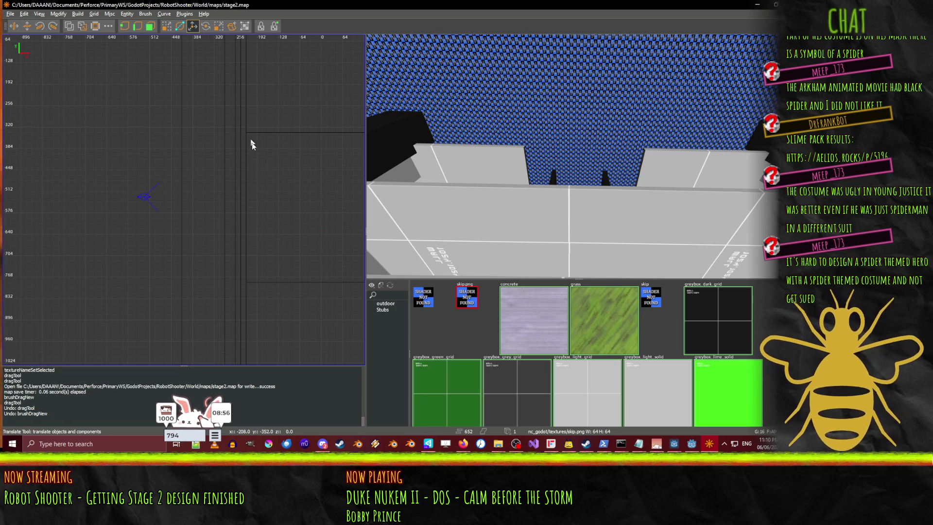
- Undo and redo the edits until the new narrow brush is back in the map
key("ctrl+y")
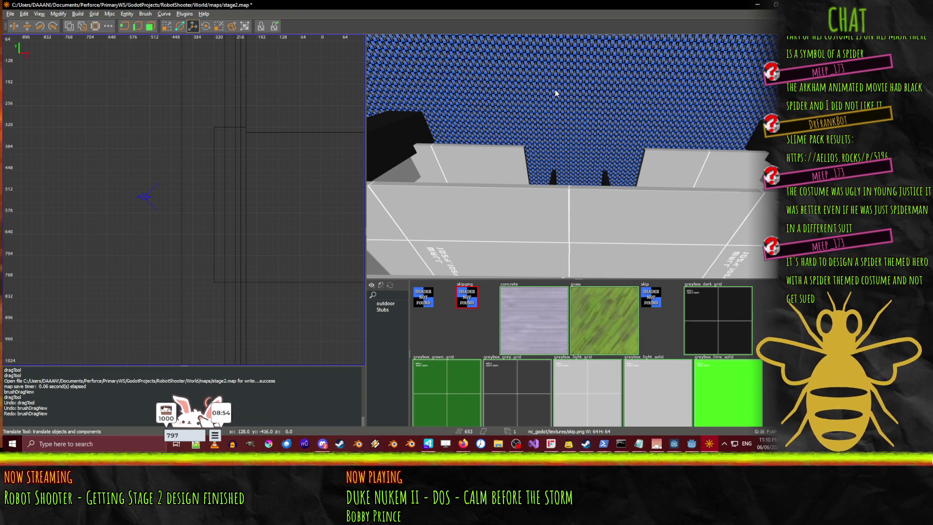
key("ctrl+z")
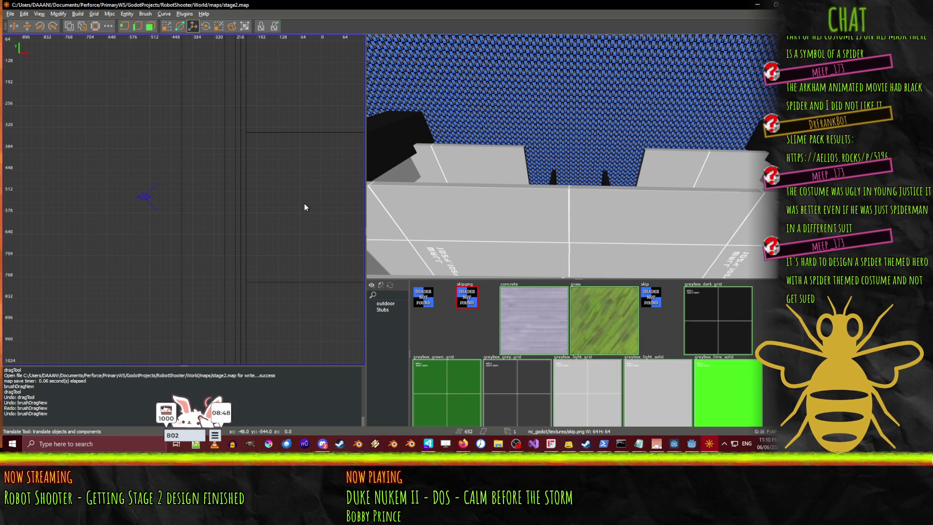
key("ctrl+z")
key("ctrl+y")
key("ctrl+y")
key("ctrl+y")
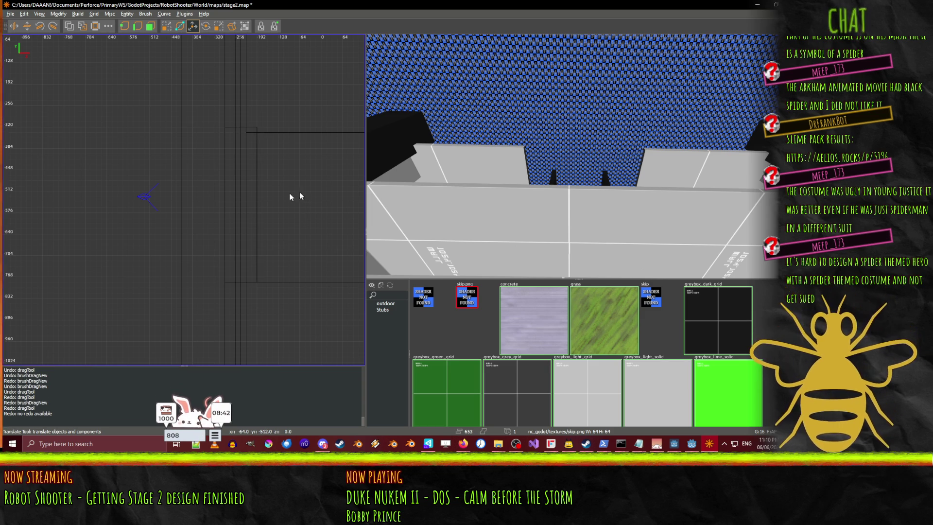
- Draw a new thin brush beside the pit wall, then undo the last brush move
left_click(223, 202, "shift")
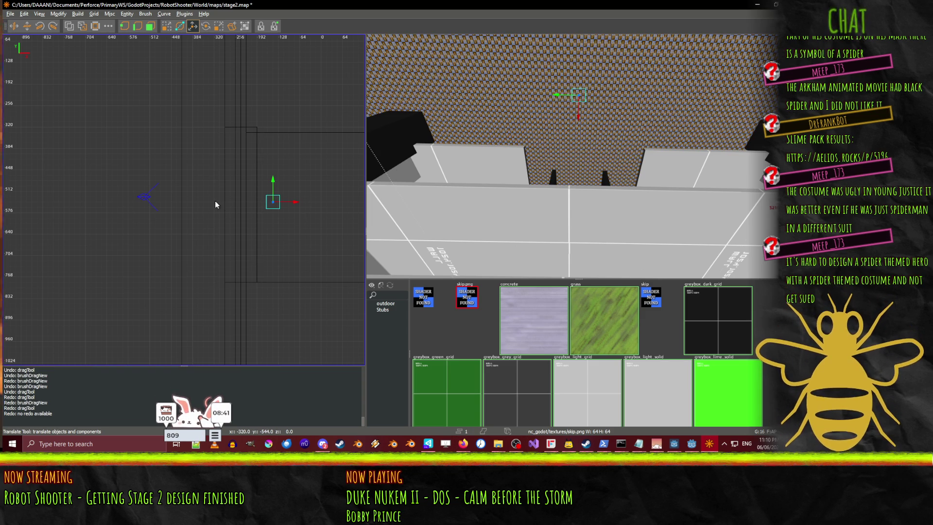
left_click(255, 194)
left_click_drag(199, 133, 222, 284)
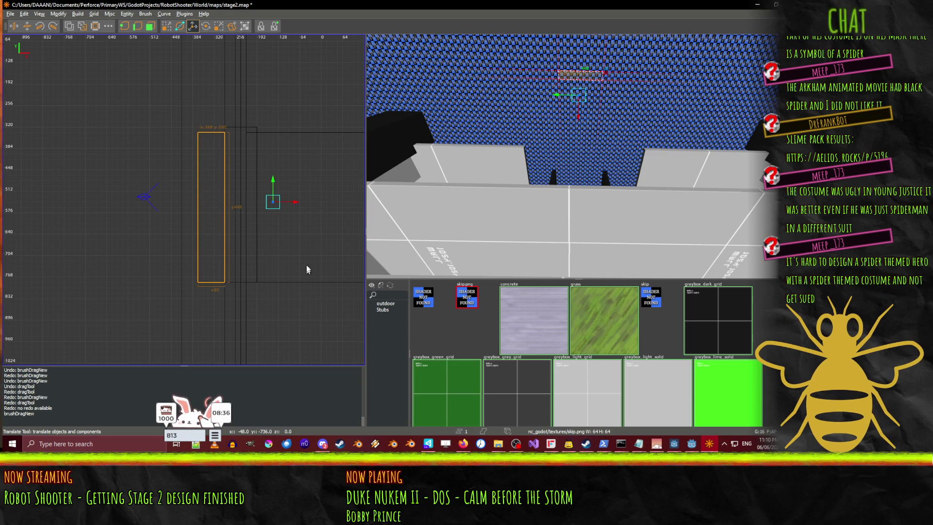
scroll(574, 90, "down", 6)
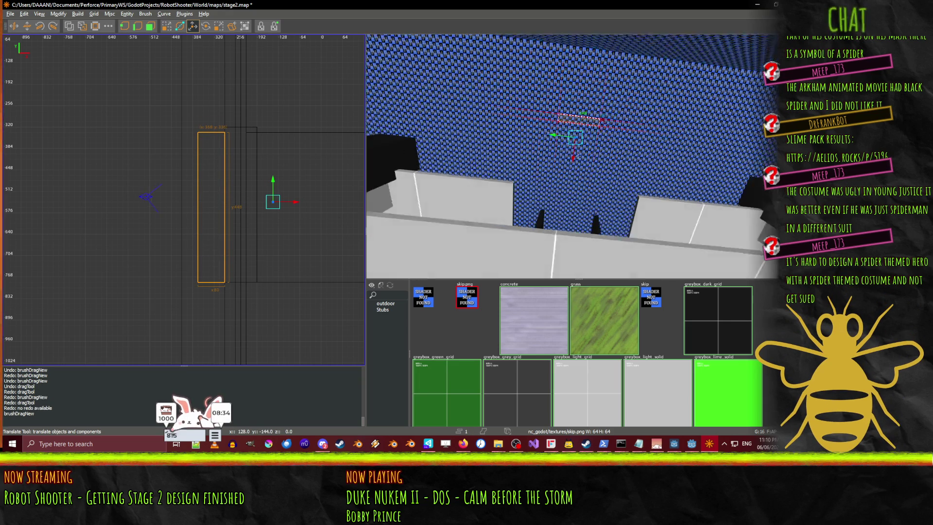
scroll(578, 157, "down", 5)
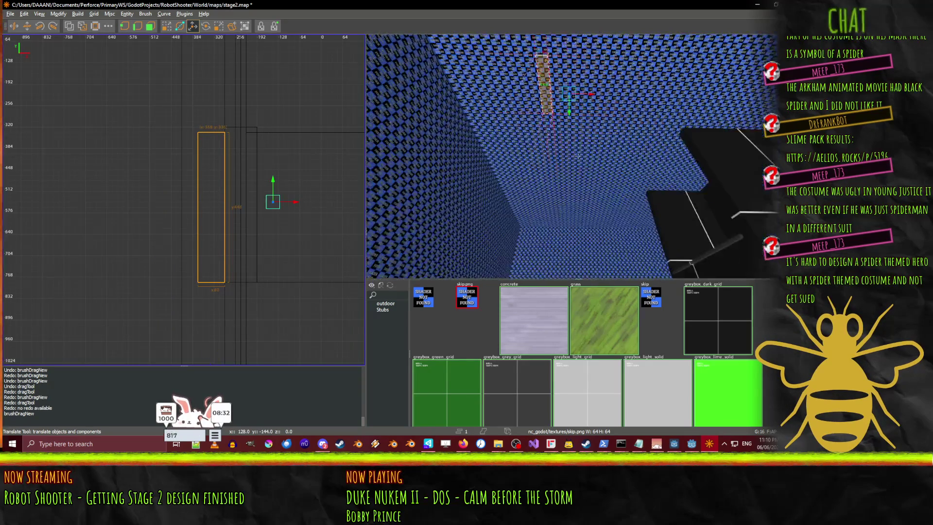
scroll(578, 156, "down", 1)
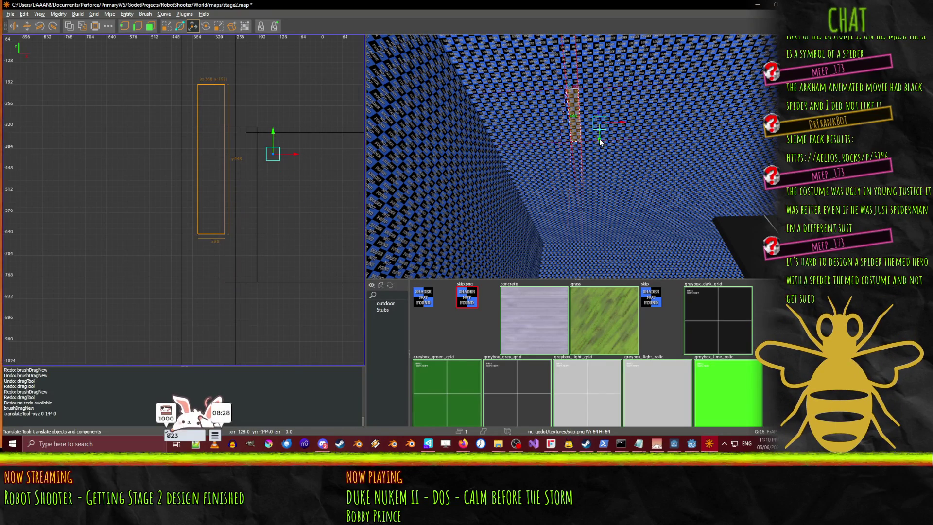
key("ctrl+z")
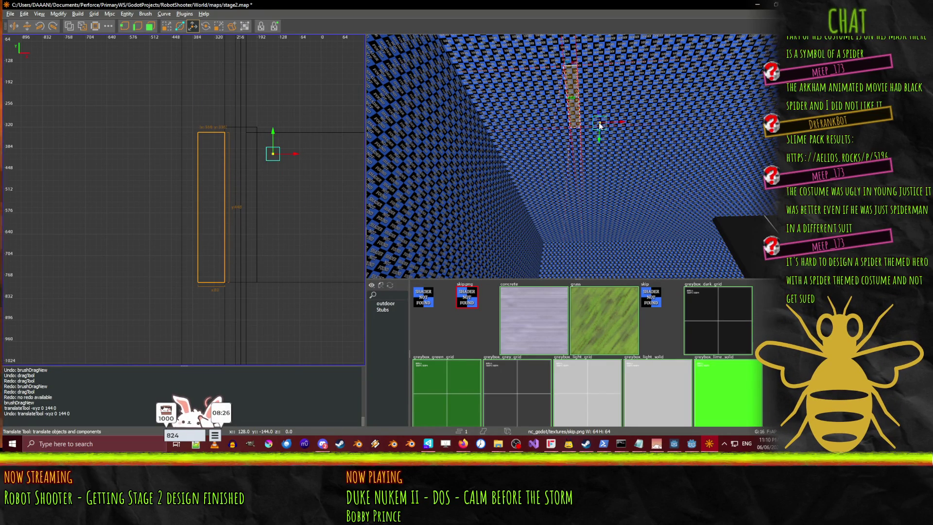
- Lower the textured ledge brush to the lower shelf, nudge it 16 units down, slide it sideways
mouse_move(598, 123)
left_mouse_down()
mouse_move(599, 132)
mouse_move(594, 83)
mouse_move(559, 243)
left_mouse_up()
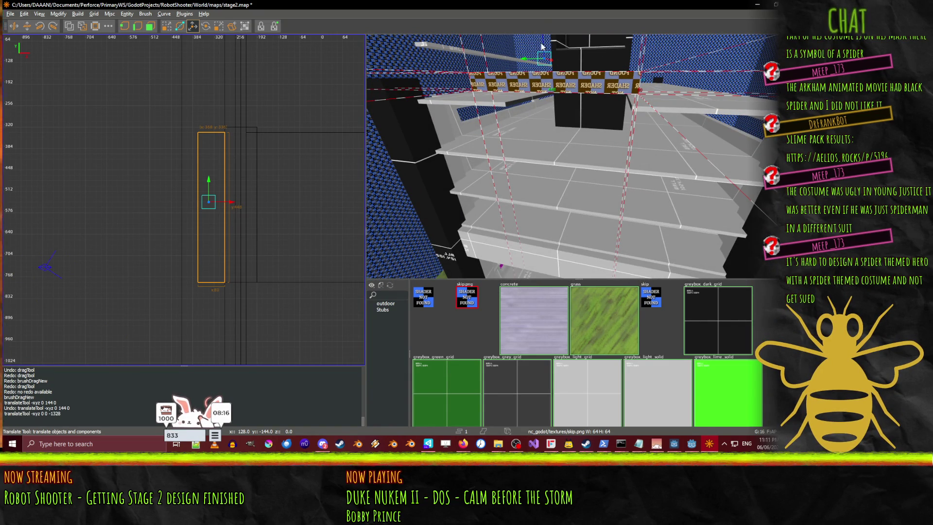
left_click_drag(542, 46, 531, 238)
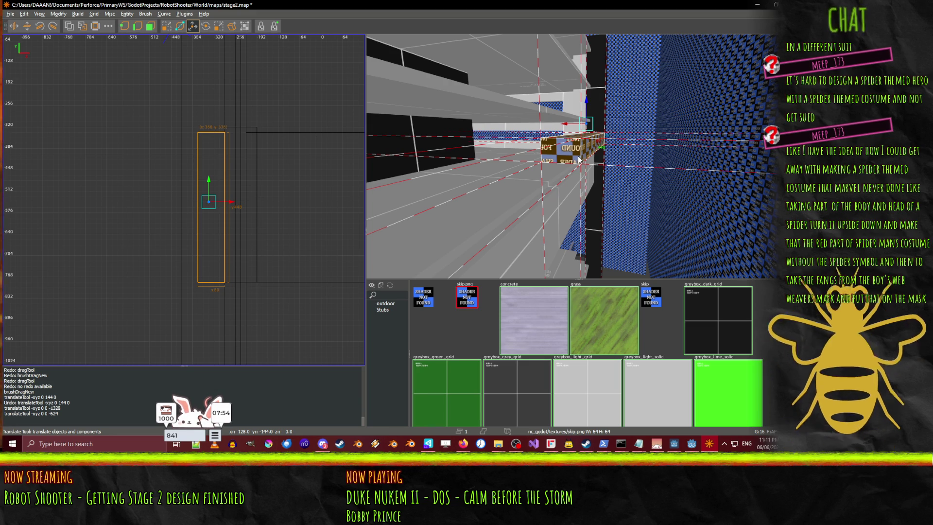
left_click_drag(579, 160, 585, 117)
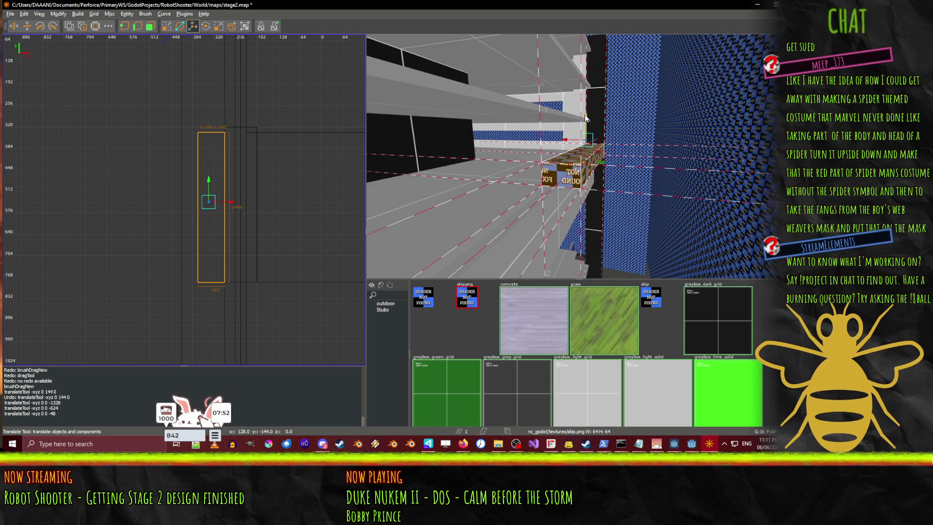
key("w")
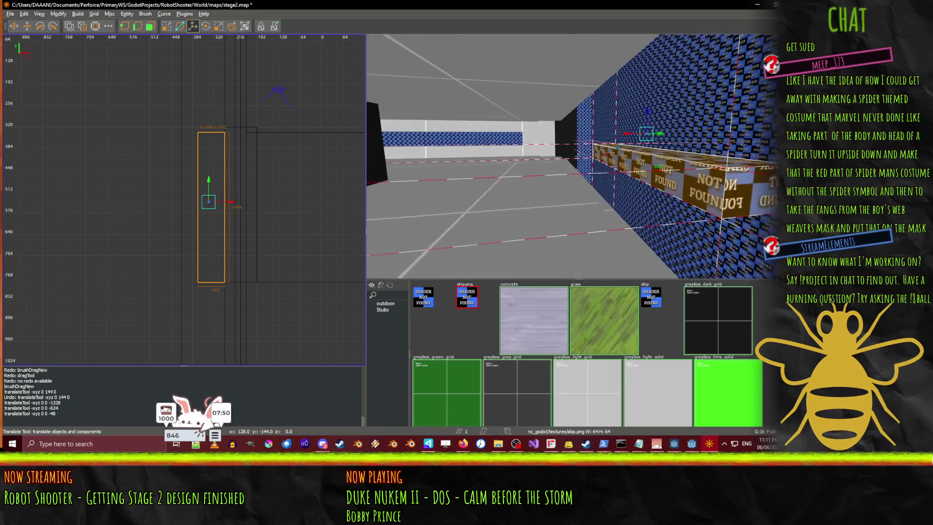
key("Page_Down")
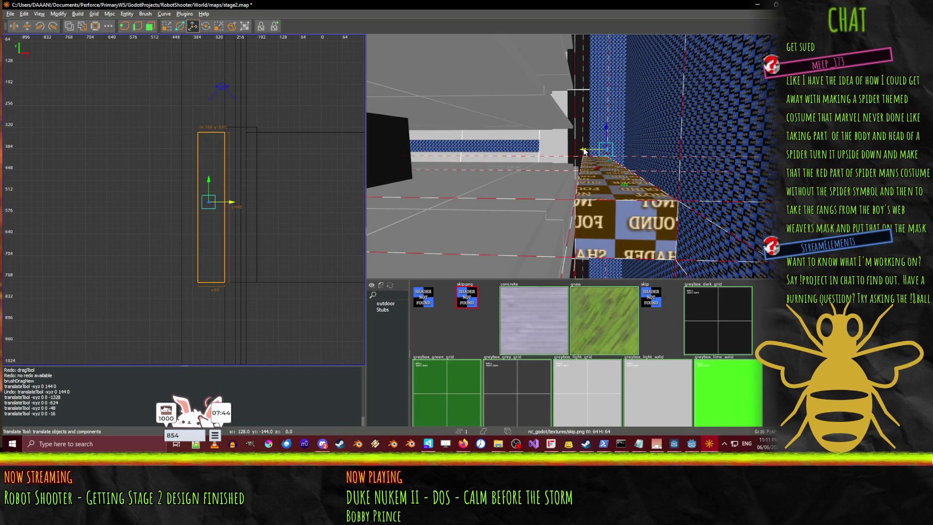
mouse_move(583, 151)
left_mouse_down()
mouse_move(569, 152)
mouse_move(578, 156)
left_mouse_up()
- Select the tall brush beside the ledge and pull the camera back to overlook the wall
left_click(548, 241)
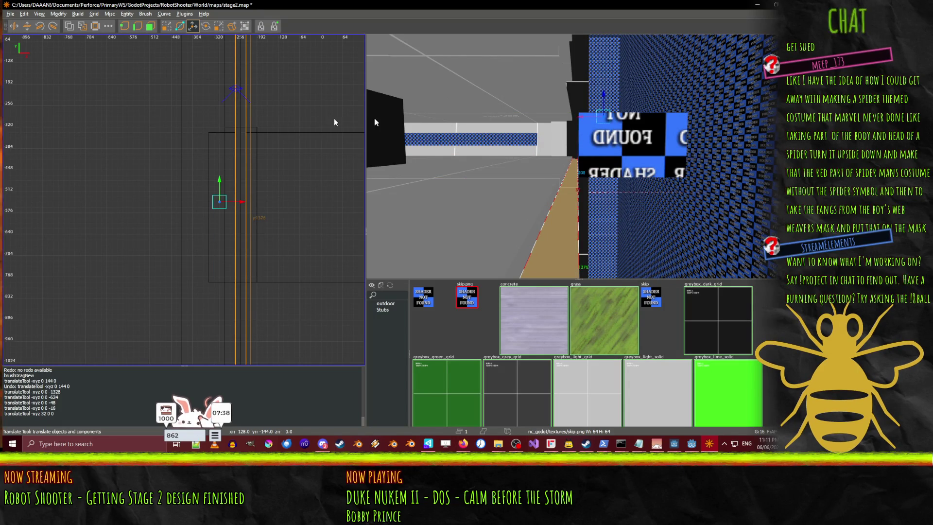
left_click_drag(597, 150, 578, 155)
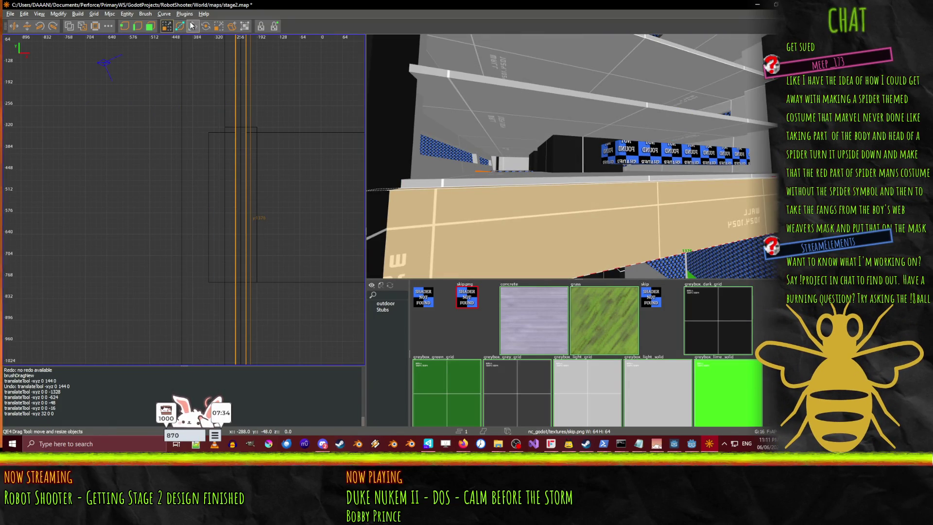
left_click(699, 165)
right_click(699, 165)
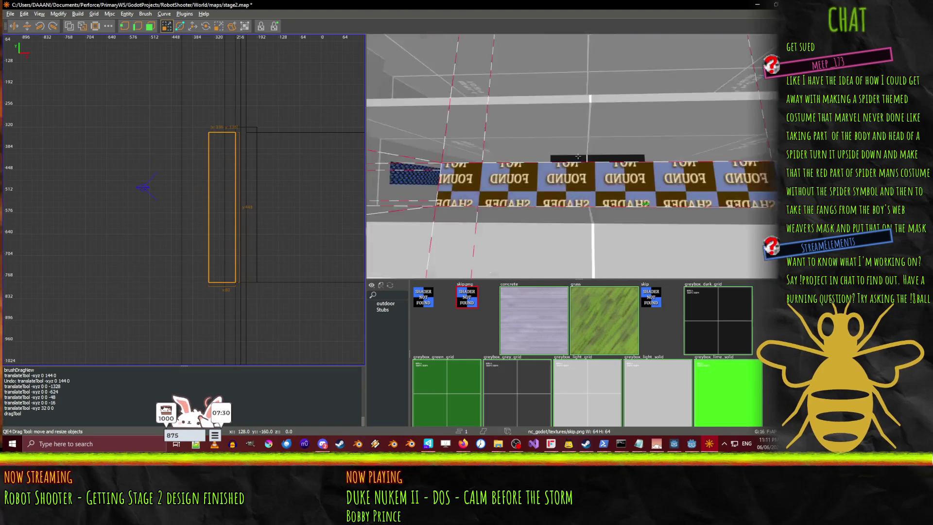
key("Down")
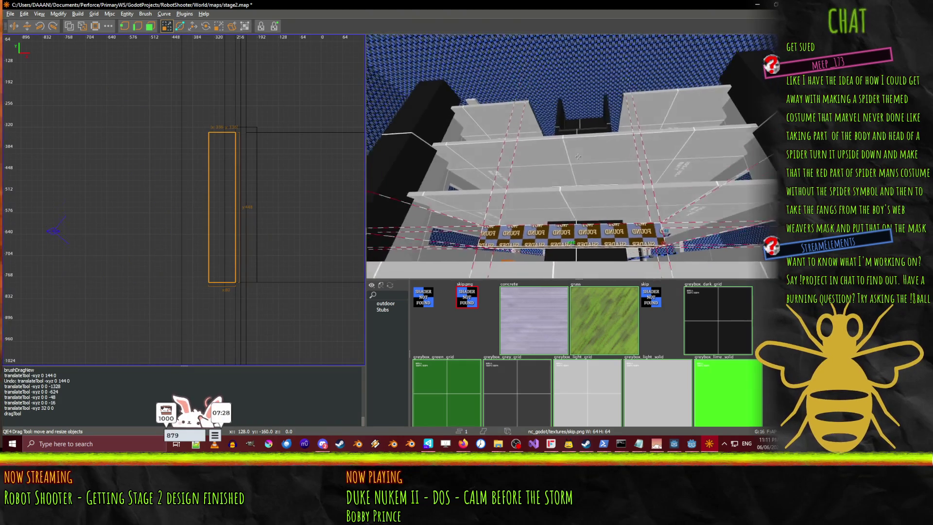
- In Godot, back away from the purple pit wall to view the buildings, then minimize the editor
left_click(711, 445)
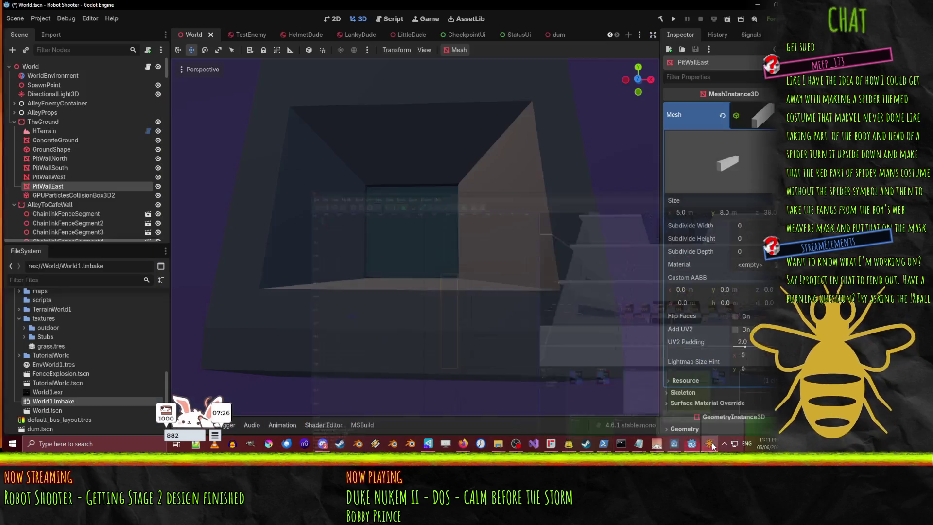
right_click(503, 272)
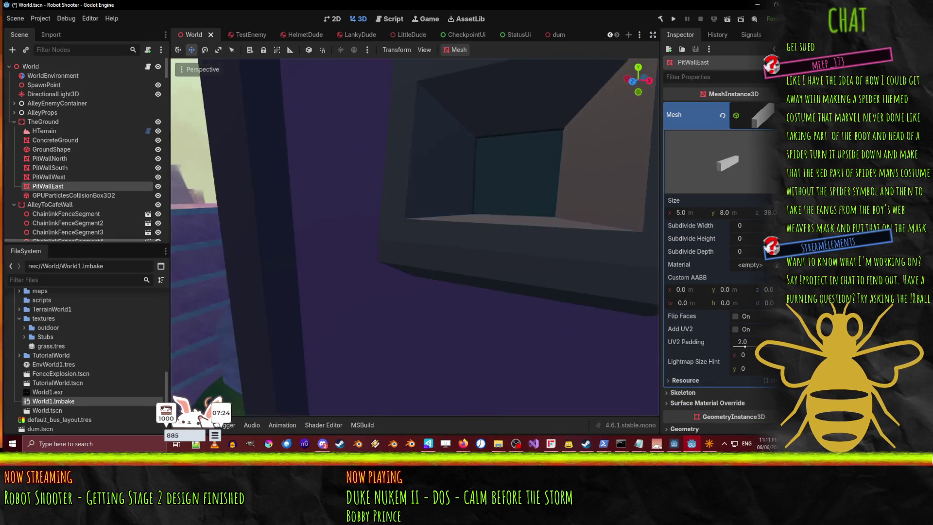
key("s")
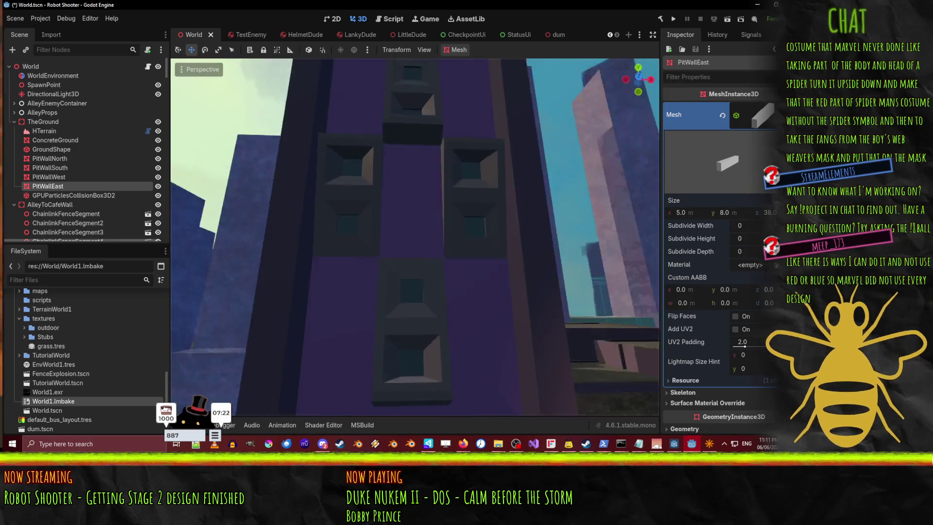
key("s")
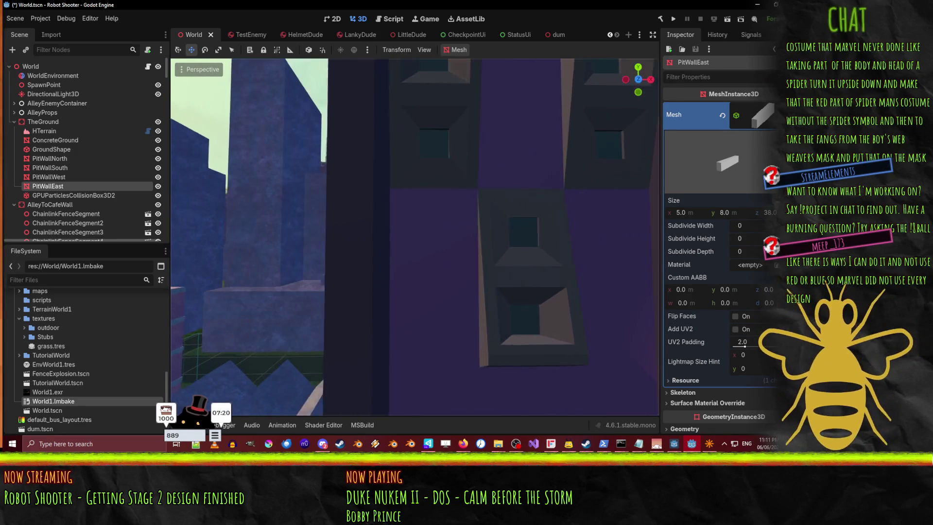
key("d")
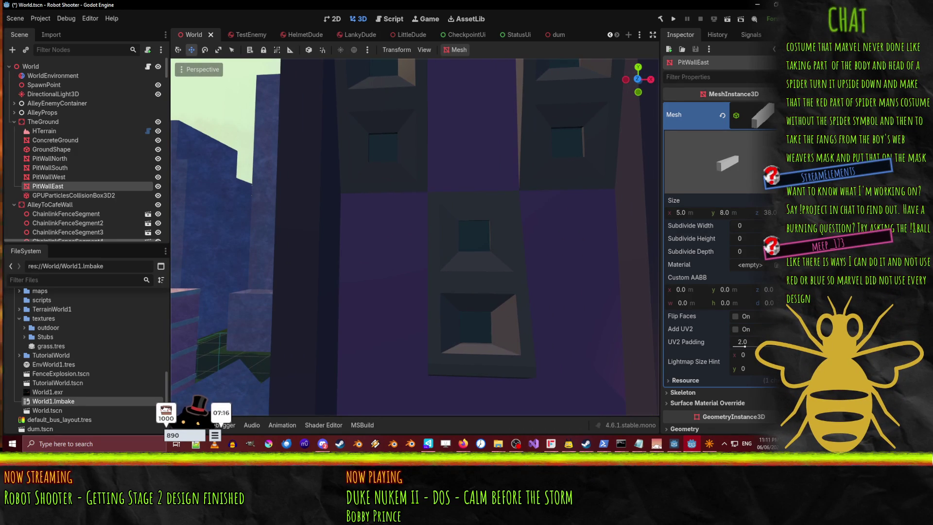
left_click(692, 448)
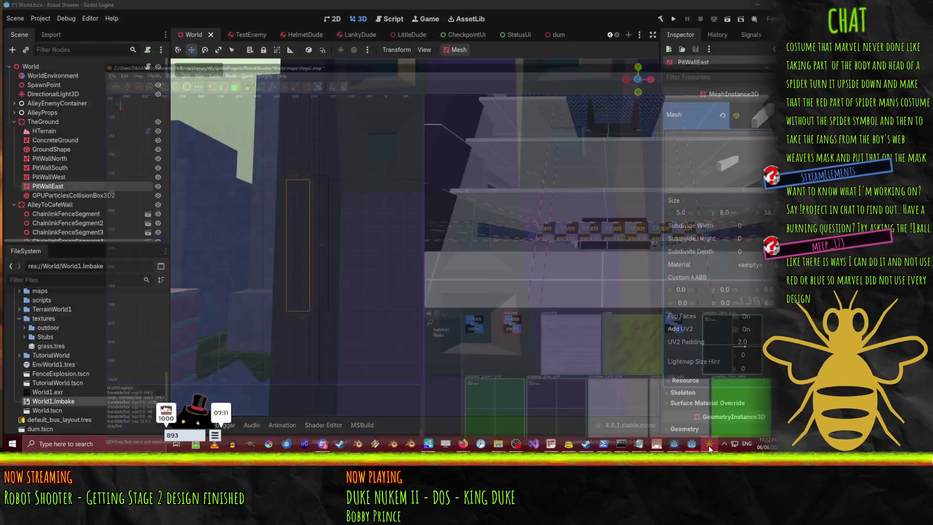
- Return to NetRadiant and fly the camera toward the blue pit wall
left_click(710, 443)
right_click(538, 135)
key("s")
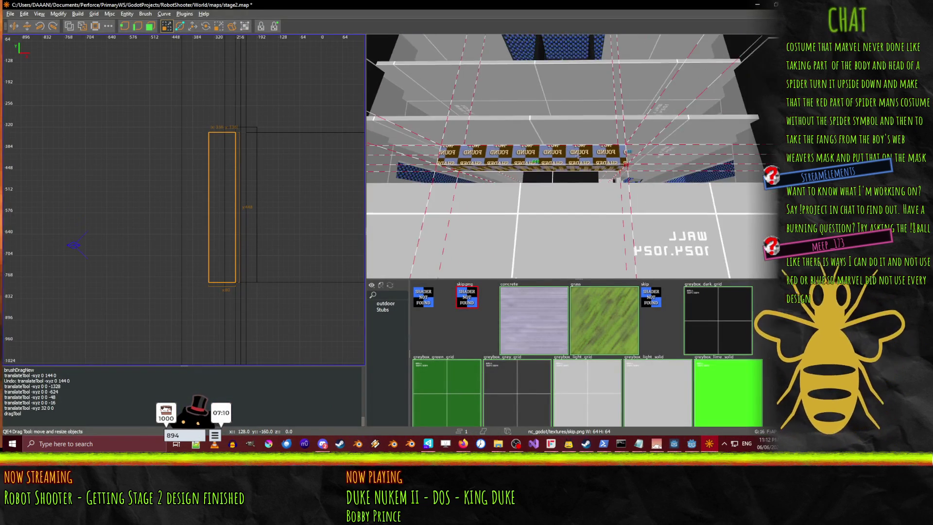
key("w")
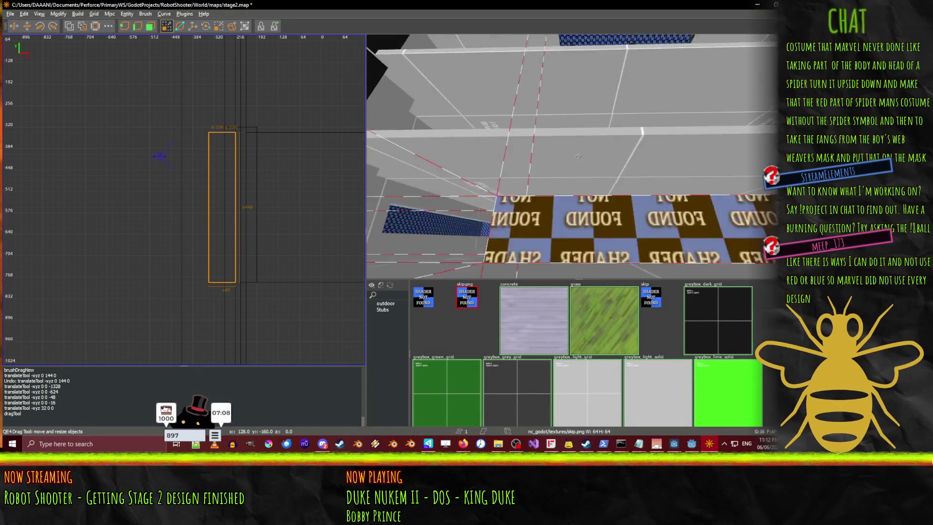
right_click(581, 161)
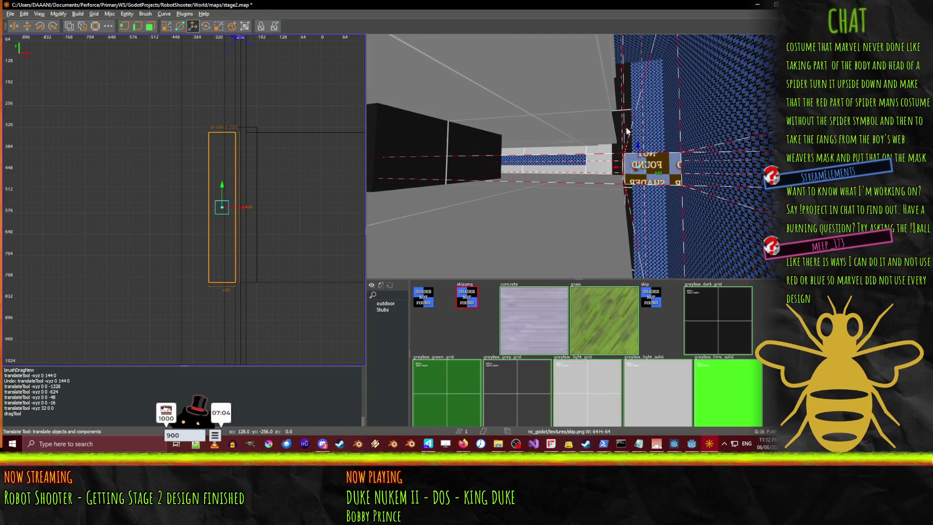
- Shift the ledge brush 32 units along X and back, then pull the camera out to the corridor
key("d")
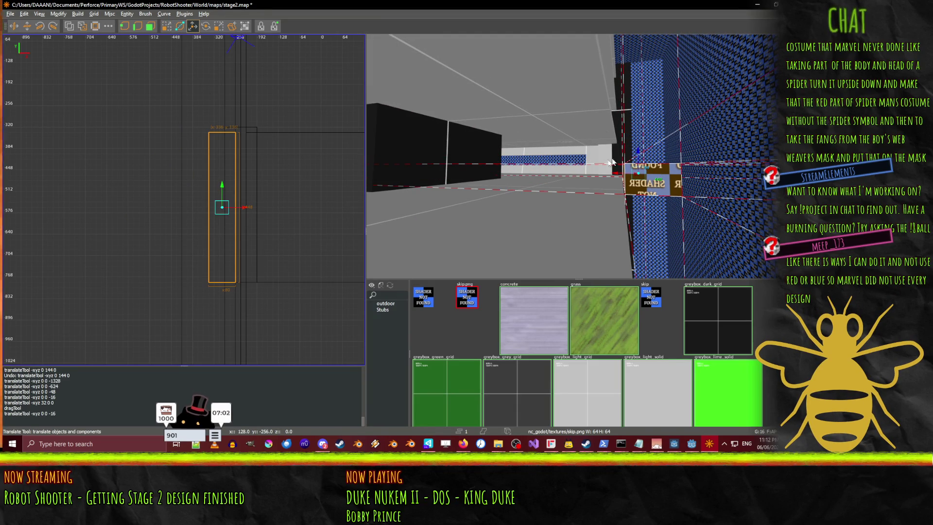
left_click_drag(613, 179, 605, 176)
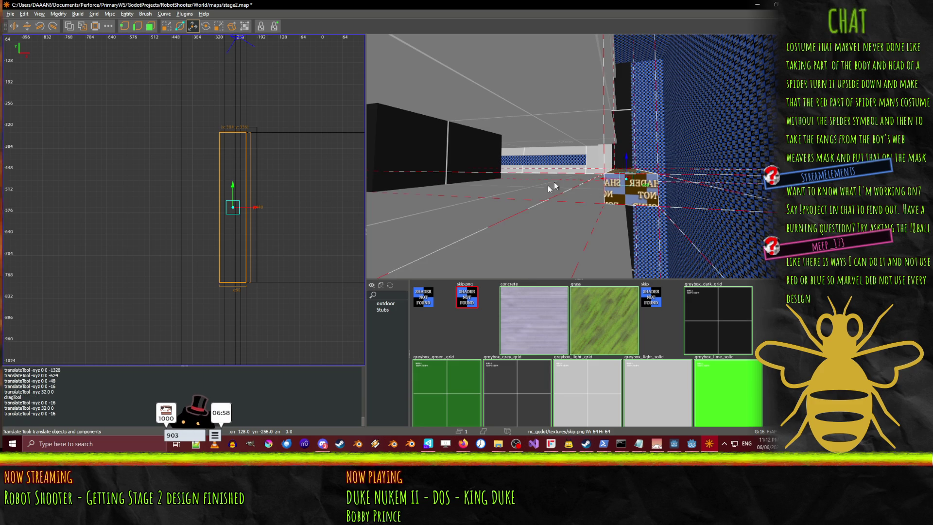
key("a")
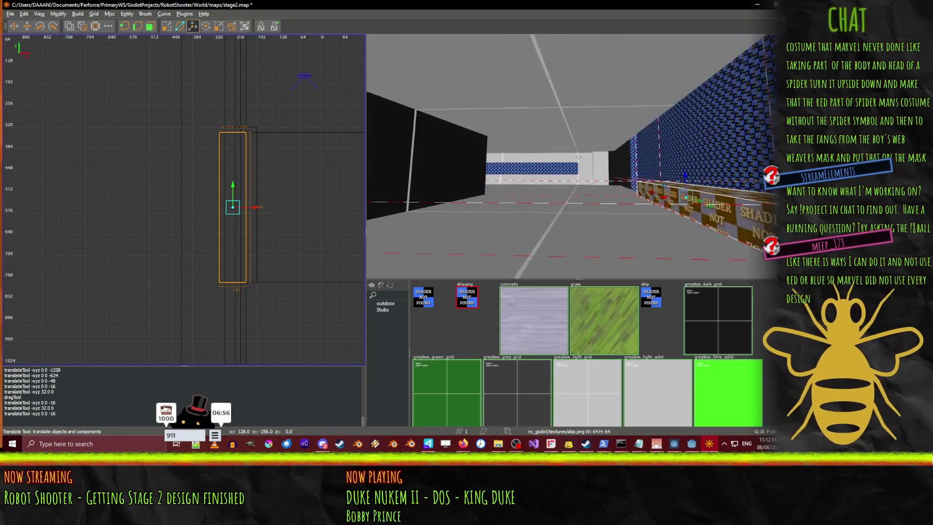
key("d")
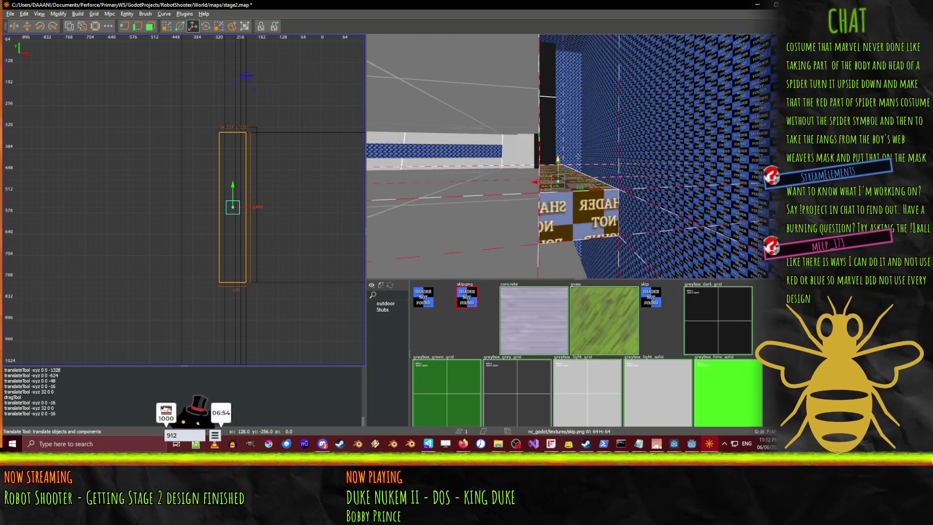
key("d")
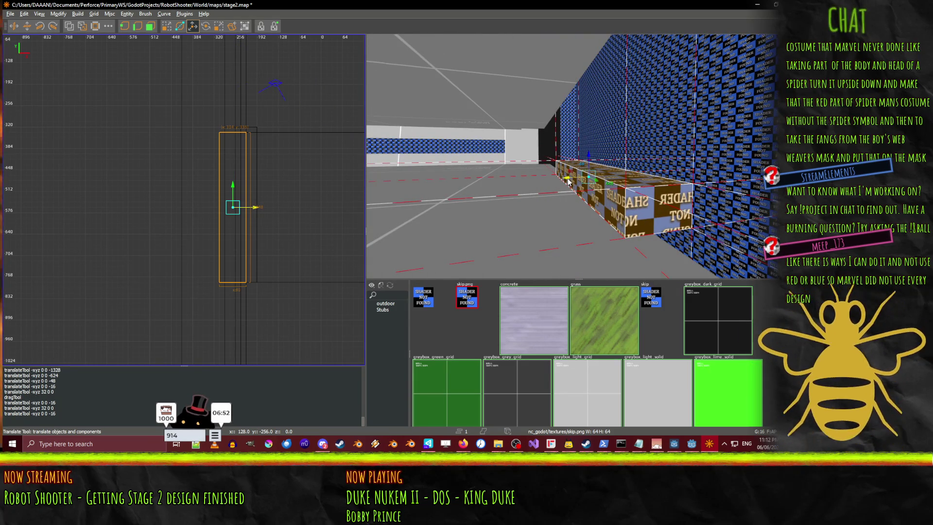
left_click_drag(569, 181, 553, 178)
key("a")
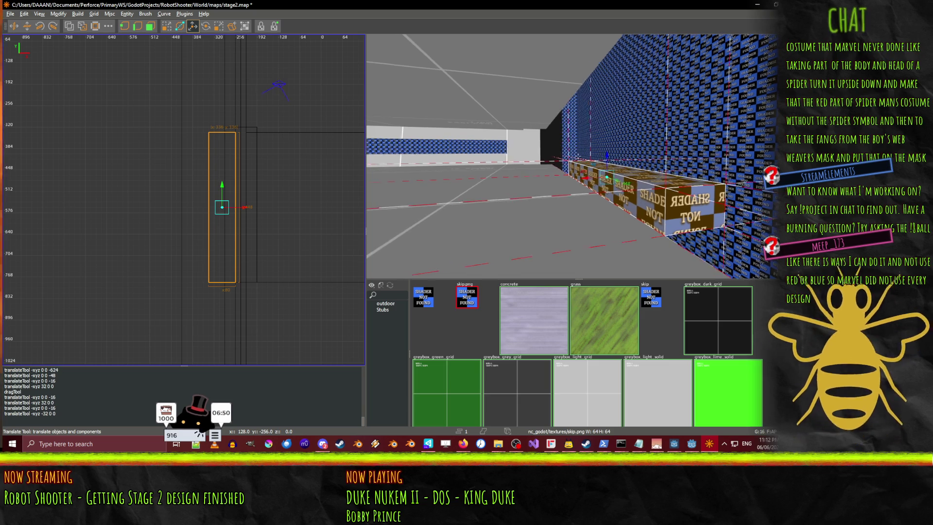
key("w")
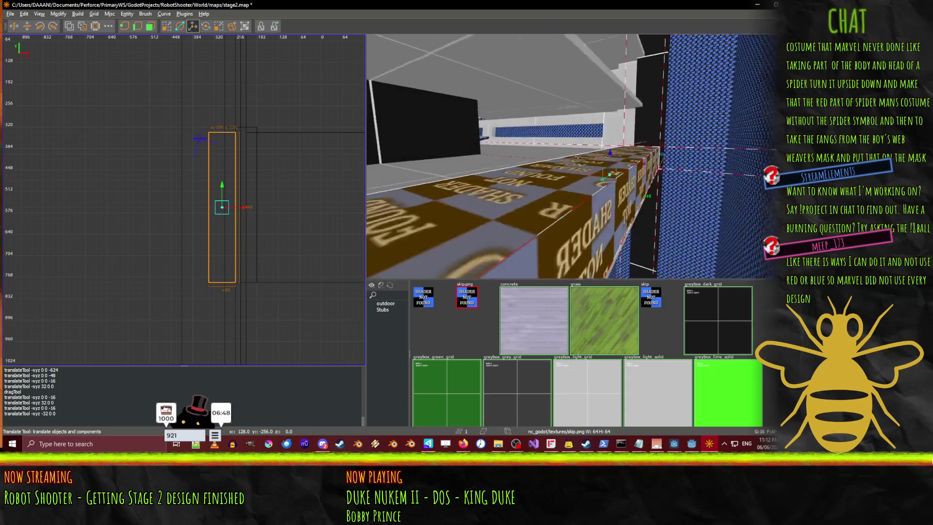
key("s")
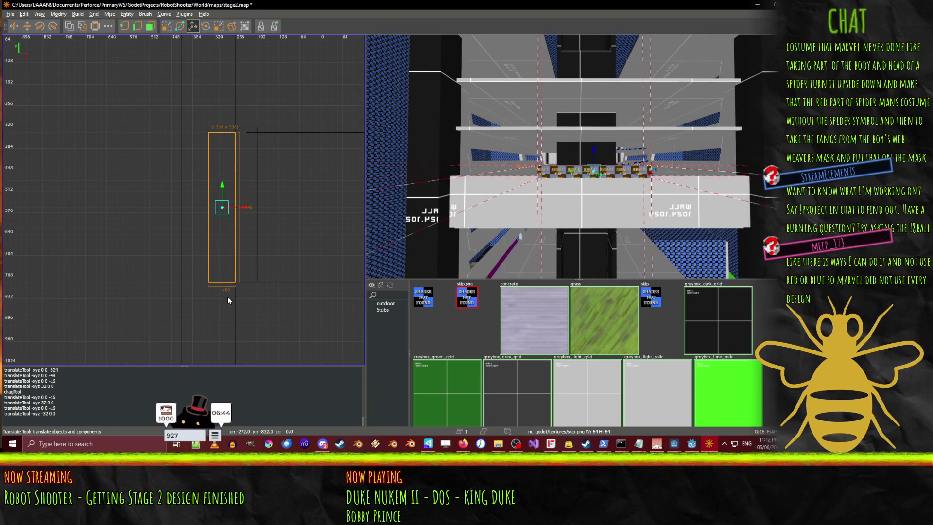
- Shrink the pasted brush, move it above the original, and extend its bottom edge one step
key("q")
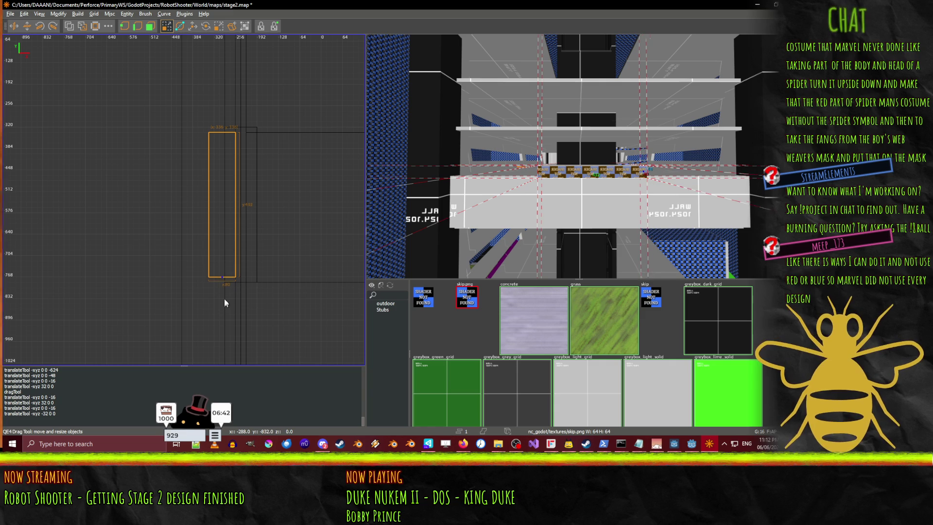
left_click_drag(238, 106, 232, 111)
scroll(274, 130, "down", 2)
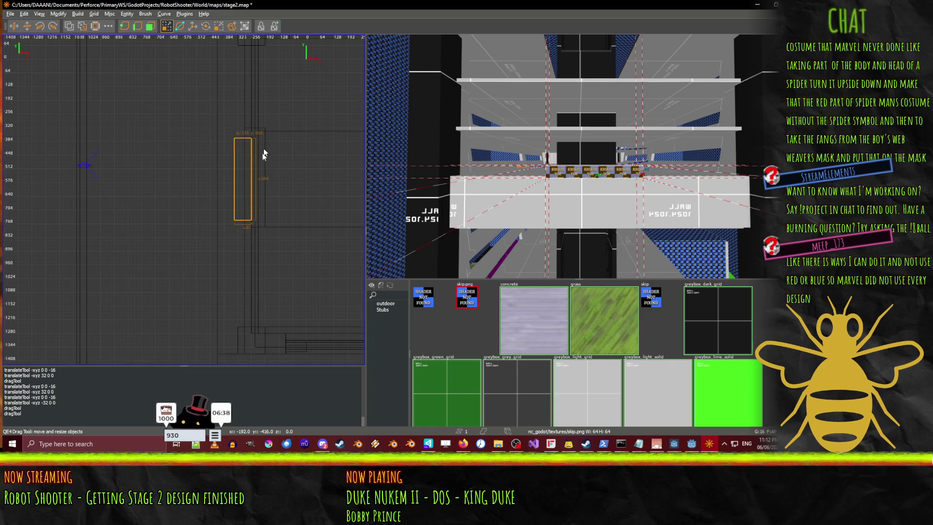
mouse_move(241, 183)
left_mouse_down()
mouse_move(238, 104)
mouse_move(247, 100)
left_mouse_up()
scroll(247, 100, "up", 1)
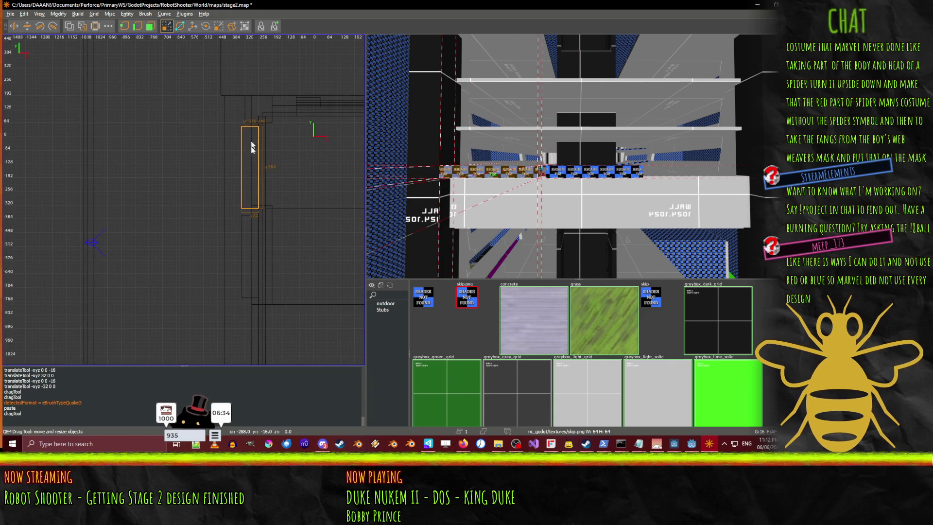
scroll(254, 161, "up", 1)
left_click_drag(252, 168, 255, 161)
left_click_drag(245, 260, 246, 263)
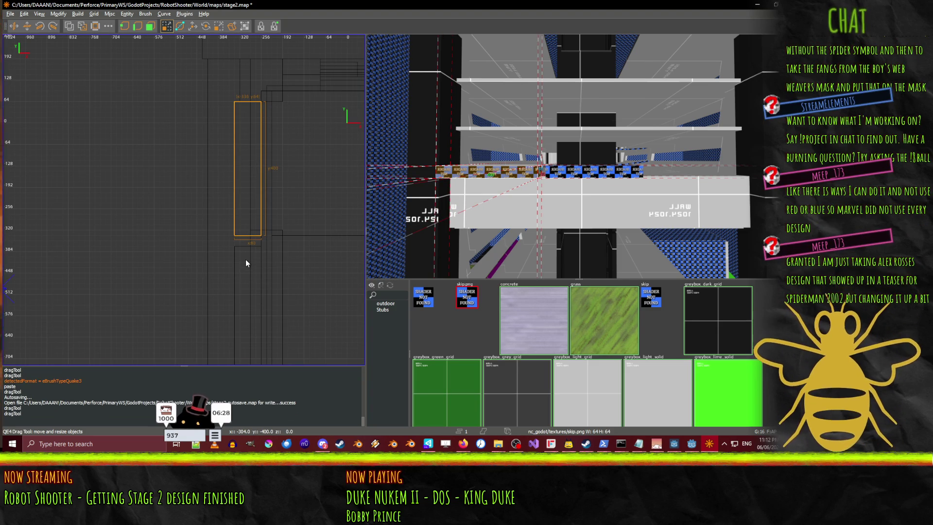
- Grow the lower brush to height 416 and delete the unneeded upper pasted brush
left_click(246, 258)
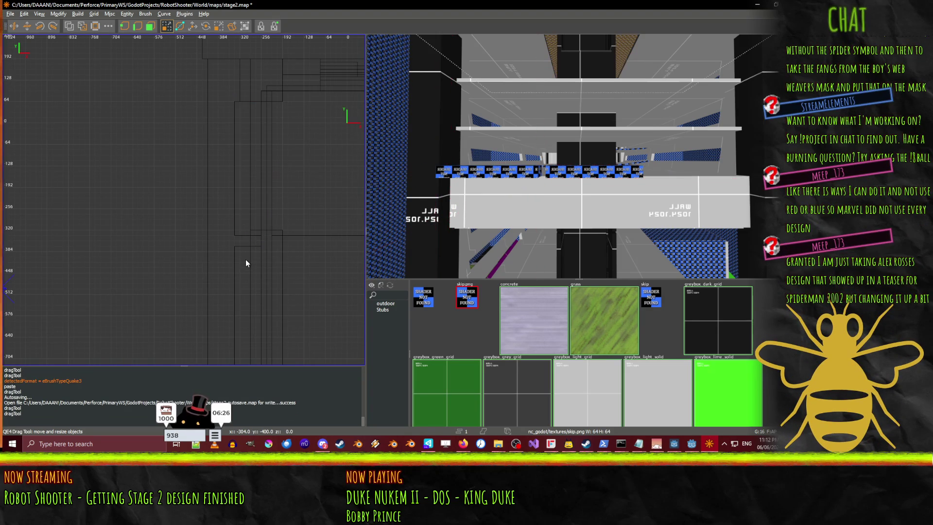
left_click(253, 206)
scroll(258, 272, "down", 3)
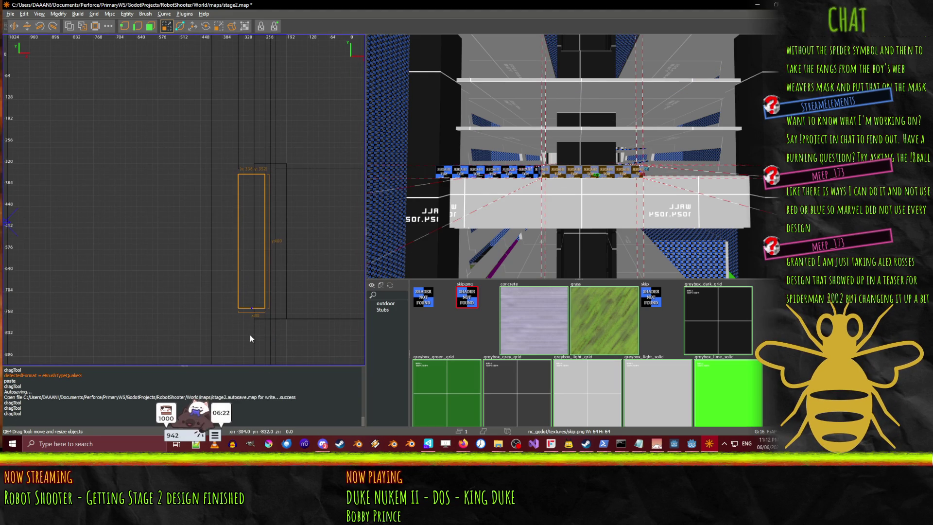
left_click_drag(250, 340, 250, 345)
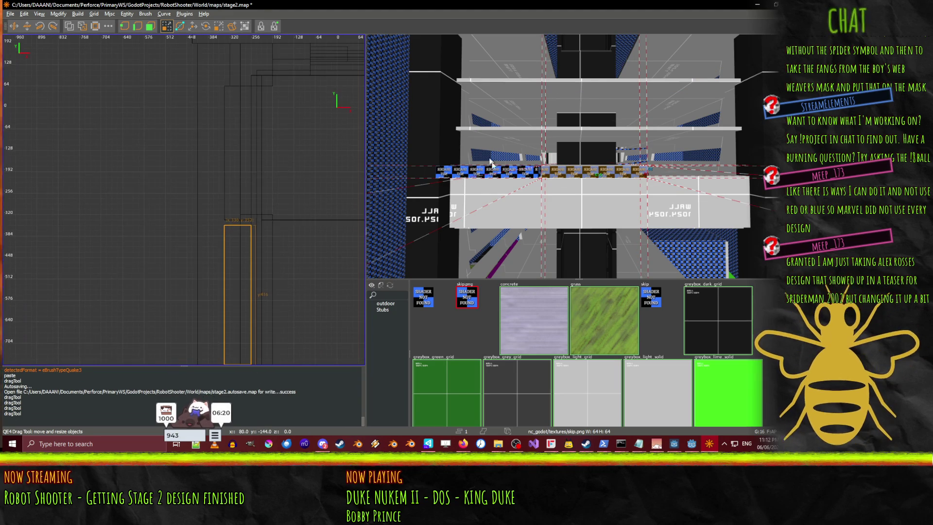
left_click(502, 179)
key("Delete")
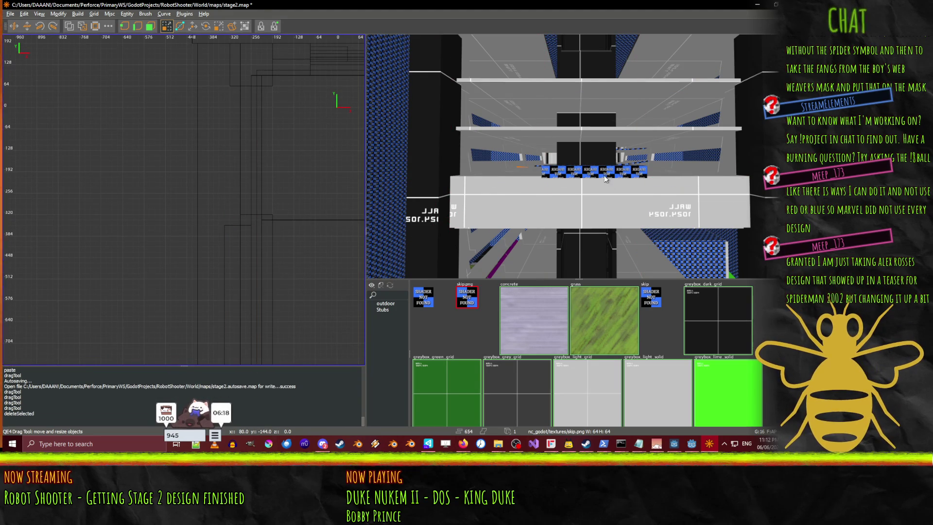
- Drag the thin textured strip's top edge up into a tall block
left_click(600, 175)
scroll(312, 295, "down", 3)
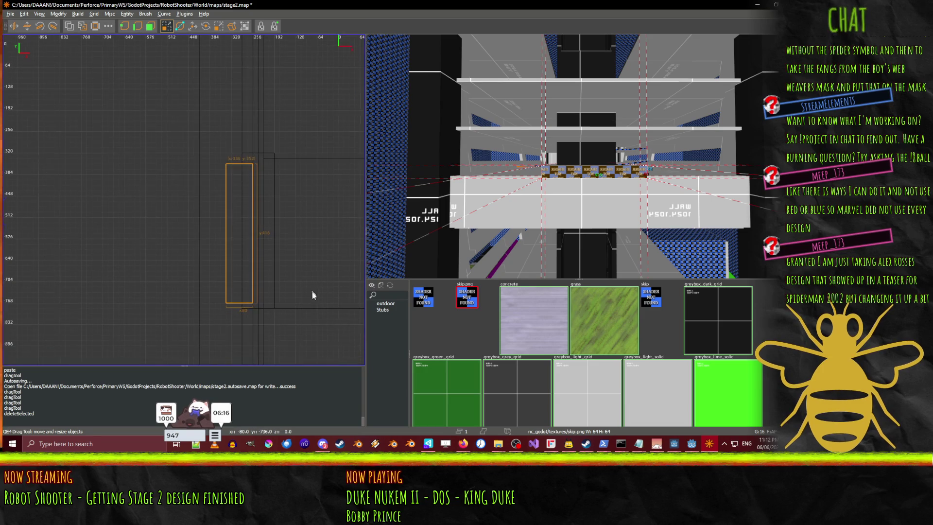
key("Escape")
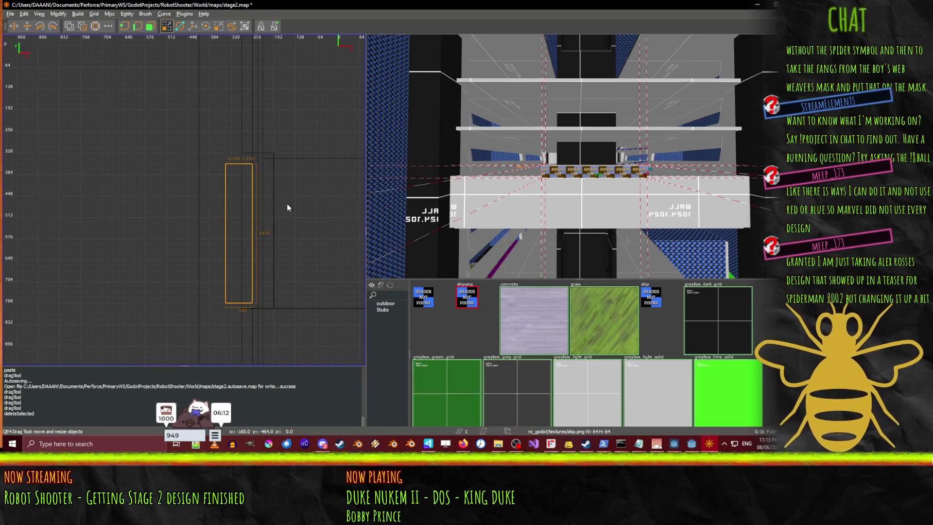
scroll(292, 143, "down", 2)
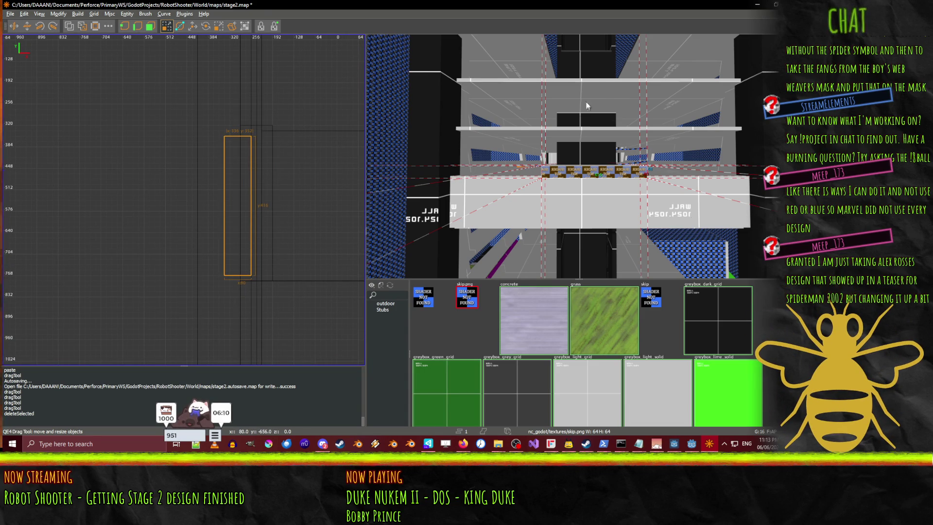
left_click_drag(587, 106, 596, 19)
- Circle the tall textured block in free-look, select the tan ledge strip, and bring up Godot
right_click(526, 95)
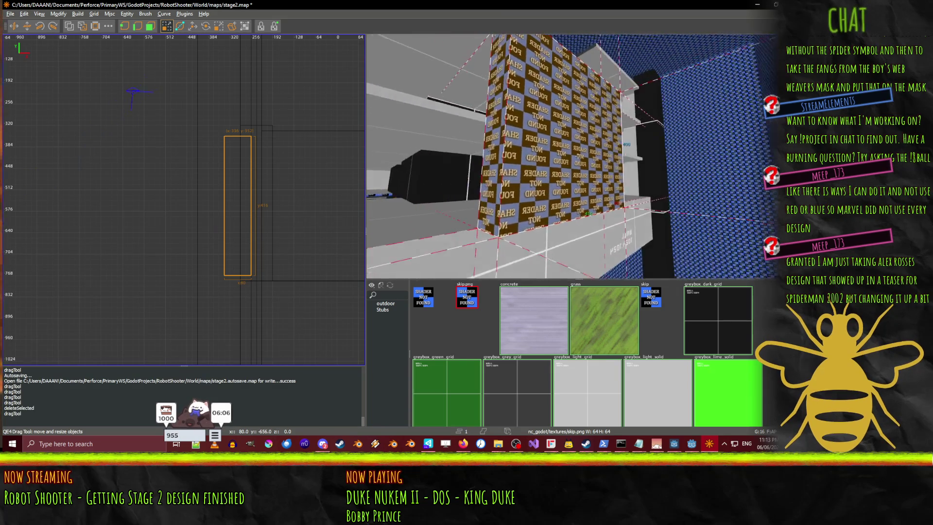
key("w")
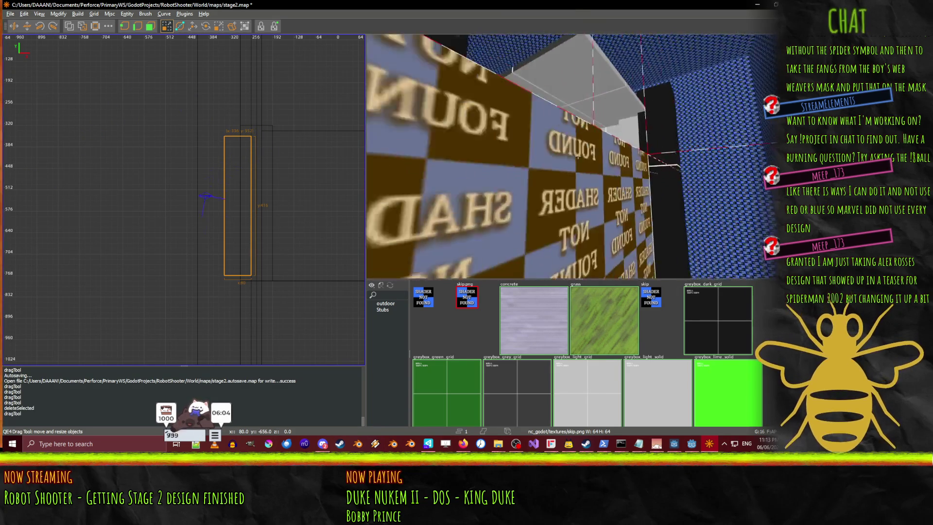
key("w")
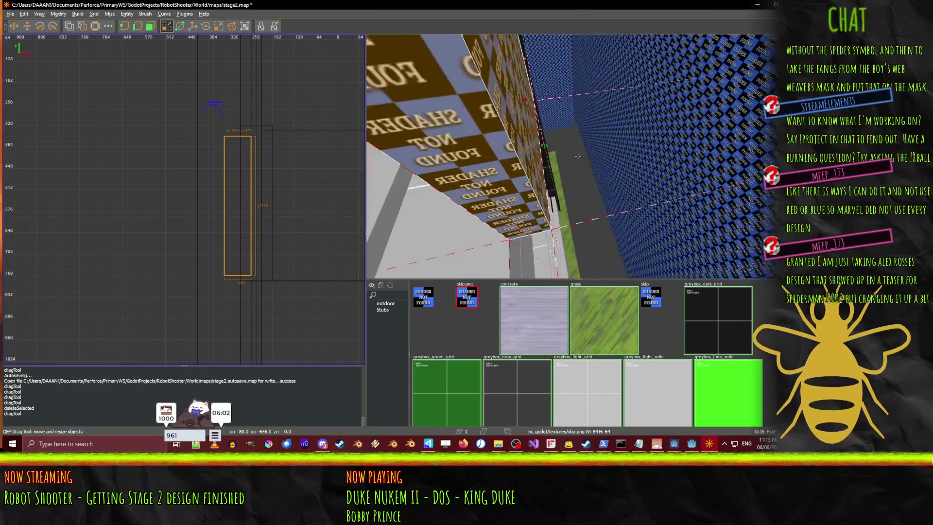
key("w")
key("Down")
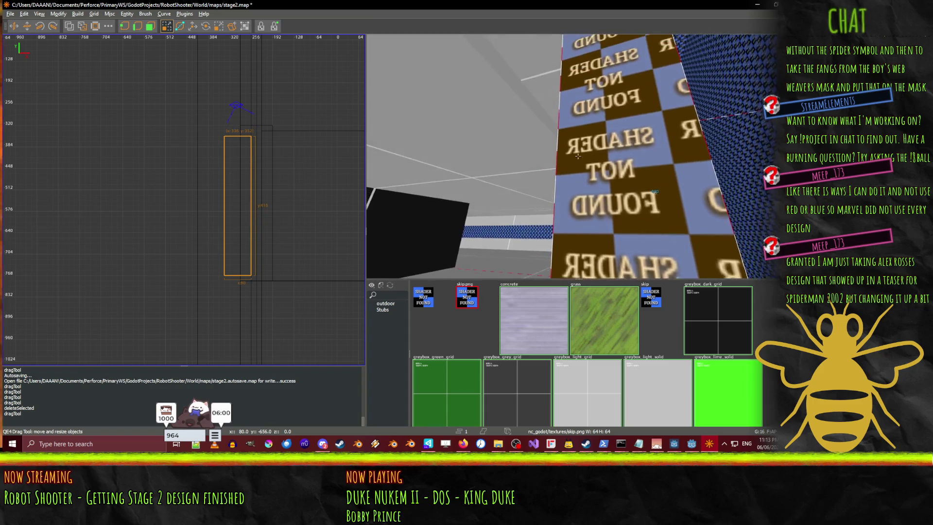
right_click(565, 234)
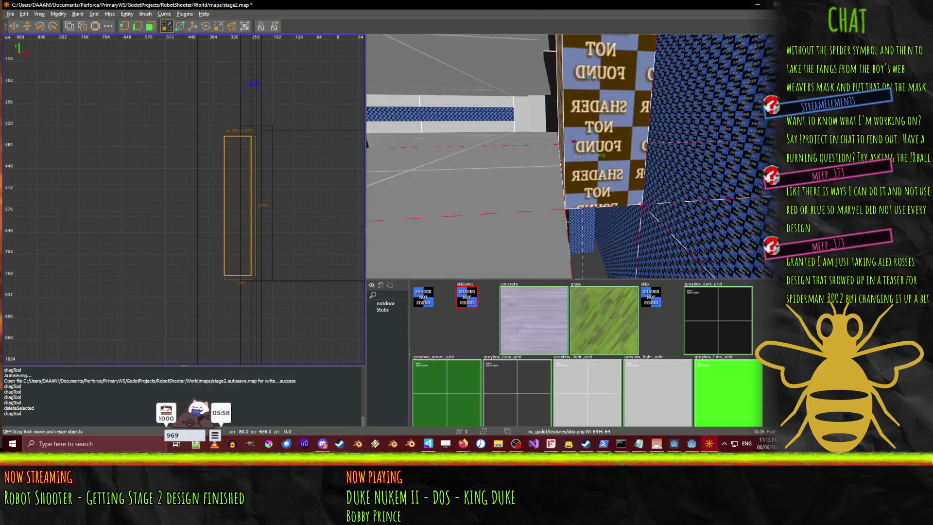
left_click(555, 184)
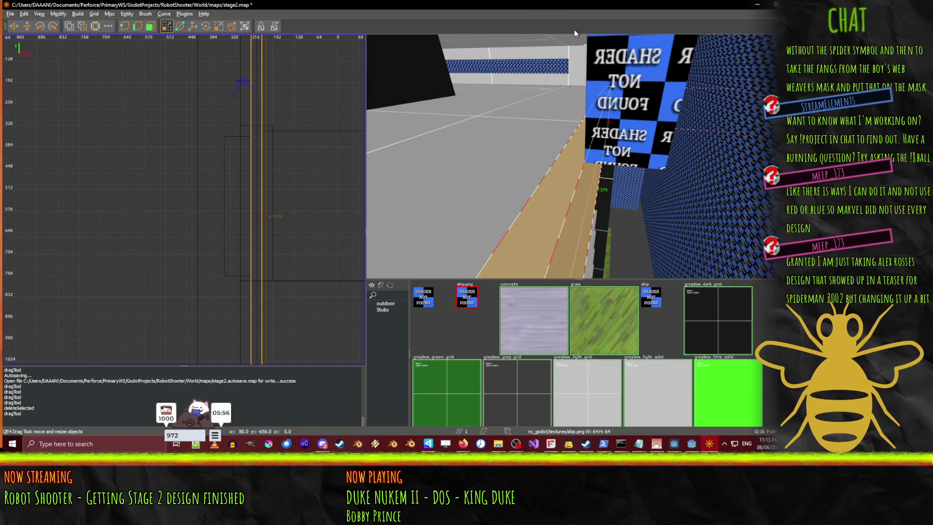
left_click(708, 451)
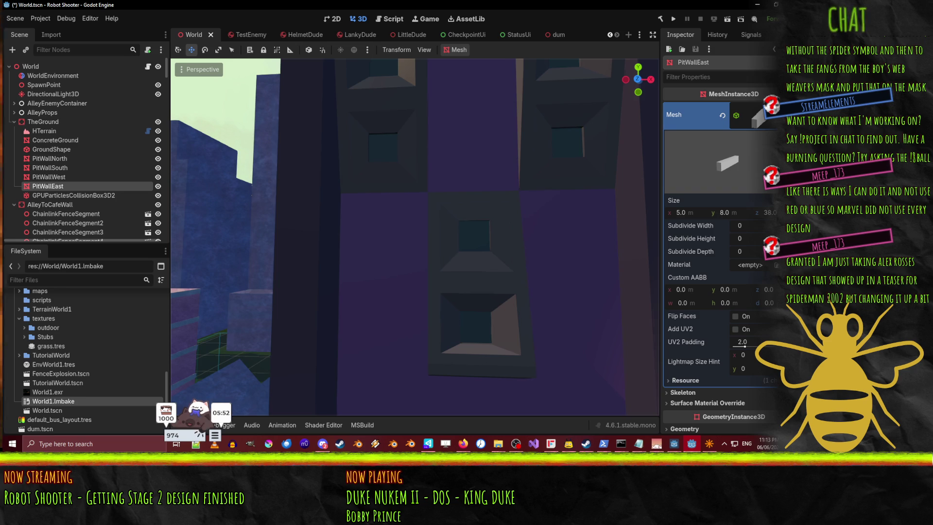
- Orbit around PitWallEast in the Godot reference scene, then return to NetRadiant
mouse_move(386, 299)
left_mouse_down()
mouse_move(397, 316)
mouse_move(515, 329)
left_mouse_up()
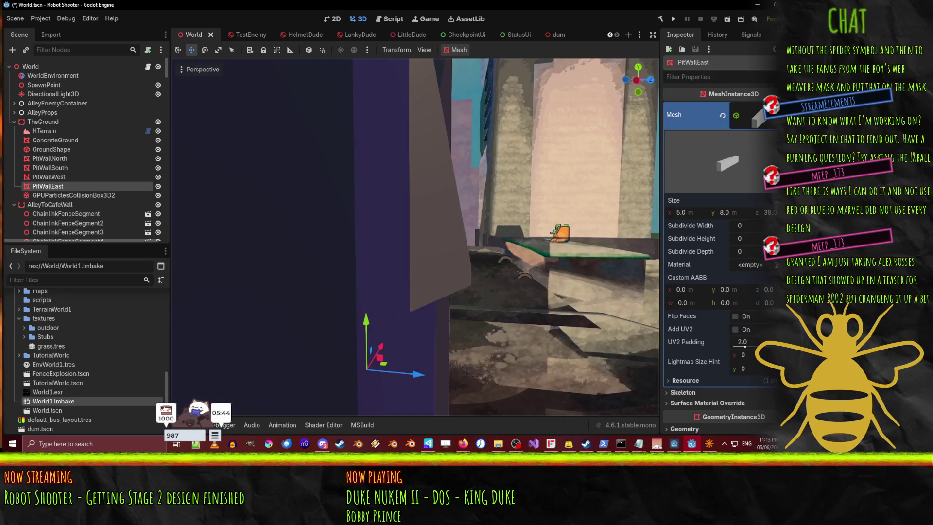
left_click(710, 448)
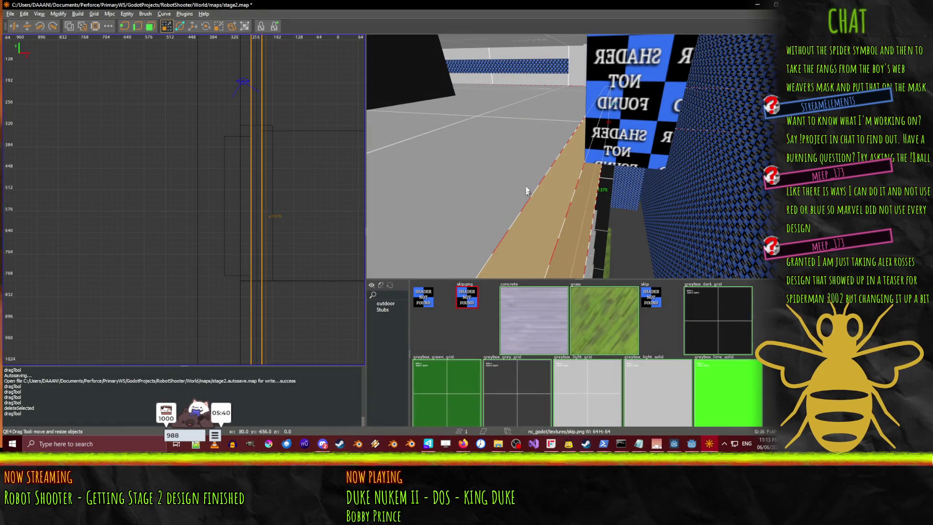
- Compare the tall skip-checkered block with Godot's pit wall, then select that block
left_click_drag(577, 156, 578, 156)
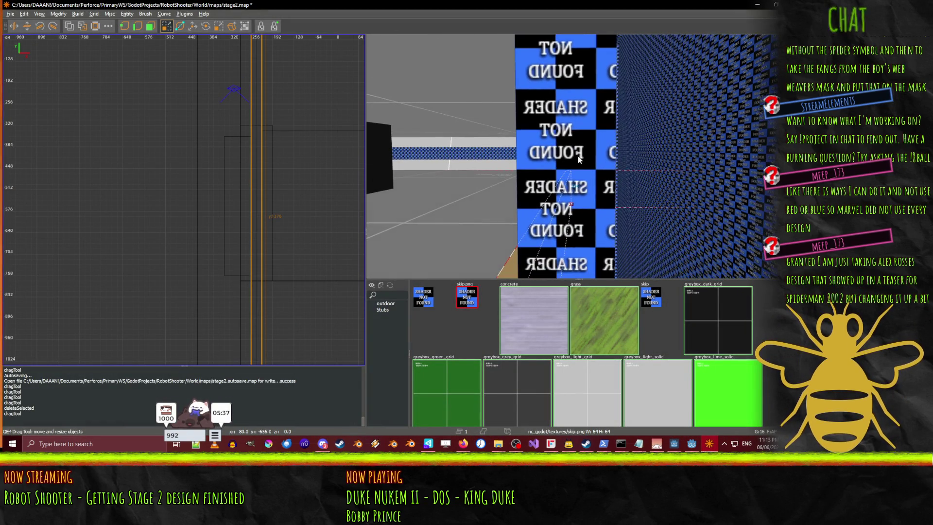
left_click(714, 443)
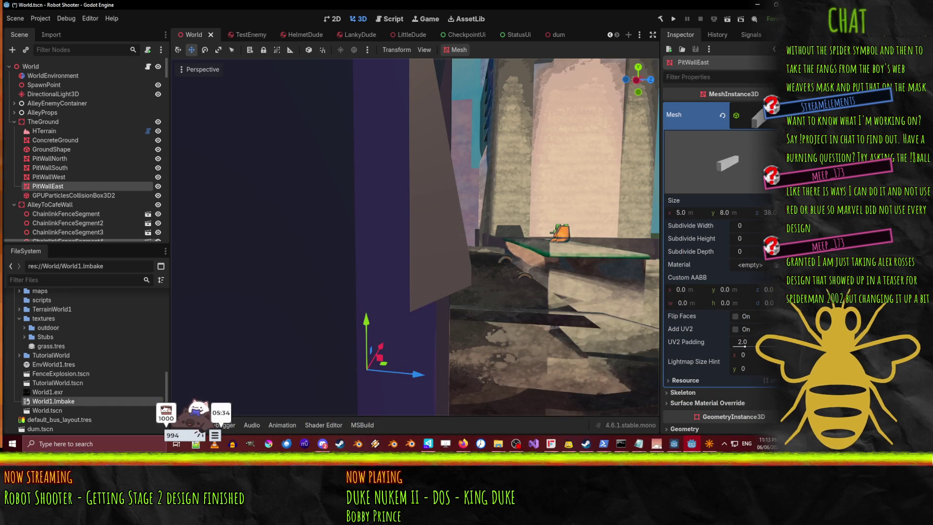
left_click_drag(403, 321, 469, 292)
left_click(709, 444)
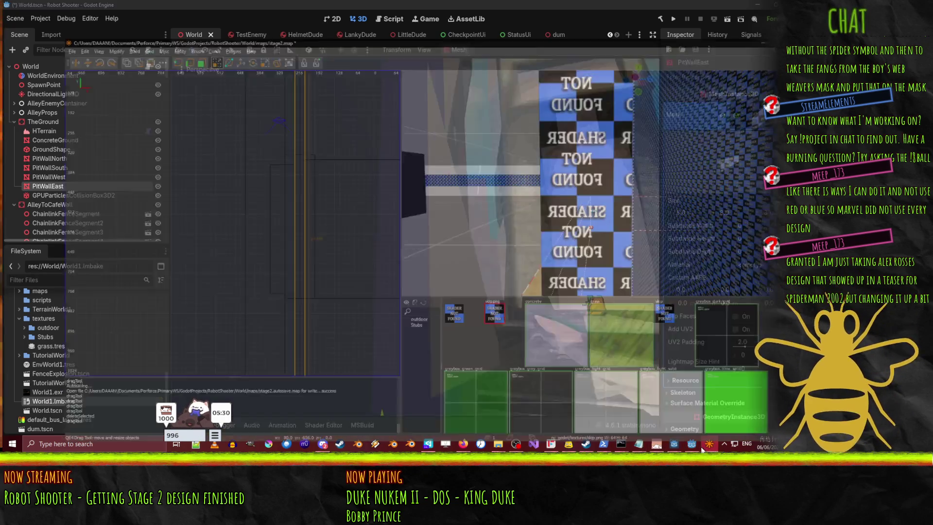
left_click(593, 179)
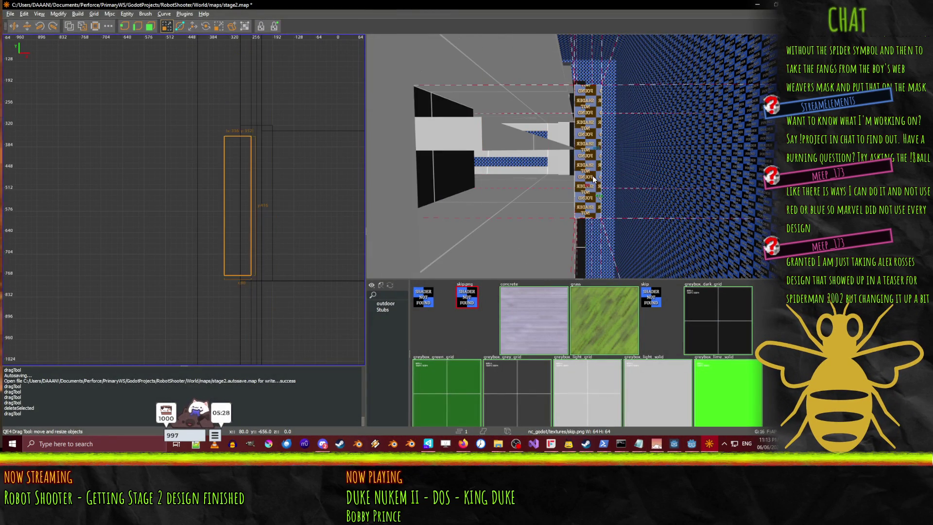
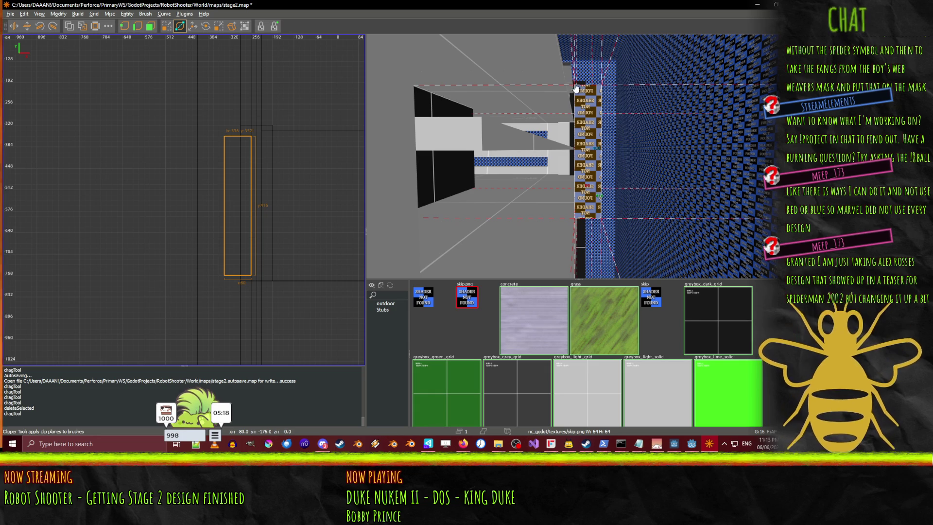
- Set clip points at the brush's top-right and lower-left corners, test the diagonal cut, and revert it
left_click(251, 137)
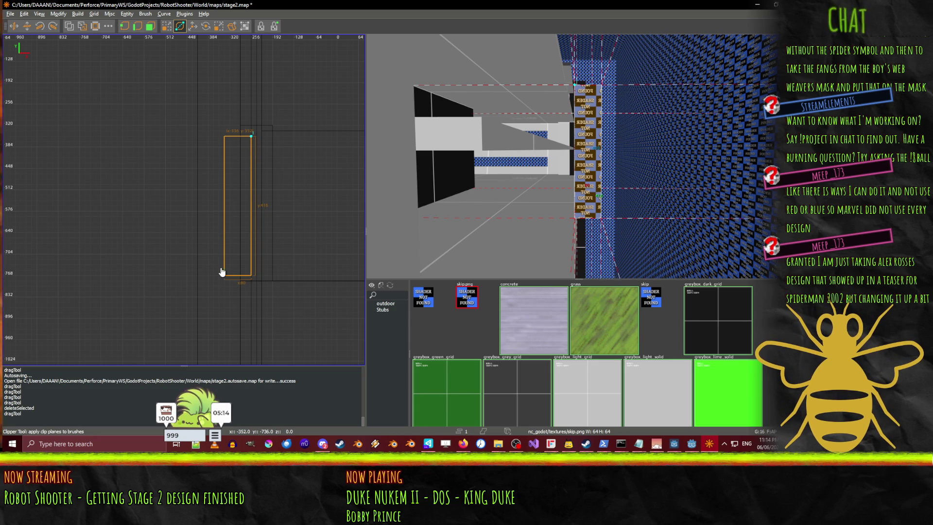
scroll(232, 263, "up", 2)
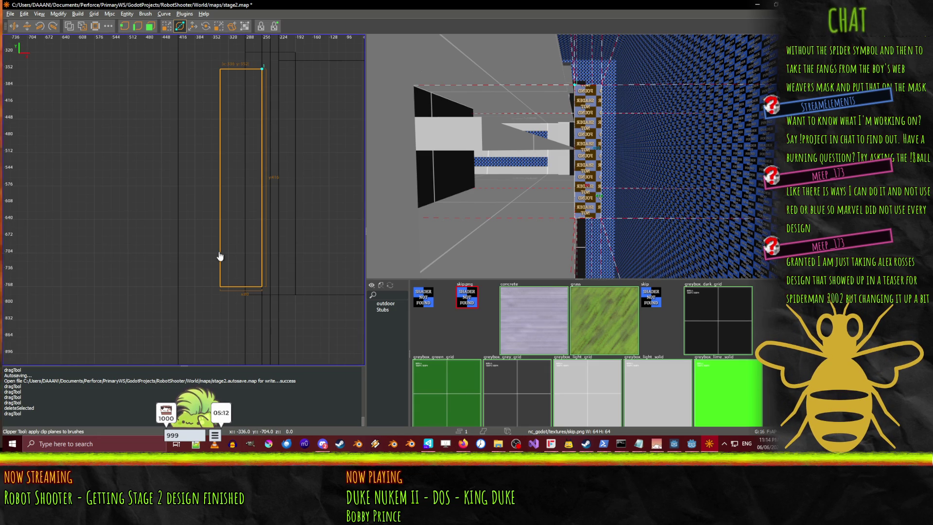
left_click(221, 253)
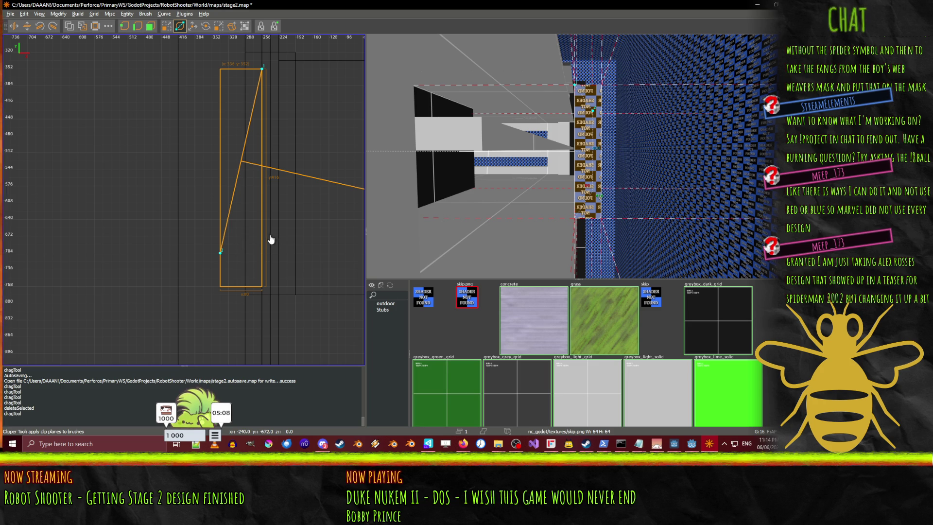
key("Return")
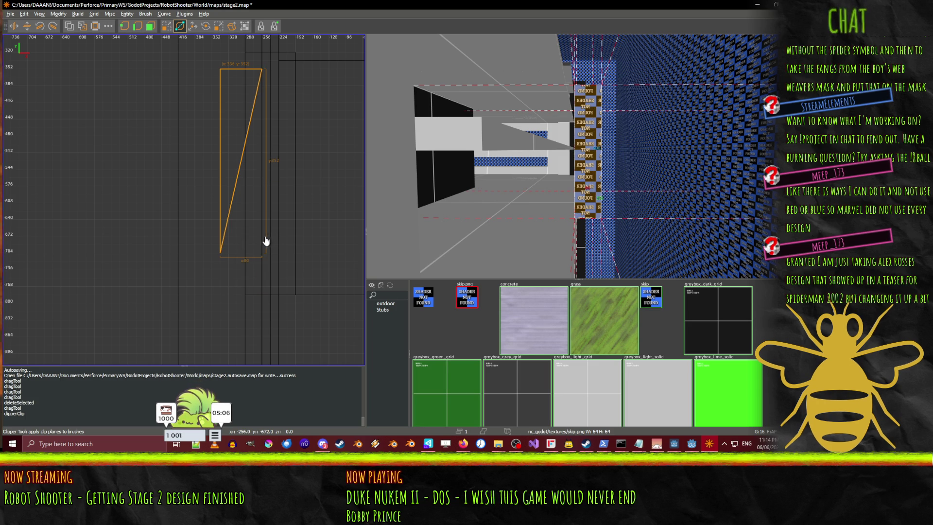
key("ctrl+z")
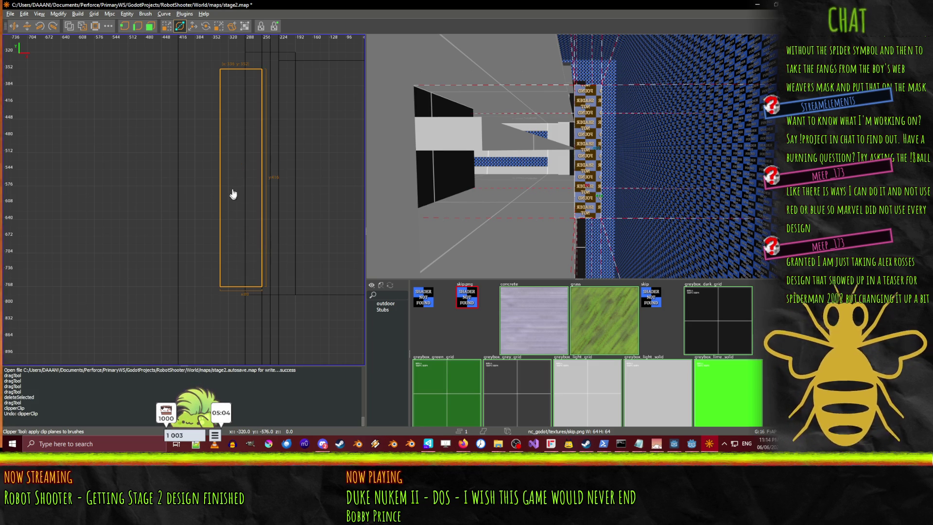
key("ctrl+shift+z")
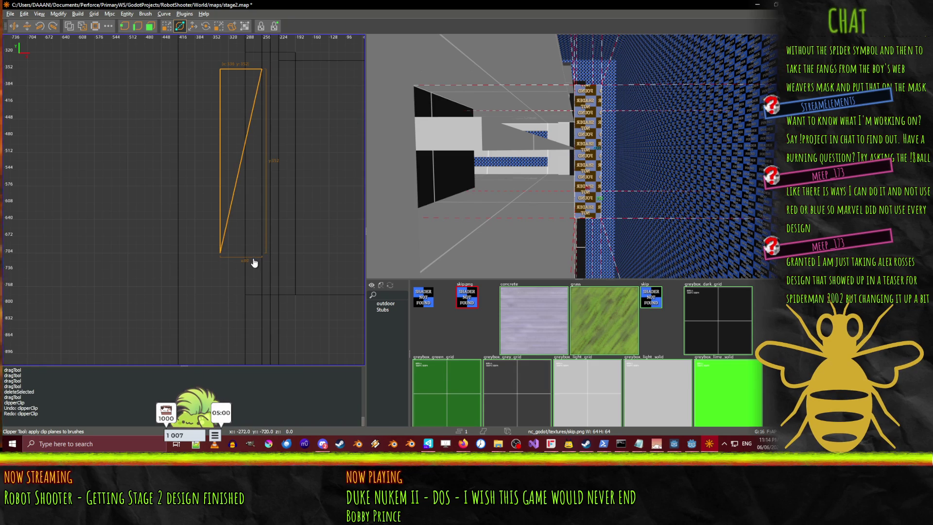
key("ctrl+z")
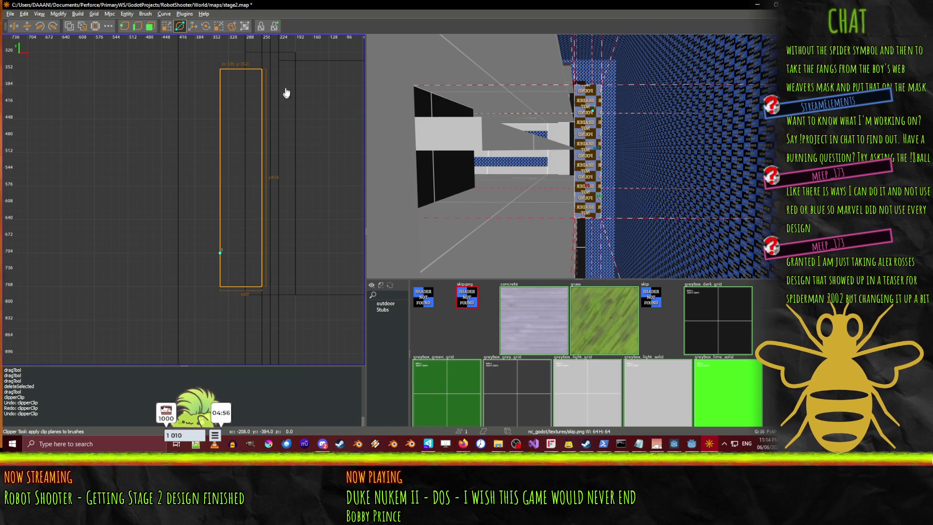
- Re-place the clip point at the top-right corner and orbit the 3D view to inspect the brush obliquely
left_click(263, 69)
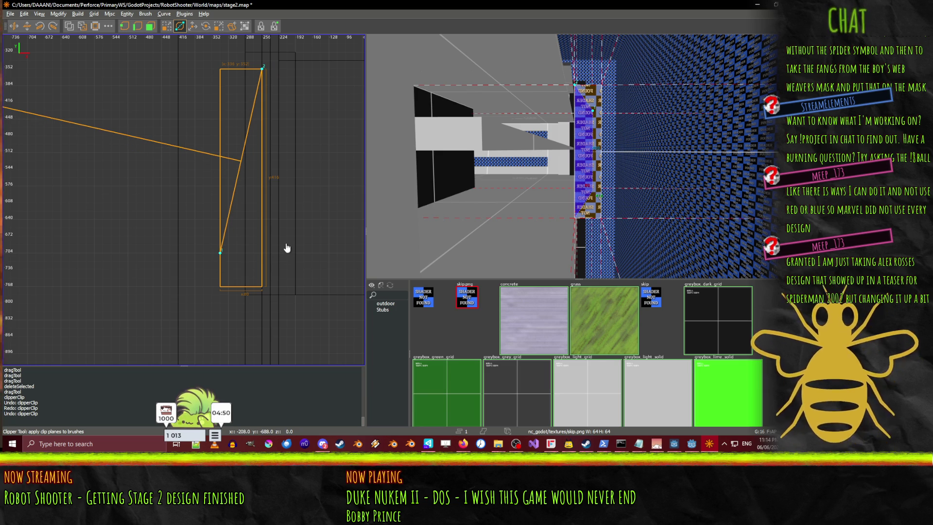
left_click_drag(586, 224, 578, 156)
key("ctrl+z")
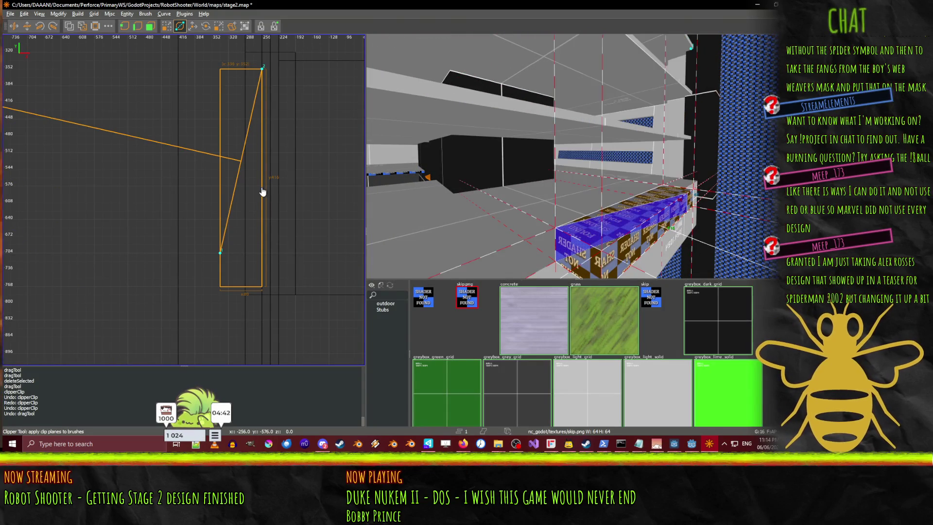
key("ctrl+shift+z")
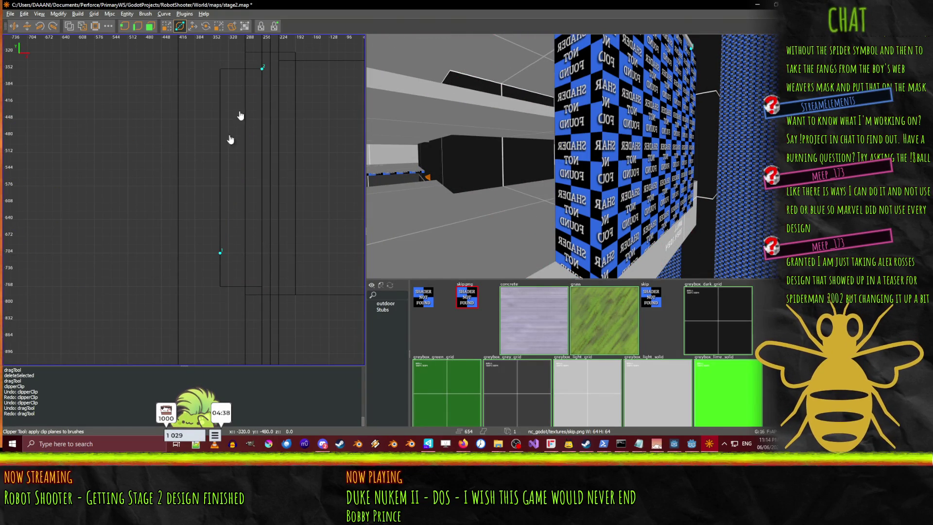
- Cycle the 2D view to a side-on axis and pick the checkered wall brush in the 3D view
scroll(230, 140, "down", 3)
key("space")
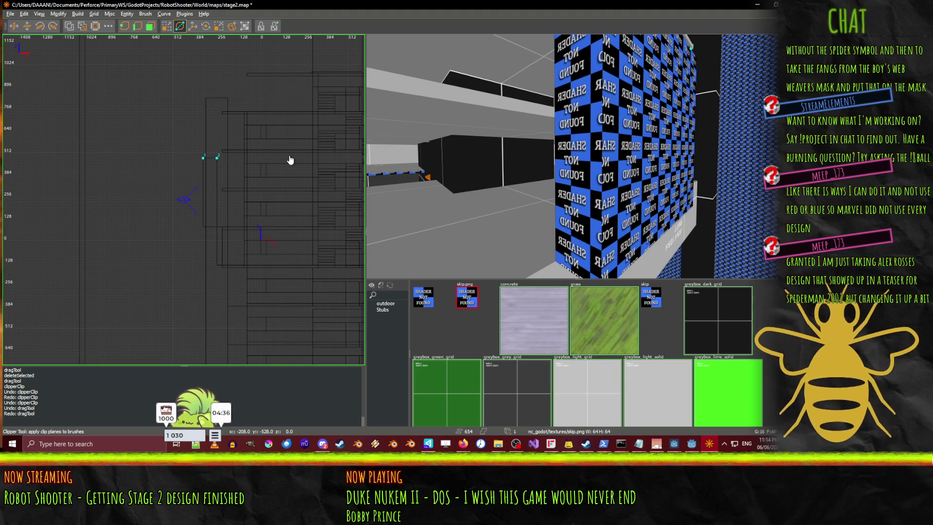
scroll(290, 160, "up", 3)
scroll(186, 153, "down", 2)
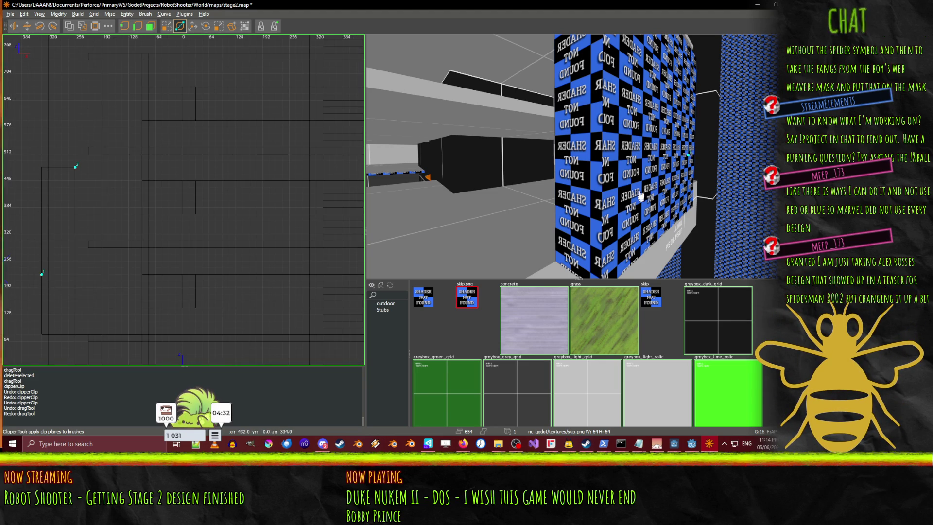
key("a")
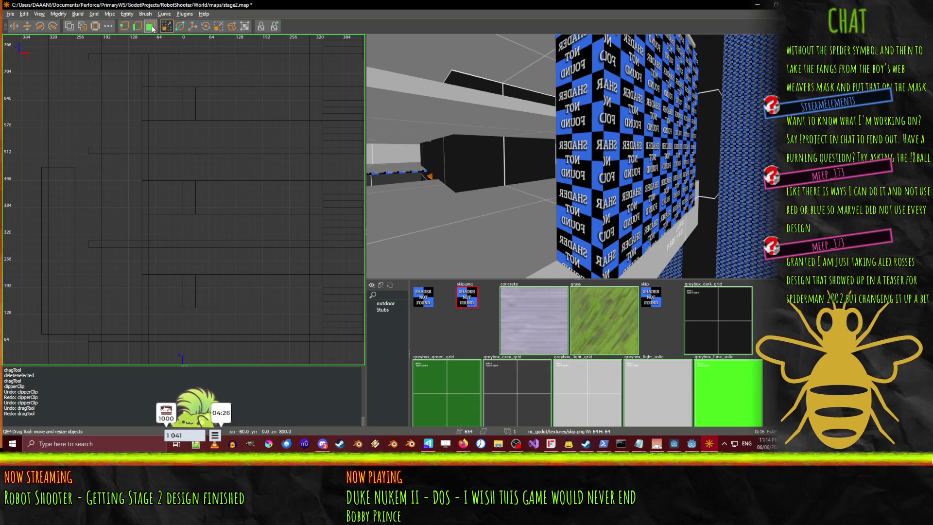
left_click(604, 173, "shift")
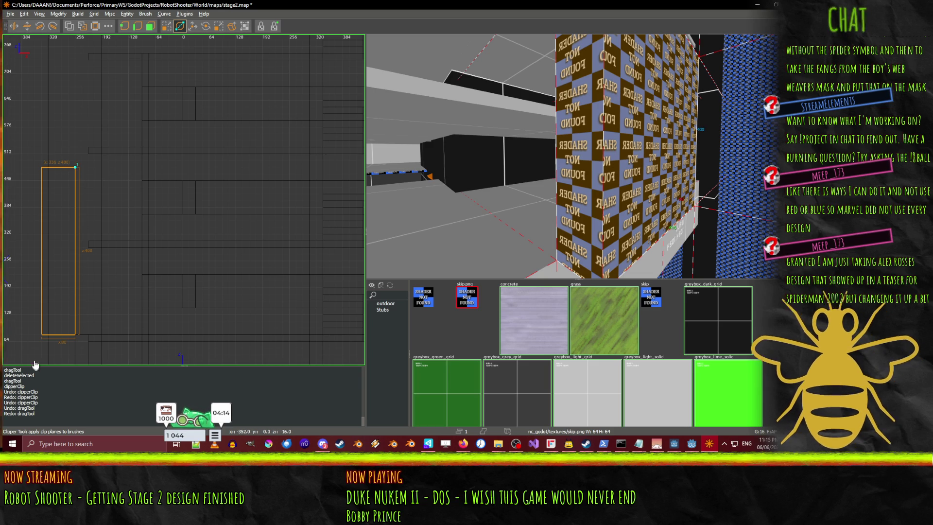
- Clip the wall brush along a line from its left edge to its top-right corner, making a wedge
left_click(42, 302)
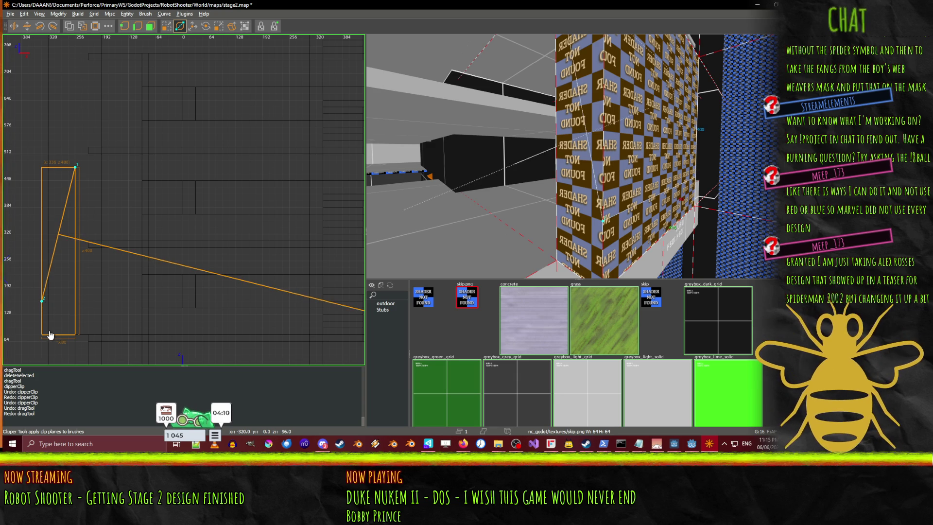
key("Return")
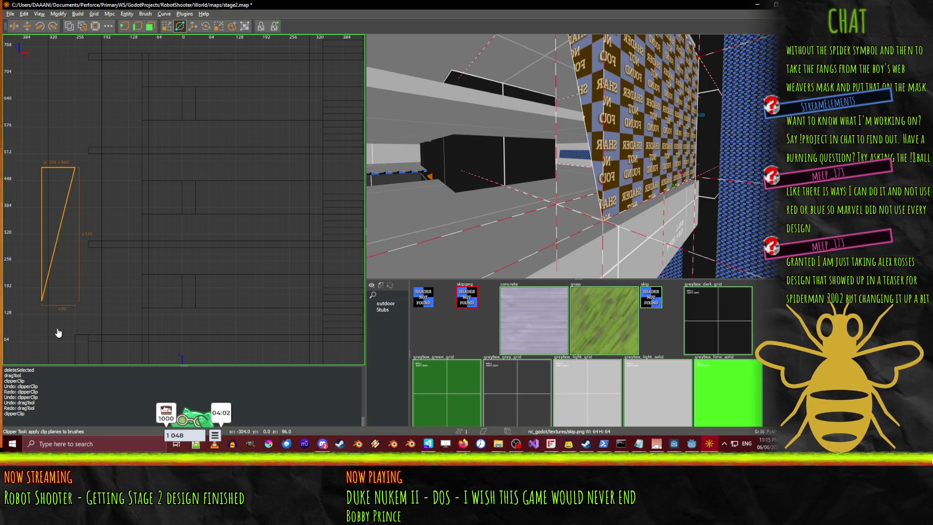
key("ctrl+z")
left_click(42, 301)
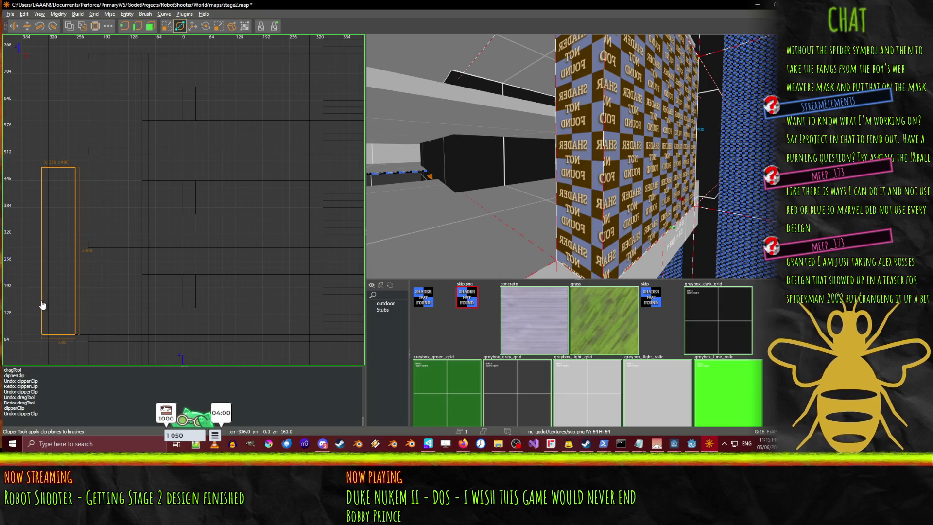
left_click(75, 170)
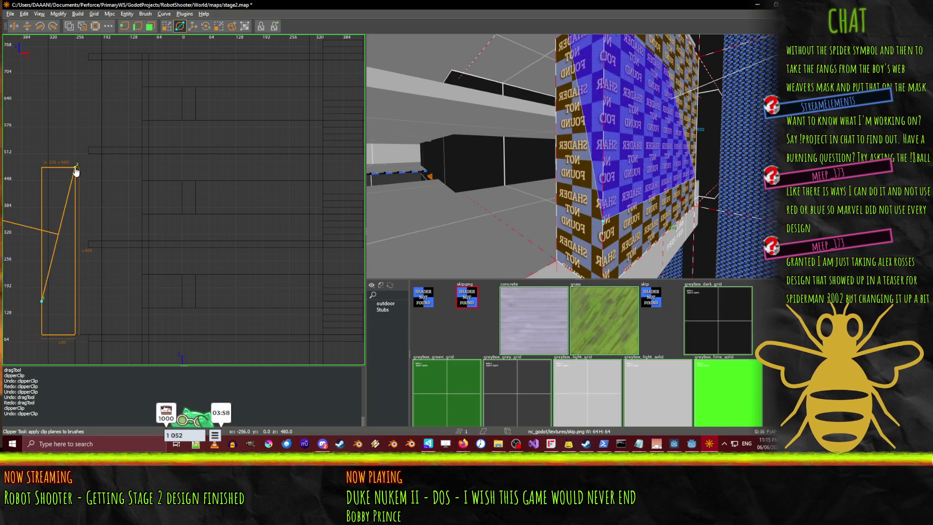
key("Return")
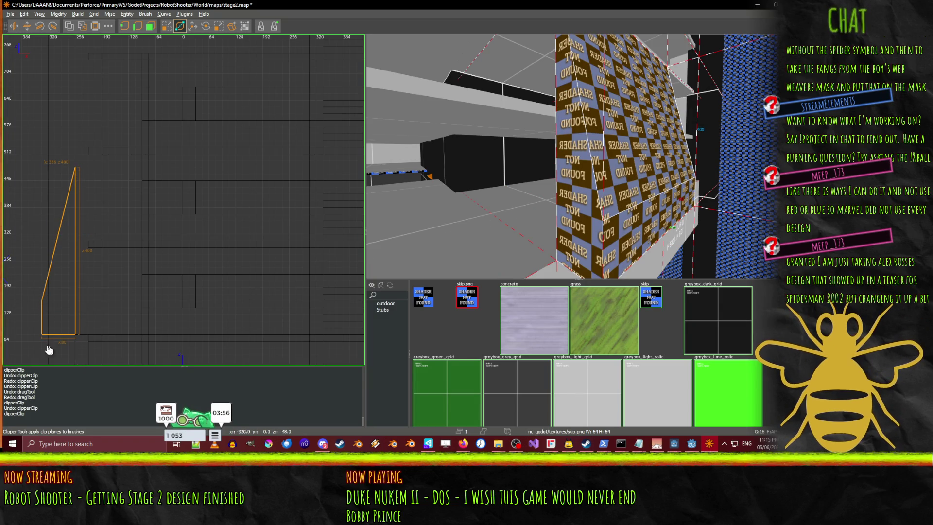
- Trim the wedge's bottom-right corner with a second clip, raising one point to adjust the angle
left_click(75, 334)
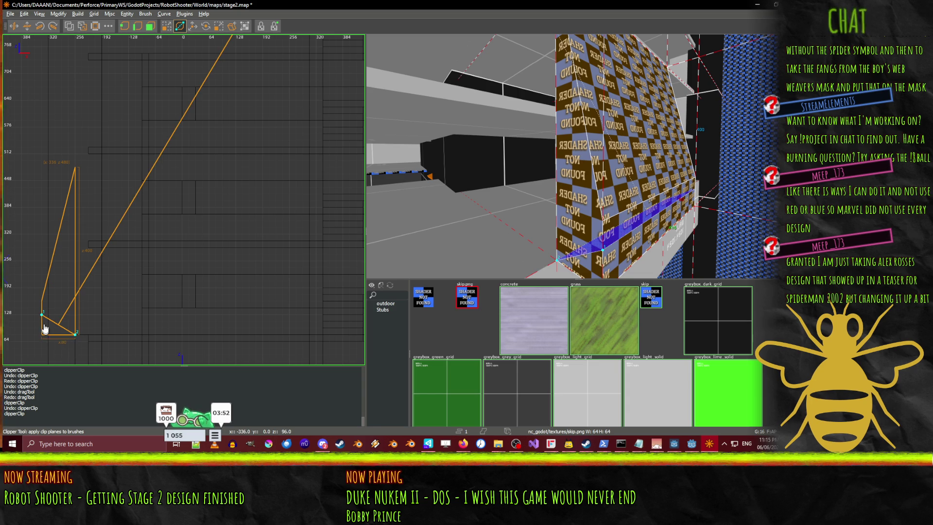
key("Return")
key("ctrl+z")
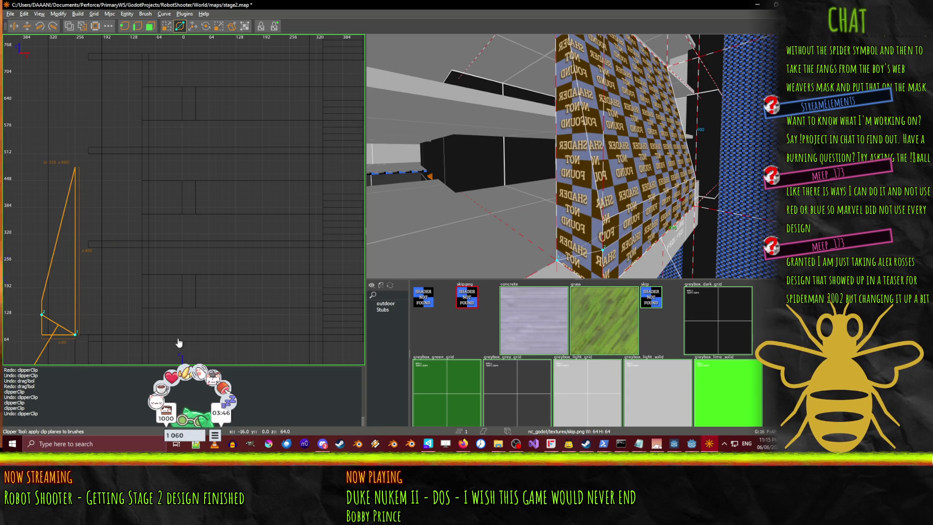
left_click_drag(40, 317, 43, 308)
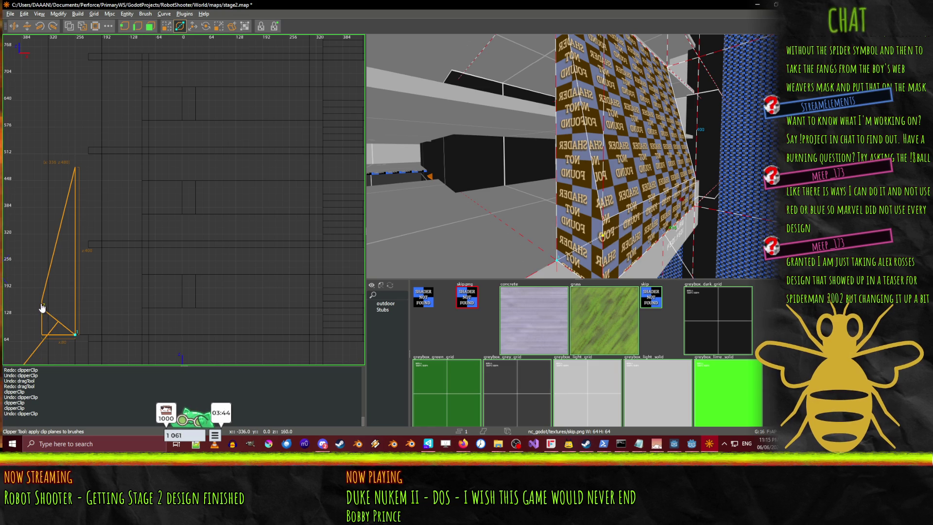
key("Return")
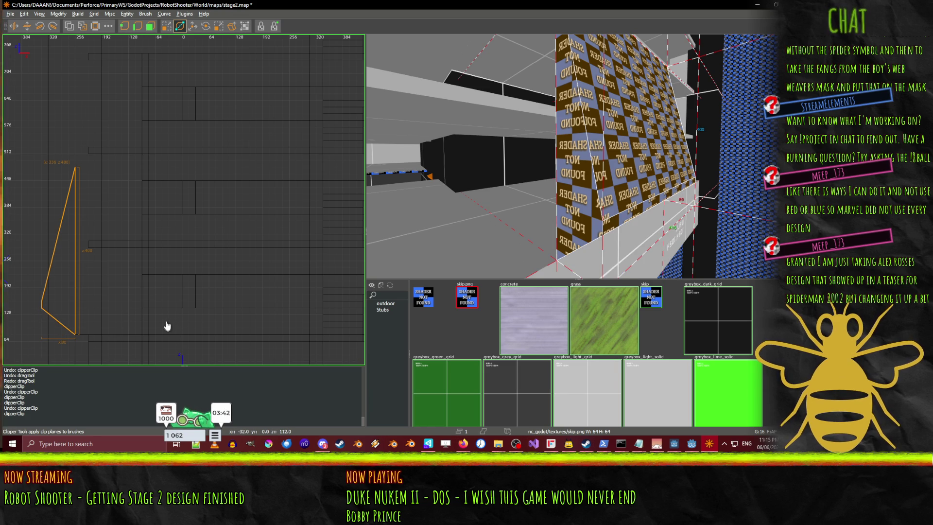
left_click_drag(455, 216, 578, 156)
- Check the purple wall in the Godot editor, then return to TrenchBroom
left_click(691, 443)
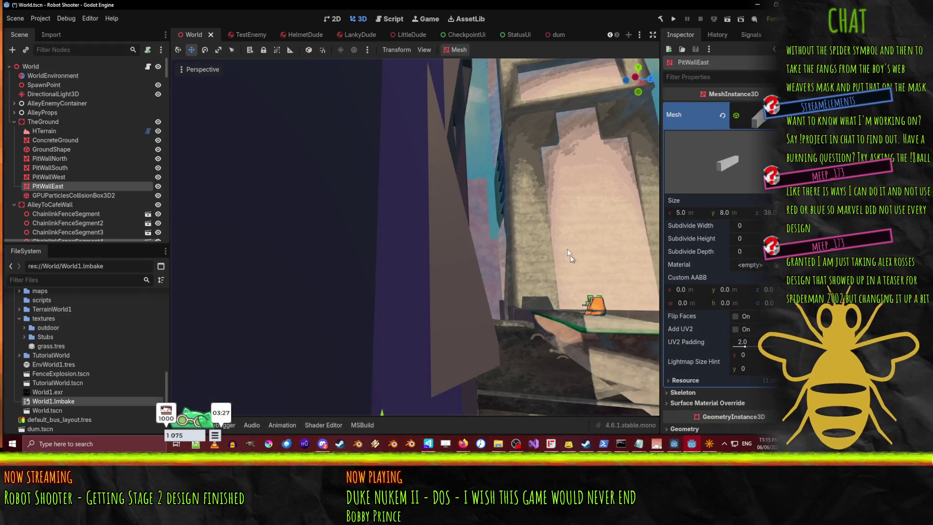
left_click_drag(418, 238, 404, 222)
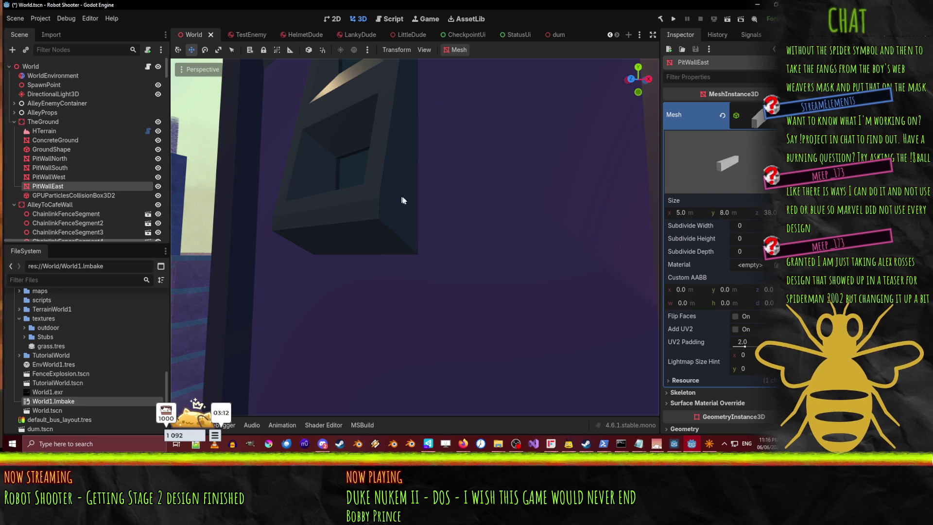
left_click(709, 444)
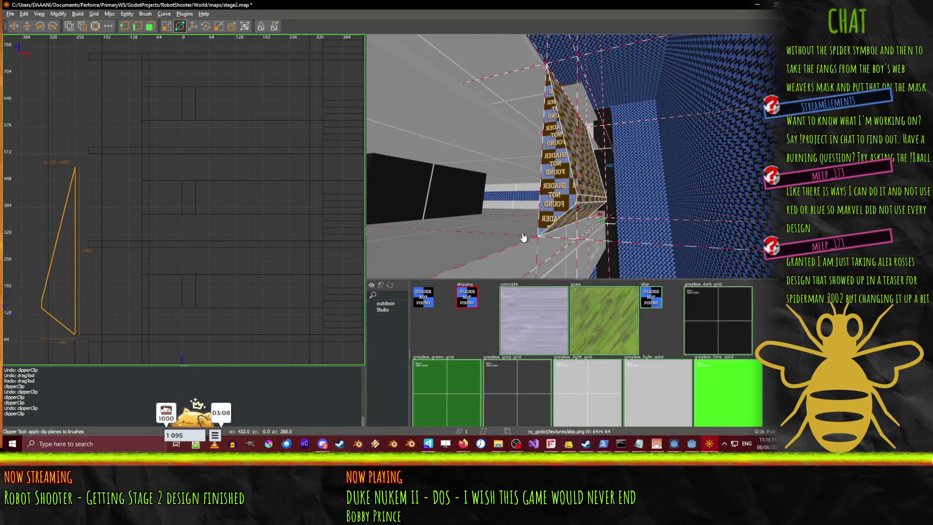
- Deselect, switch to the QE4 Drag Tool with Q, and reselect the wedge brush
mouse_move(607, 160)
left_mouse_down()
mouse_move(578, 156)
mouse_move(450, 227)
left_mouse_up()
scroll(138, 245, "down", 1)
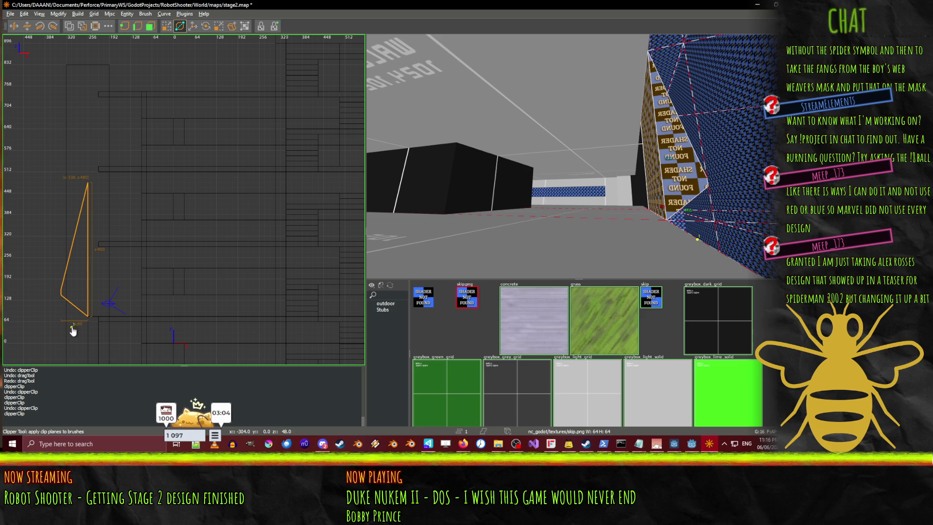
key("ctrl+shift+a")
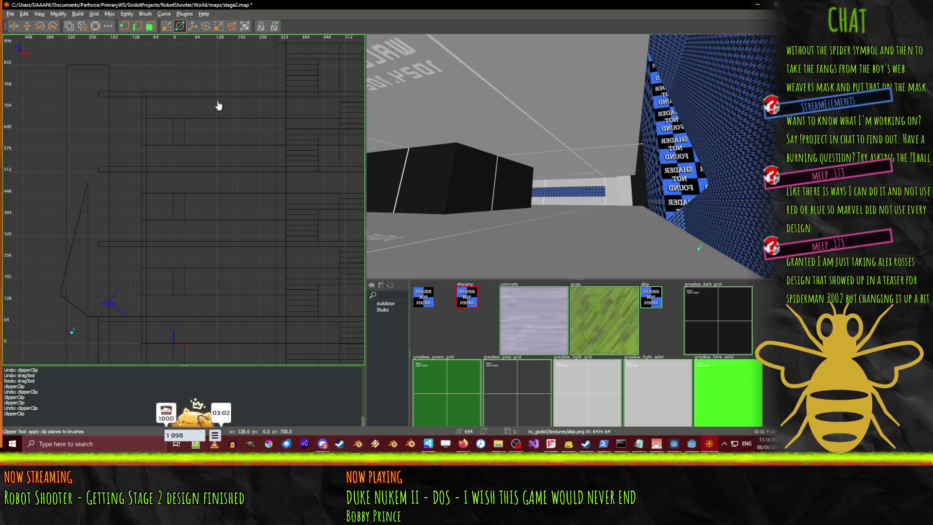
key("q")
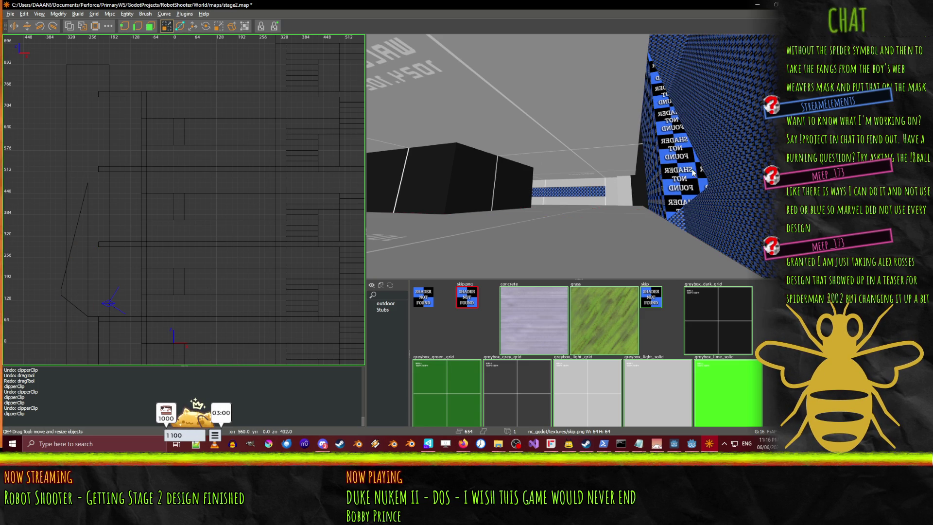
left_click(694, 172)
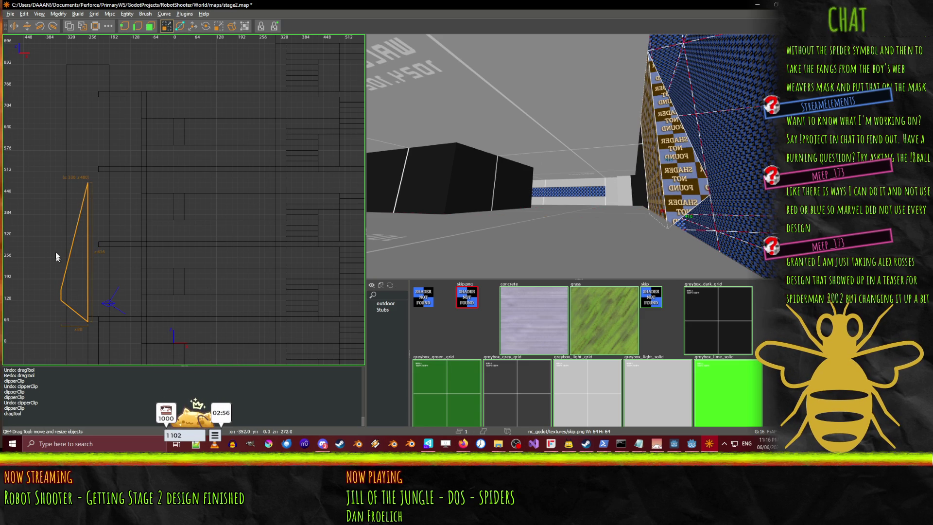
- Stretch the wedge's top from 480 to 512 units and clip it at its new top
scroll(56, 250, "up", 1)
left_click_drag(82, 185, 74, 150)
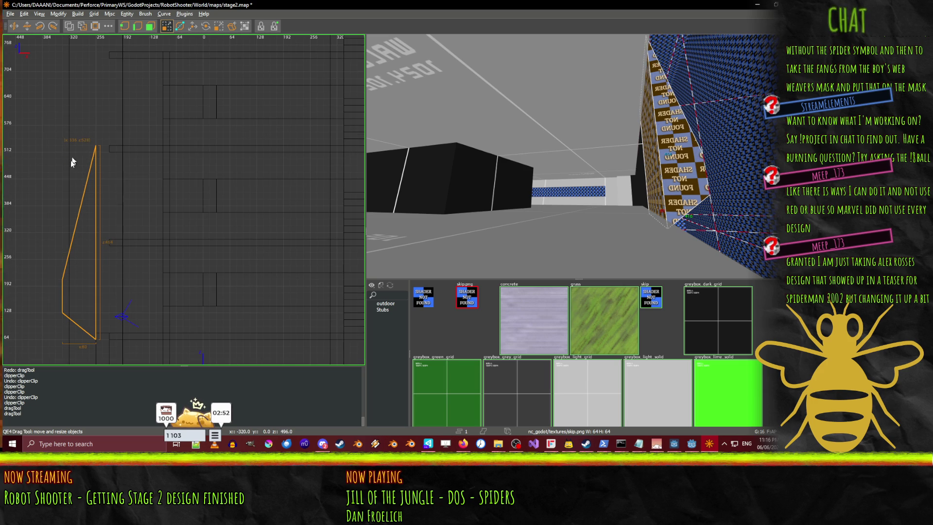
left_click(179, 26)
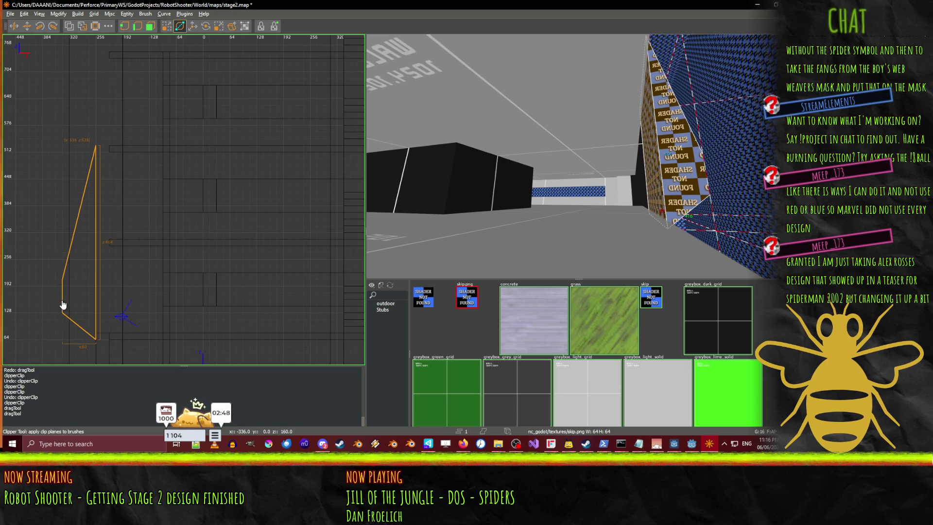
left_click(98, 145)
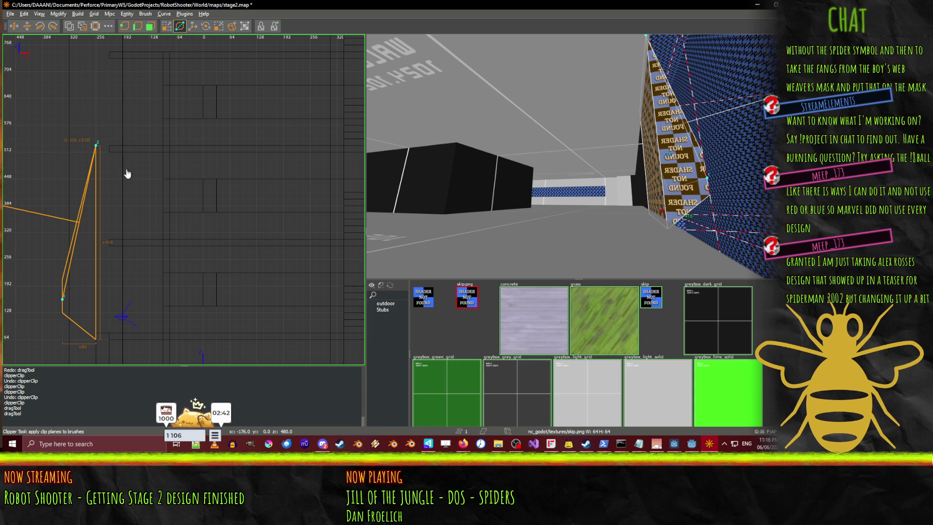
key("Return")
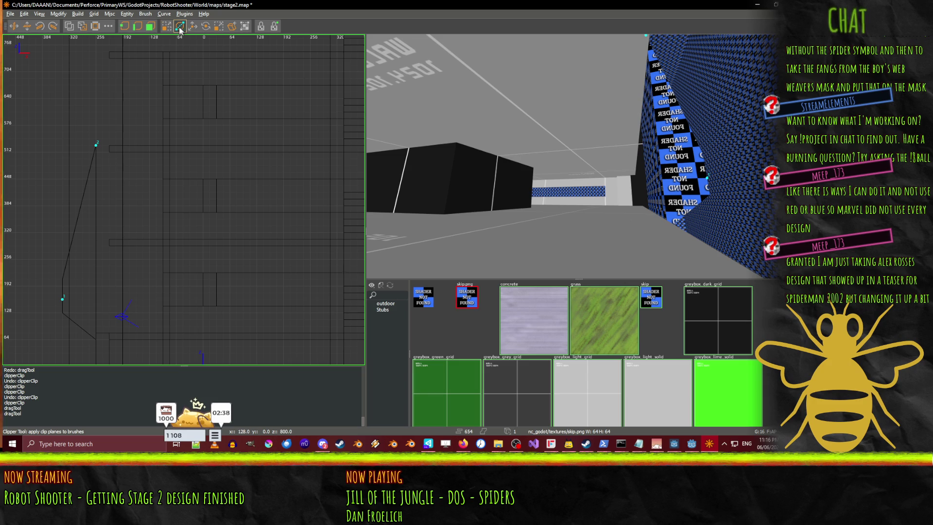
- Select the blue wall brush and compare against the tower wall in Godot
left_click(700, 179, "shift")
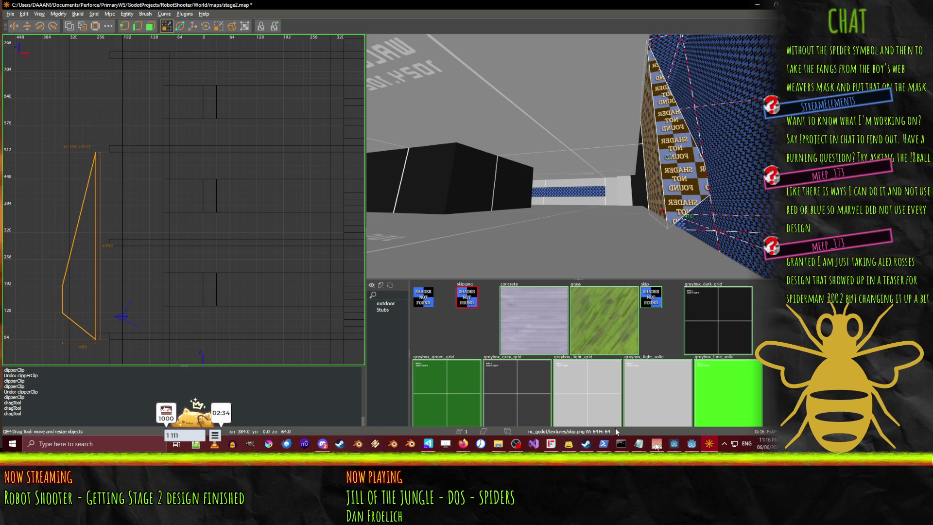
left_click(709, 444)
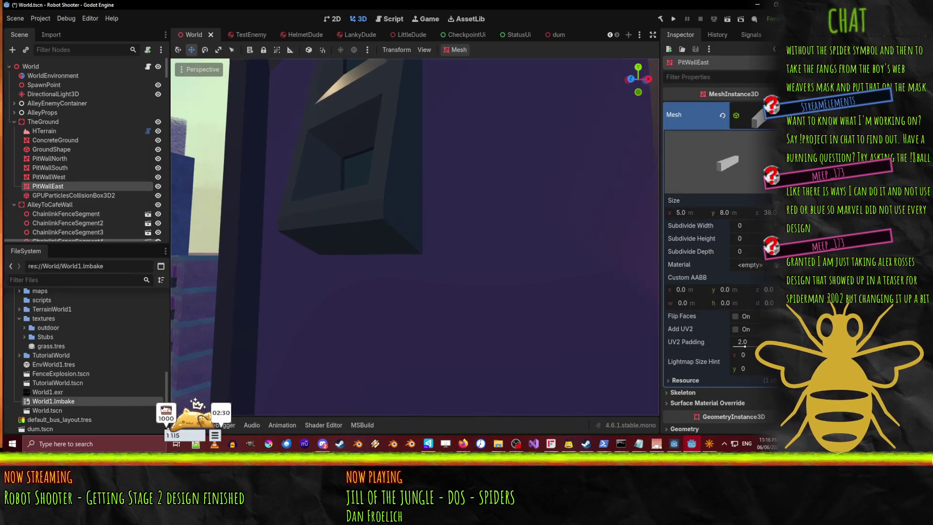
key("w")
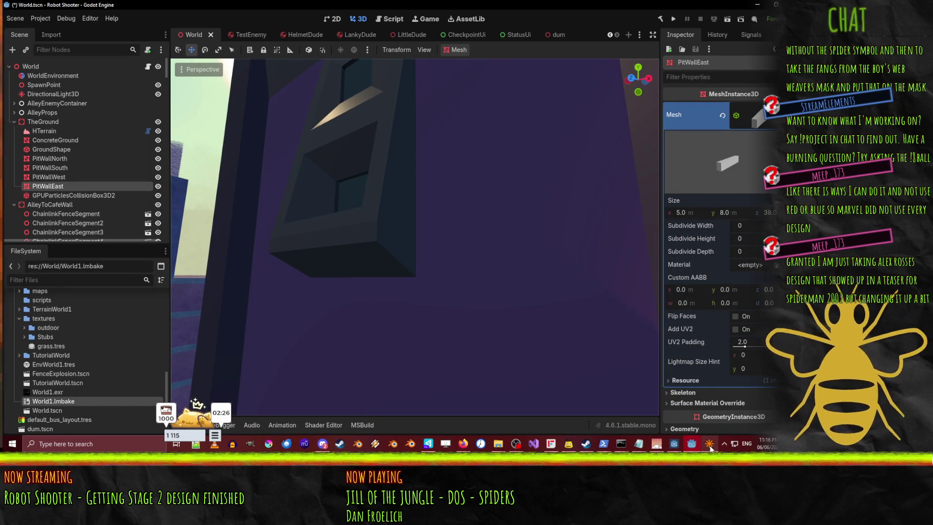
key("alt+Tab")
scroll(102, 152, "up", 5)
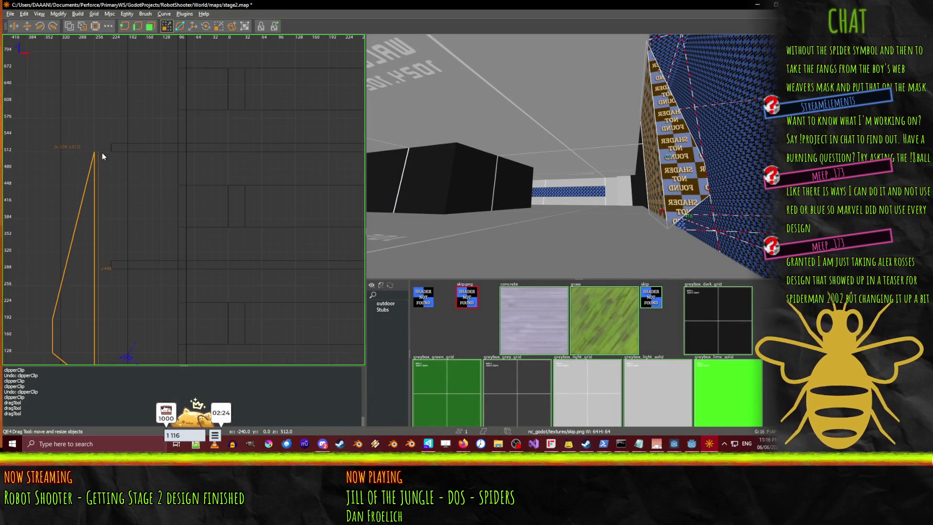
scroll(103, 154, "down", 7)
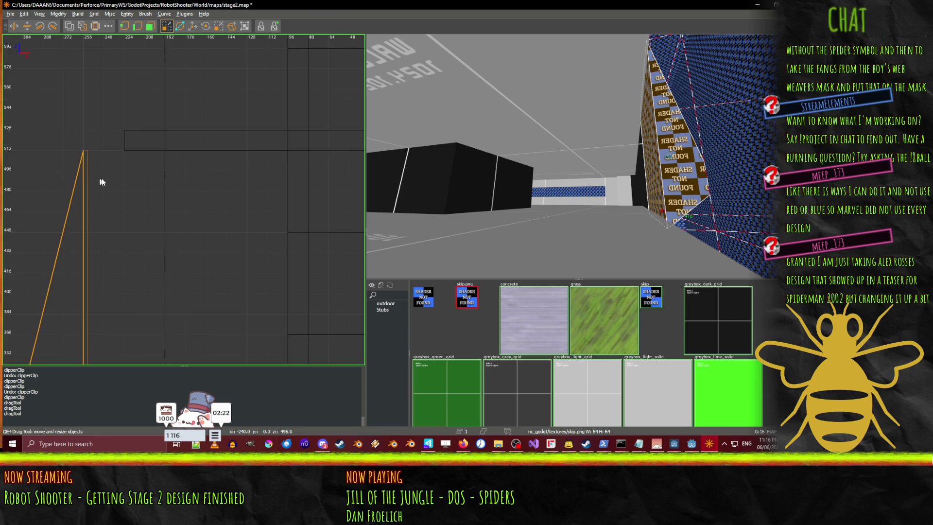
scroll(108, 190, "up", 2)
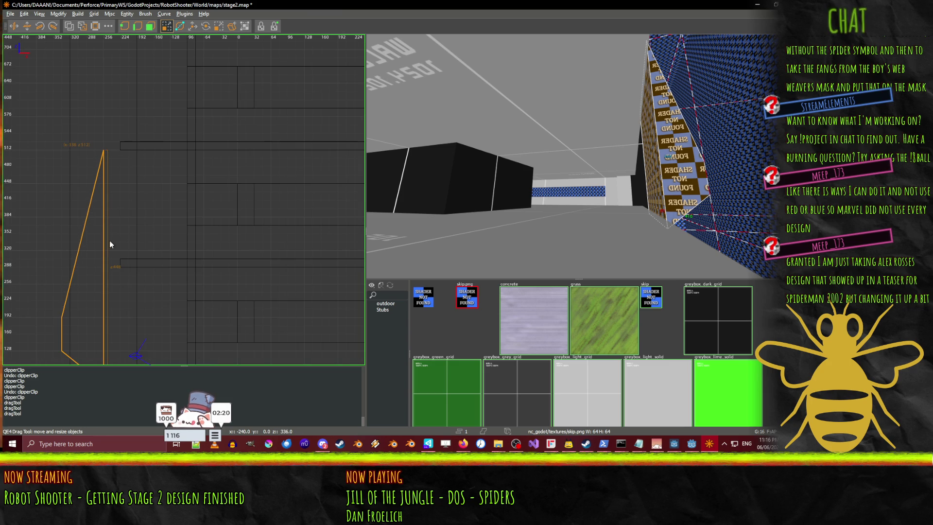
right_click(688, 186)
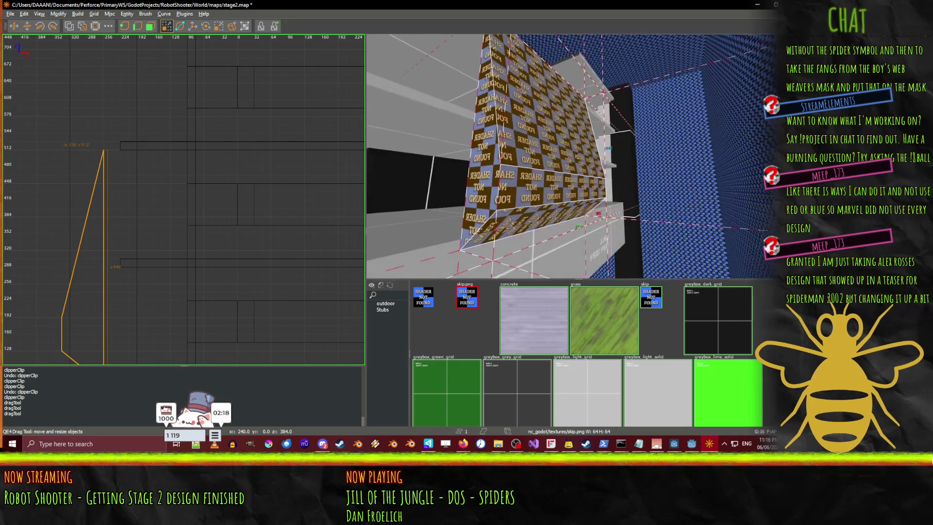
right_click(618, 136)
left_click(711, 444)
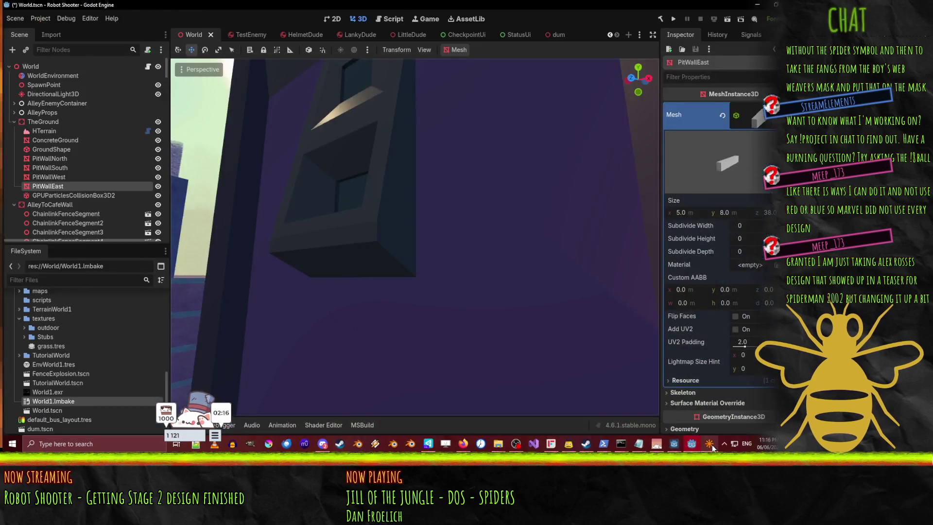
left_click(711, 444)
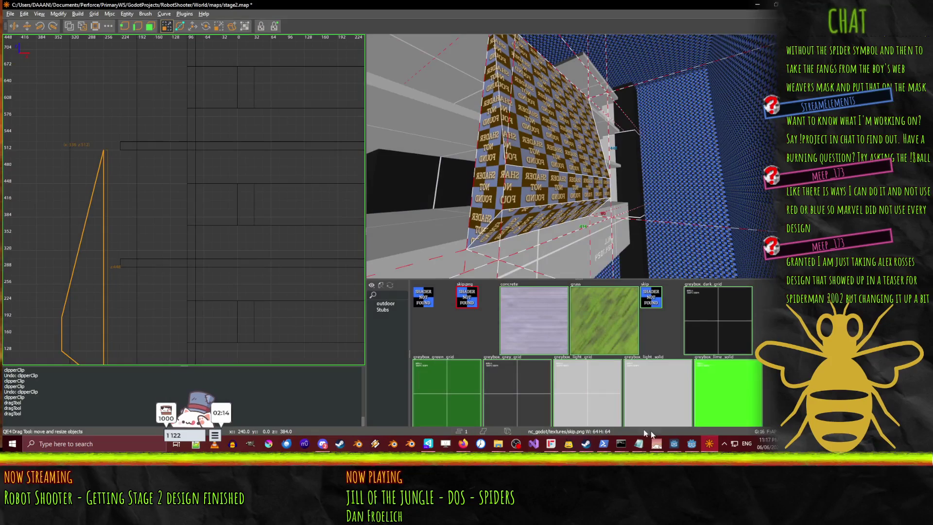
- Clip the wedge along a line from its lower-left corner to its top point
left_click_drag(131, 239, 165, 190)
left_click(180, 26)
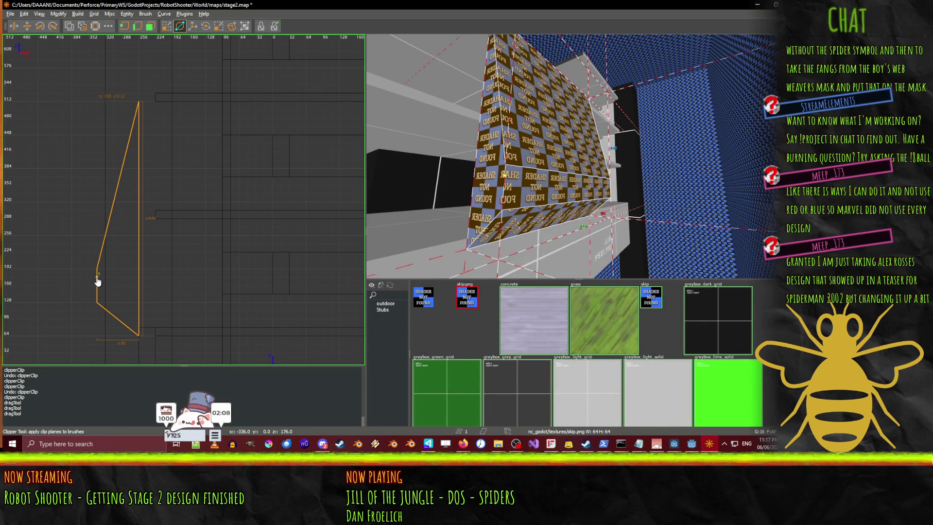
left_click(140, 104)
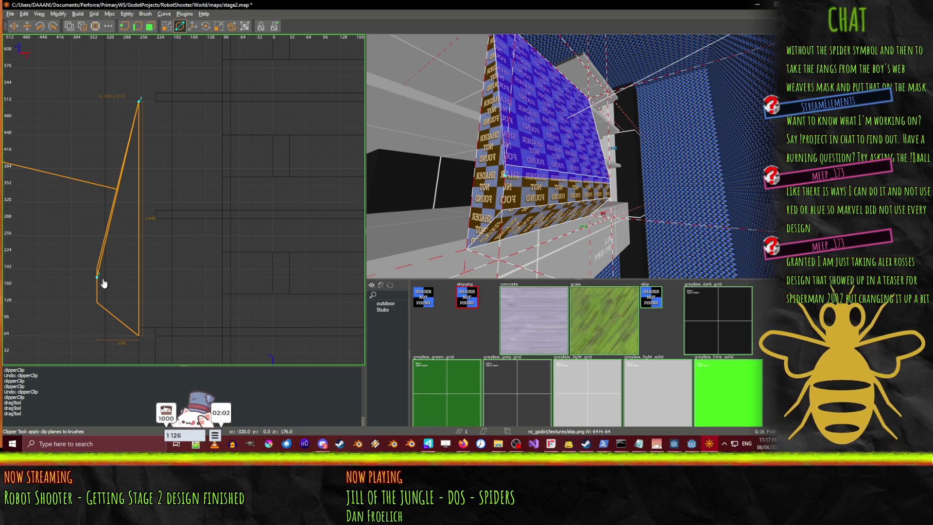
key("Return")
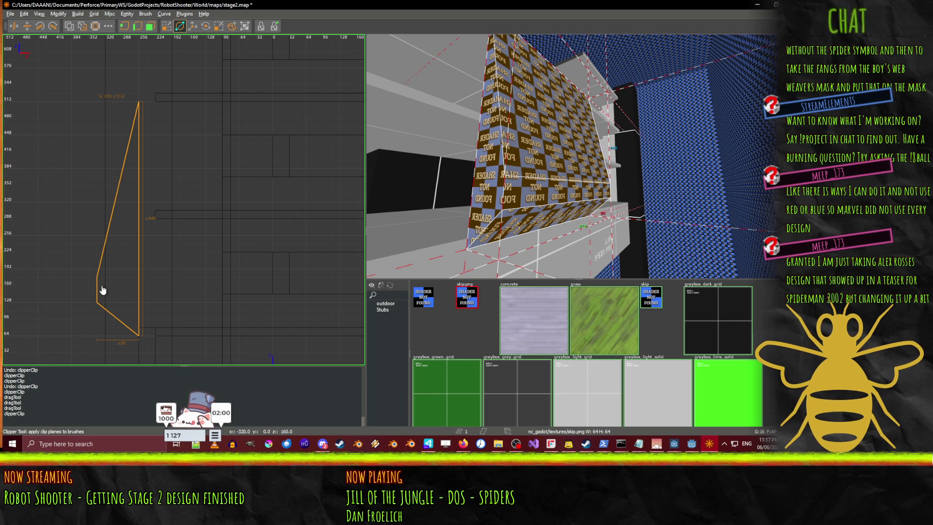
left_click(98, 286)
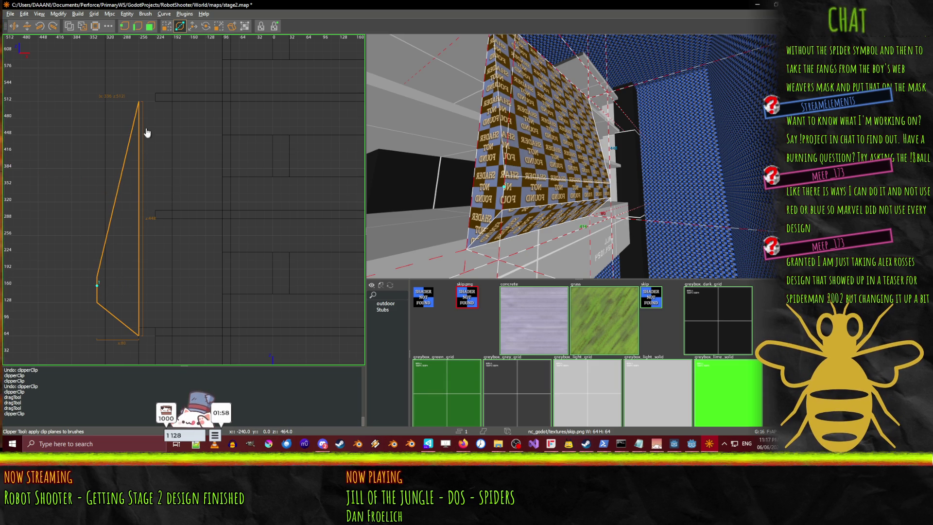
left_click(139, 104)
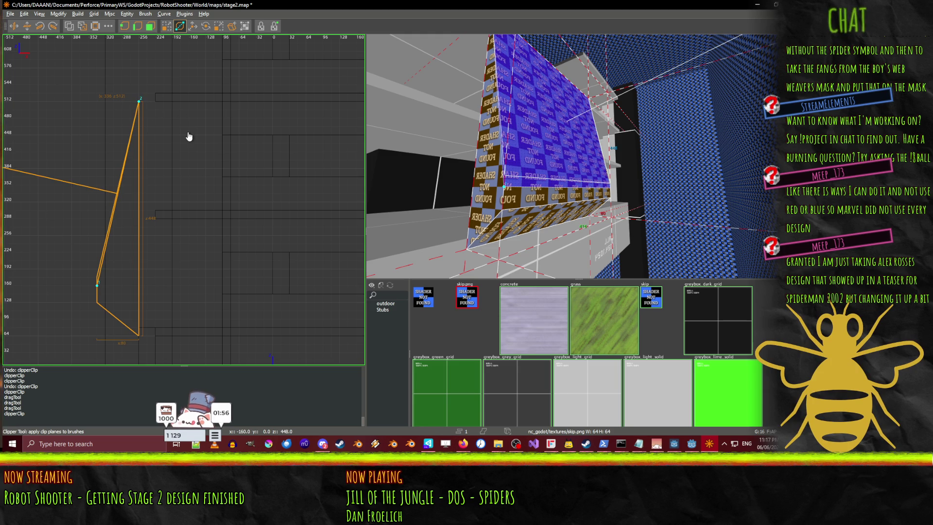
key("Return")
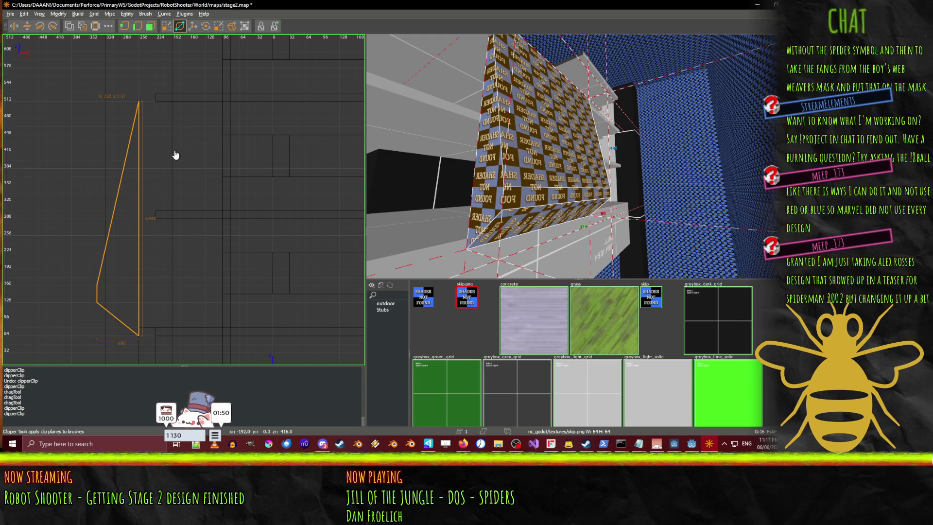
left_click_drag(431, 190, 578, 157)
key("d")
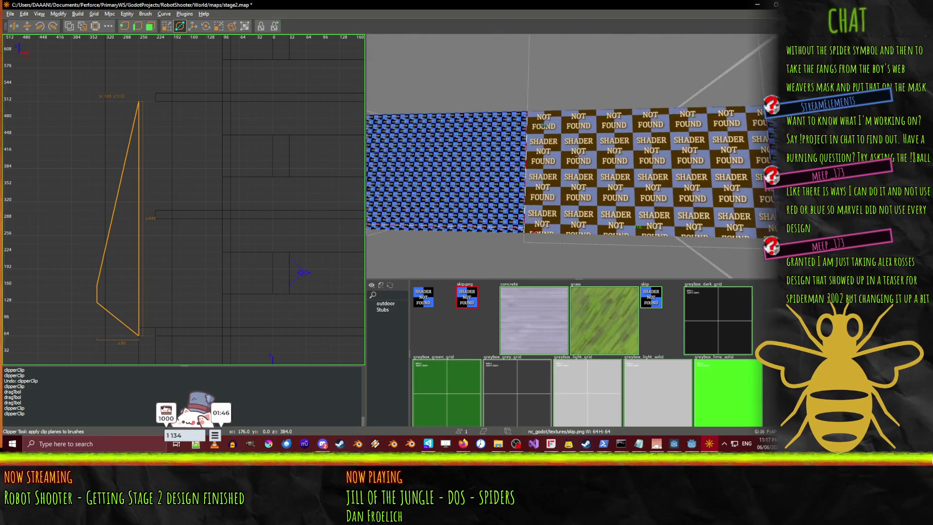
key("a")
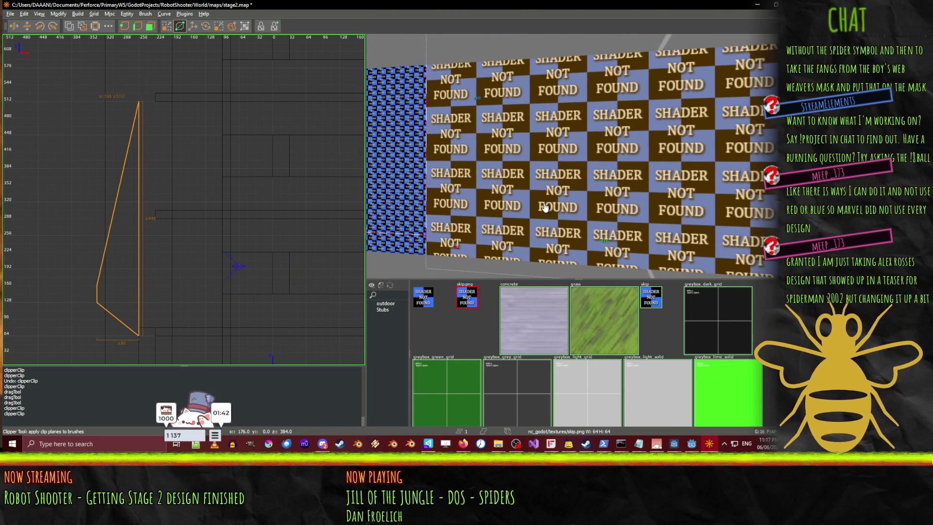
left_click_drag(598, 194, 578, 156)
key("a")
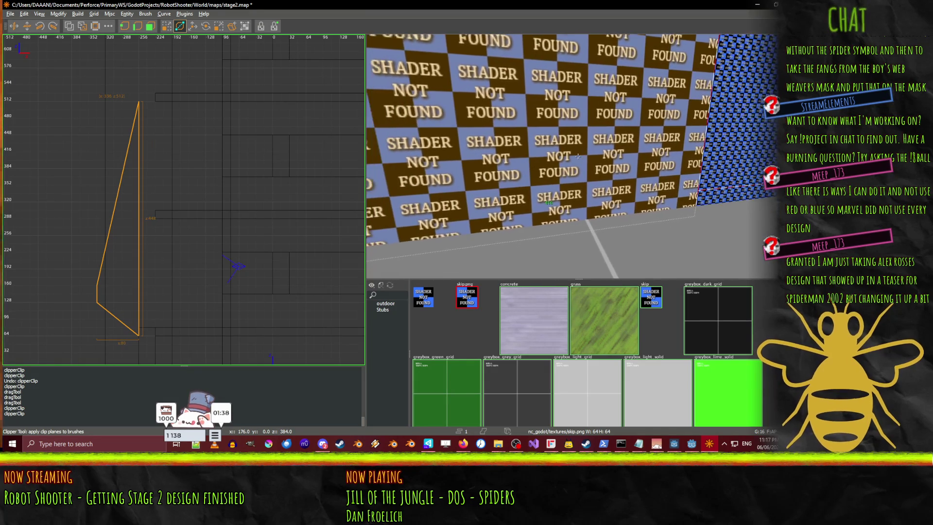
key("a")
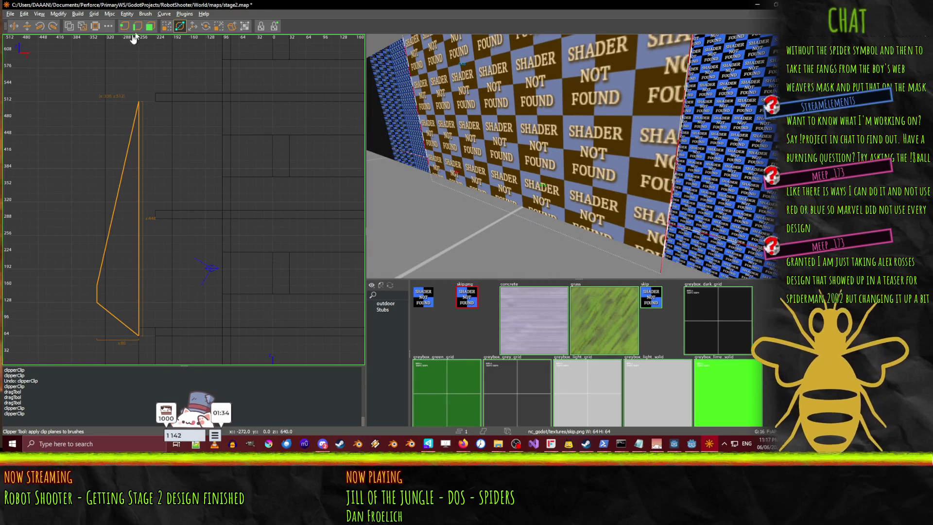
left_click(170, 26)
- Draw a new tall narrow box brush beside the wedge, 48 units wide
key("Escape")
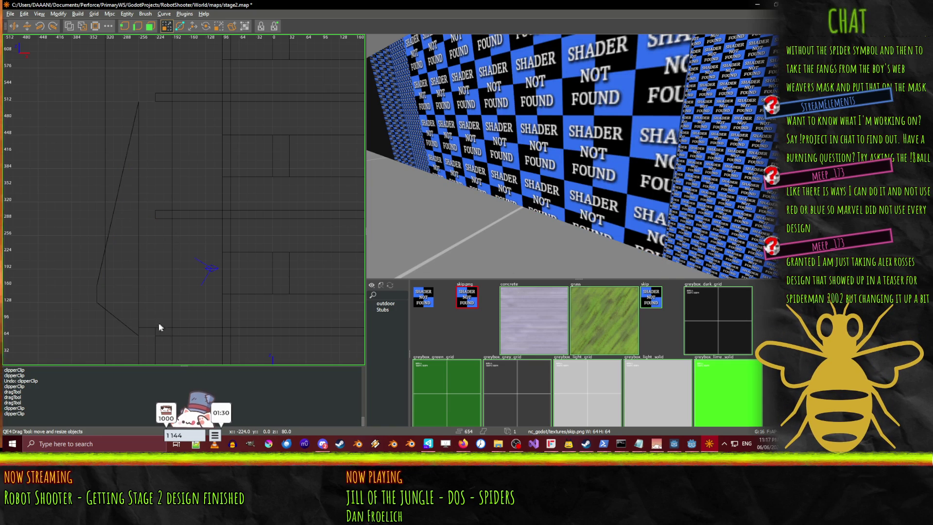
mouse_move(159, 322)
left_mouse_down()
mouse_move(139, 262)
mouse_move(145, 250)
mouse_move(140, 258)
left_mouse_up()
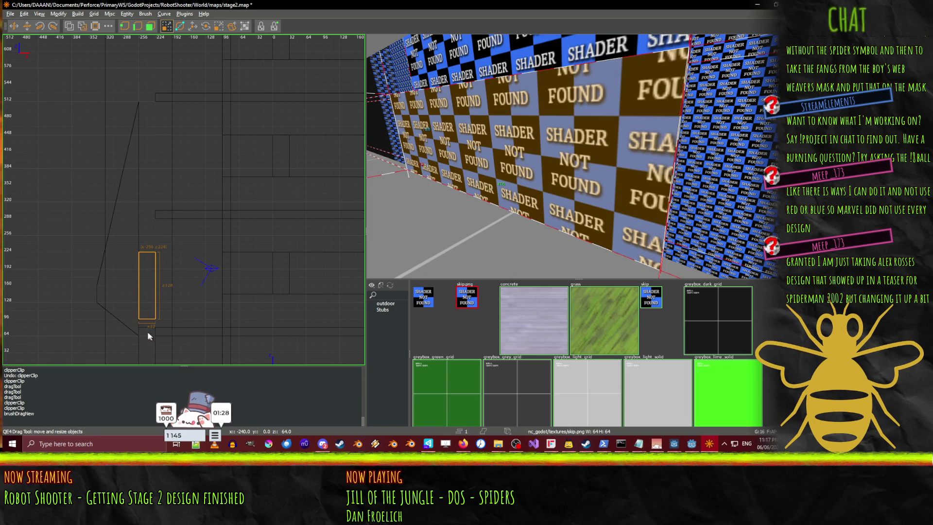
left_click_drag(118, 289, 108, 287)
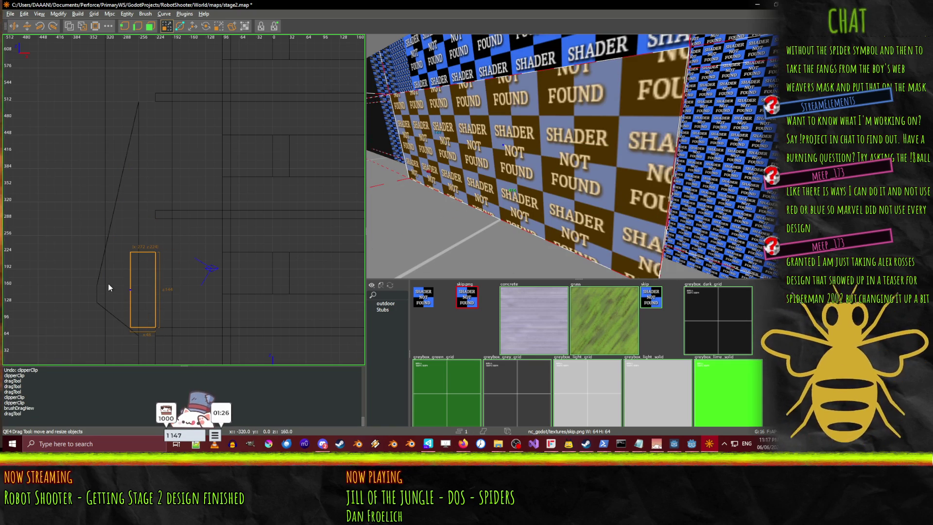
- Reselect the wedge, undo a trial widening, and push its faces out so the peak reaches 576
left_click(546, 57)
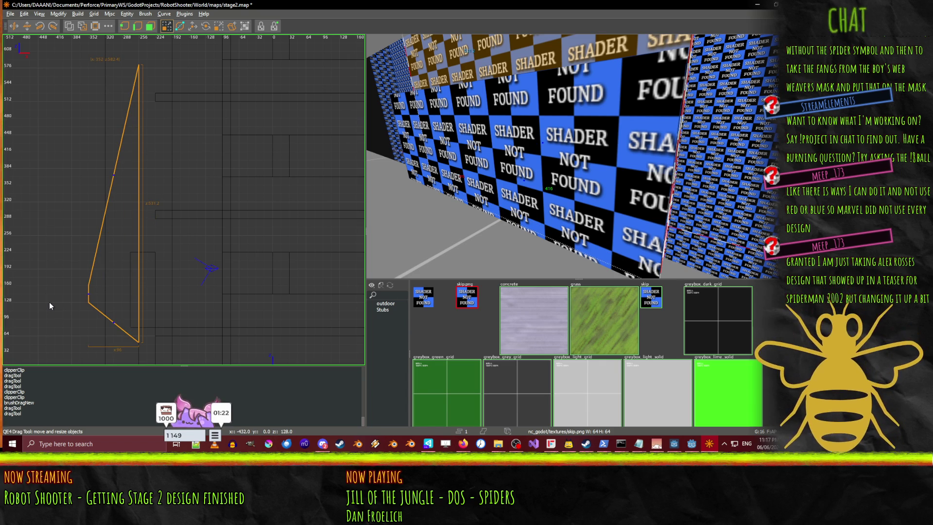
left_click_drag(49, 302, 46, 299)
key("ctrl+z")
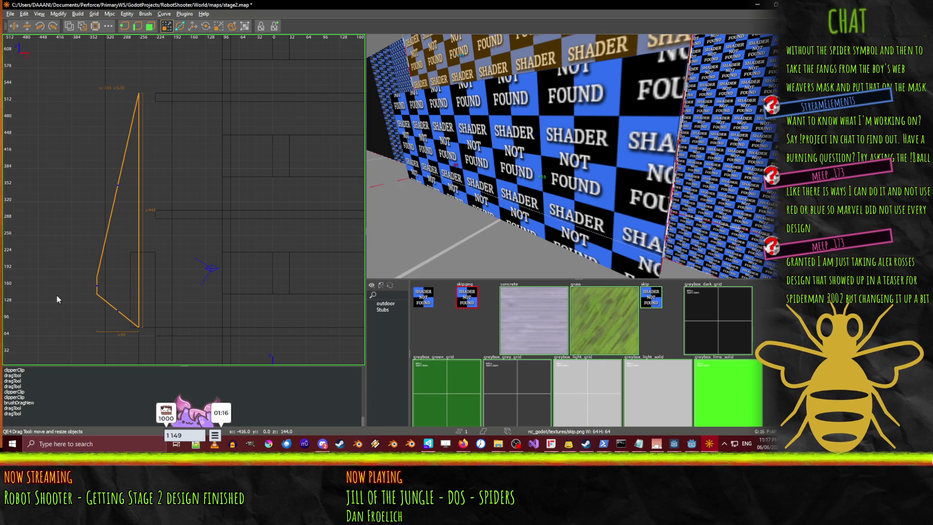
key("ctrl+z")
key("ctrl+z")
key("ctrl+z")
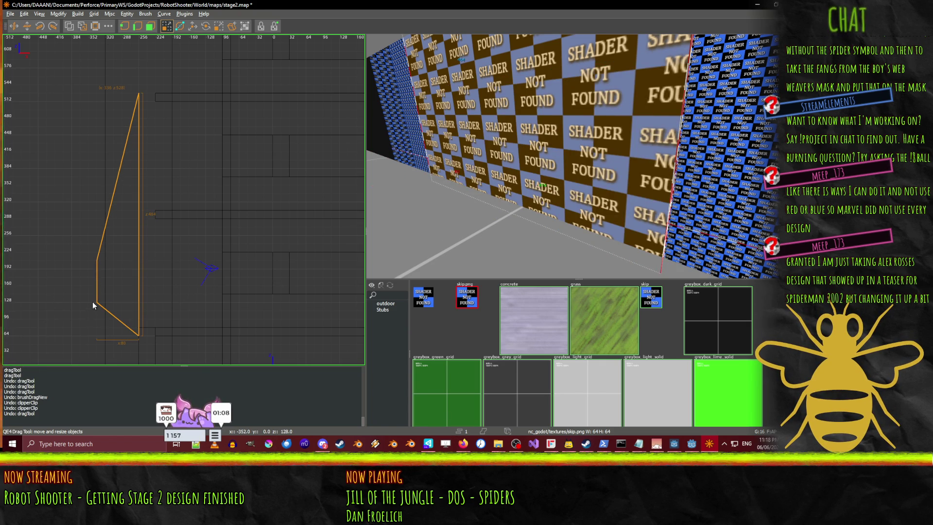
left_click_drag(124, 74, 124, 78)
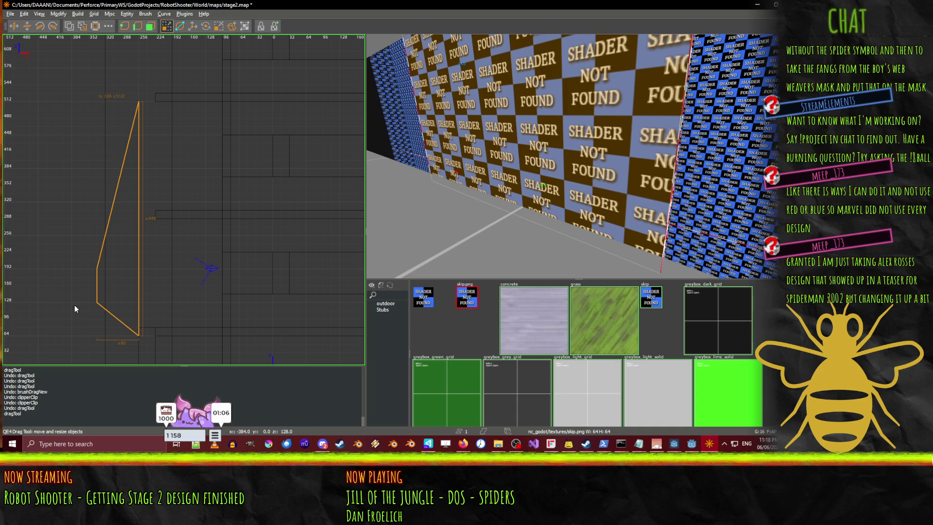
left_click_drag(72, 293, 67, 294)
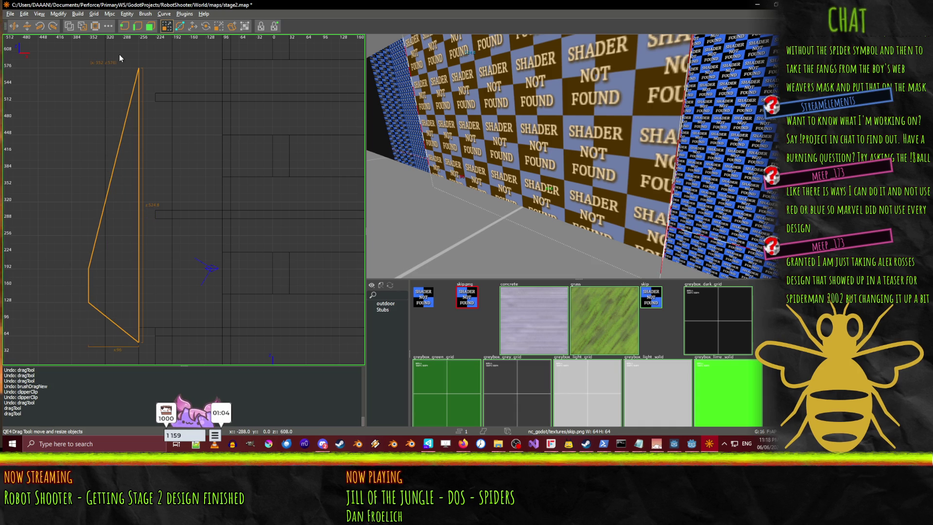
- Drag the wedge's top back toward 512, stepping through undo and redo of the resizes
left_click_drag(120, 55, 116, 86)
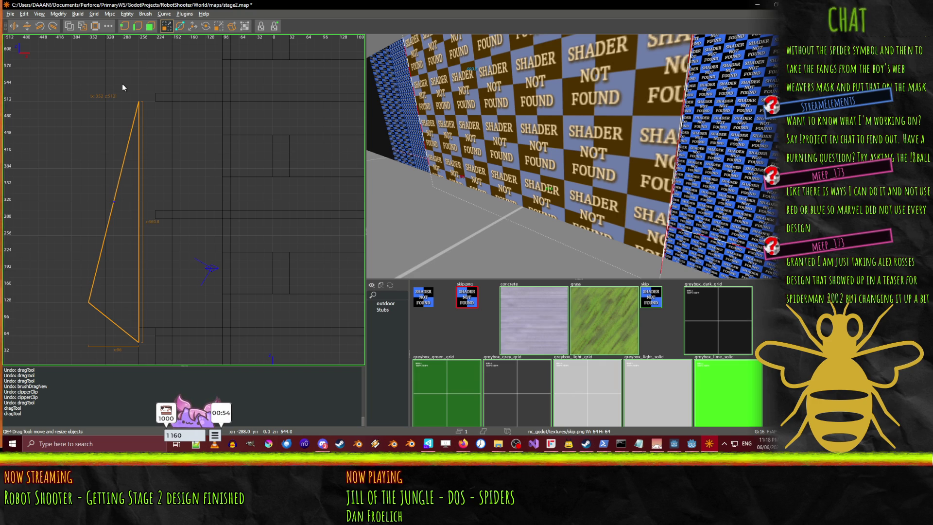
key("ctrl+z")
key("ctrl+z")
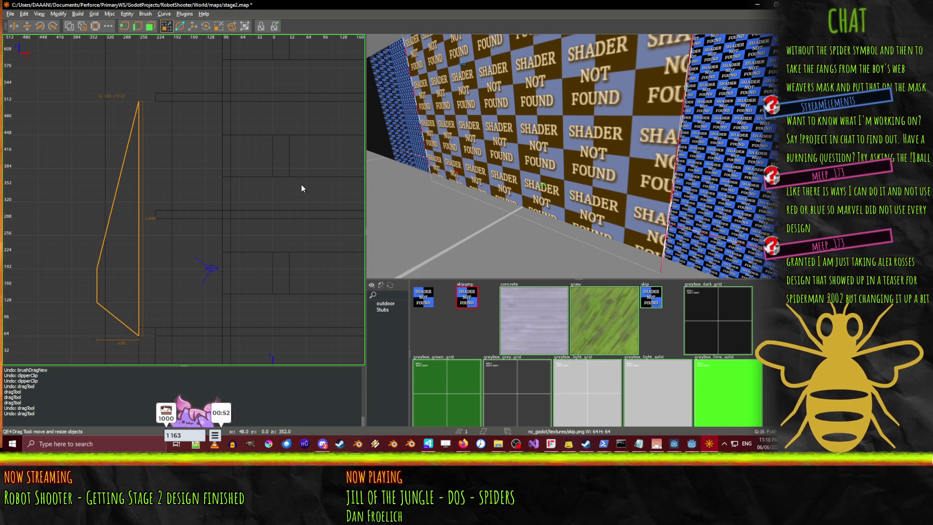
key("ctrl+z")
key("ctrl+z")
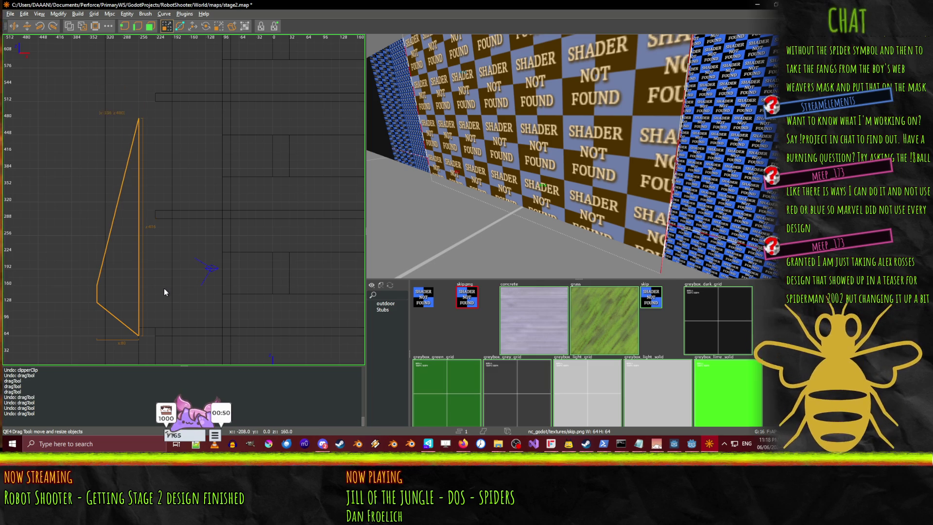
key("ctrl+shift+z")
key("ctrl+shift+z")
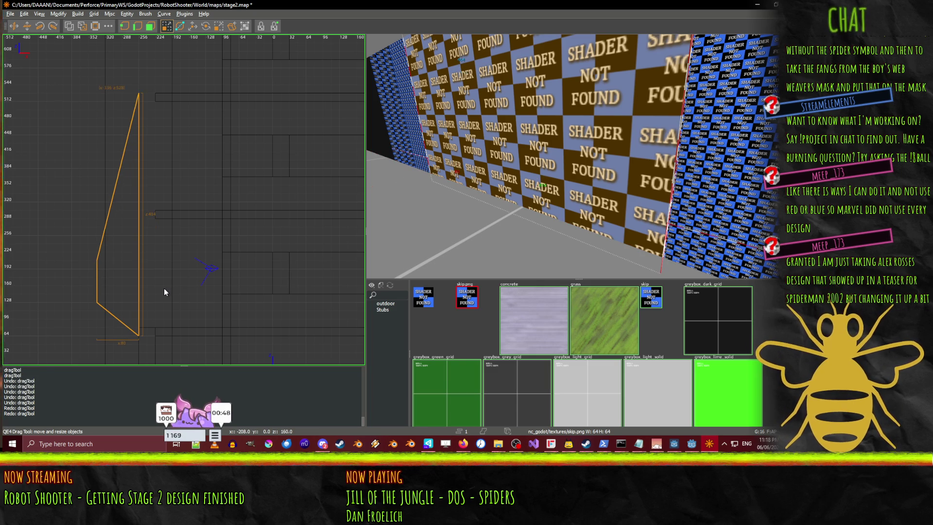
key("ctrl+shift+z")
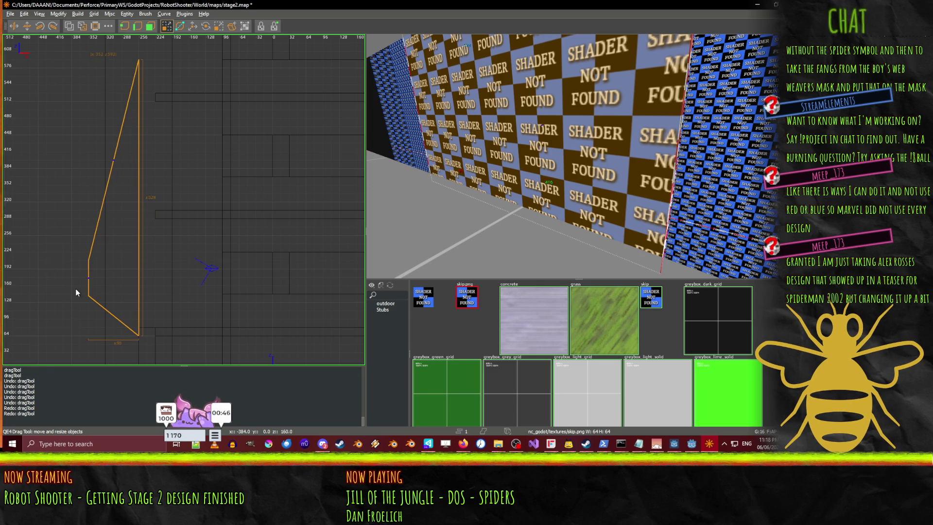
mouse_move(92, 115)
left_mouse_down()
mouse_move(89, 98)
mouse_move(88, 118)
left_mouse_up()
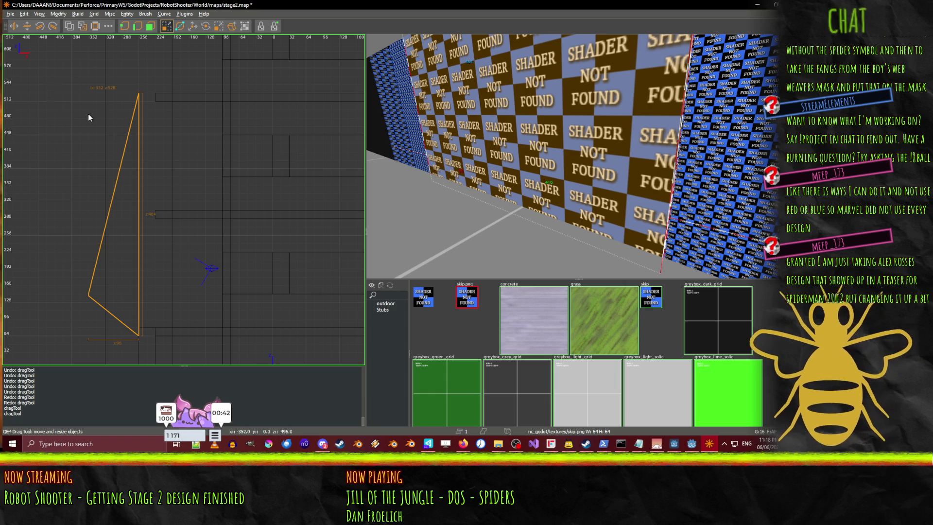
left_click(86, 320)
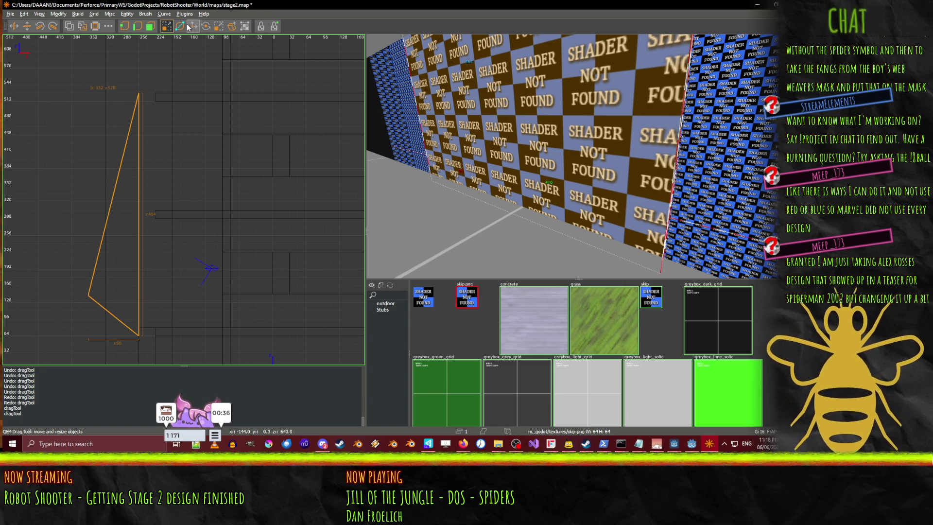
- Clip off the wedge's left protrusion with a near-level cut line
key("x")
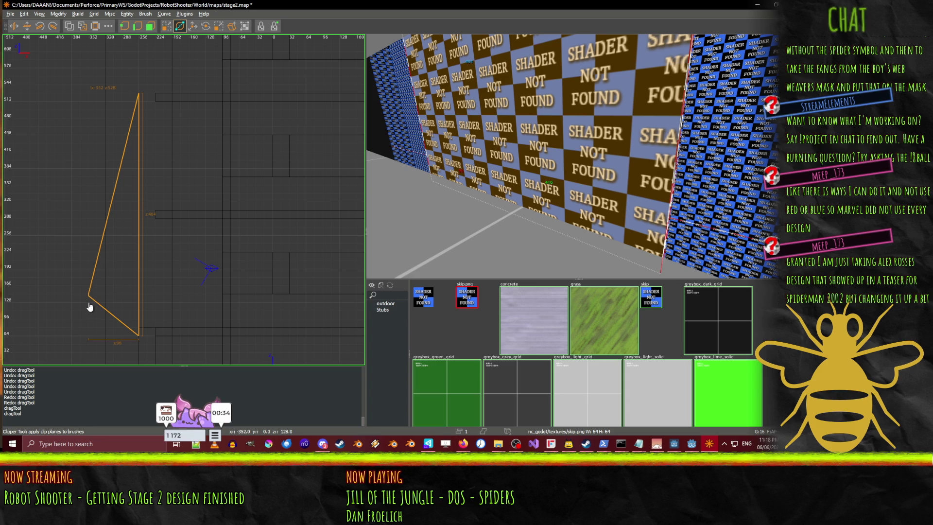
left_click(90, 260)
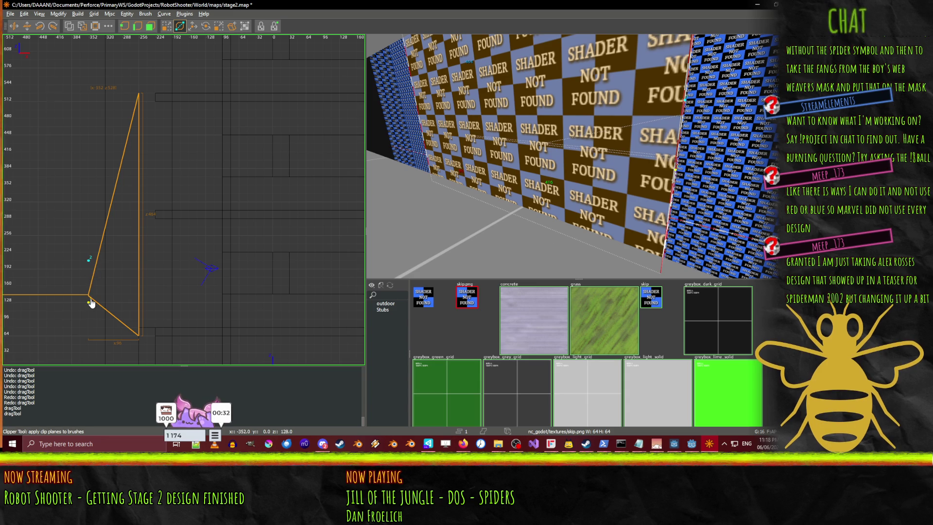
left_click_drag(90, 303, 97, 302)
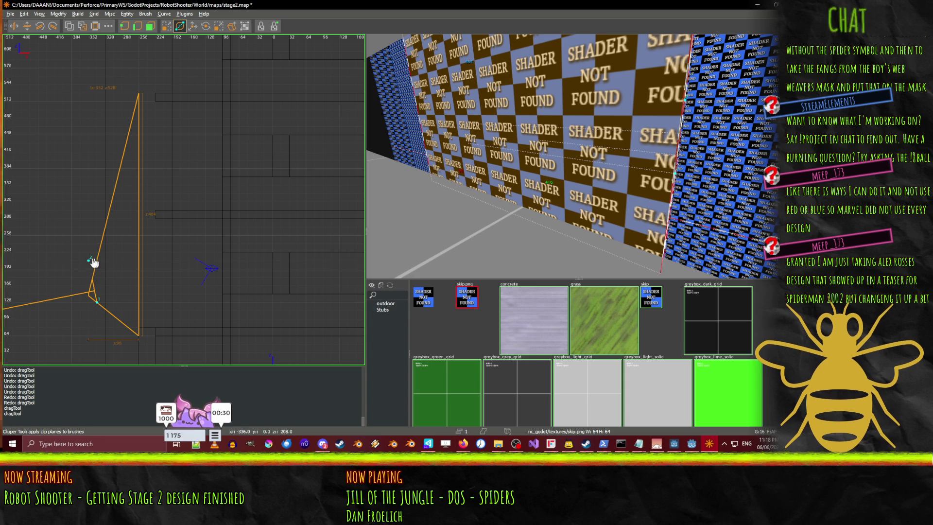
left_click_drag(89, 261, 98, 263)
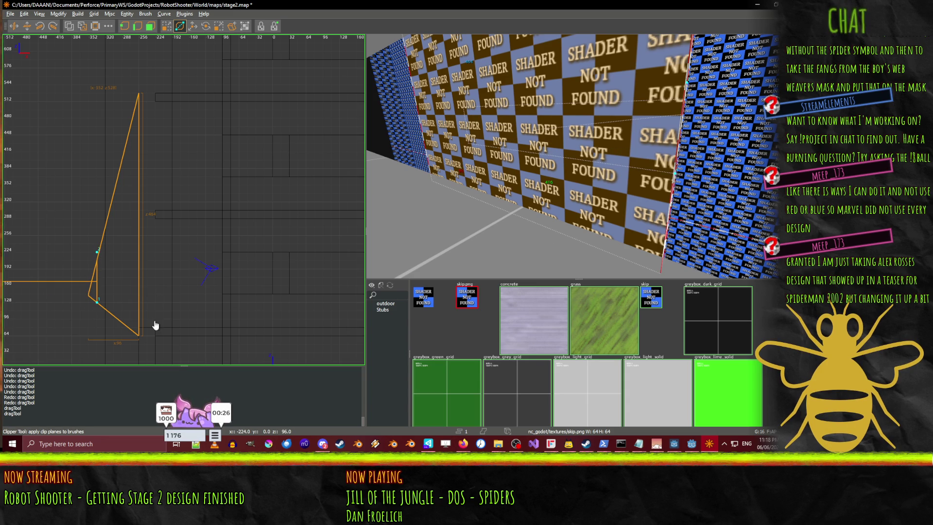
key("Return")
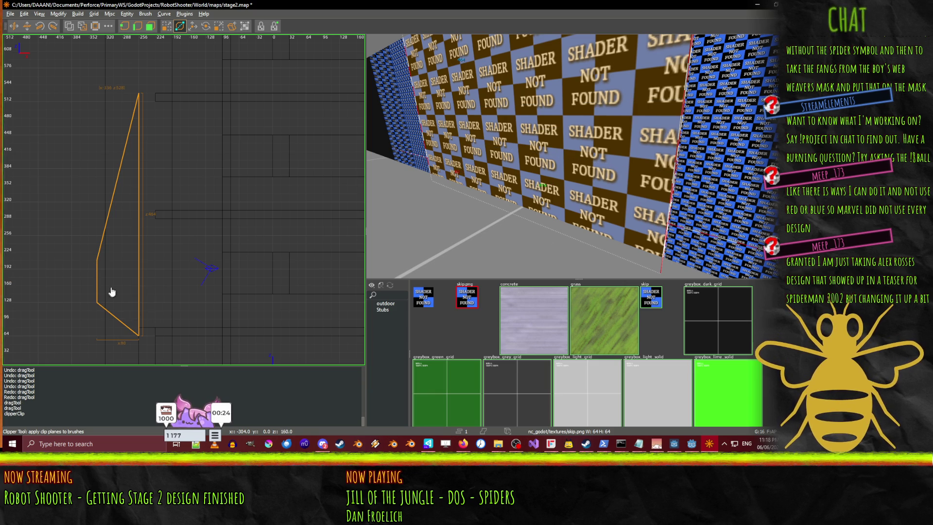
- Slice the wedge from its left vertex to its 512 peak, then deselect it
scroll(112, 291, "up", 1)
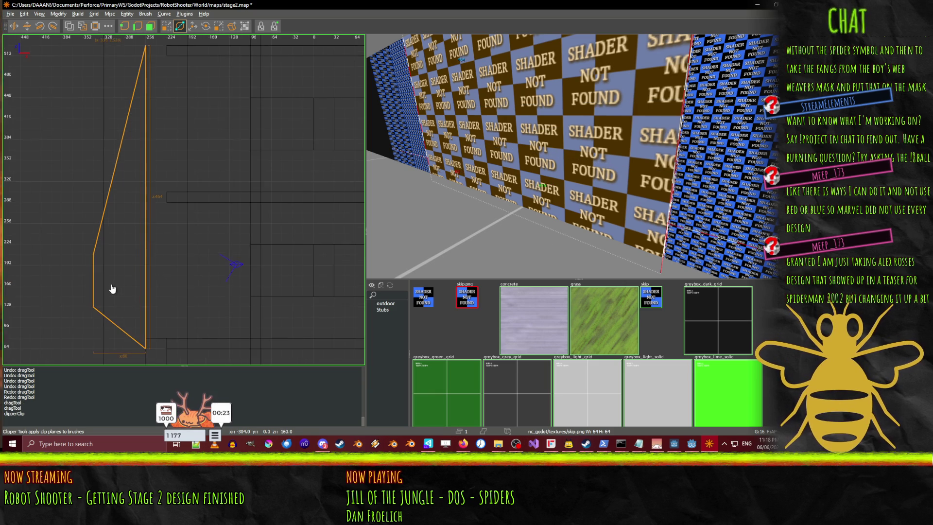
scroll(95, 268, "down", 1)
left_click(93, 264)
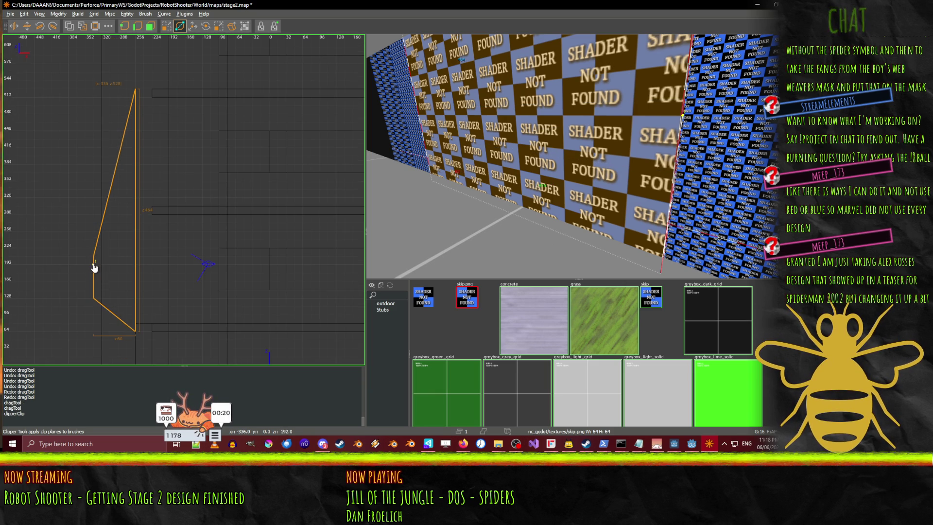
left_click(136, 97)
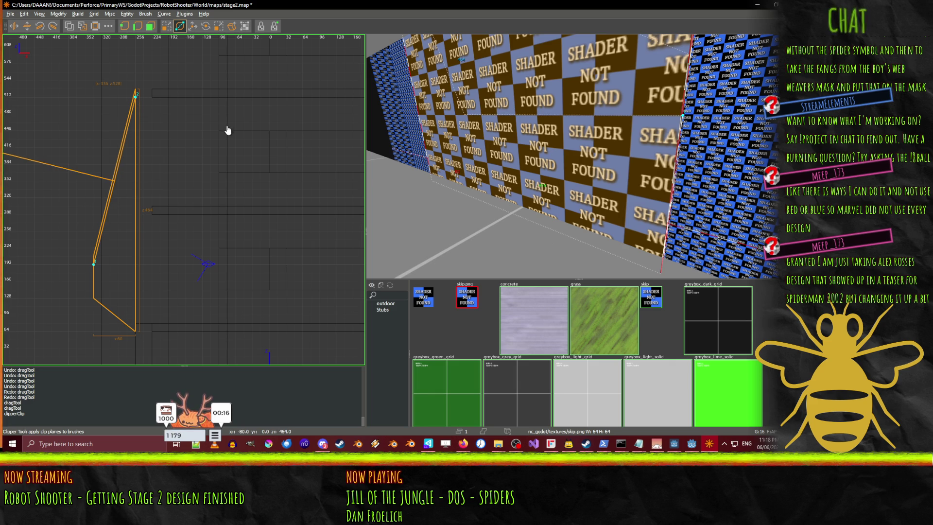
key("Return")
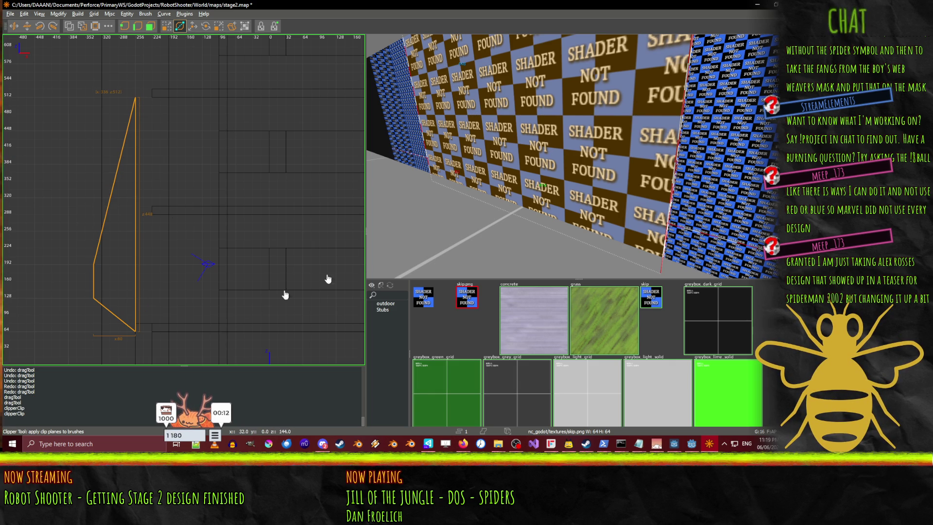
key("Escape")
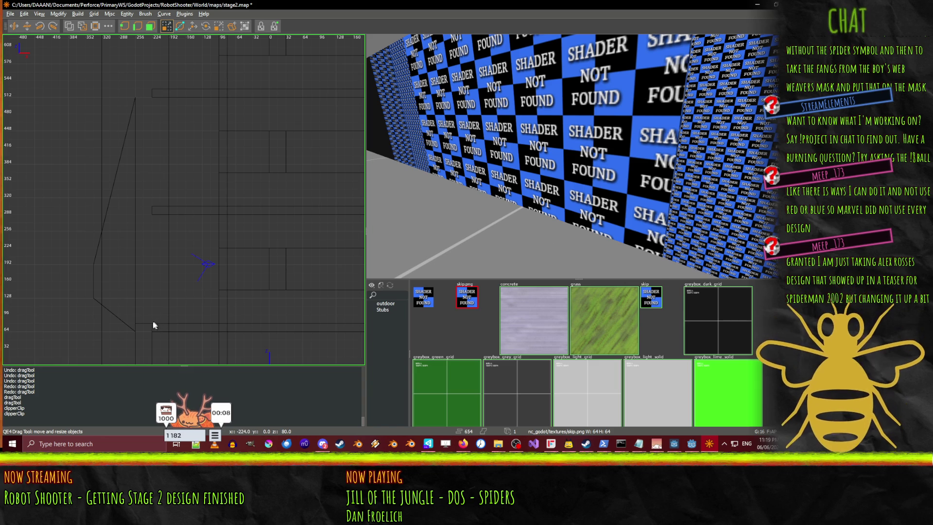
- Draw a slim upright box brush beside the wedge's lower part and raise it one grid step
mouse_move(152, 324)
left_mouse_down()
mouse_move(125, 300)
mouse_move(126, 270)
mouse_move(138, 272)
left_mouse_up()
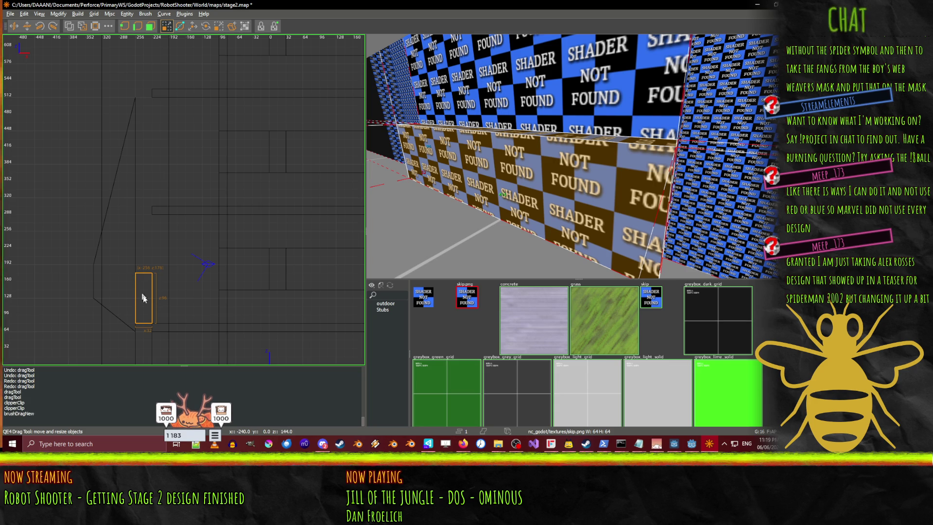
left_click_drag(141, 297, 142, 293)
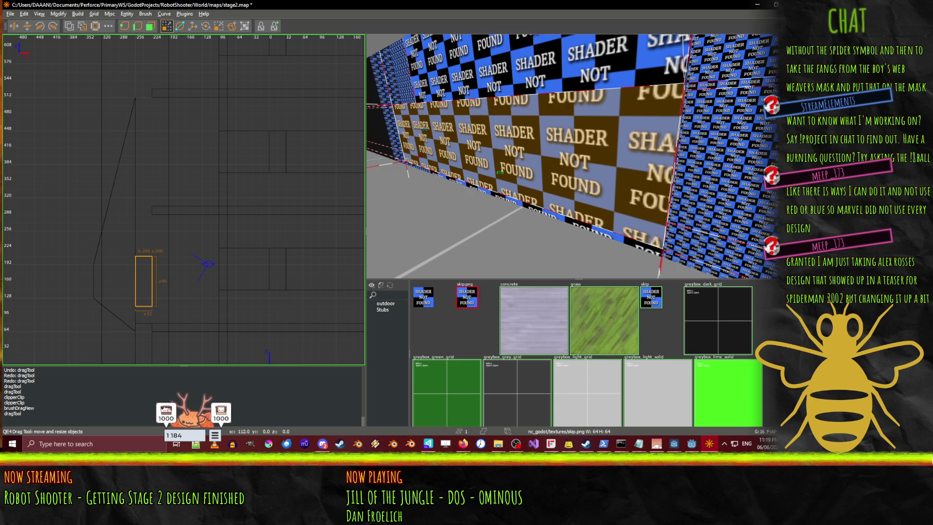
left_click(710, 444)
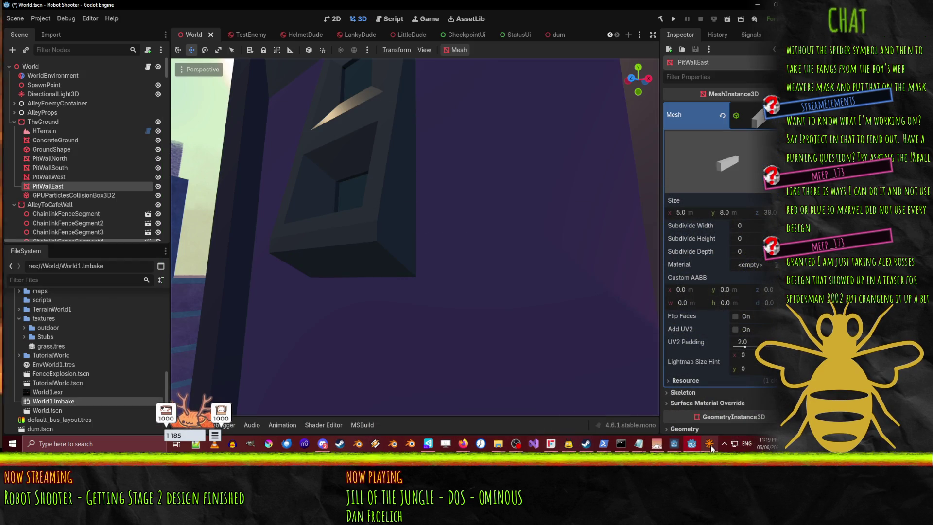
left_click(710, 445)
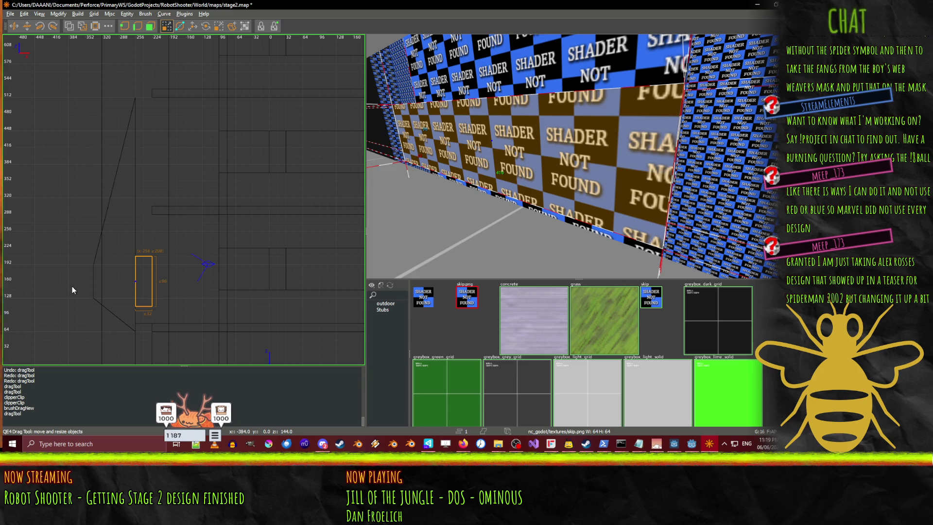
- Select the triangular wedge, undo to restore earlier enlargements, and pull its top down
key("Escape")
left_click(396, 222)
left_click(117, 277)
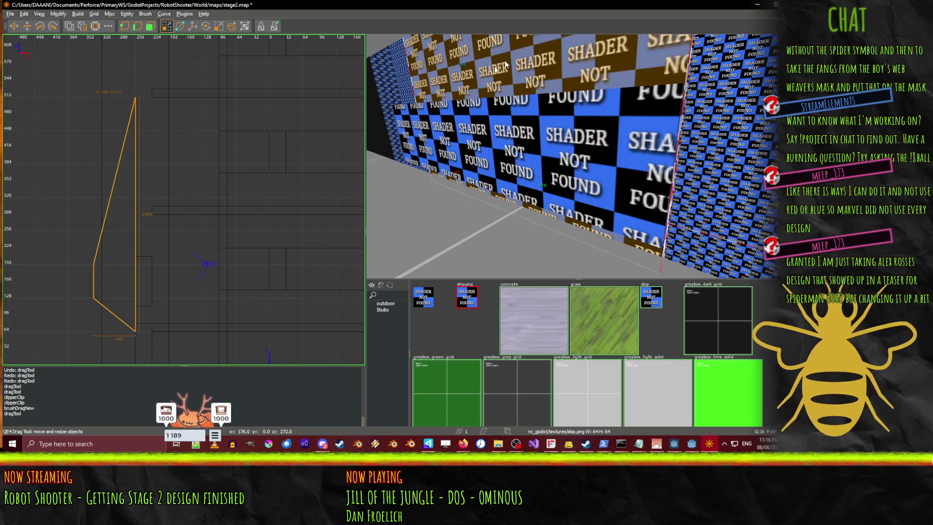
key("ctrl+z")
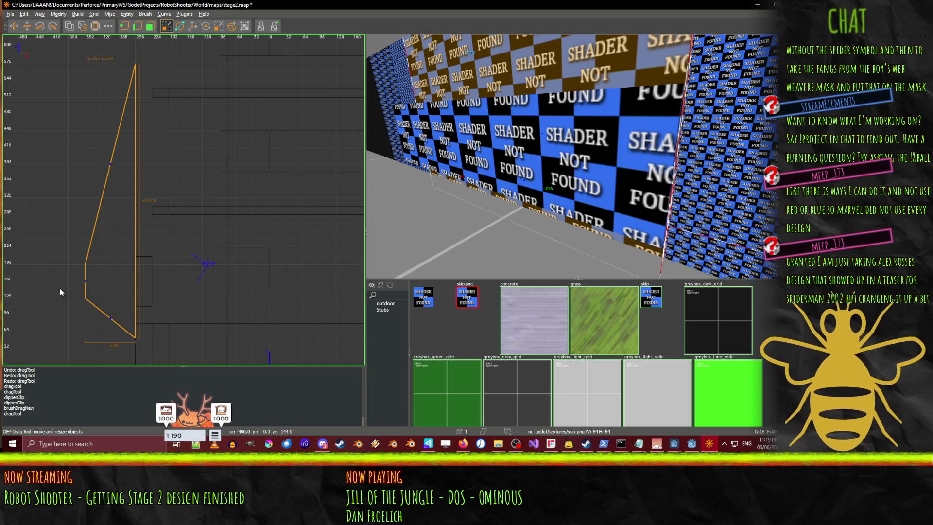
key("ctrl+z")
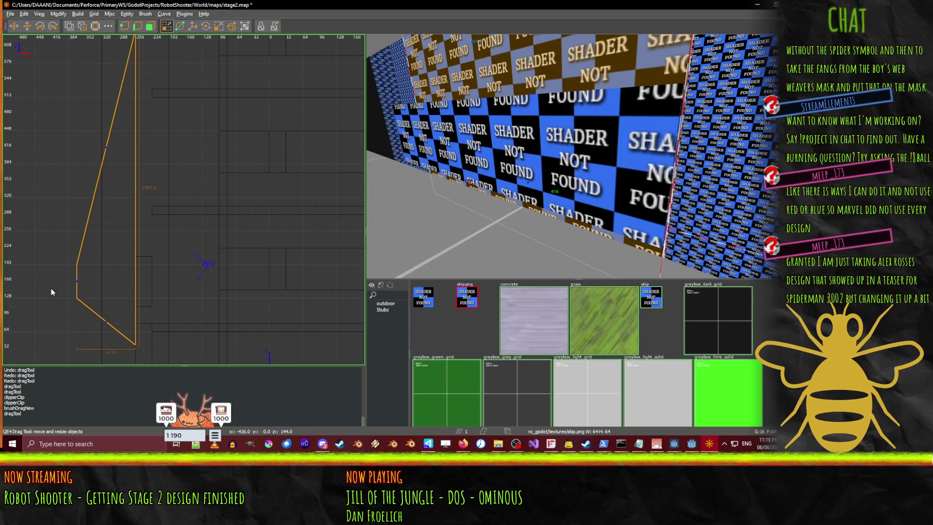
left_click_drag(114, 49, 110, 112)
- Step back through edits and redo so the wedge stands taller, peaking near 700 units
key("ctrl+z")
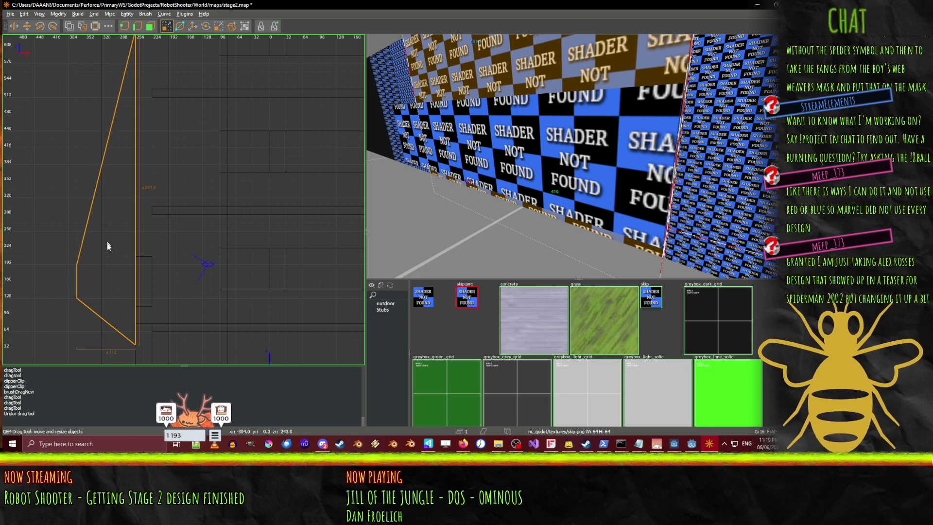
scroll(286, 175, "down", 4)
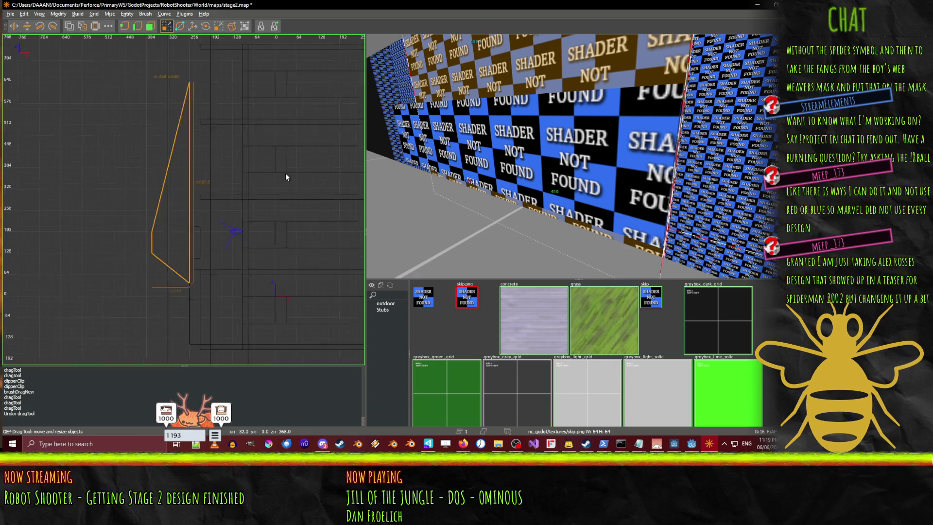
scroll(271, 162, "up", 2)
key("ctrl+z")
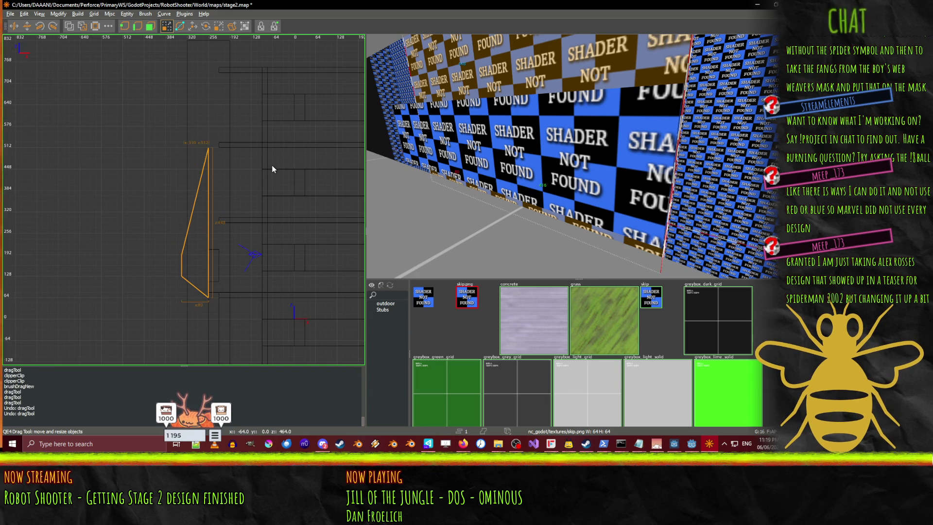
key("ctrl+z")
key("ctrl+z")
key("ctrl+z")
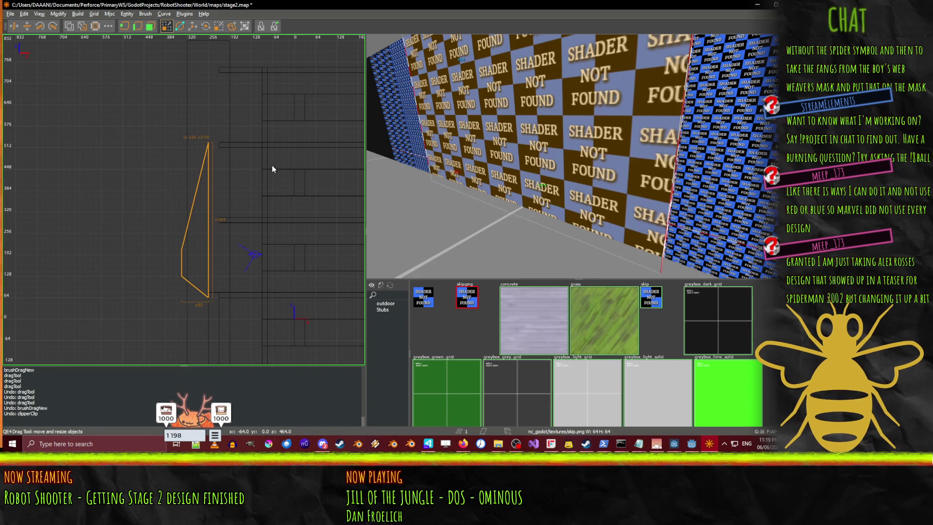
key("ctrl+z")
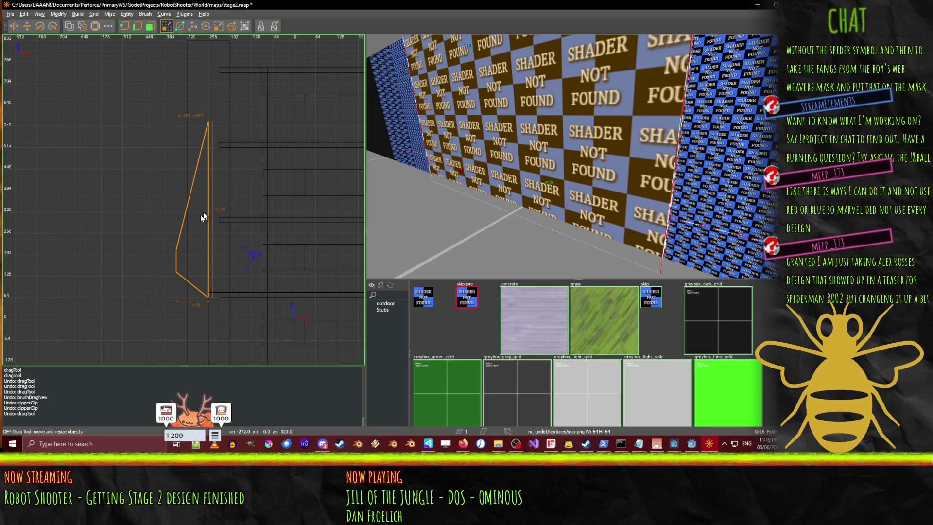
key("ctrl+z")
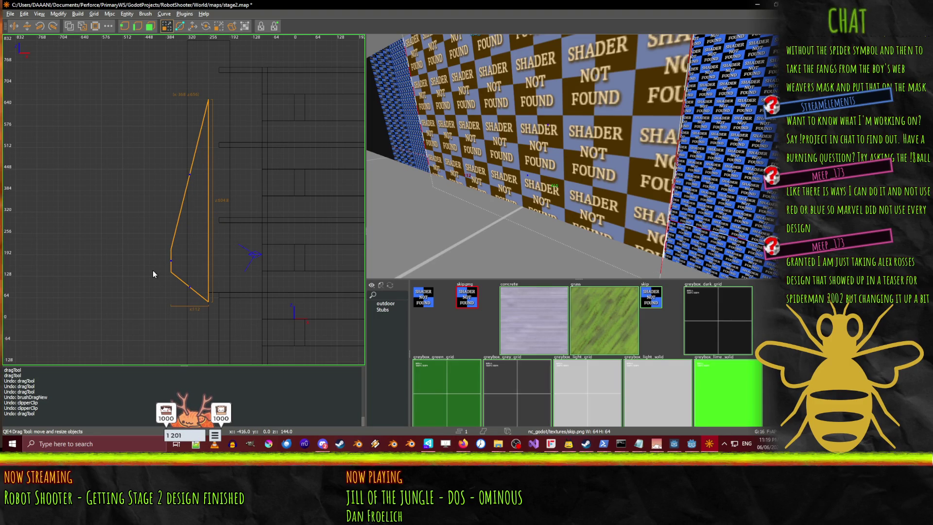
key("ctrl+y")
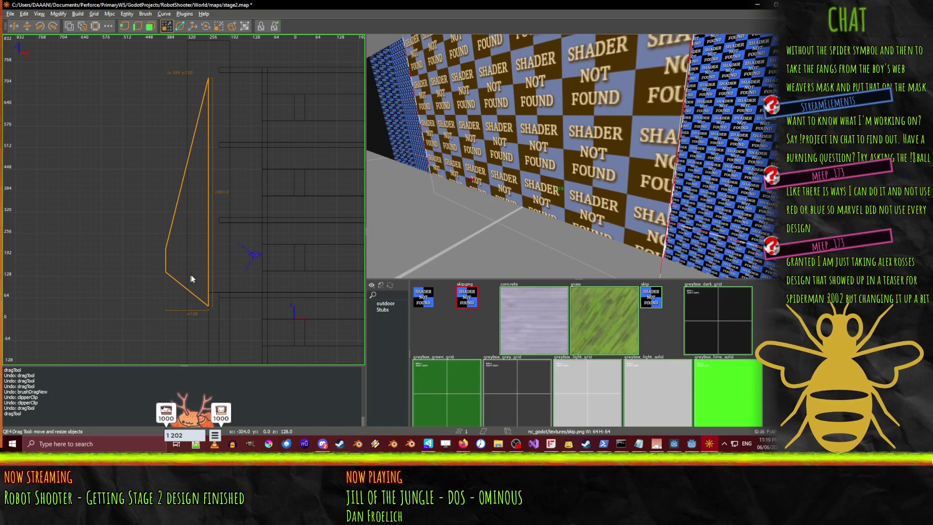
scroll(210, 279, "up", 2)
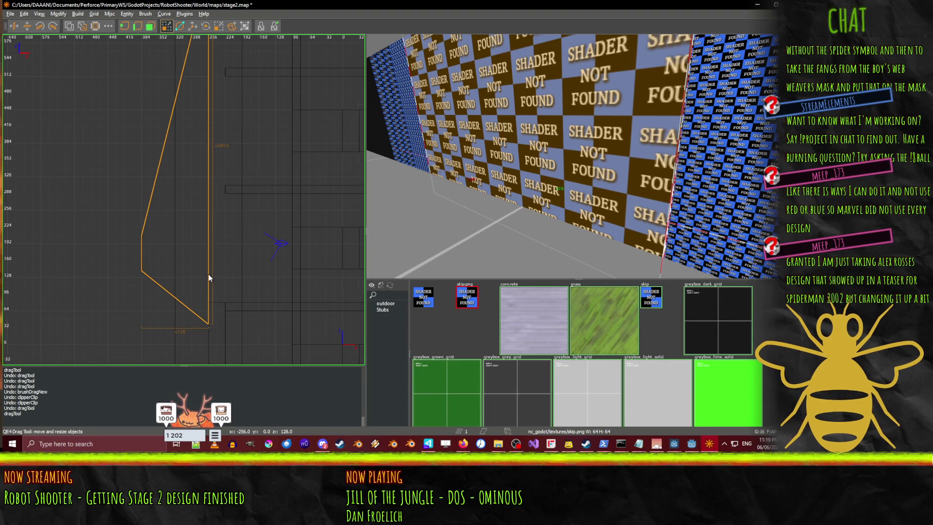
- Trim the lower end of the slanted wedge with a clip cut
left_click(180, 26)
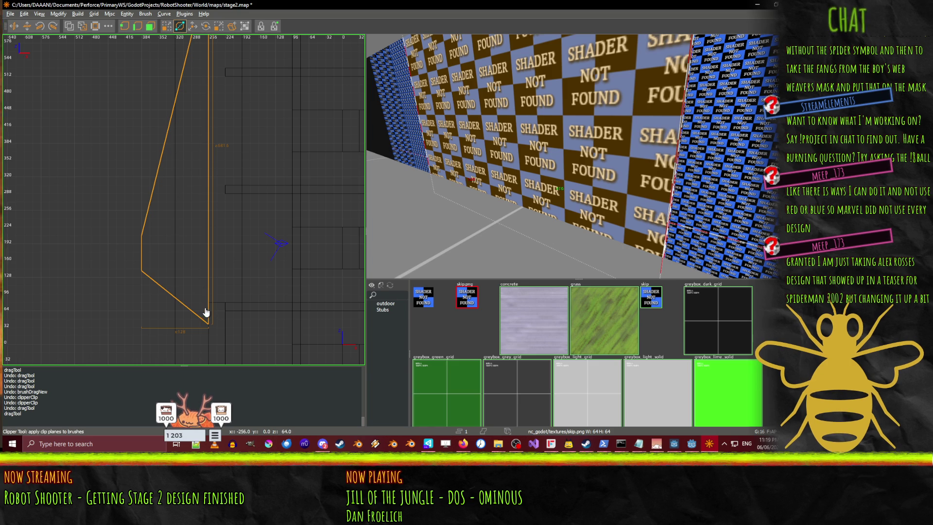
left_click(142, 263)
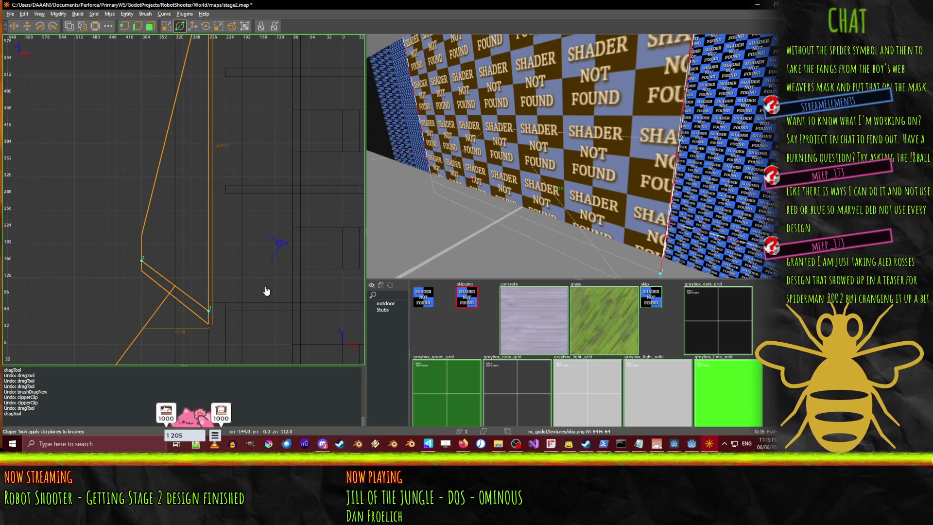
key("Return")
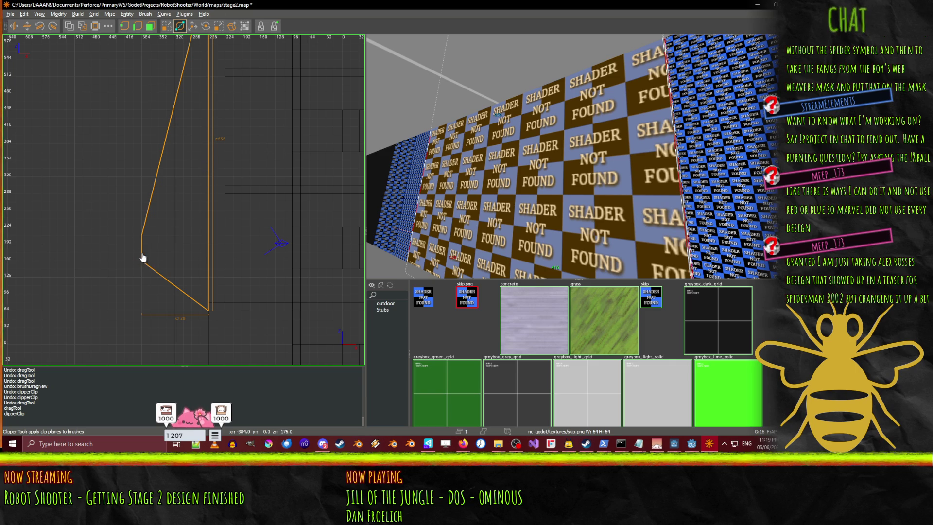
- Clip the wedge's tall top off at height 512
scroll(203, 140, "up", 5)
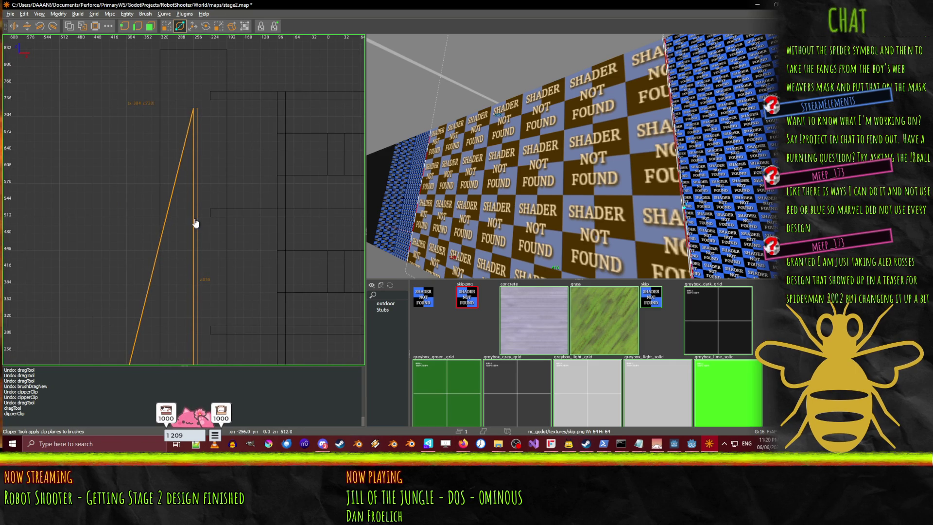
scroll(239, 273, "down", 3)
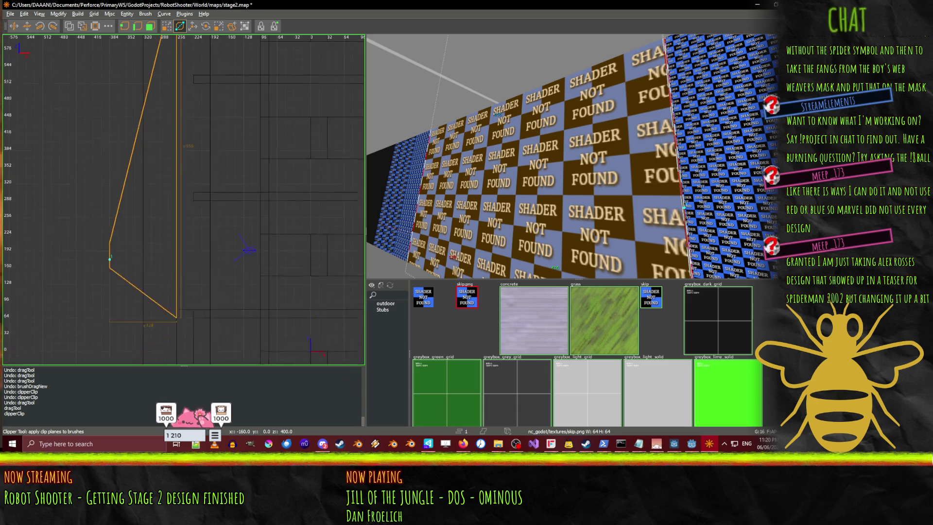
left_click(170, 182)
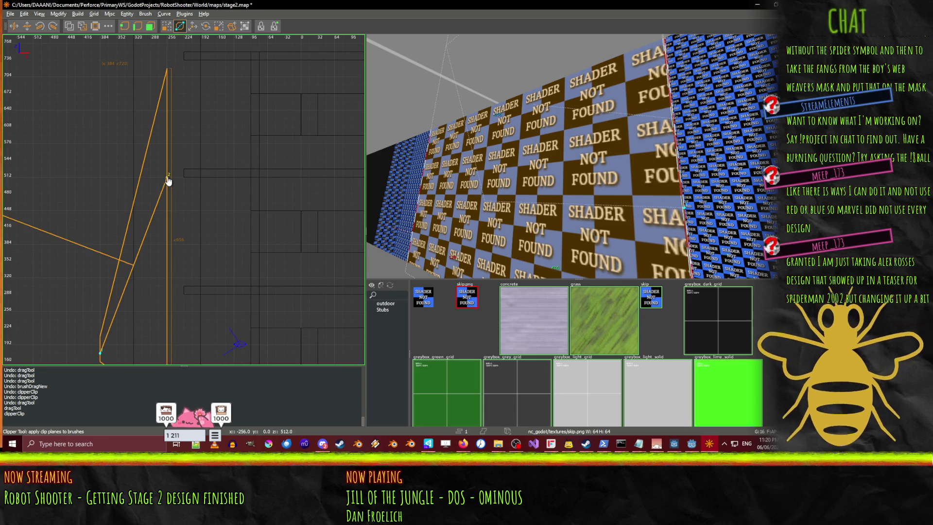
key("Return")
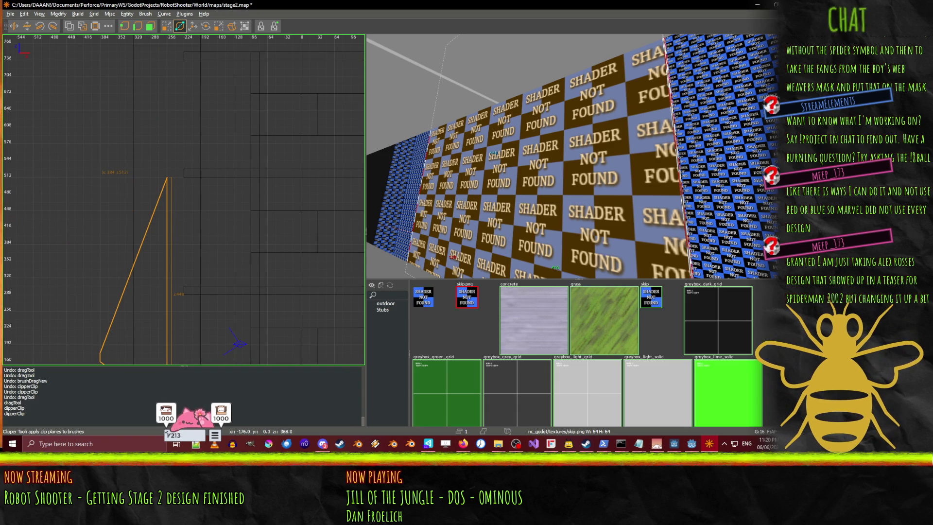
scroll(232, 236, "down", 5)
scroll(184, 308, "up", 3)
left_click_drag(249, 255, 150, 281)
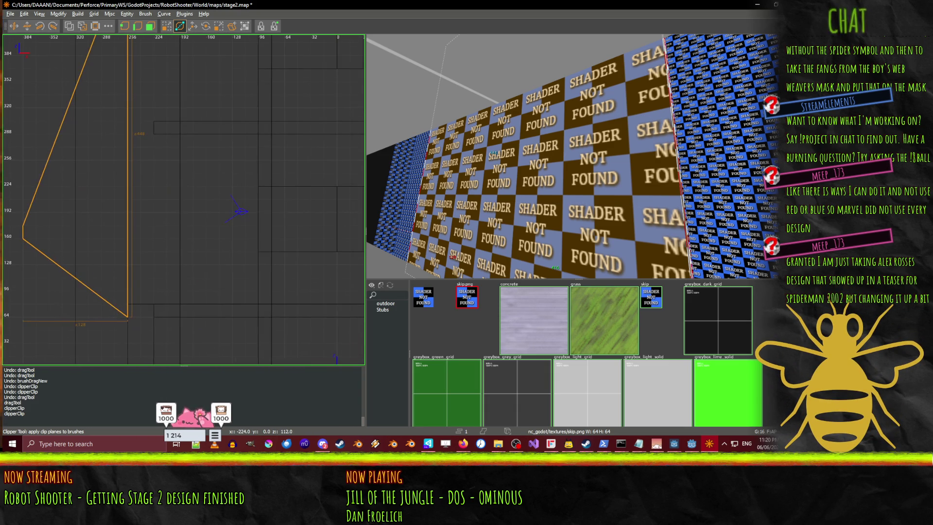
- Deselect the clipped wedge and draw a new thin box brush beside it
scroll(201, 238, "down", 1)
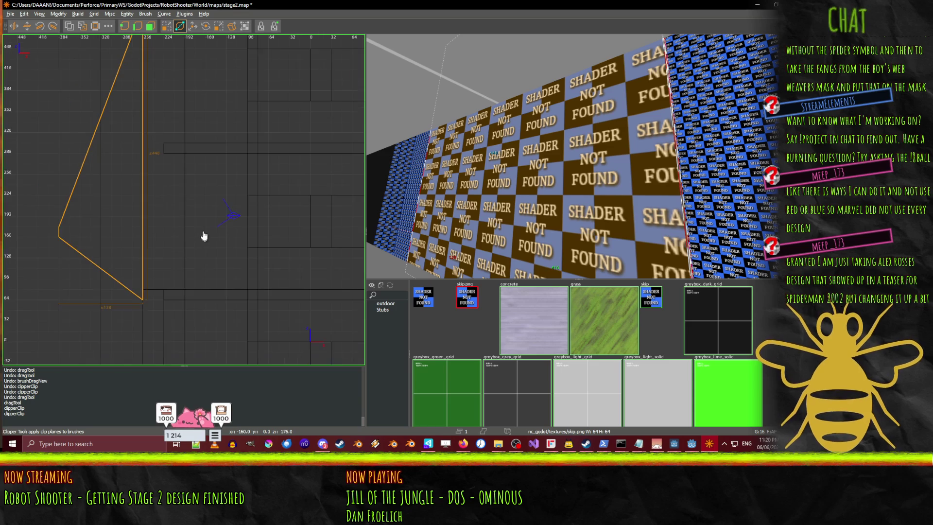
left_click(166, 26)
key("Escape")
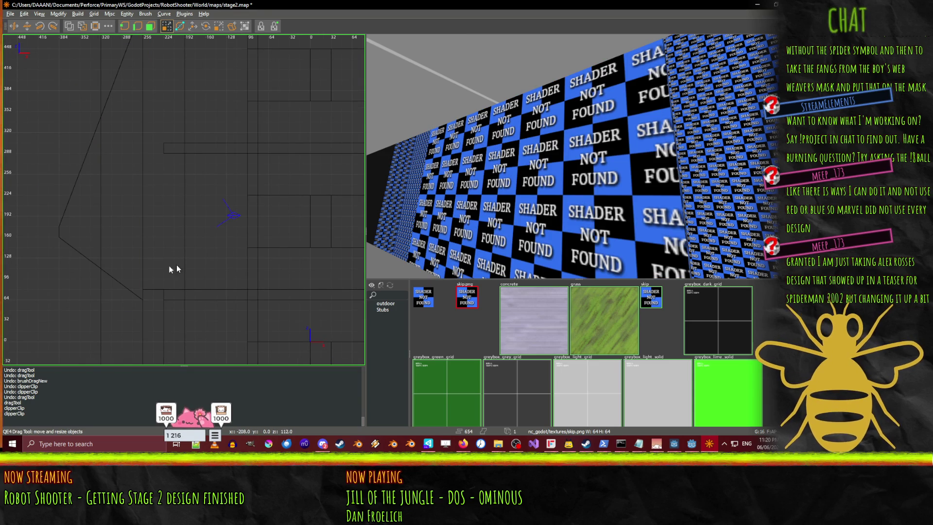
mouse_move(143, 257)
left_mouse_down()
mouse_move(159, 254)
mouse_move(156, 174)
left_mouse_up()
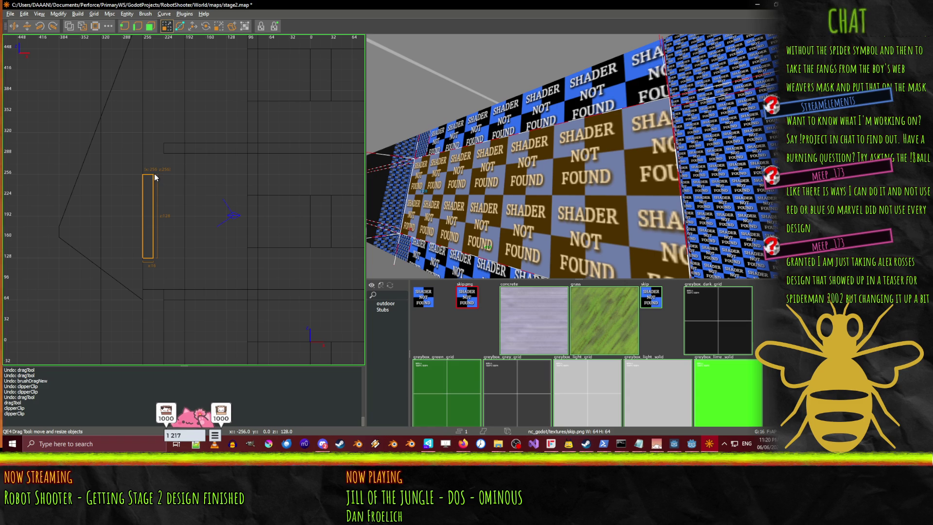
- Briefly check the Godot project, then return to the TrenchBroom map with the thin box beside the wedge
scroll(87, 226, "down", 4)
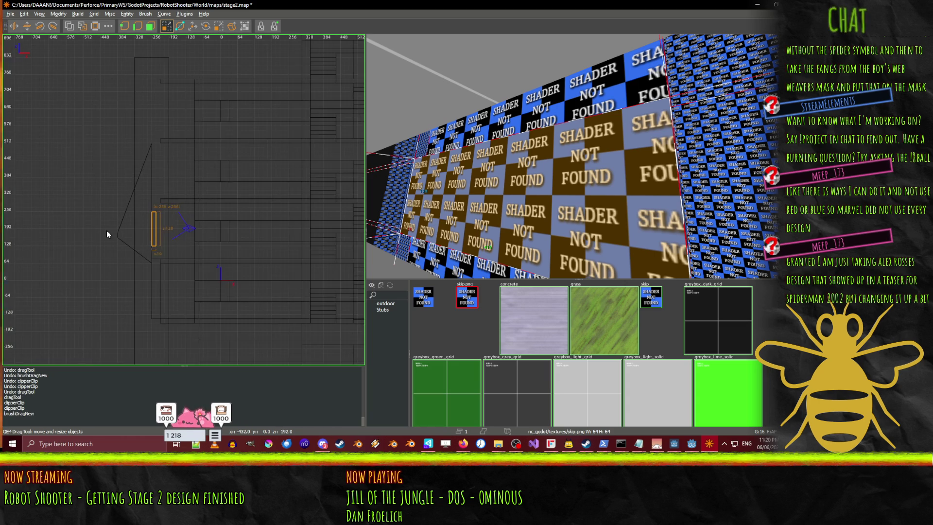
scroll(111, 234, "up", 4)
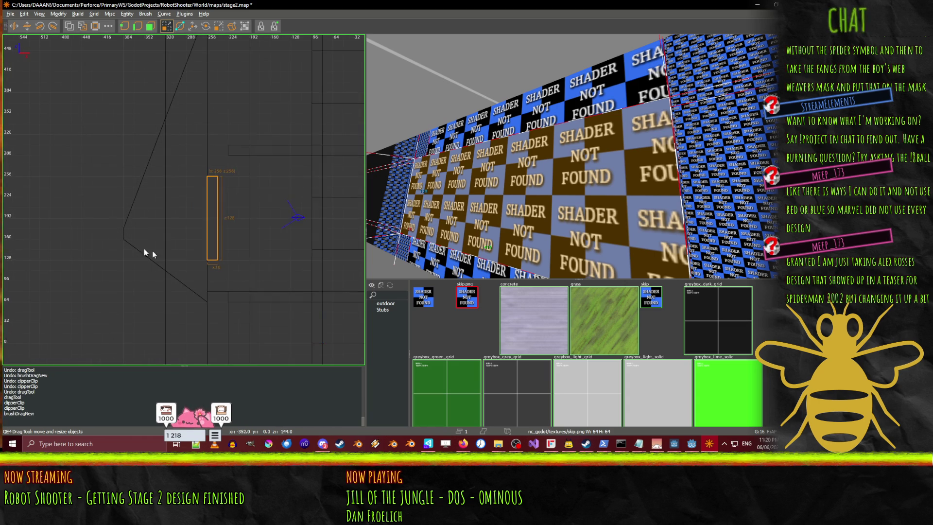
left_click(692, 444)
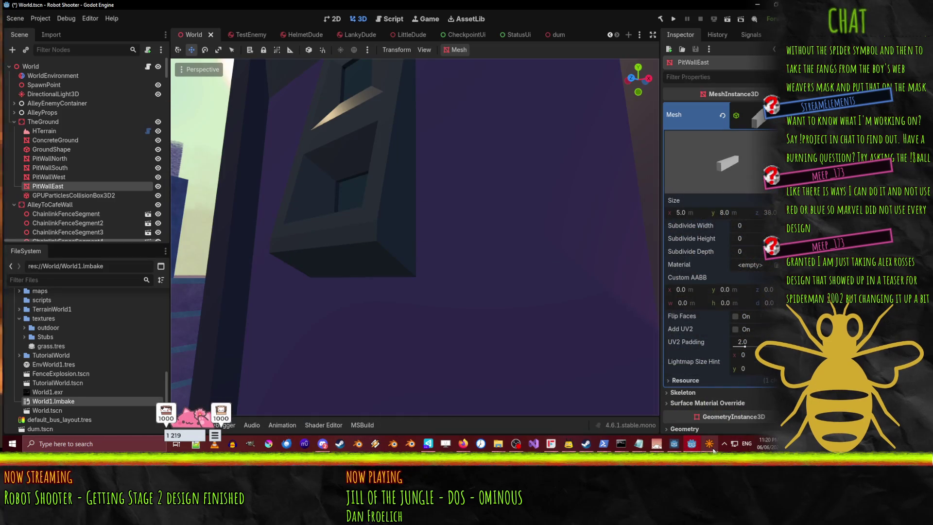
left_click(709, 445)
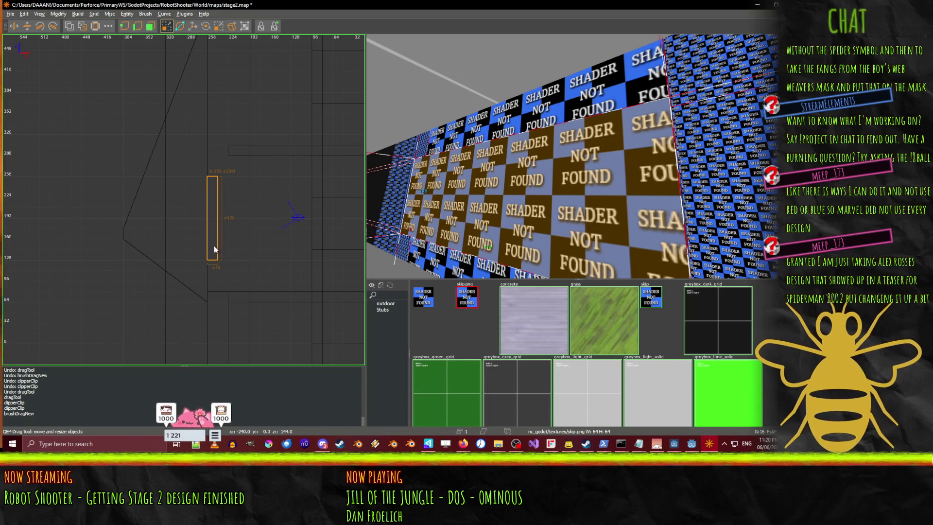
- Discard the thin box brush and undo a trial one-step shift of the wedge's bottom face
scroll(213, 247, "down", 4)
scroll(217, 264, "up", 4)
left_click(258, 256)
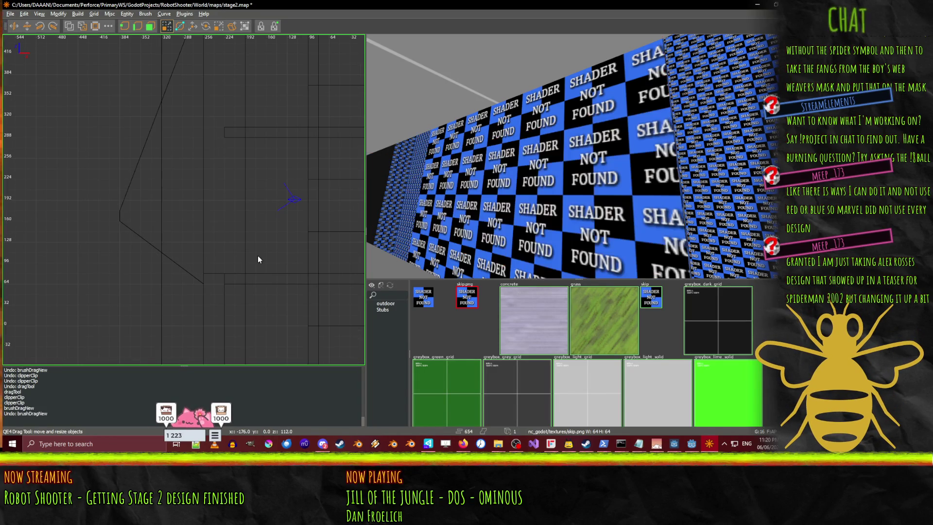
key("ctrl+z")
key("ctrl+z")
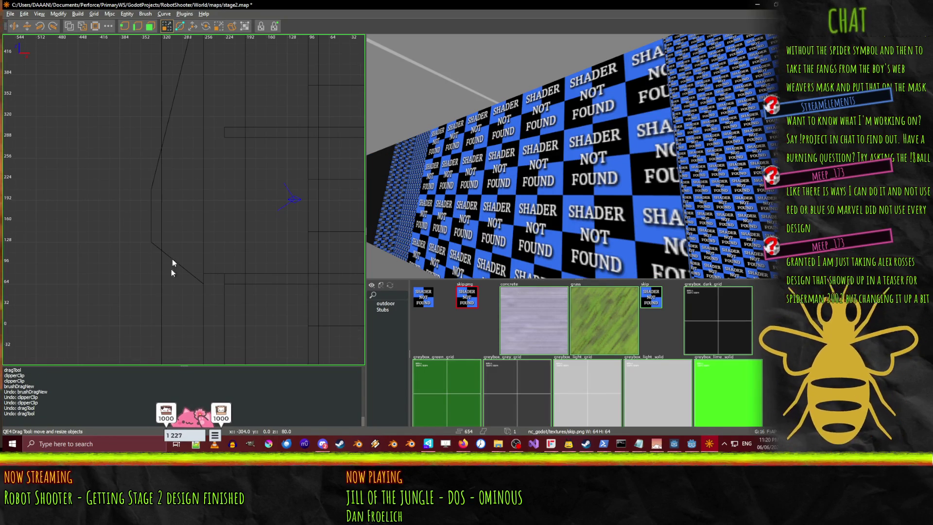
left_click(549, 189)
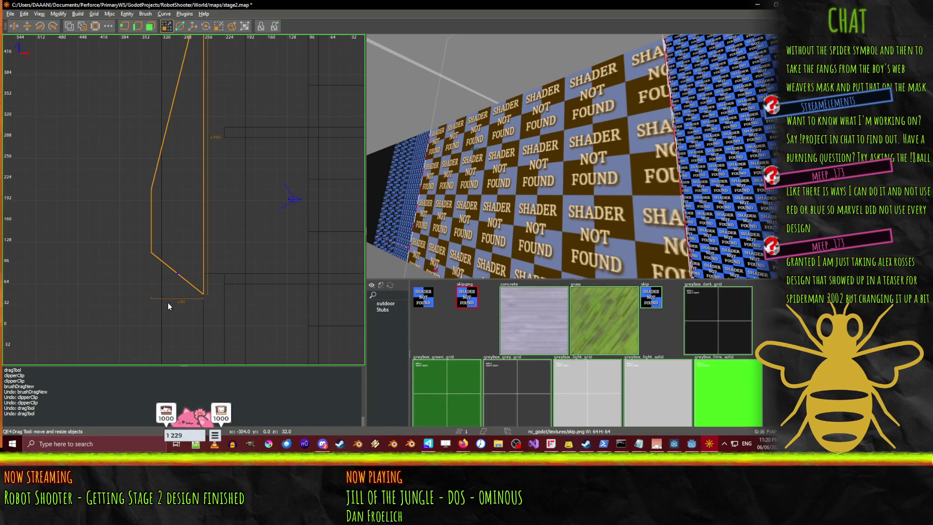
left_click_drag(168, 310, 168, 304)
left_click_drag(245, 260, 204, 272)
key("ctrl+z")
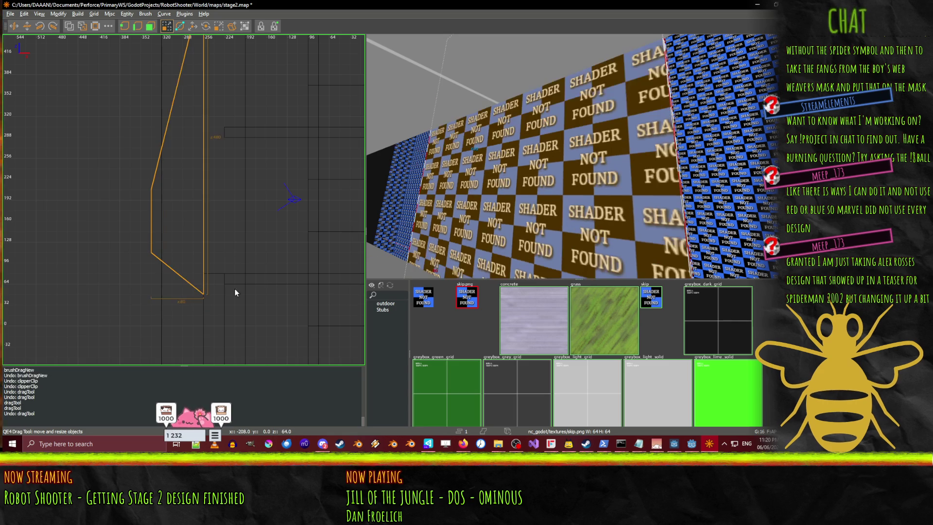
- Undo the last brush drag, then draw a new box beside the wedge and raise it to height 224
left_click(279, 226)
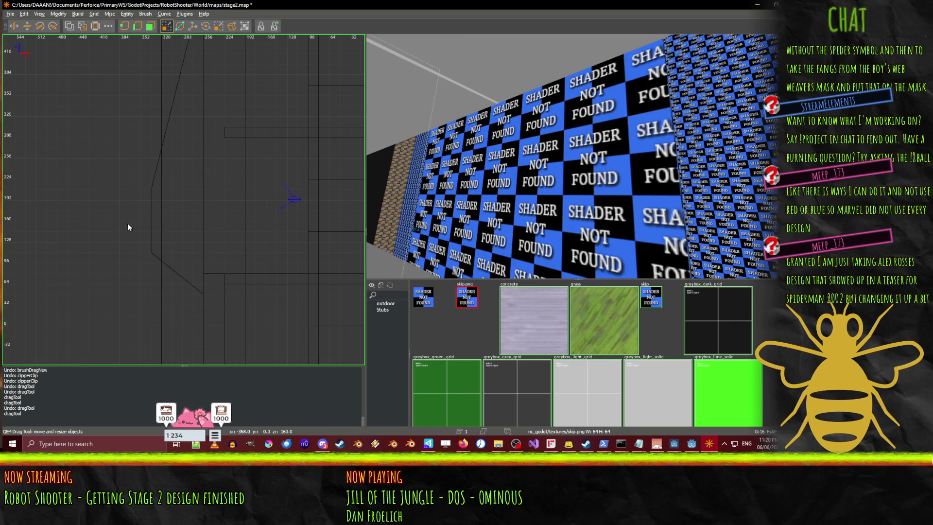
key("ctrl+z")
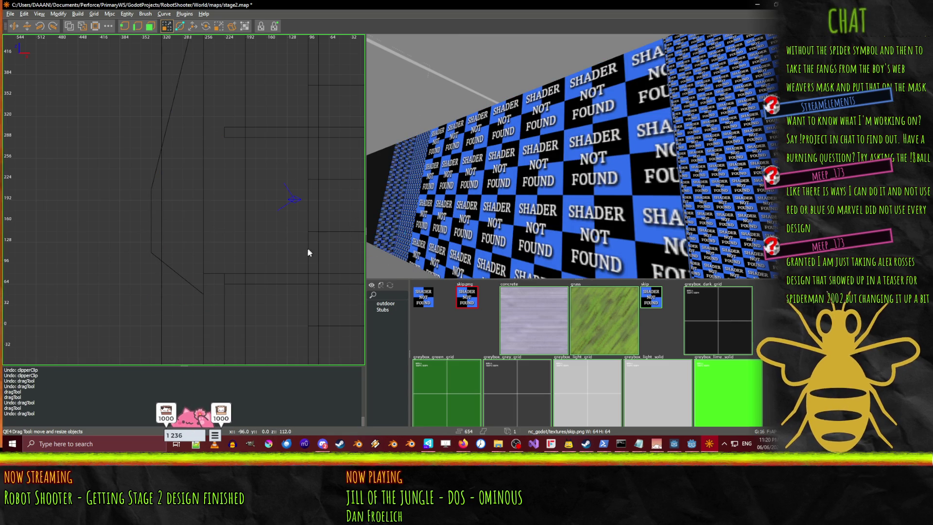
mouse_move(227, 242)
left_mouse_down()
mouse_move(149, 215)
mouse_move(151, 195)
left_mouse_up()
mouse_move(189, 223)
left_mouse_down()
mouse_move(188, 215)
mouse_move(188, 255)
mouse_move(189, 217)
left_mouse_up()
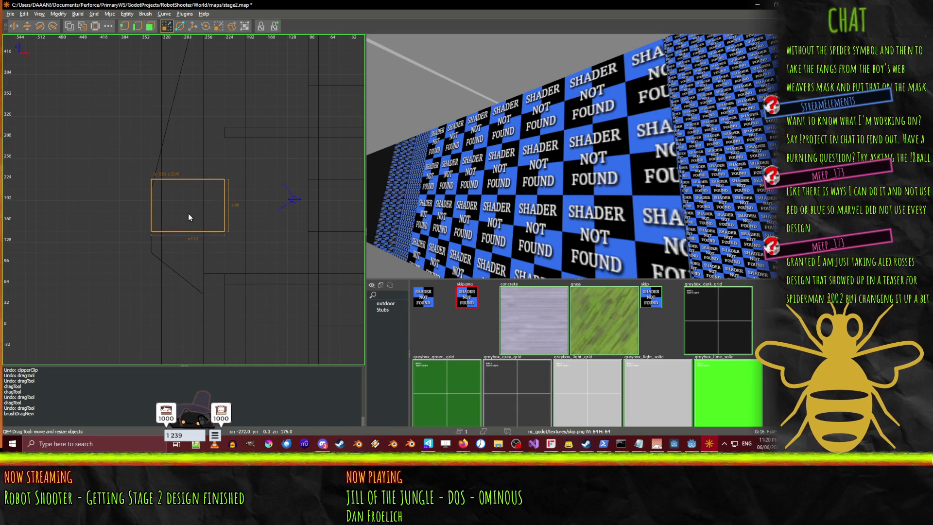
- Raise the new box one grid step, then stretch it long and shorten it back in the top view
left_click_drag(188, 211, 188, 201)
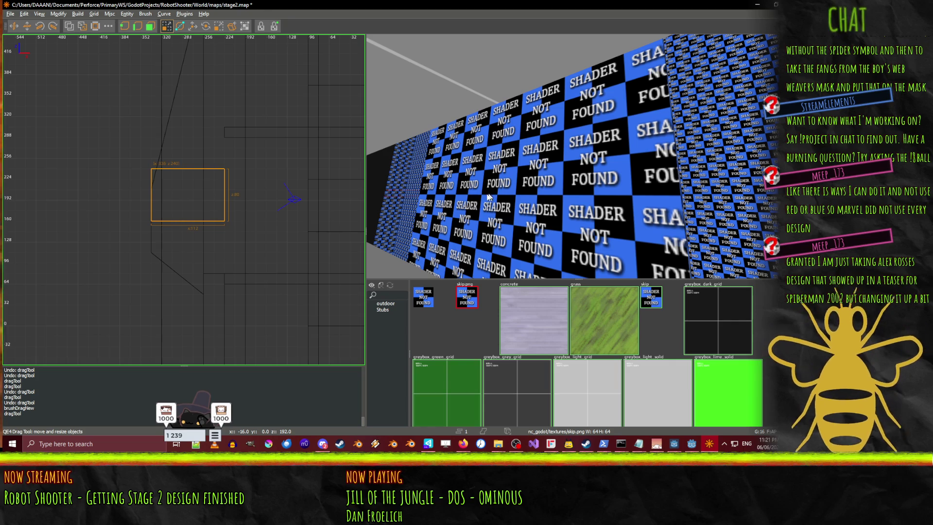
scroll(199, 241, "down", 6)
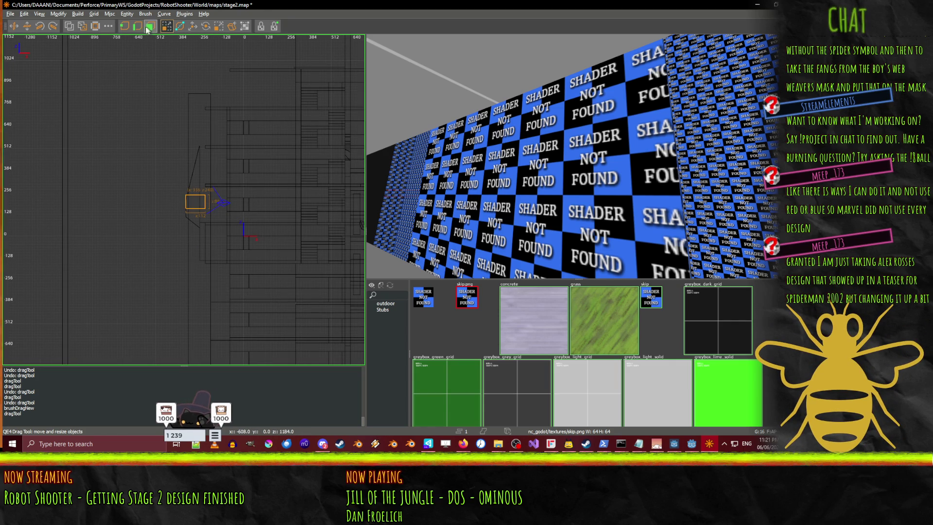
key("space")
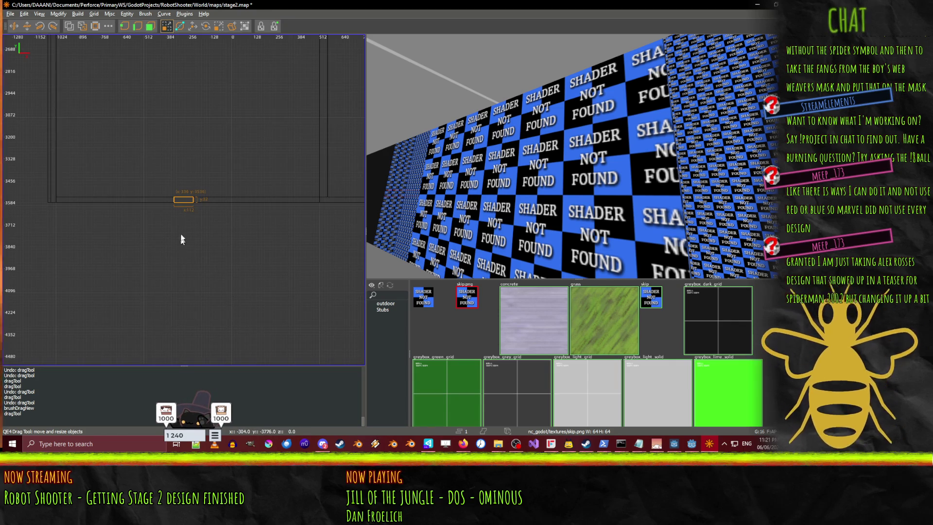
key("space")
scroll(217, 214, "up", 2)
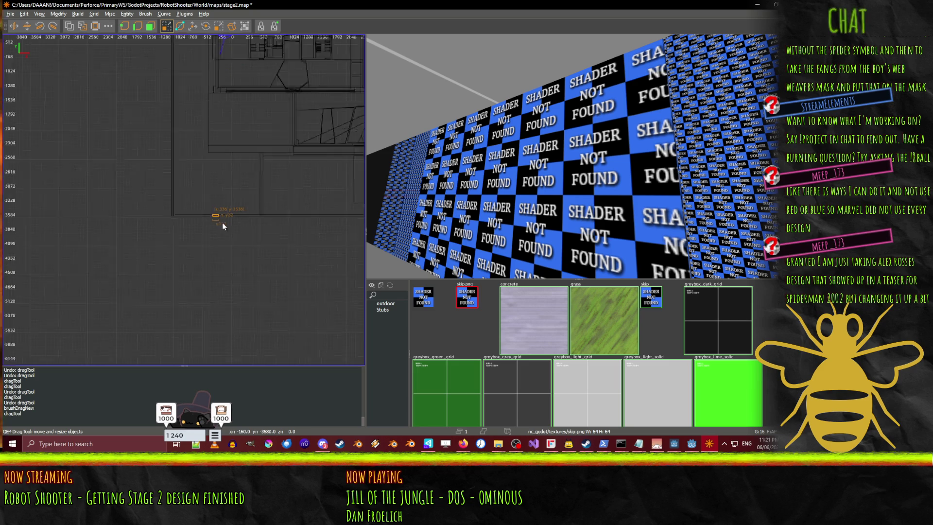
left_click_drag(214, 183, 226, 63)
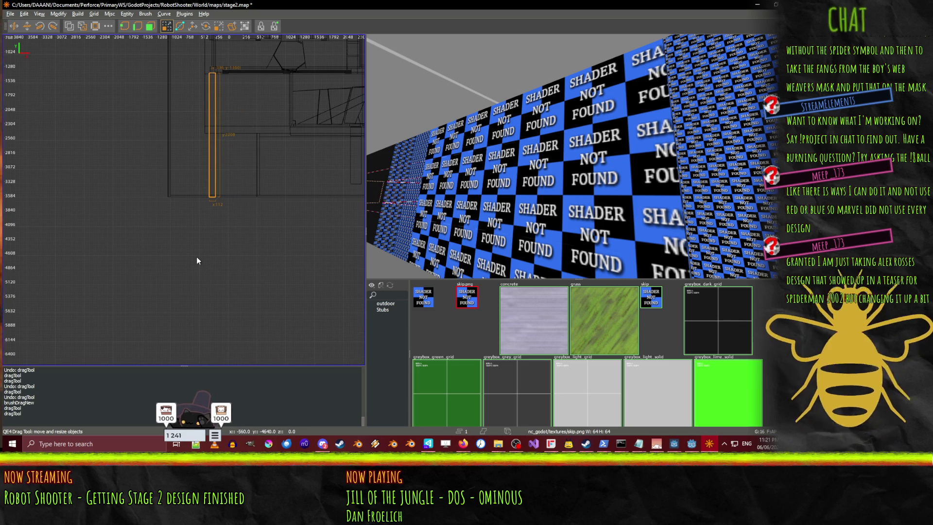
mouse_move(202, 253)
left_mouse_down()
mouse_move(209, 152)
mouse_move(203, 135)
mouse_move(201, 143)
left_mouse_up()
- Move the box into the level area and resize it to 128 deep and 128 tall
scroll(216, 101, "up", 2)
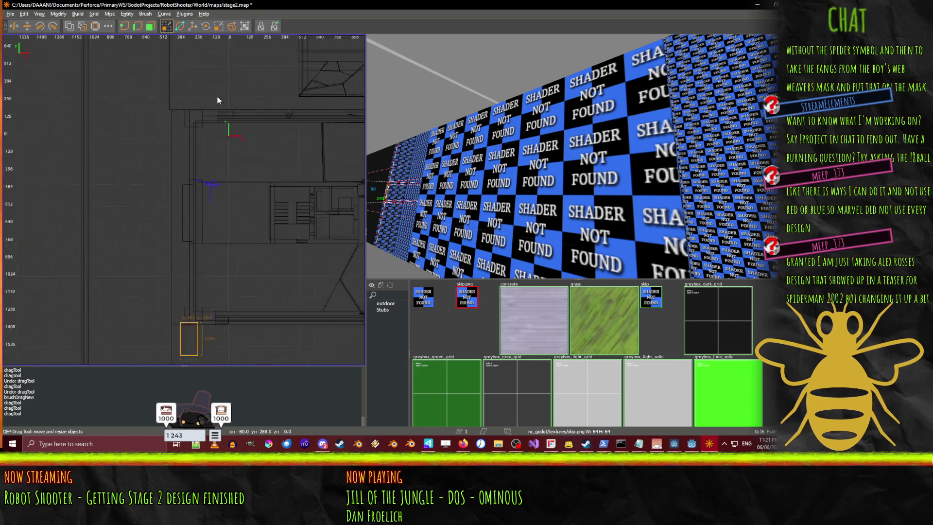
left_click_drag(191, 294, 200, 197)
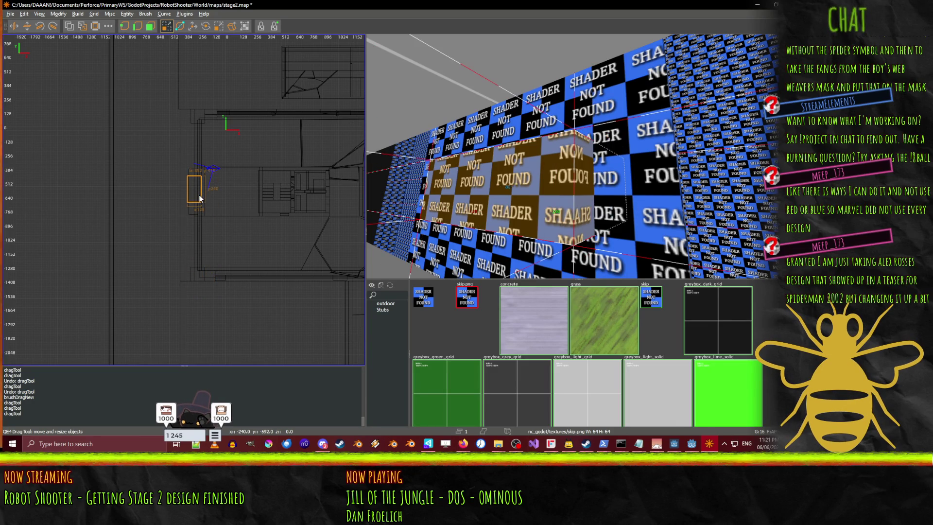
scroll(203, 208, "up", 4)
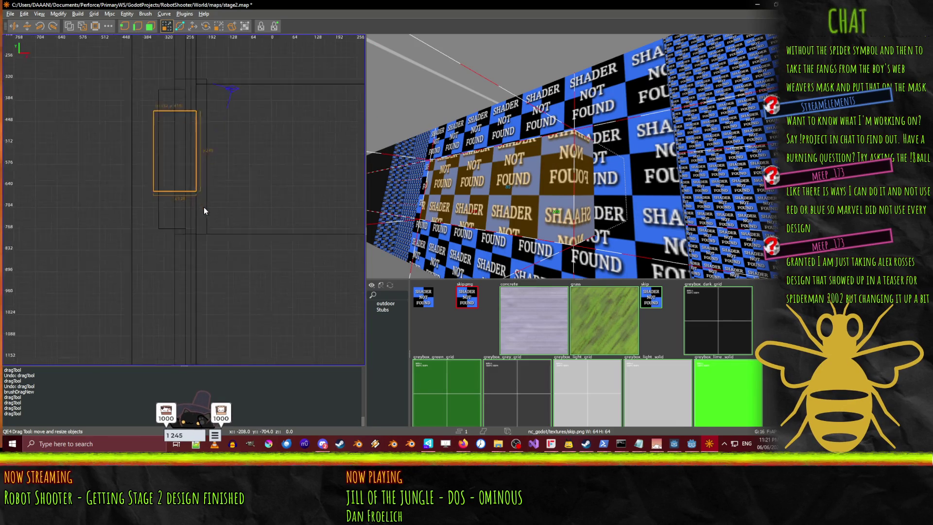
left_click_drag(171, 140, 168, 152)
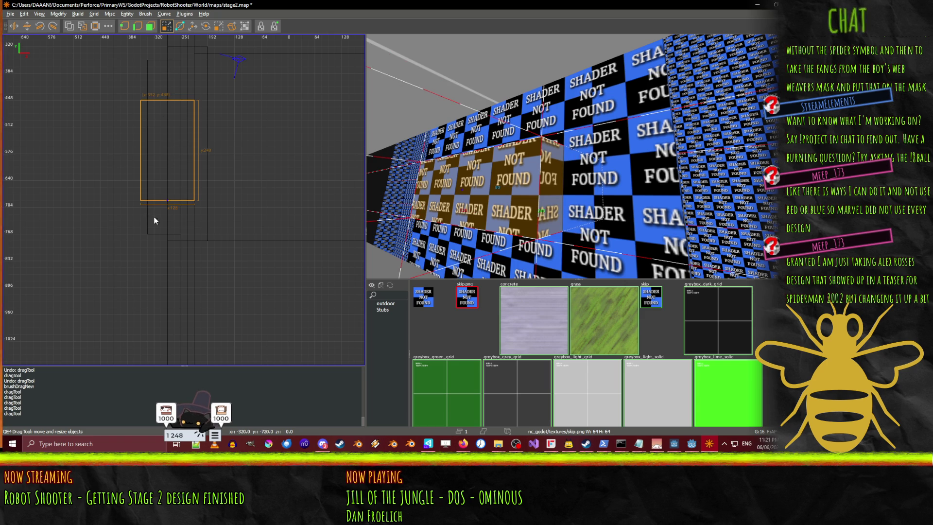
left_click_drag(153, 216, 152, 203)
left_click_drag(171, 99, 168, 111)
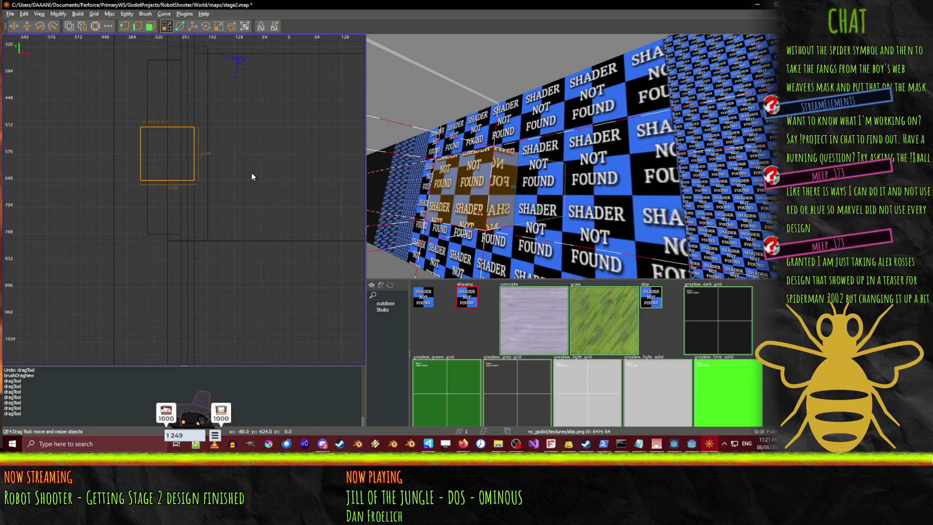
key("ctrl+Tab")
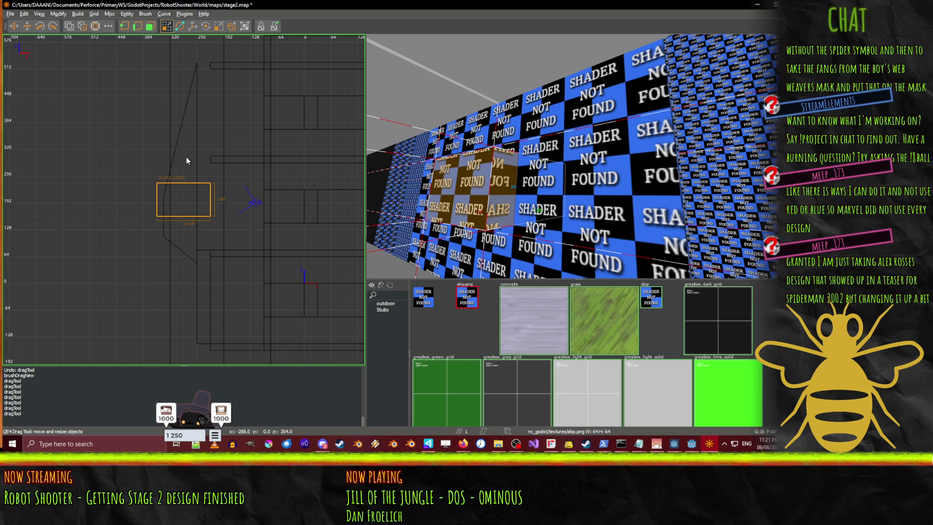
left_click_drag(187, 160, 185, 137)
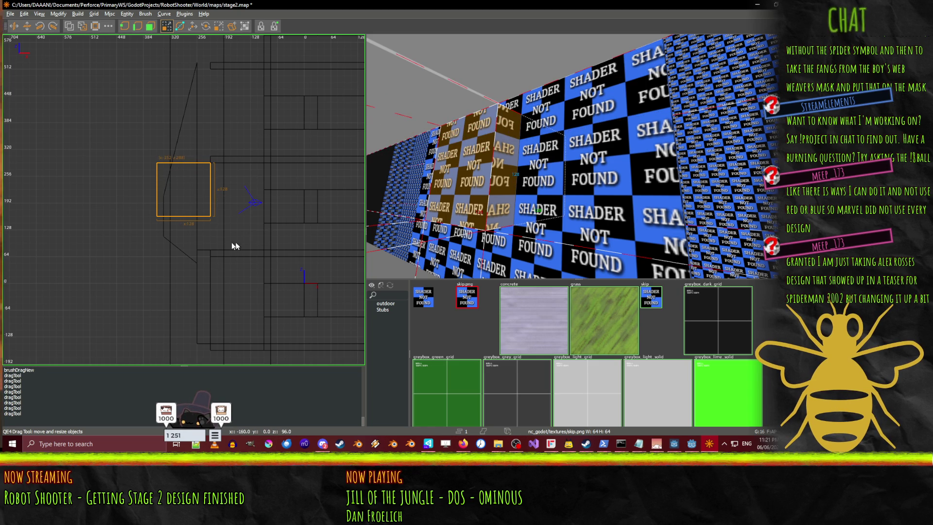
left_click(709, 444)
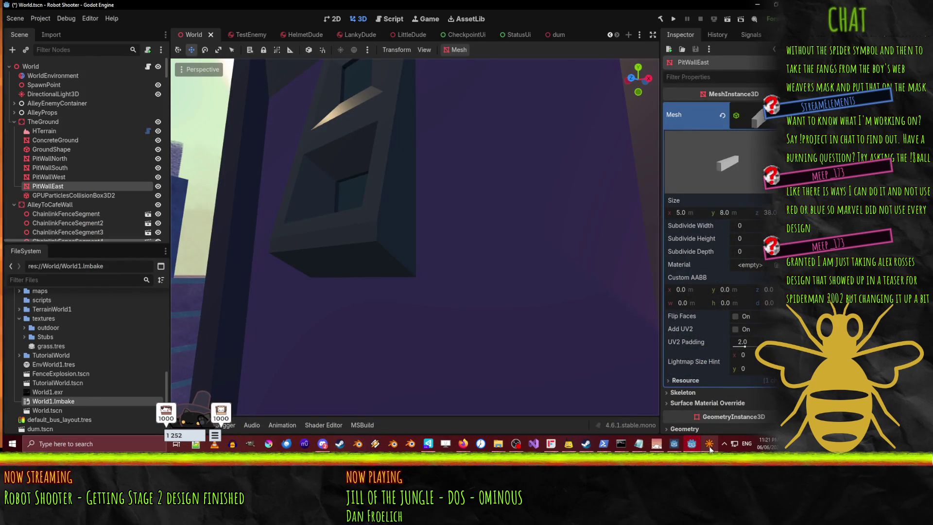
mouse_move(308, 203)
left_mouse_down()
mouse_move(233, 165)
mouse_move(321, 206)
mouse_move(348, 189)
left_mouse_up()
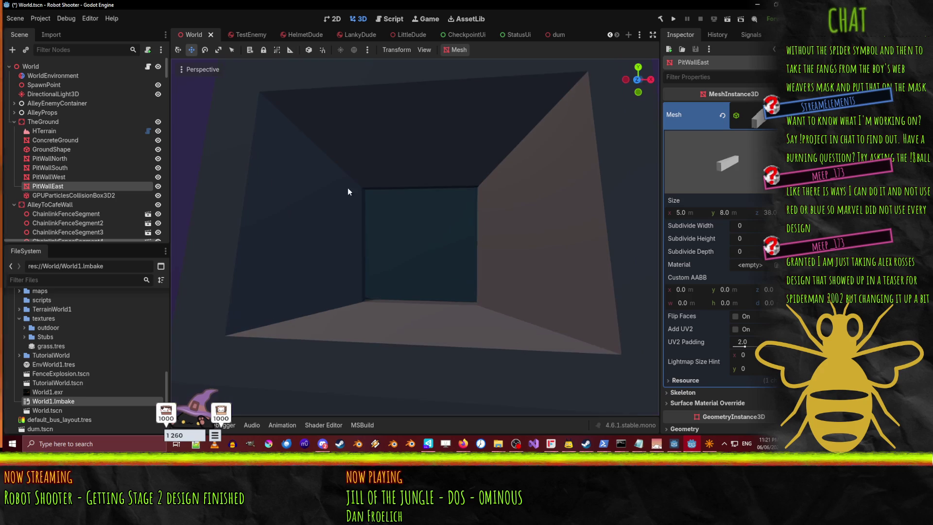
left_click(709, 443)
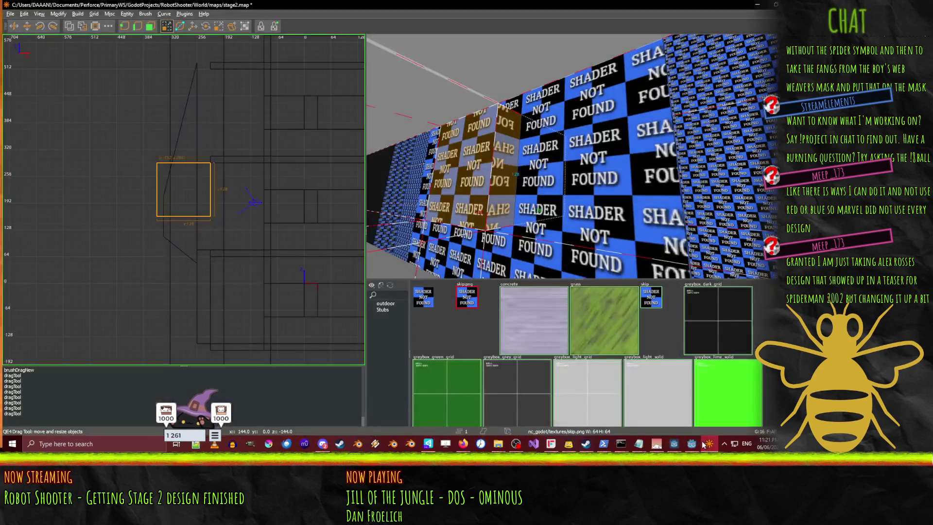
- Lower the box's top from 128 to 96 and fly the 3D camera to face the wall
left_click_drag(179, 135, 183, 154)
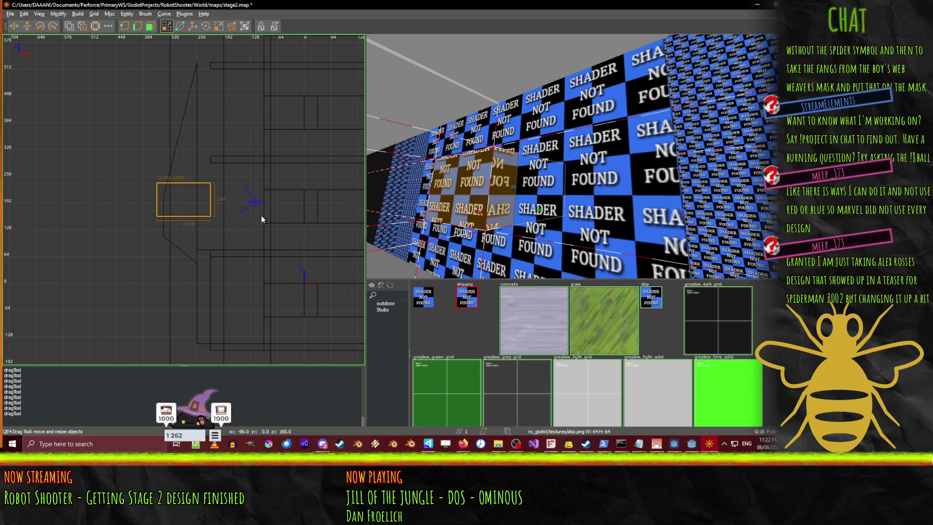
left_click(609, 195, "shift")
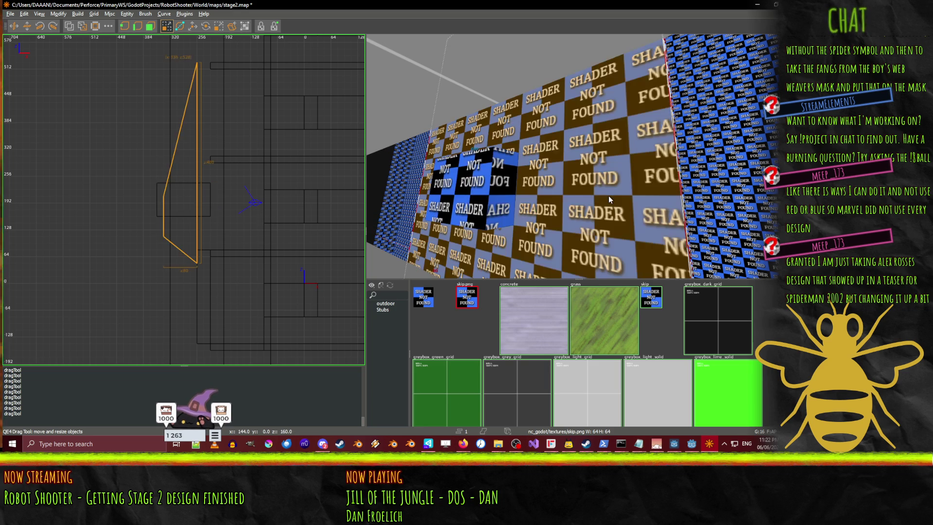
right_click(608, 196)
key("Down")
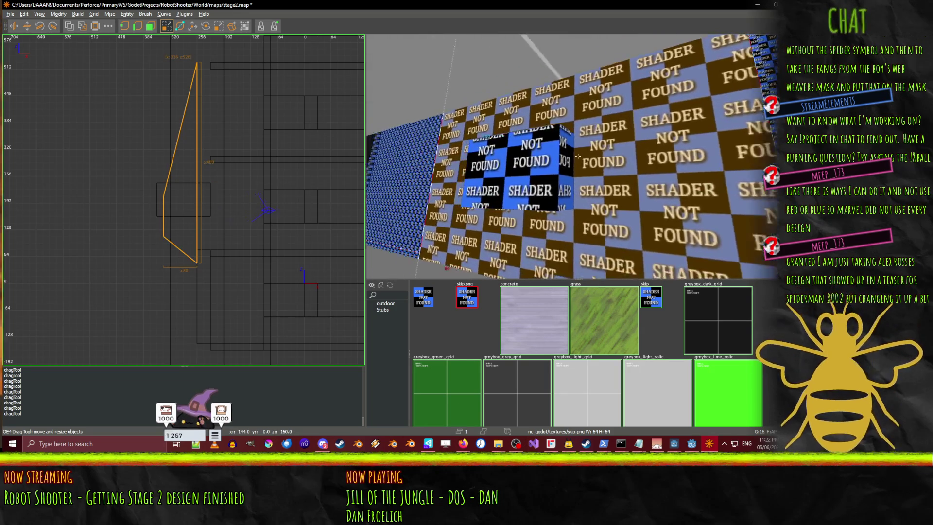
key("Down")
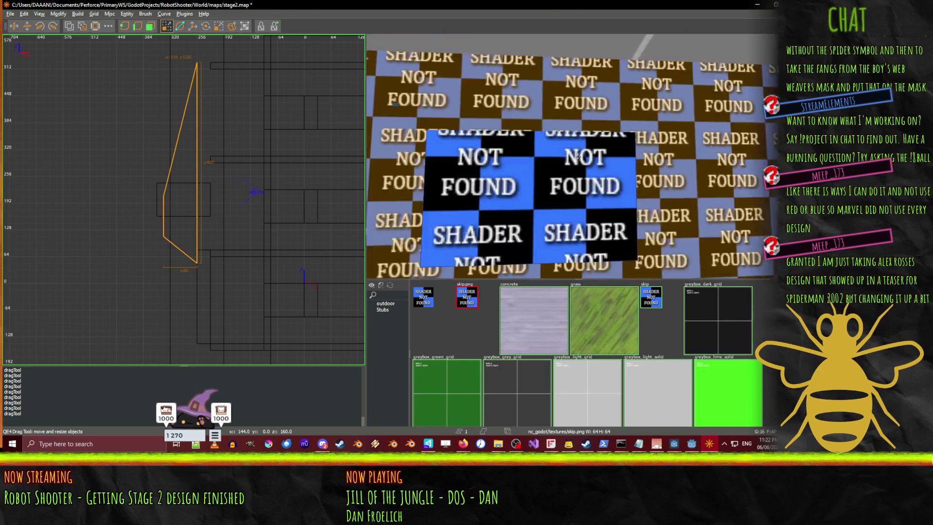
key("Up")
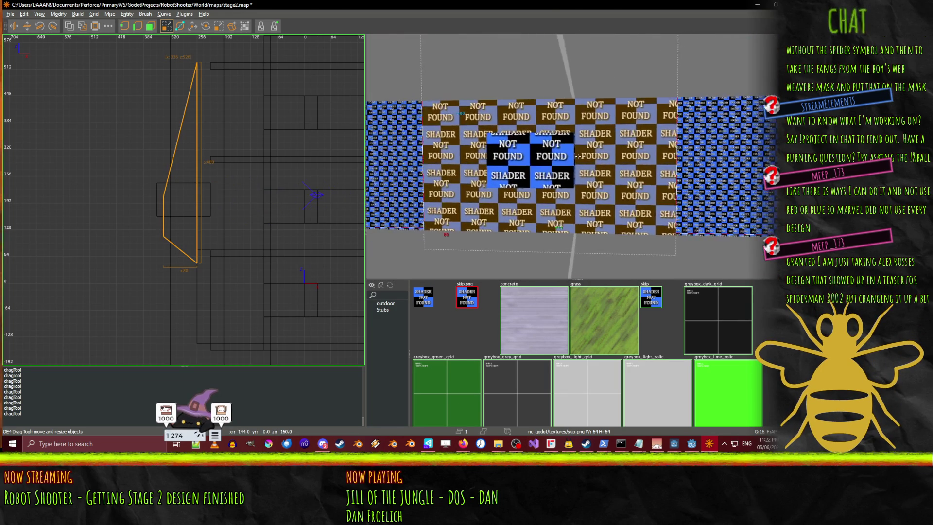
key("Right")
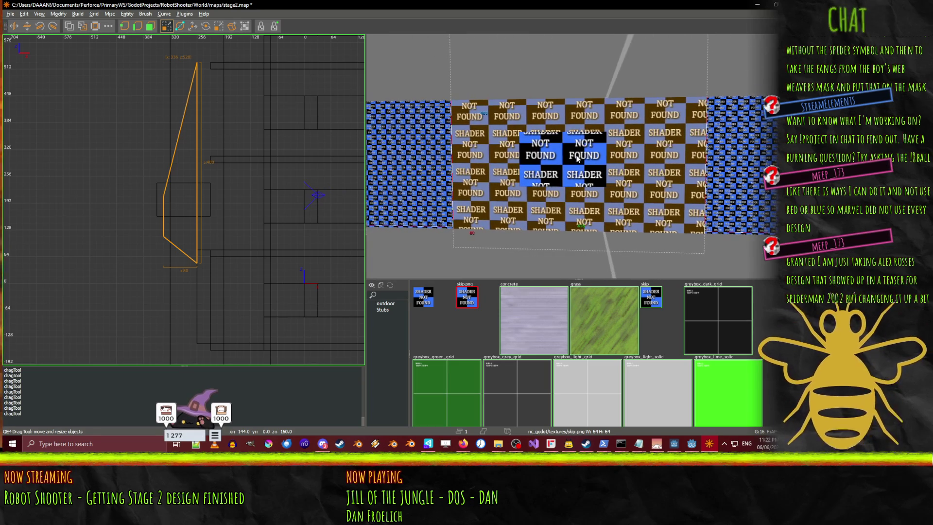
key("Escape")
- Reselect the small box and adjust its top and bottom edges, then deselect it
left_click(590, 155, "shift")
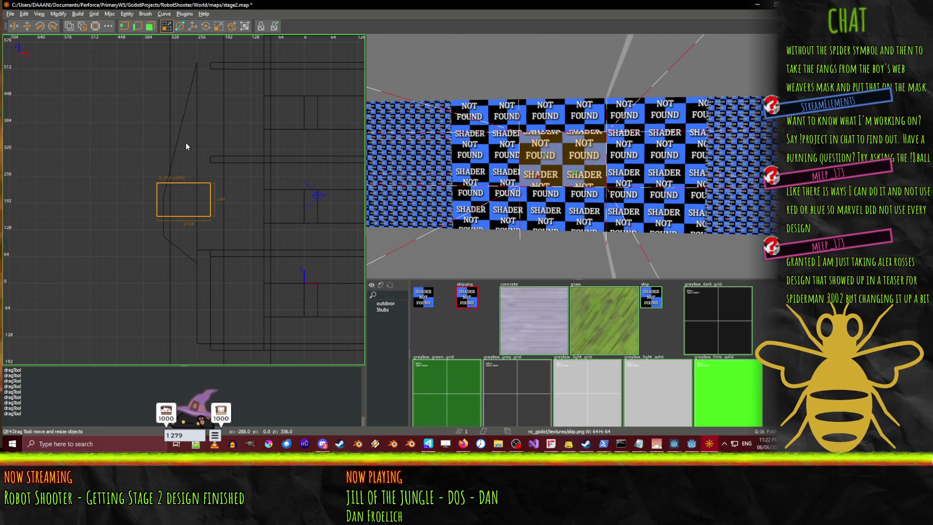
left_click_drag(186, 142, 185, 136)
left_click_drag(182, 234, 183, 242)
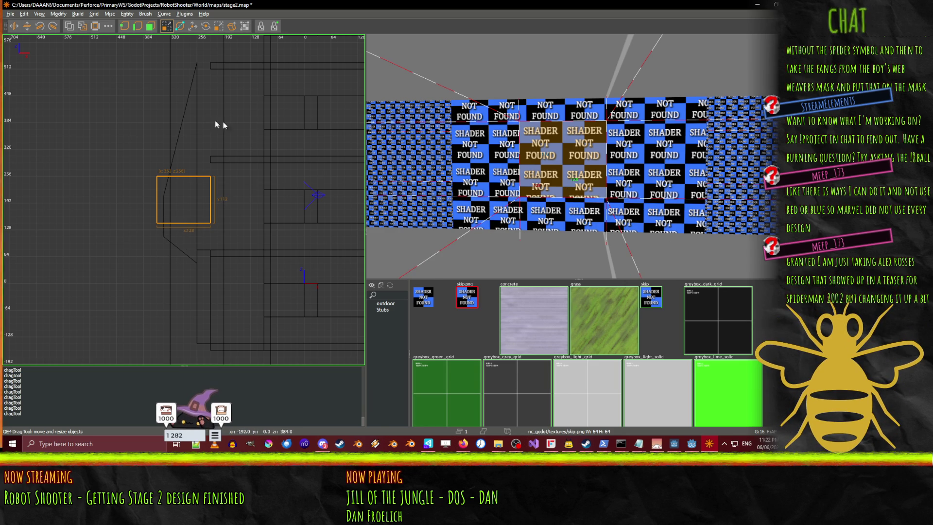
key("Escape")
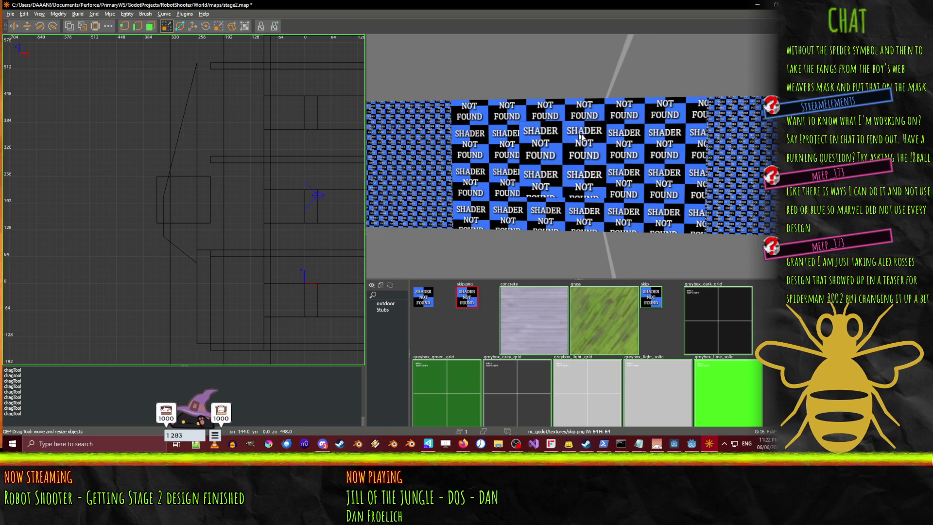
- Test-widen the slanted wall brush, then return it to 80 units wide
left_click(642, 145, "shift")
scroll(133, 204, "up", 2)
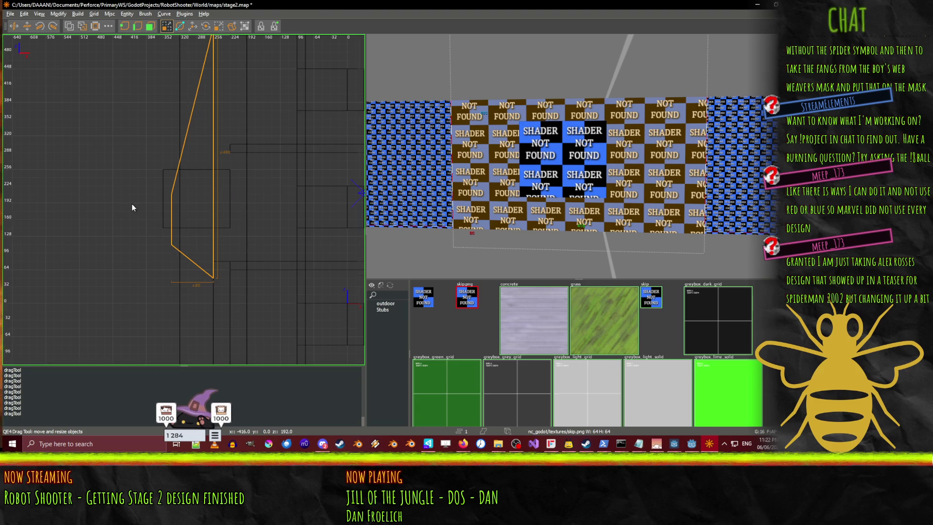
scroll(132, 203, "up", 2)
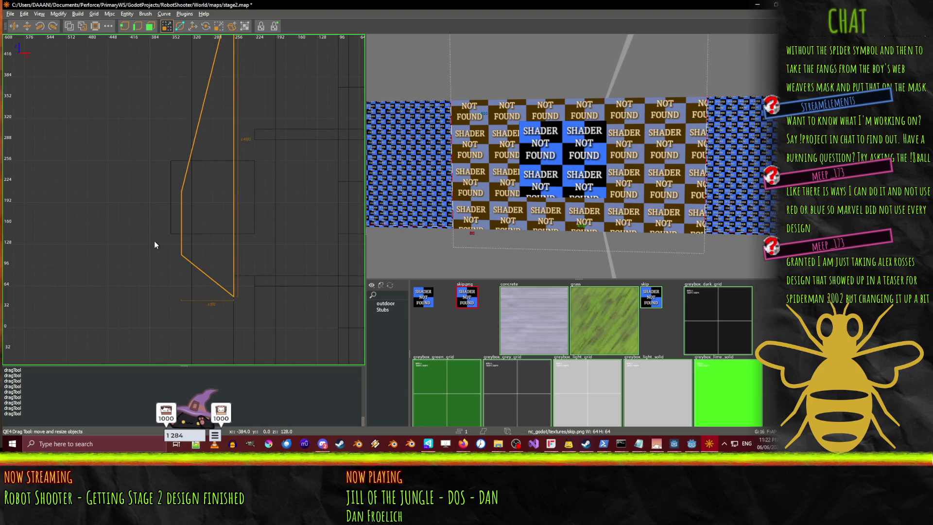
left_click_drag(154, 244, 148, 245)
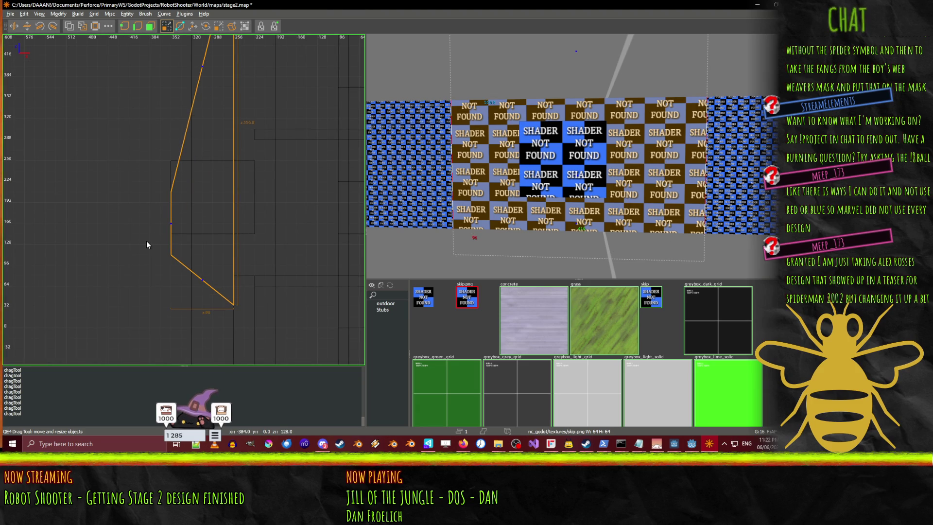
left_click_drag(148, 245, 152, 243)
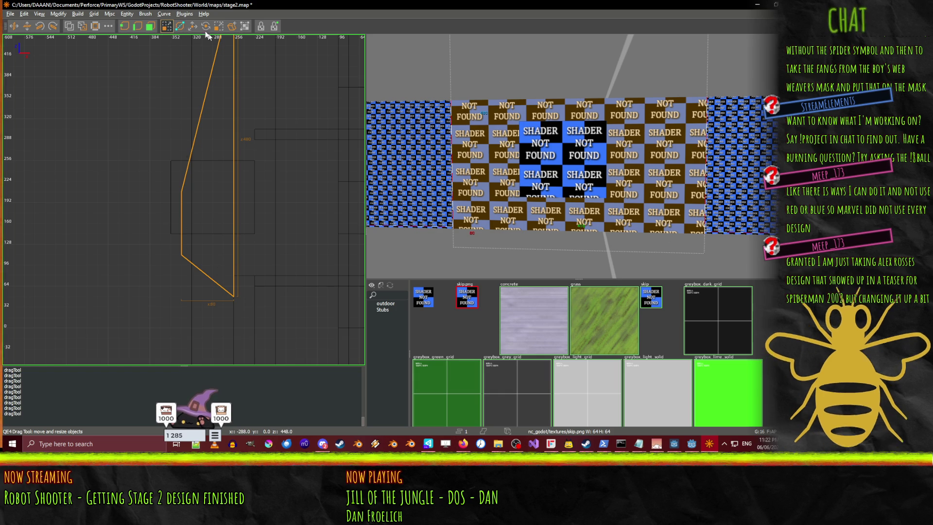
- Make a first clip cut across the tall slanted wall brush
left_click(179, 26)
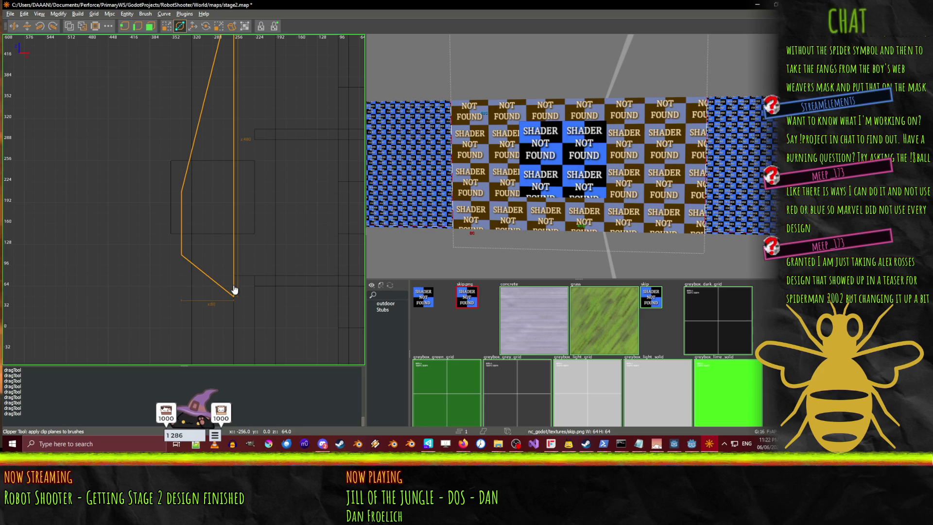
left_click(182, 254)
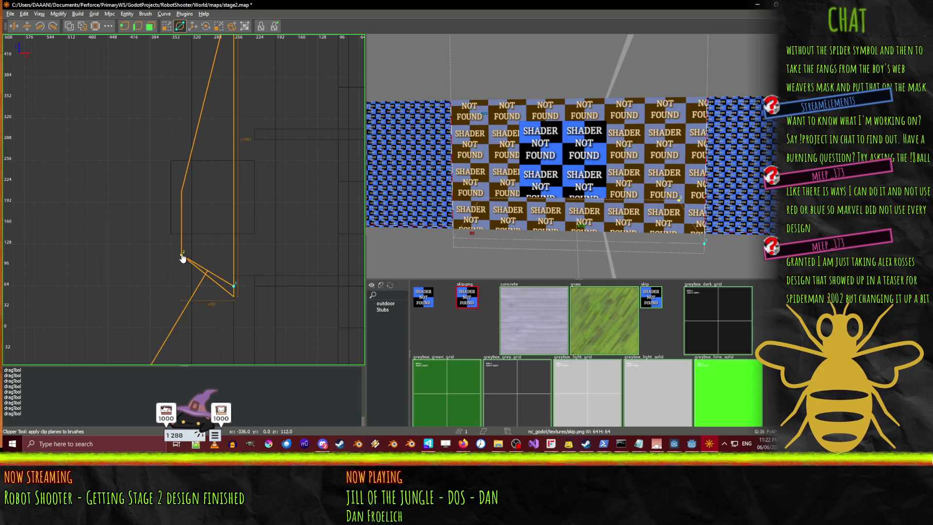
key("Return")
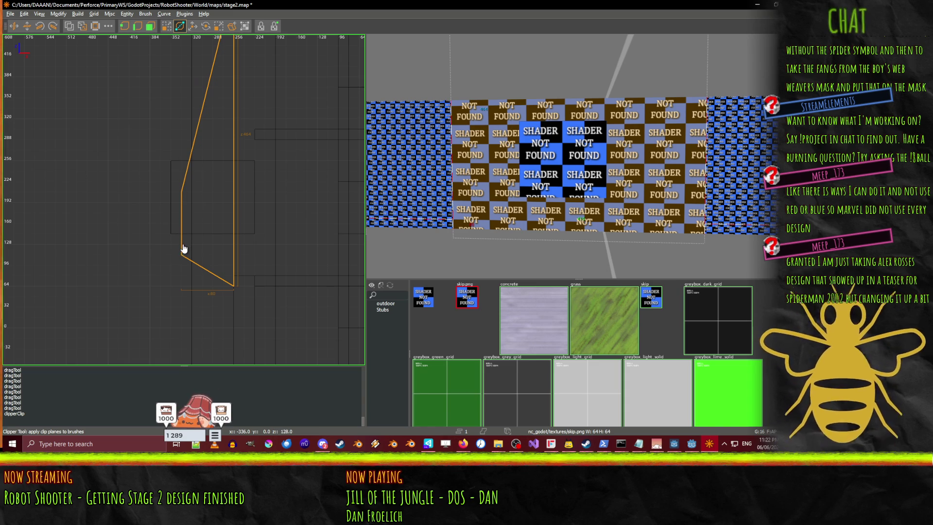
- Clip the wall again from its left edge to the top vertex, then select the small box brush
left_click(182, 244)
scroll(223, 153, "up", 5)
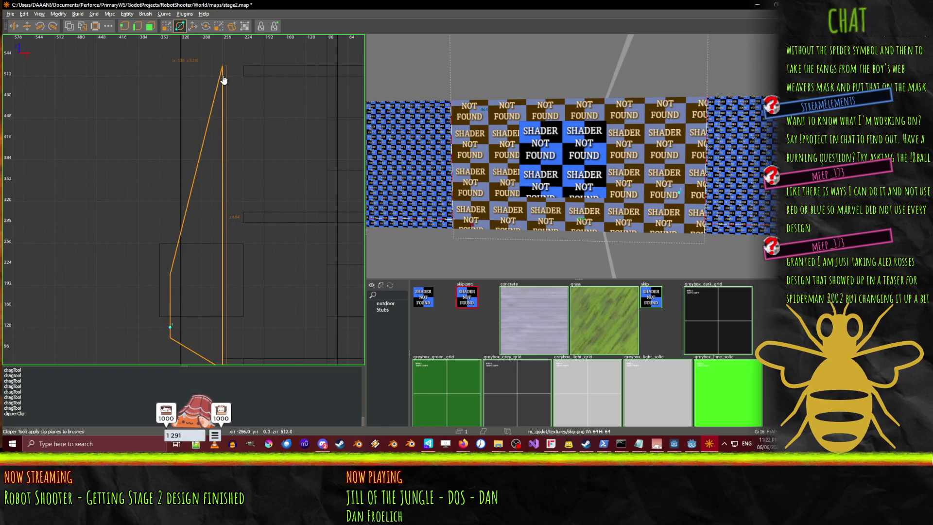
left_click(223, 79)
key("Return")
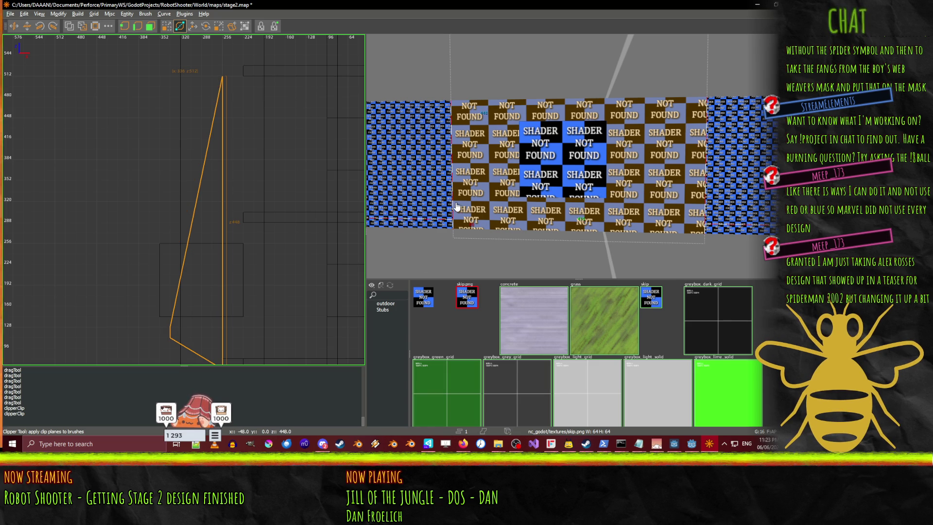
key("Escape")
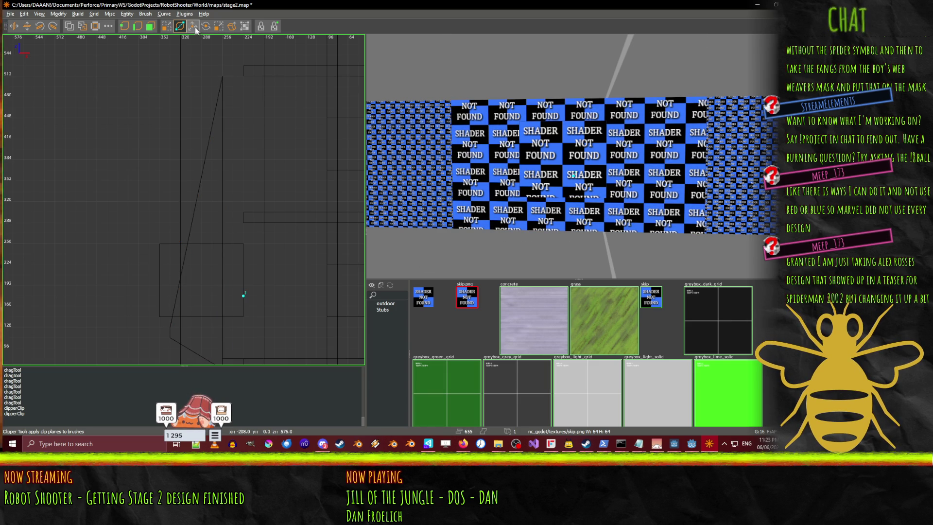
left_click(166, 26)
left_click(204, 258, "shift")
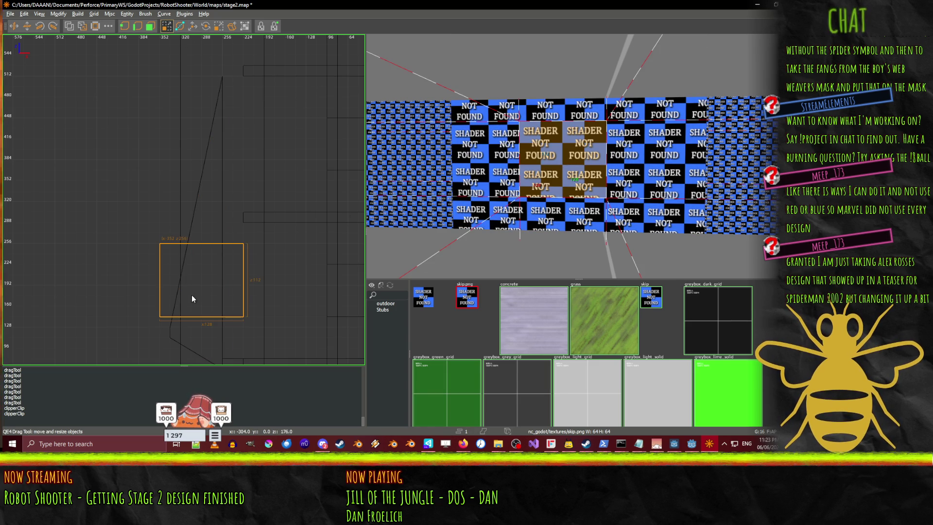
- Shrink the box brush from 128 to 112 deep in the top view
key("ctrl+Tab")
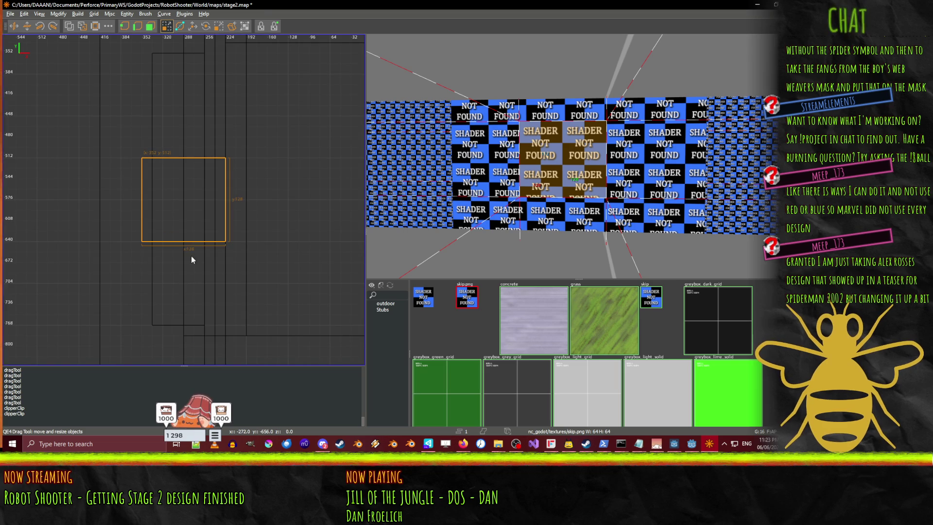
left_click_drag(194, 256, 192, 254)
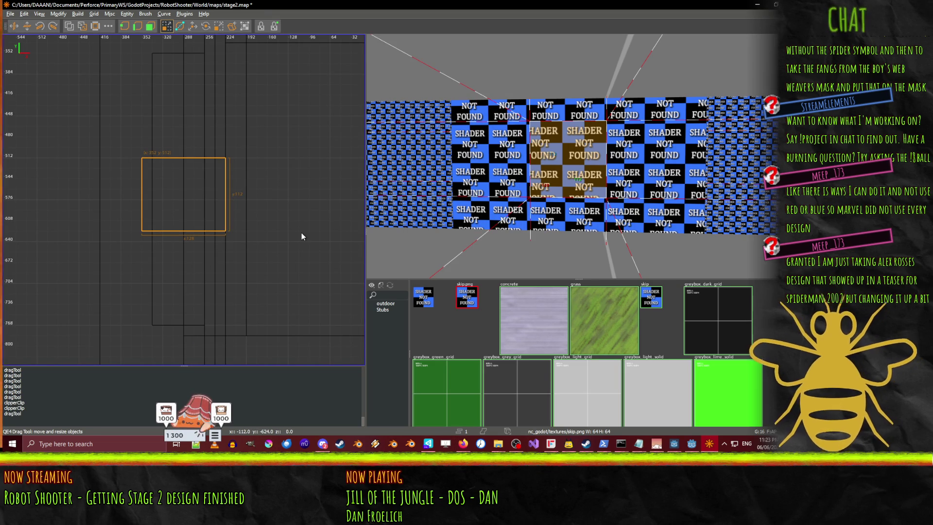
key("ctrl+Tab")
key("ctrl+Tab")
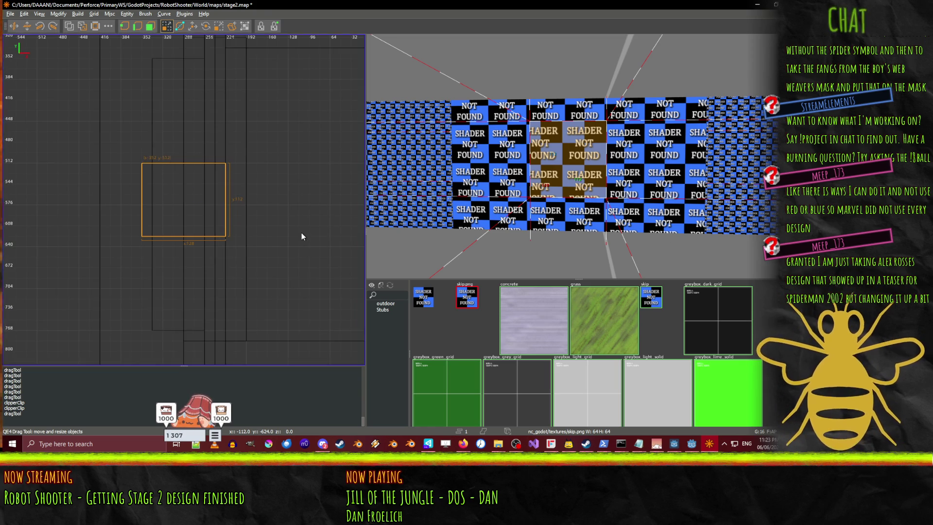
key("ctrl+Tab")
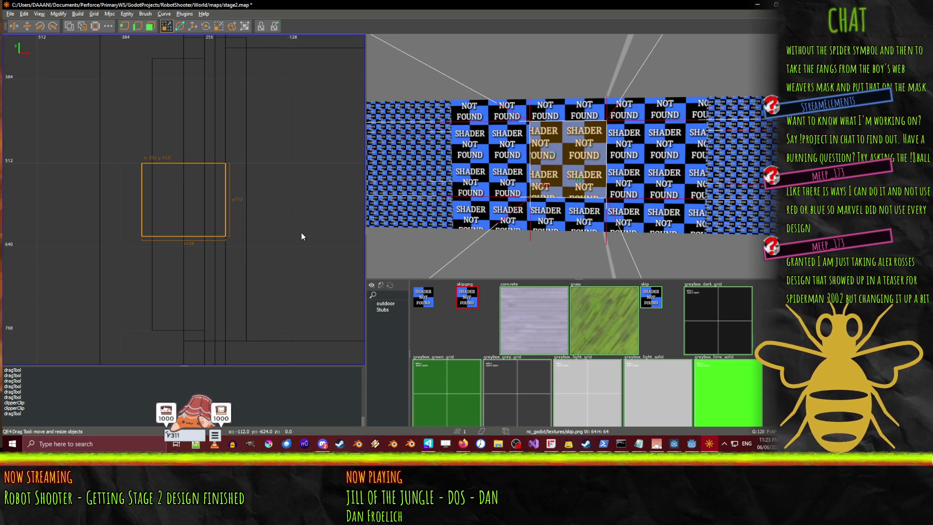
- Set the grid to 256 and test-raise the box 256 units, then undo the raise
key("bracketright")
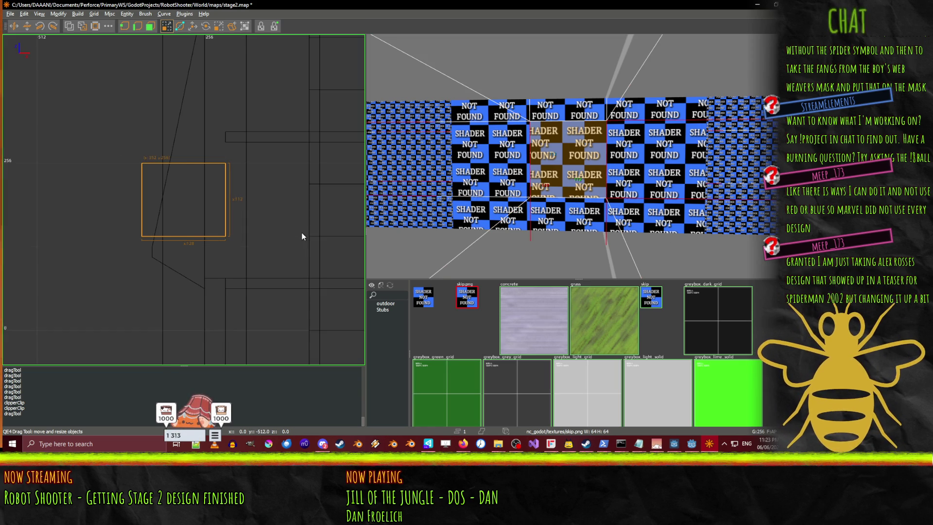
key("KP_Add")
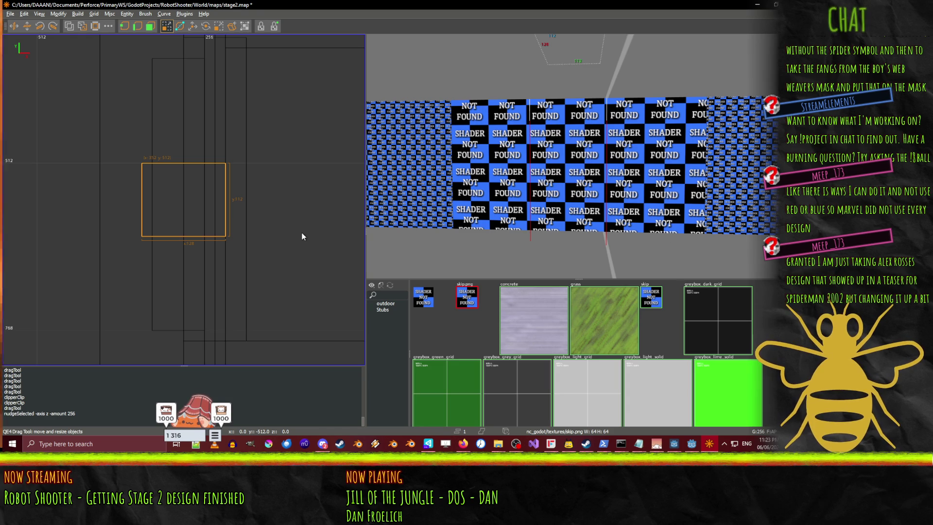
key("Left")
key("ctrl+z")
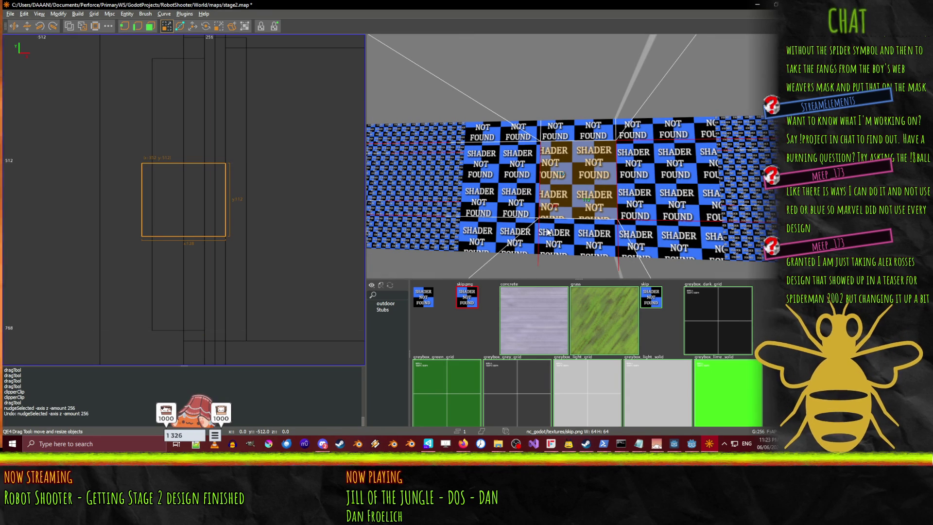
scroll(531, 198, "down", 3)
scroll(123, 182, "down", 1)
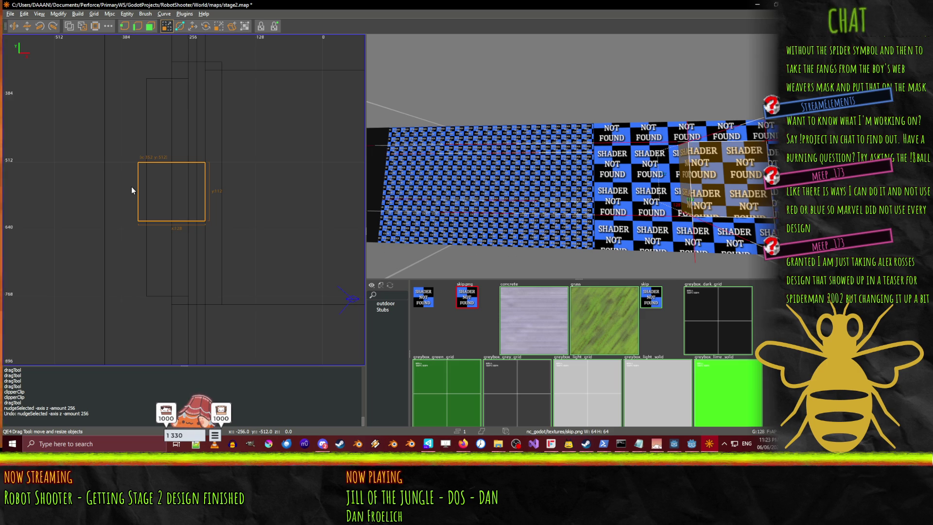
- Refine the grid to 2 units and cycle through the 2D view axes
key("5")
key("2")
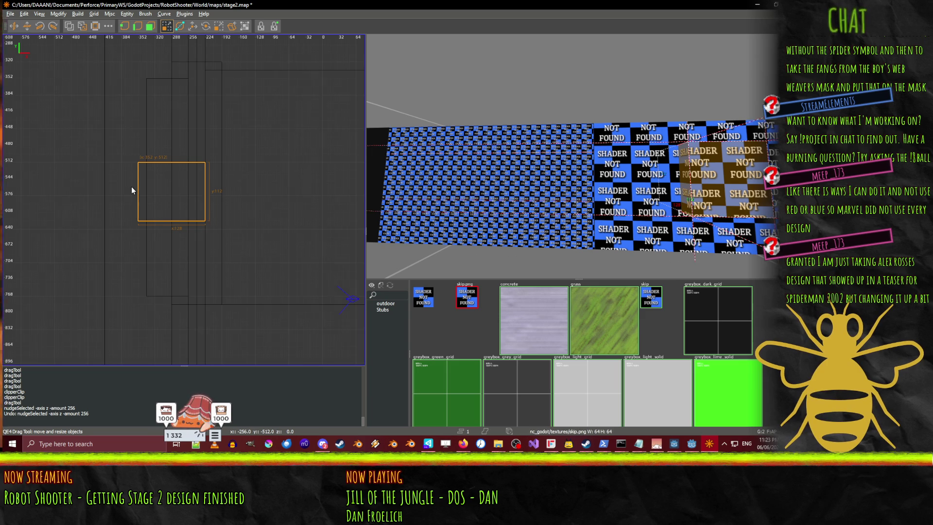
key("ctrl+Tab")
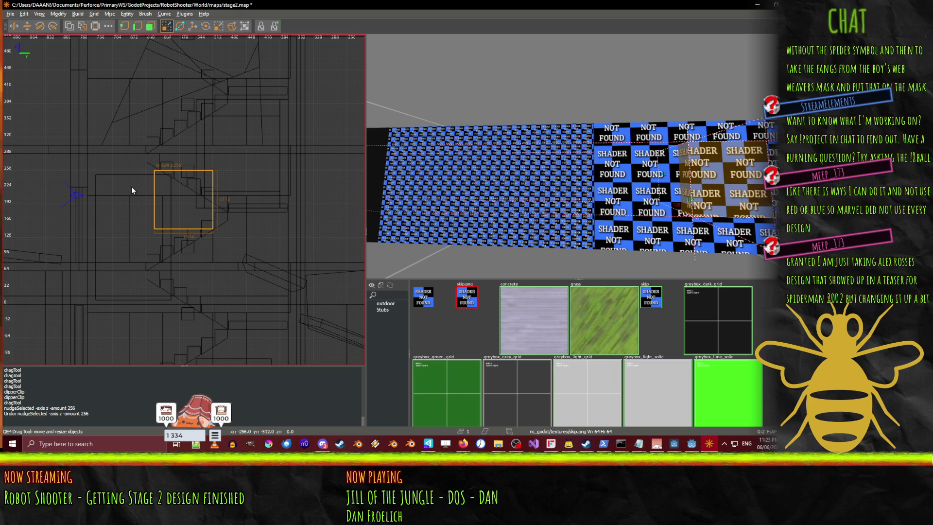
key("ctrl+Tab")
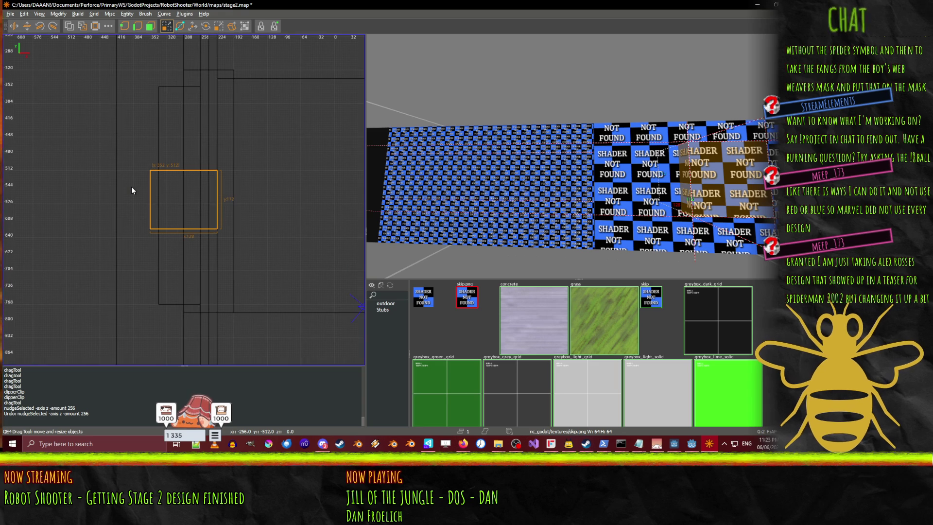
scroll(131, 192, "up", 4)
scroll(130, 188, "down", 1)
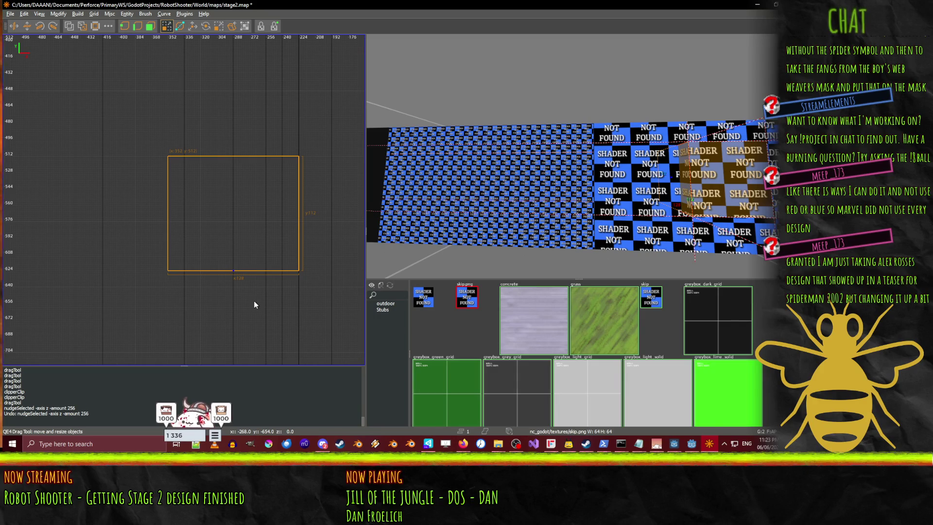
left_click(254, 300)
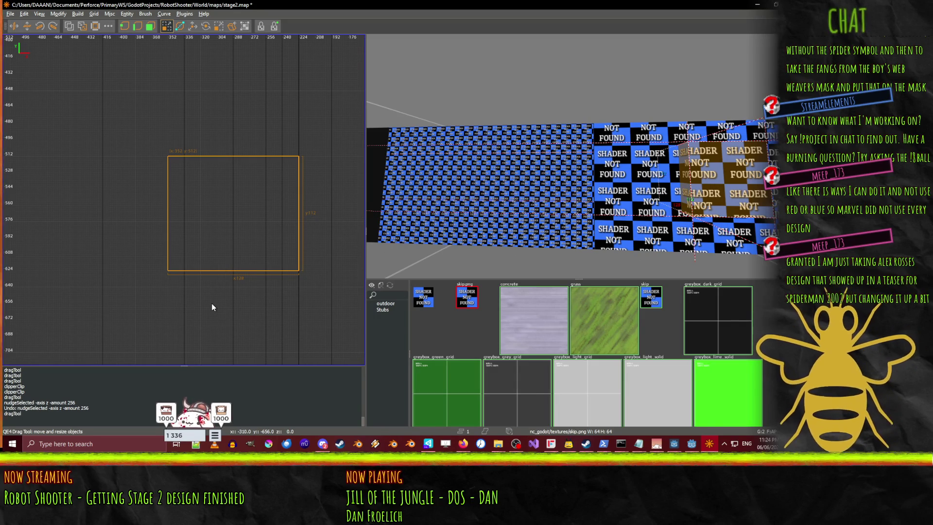
- Switch to the XZ side view and orbit the 3D view to see the wall's back
key("ctrl+Tab")
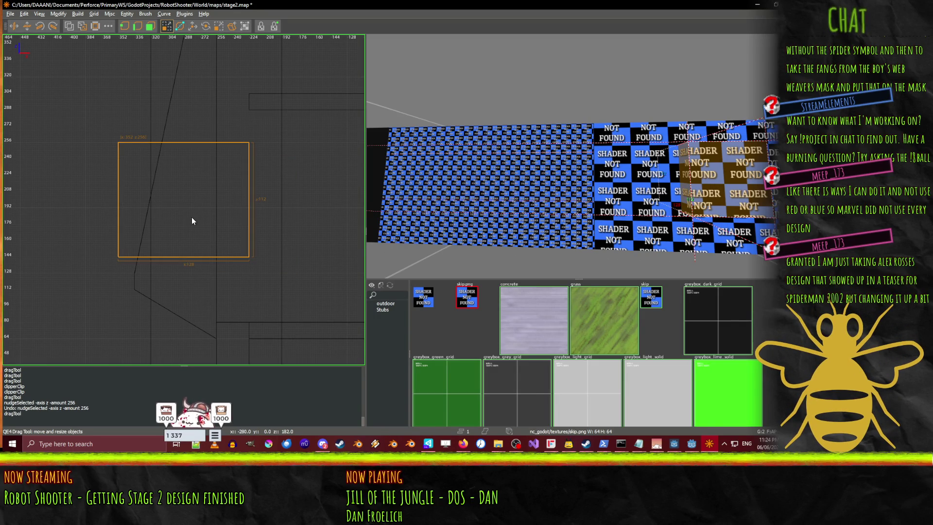
scroll(557, 223, "up", 10)
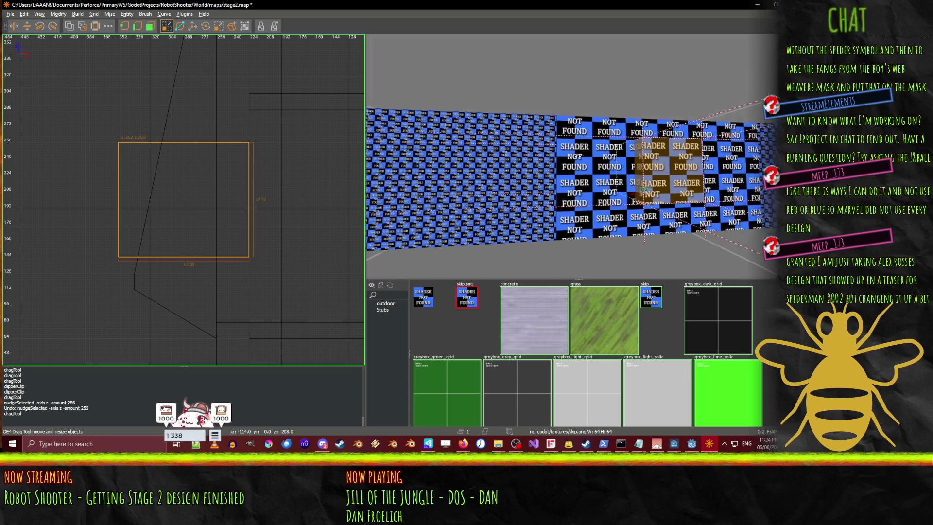
scroll(578, 155, "down", 10)
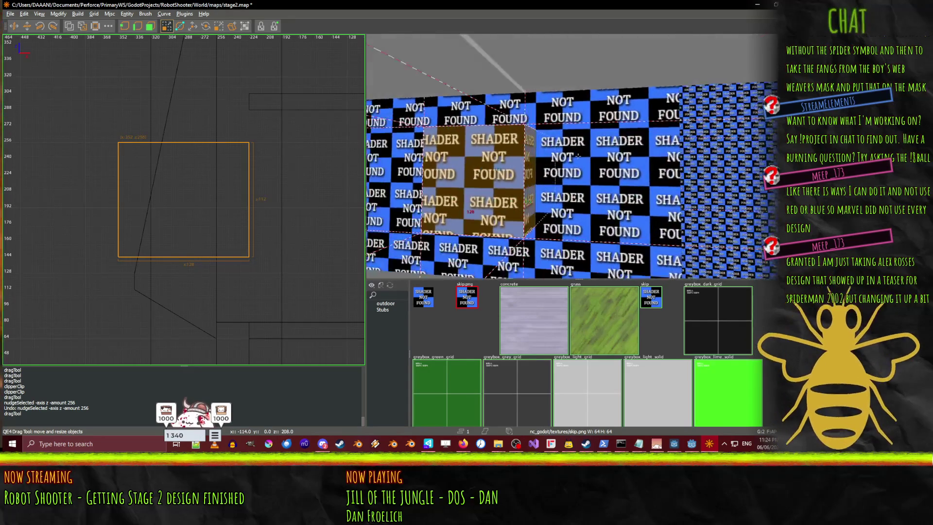
left_click_drag(578, 155, 578, 157)
scroll(577, 155, "up", 10)
scroll(578, 155, "down", 10)
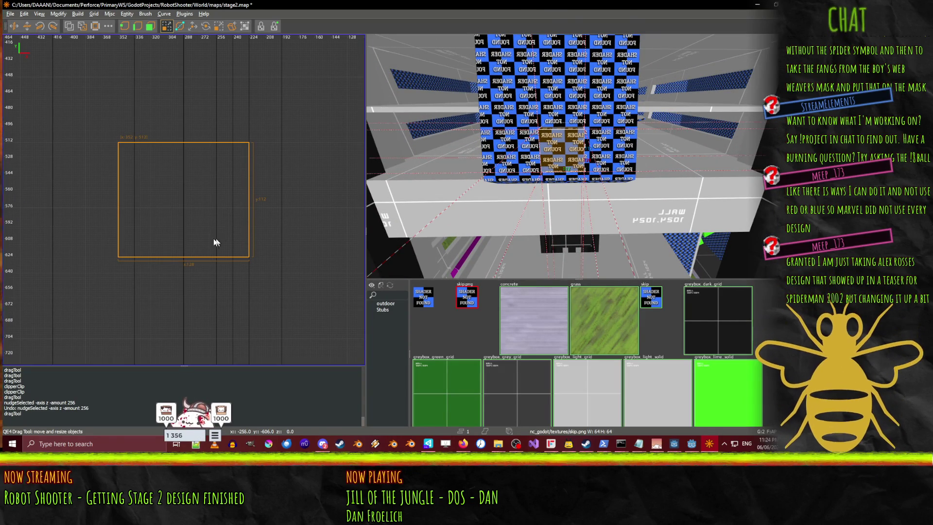
scroll(210, 210, "down", 2)
scroll(207, 209, "up", 1)
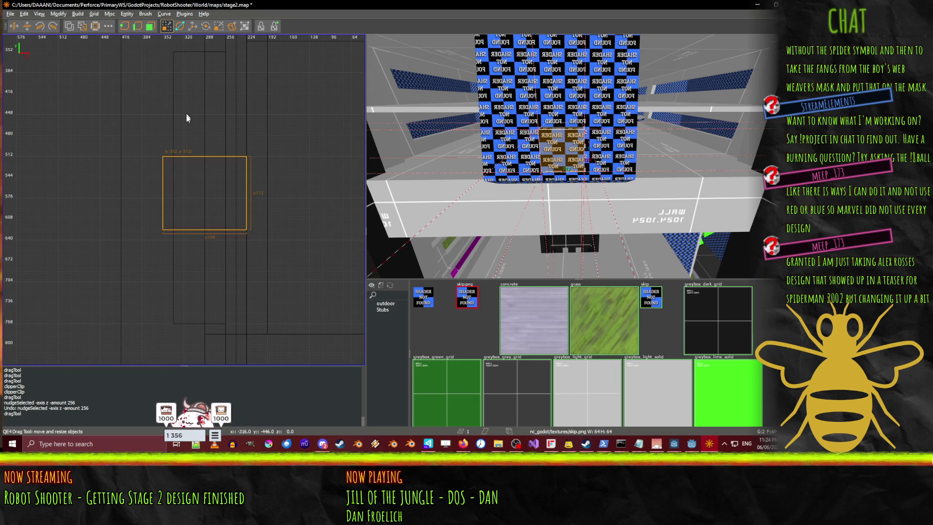
scroll(202, 189, "up", 1)
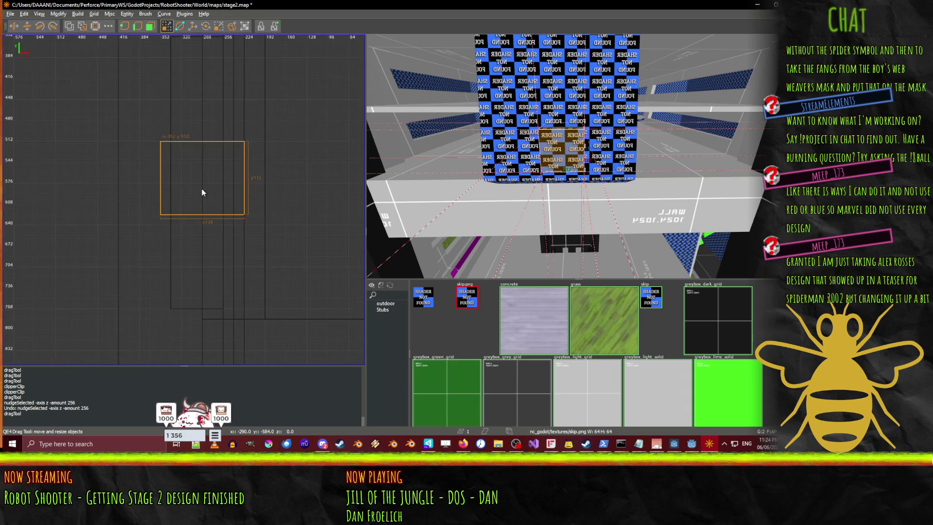
left_click_drag(206, 192, 208, 185)
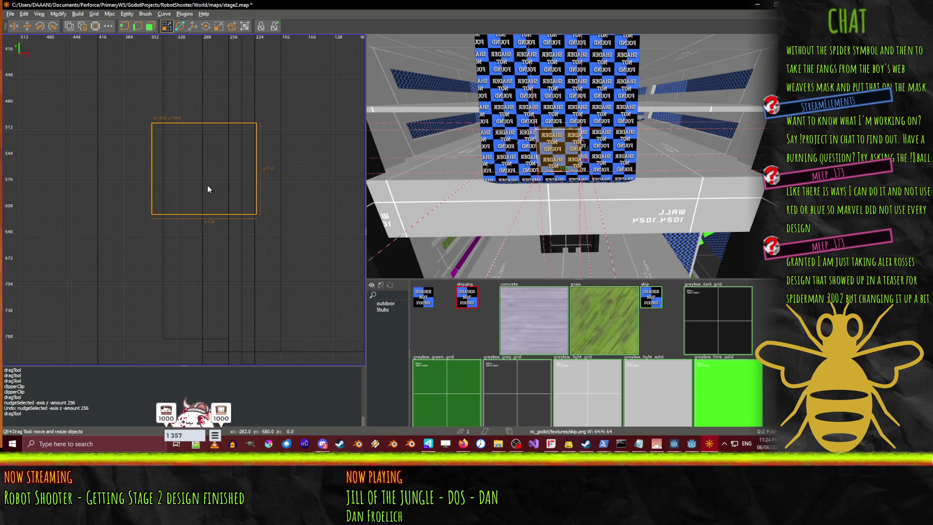
scroll(208, 185, "up", 2)
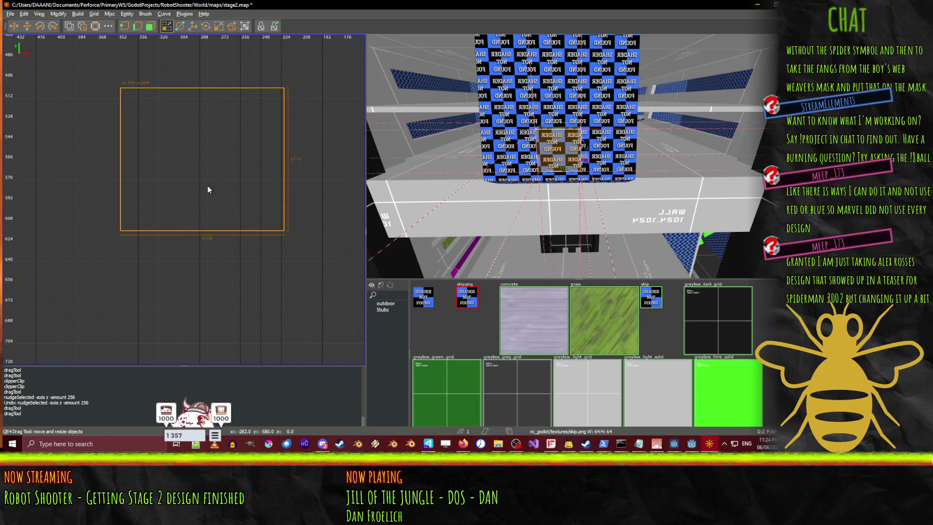
scroll(208, 185, "down", 5)
scroll(207, 186, "up", 3)
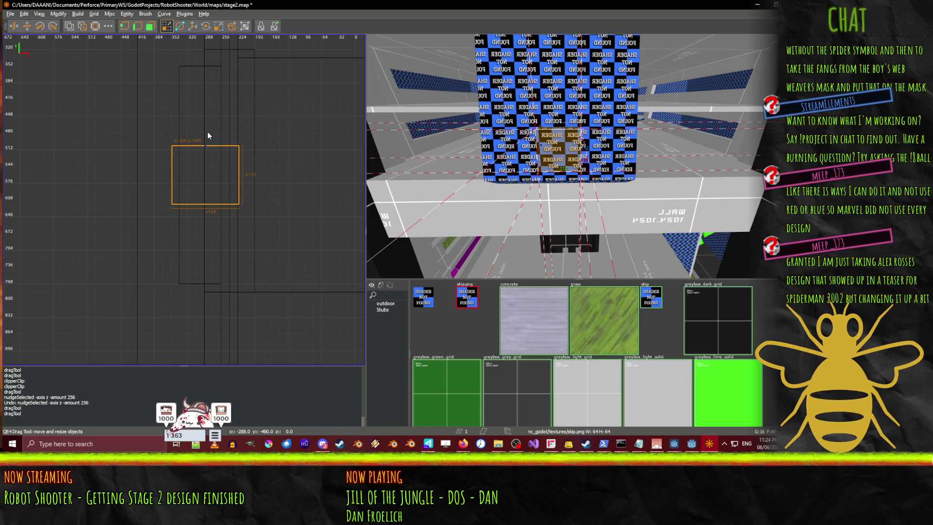
mouse_move(208, 132)
left_mouse_down()
mouse_move(206, 123)
mouse_move(210, 138)
left_mouse_up()
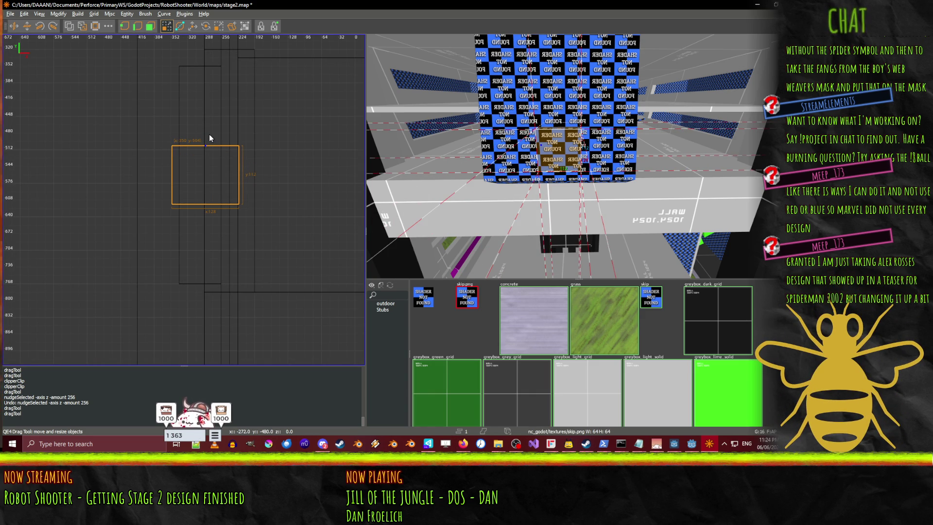
key("ctrl+z")
key("ctrl+z")
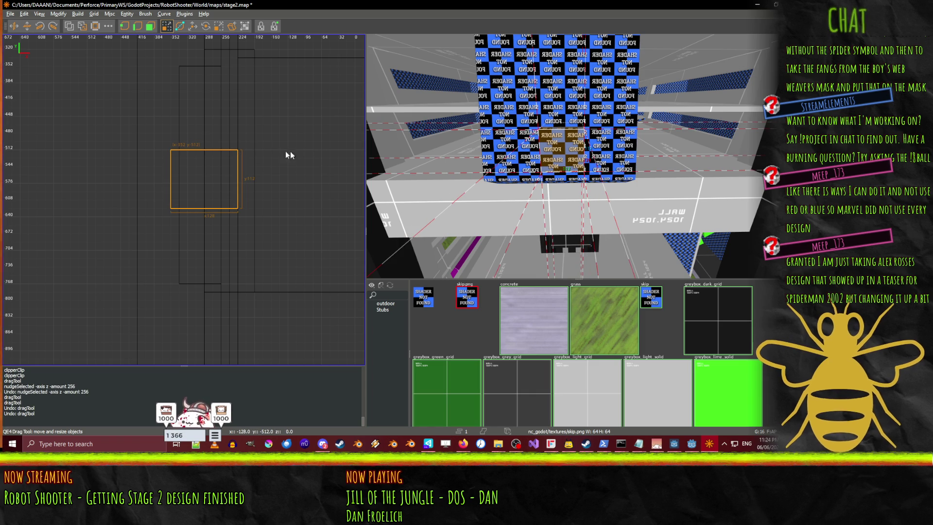
left_click_drag(209, 133, 205, 123)
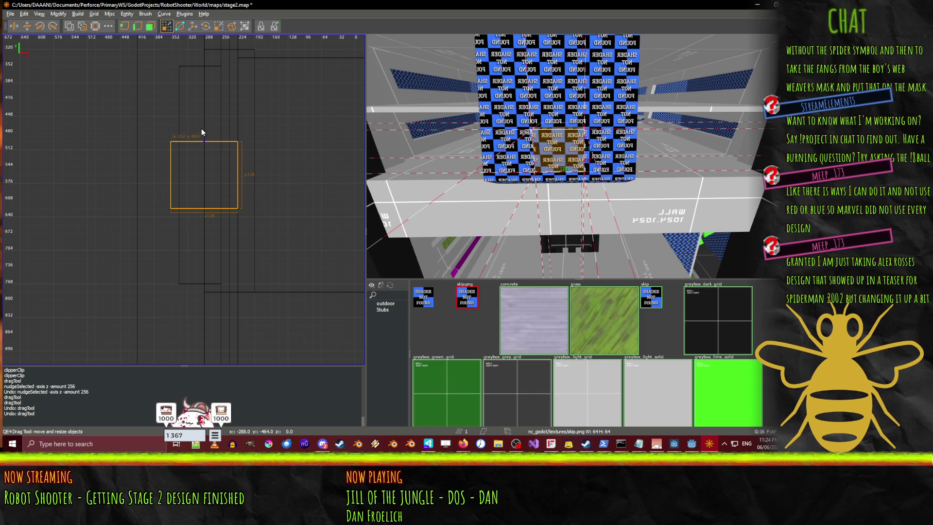
mouse_move(201, 132)
left_mouse_down()
mouse_move(202, 140)
mouse_move(202, 128)
left_mouse_up()
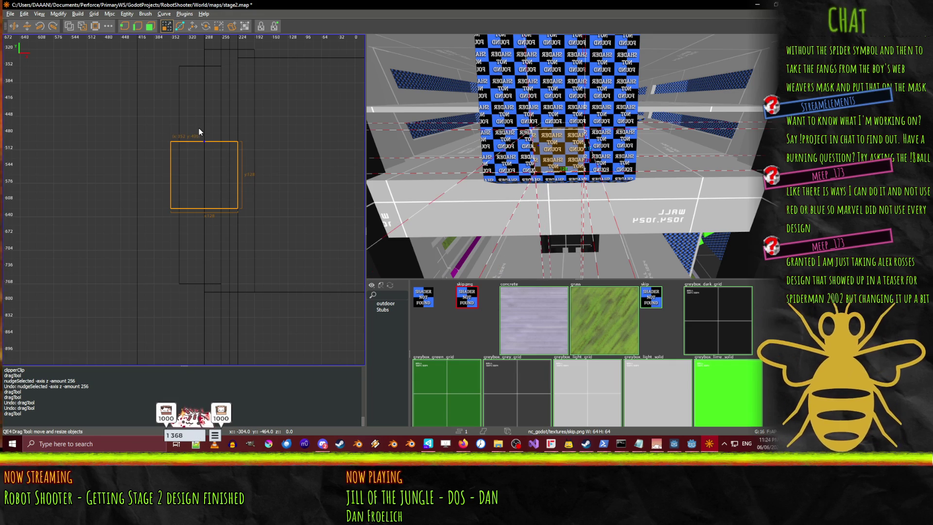
left_click_drag(199, 132, 199, 138)
- Step the grid from 256 through 32 and 16 down to 2 units while cycling 2D view axes
key("ctrl+Tab")
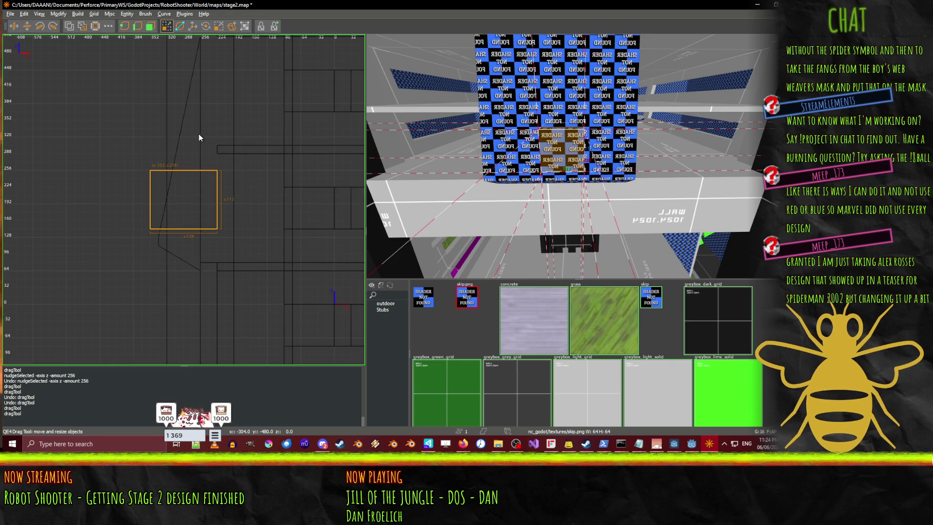
key("ctrl+Tab")
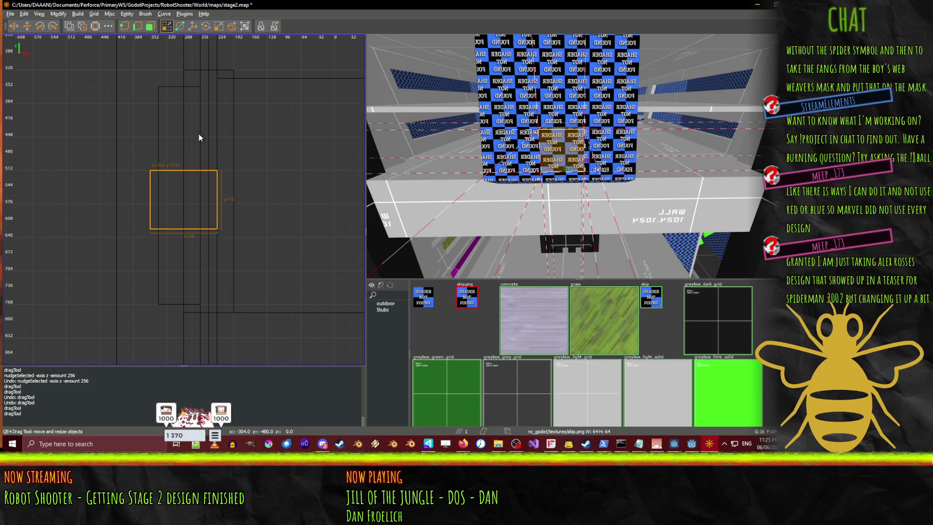
key("9")
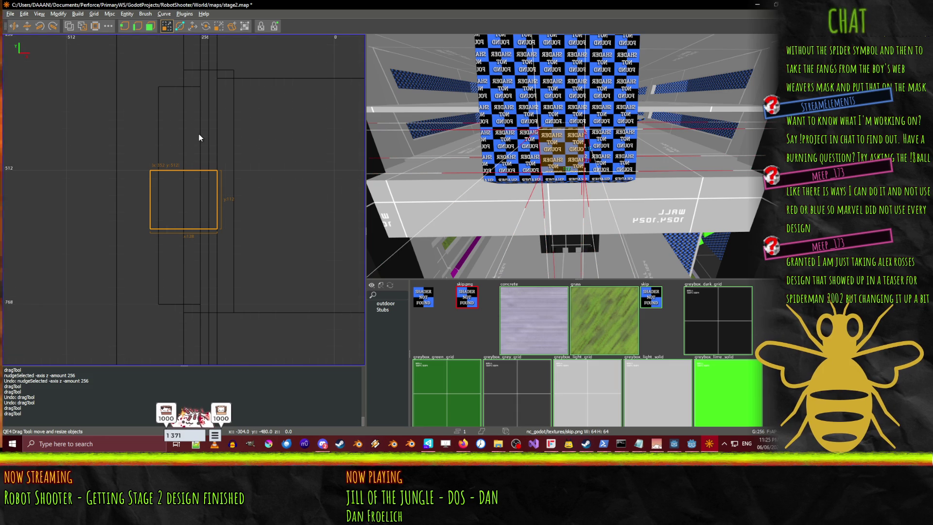
key("6")
key("ctrl+Tab")
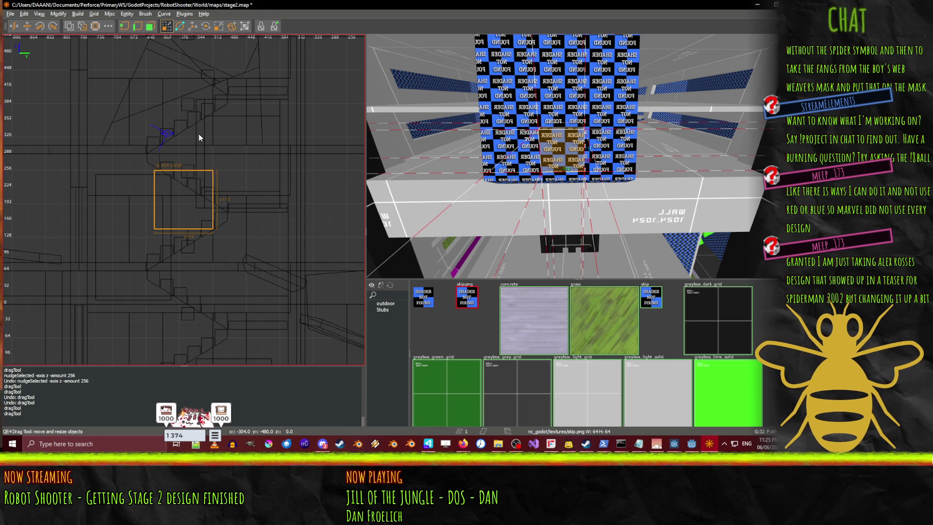
key("ctrl+Tab")
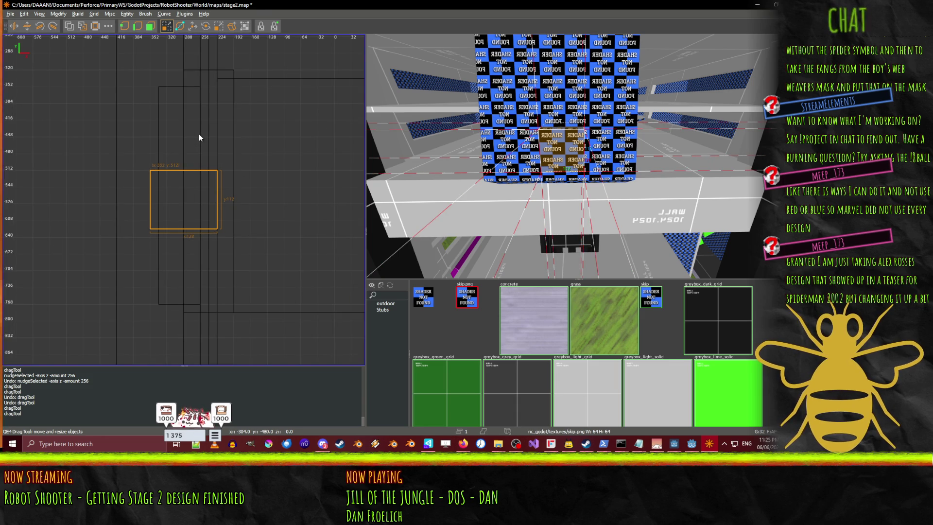
key("5")
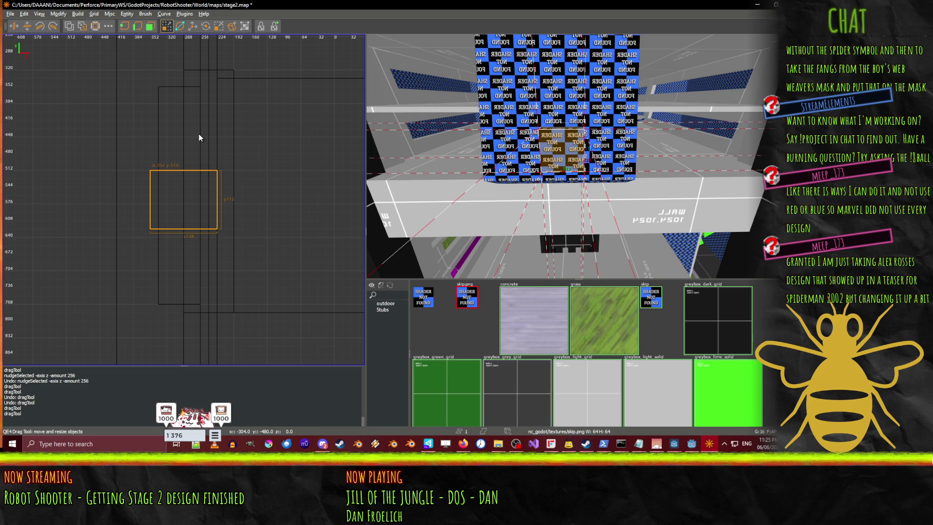
key("2")
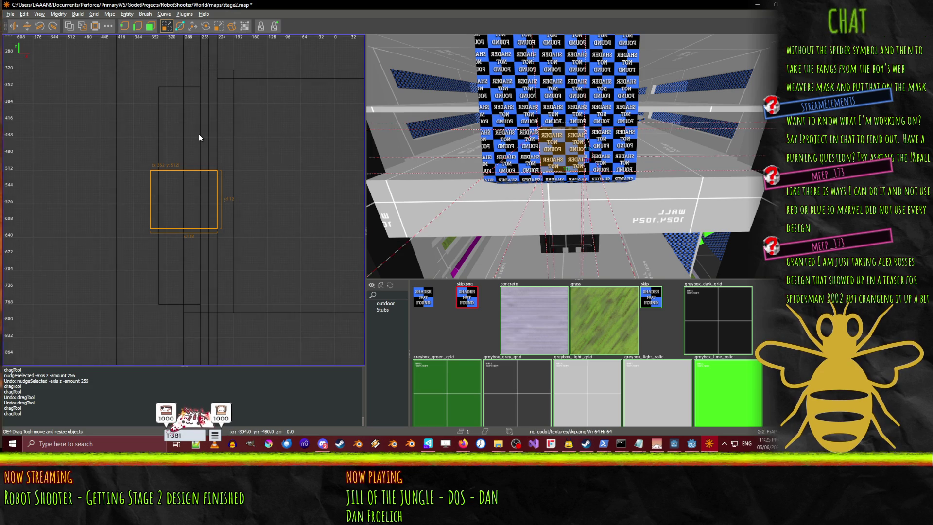
left_click(179, 154)
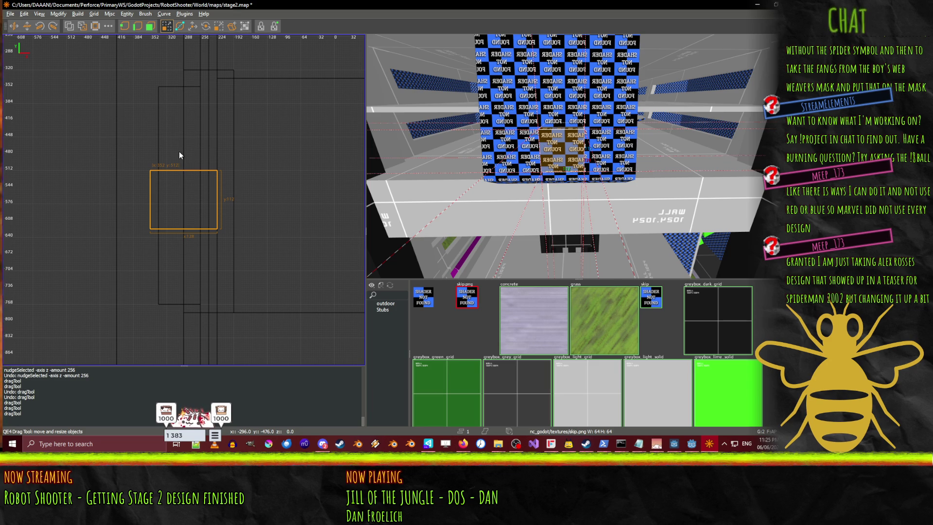
scroll(179, 154, "up", 3)
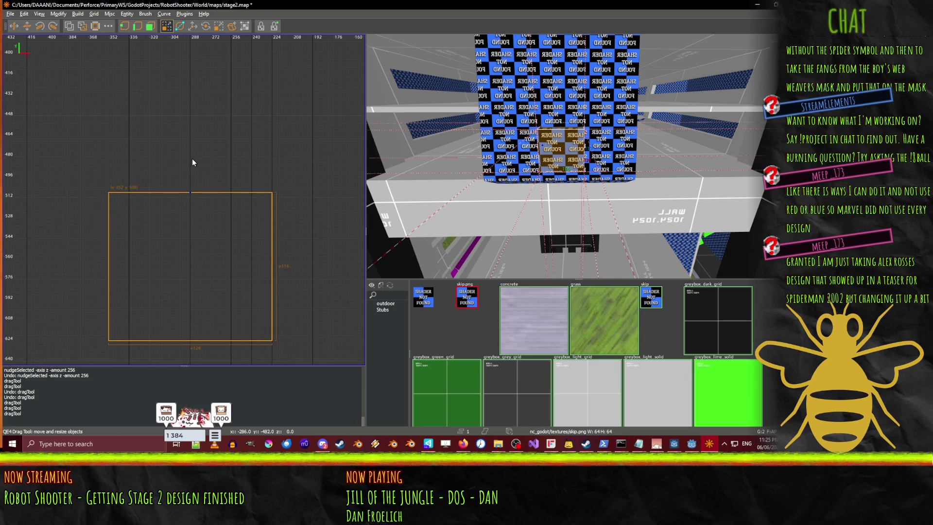
- Try stretching the brush's top edge, then undo that resize
mouse_move(192, 160)
left_mouse_down()
mouse_move(196, 147)
mouse_move(200, 161)
mouse_move(264, 195)
left_mouse_up()
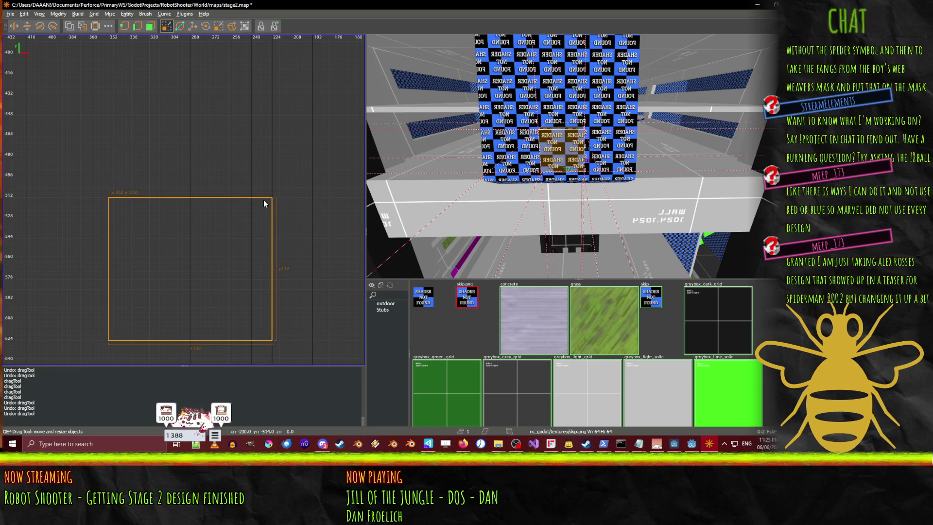
key("ctrl+z")
key("ctrl+z")
scroll(315, 197, "down", 2)
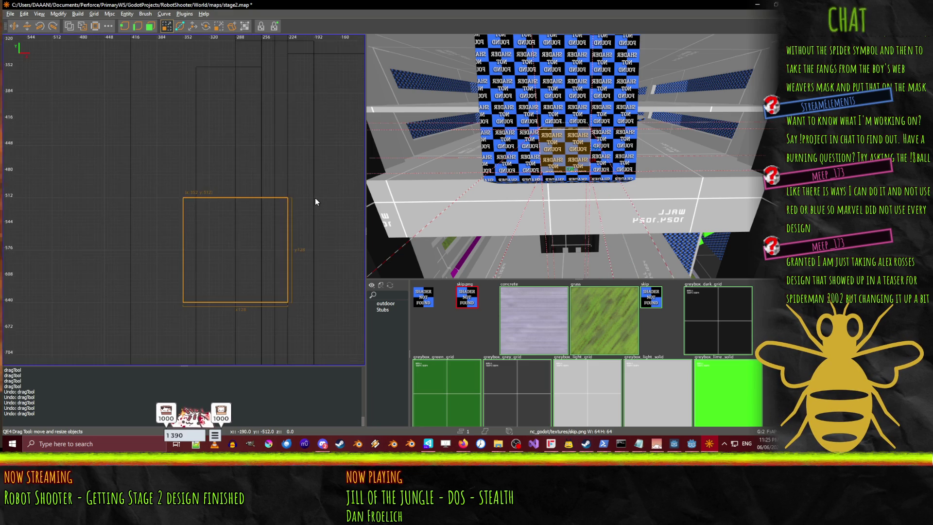
scroll(315, 197, "up", 1)
scroll(310, 200, "down", 3)
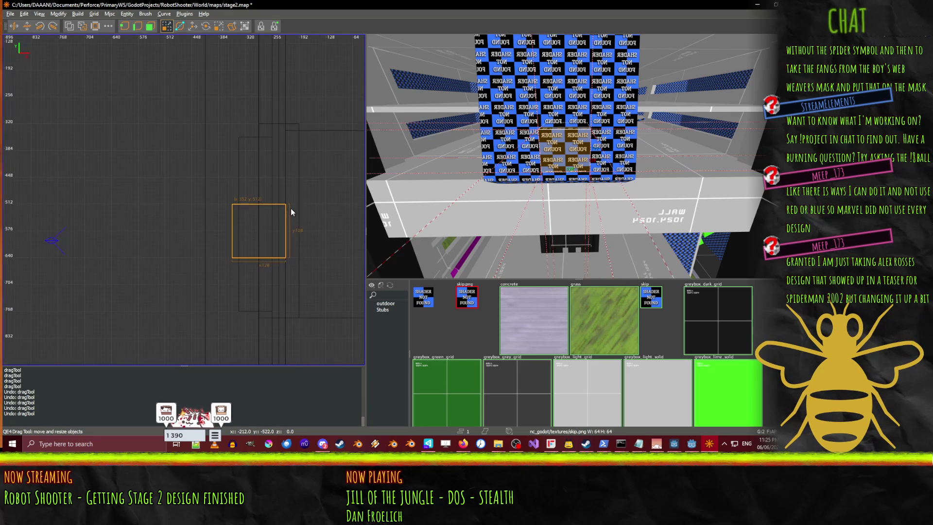
scroll(257, 279, "up", 2)
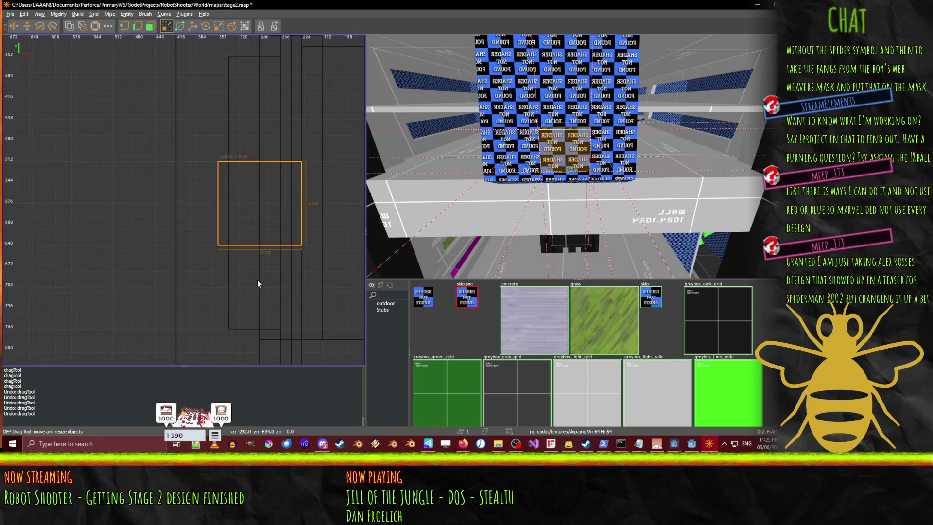
scroll(257, 281, "down", 1)
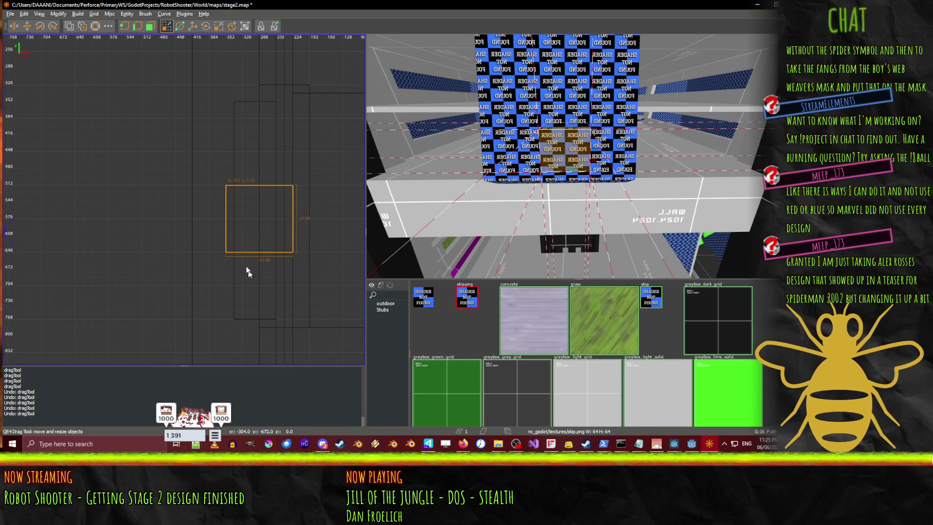
- Stretch the brush to 224 and 384 units, then shorten it through 112 and 96 back to 128
left_click_drag(255, 153, 252, 80)
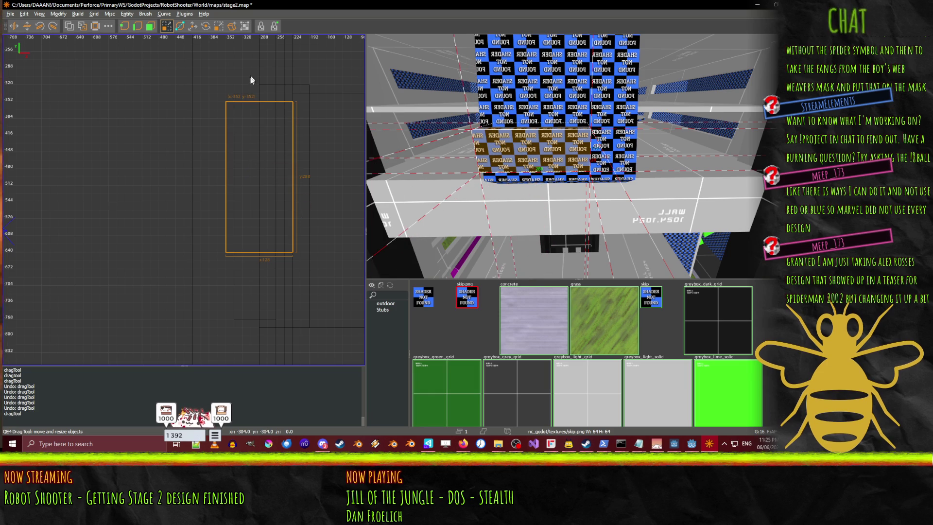
left_click_drag(257, 253, 252, 290)
mouse_move(247, 333)
left_mouse_down()
mouse_move(247, 342)
mouse_move(256, 285)
left_mouse_up()
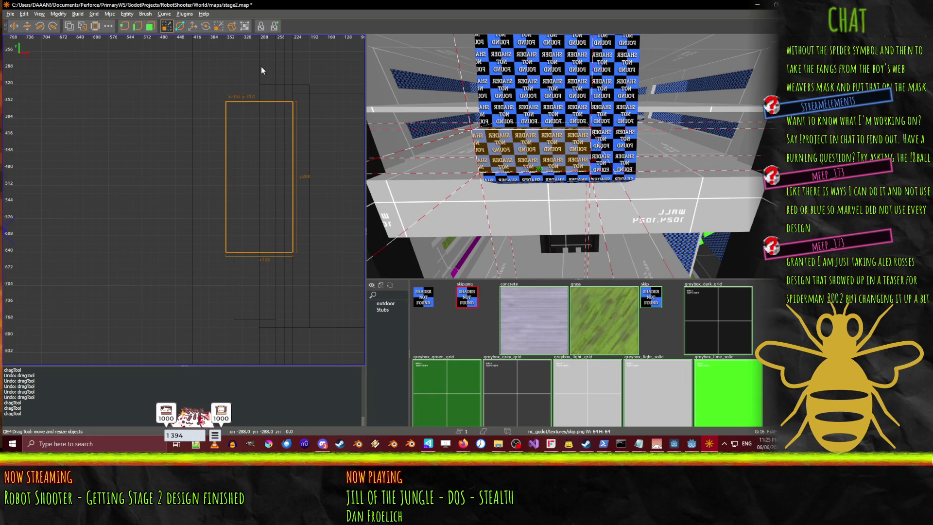
left_click_drag(262, 67, 259, 150)
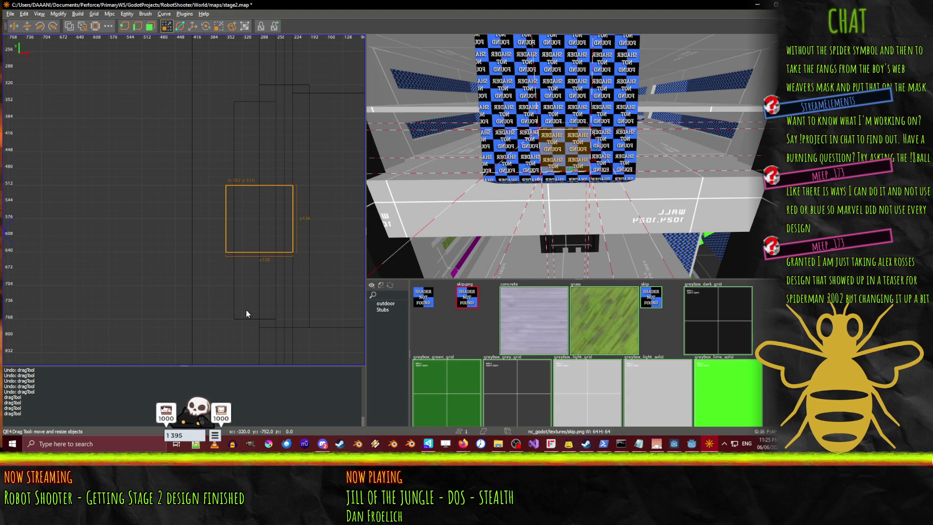
left_click_drag(252, 305, 261, 288)
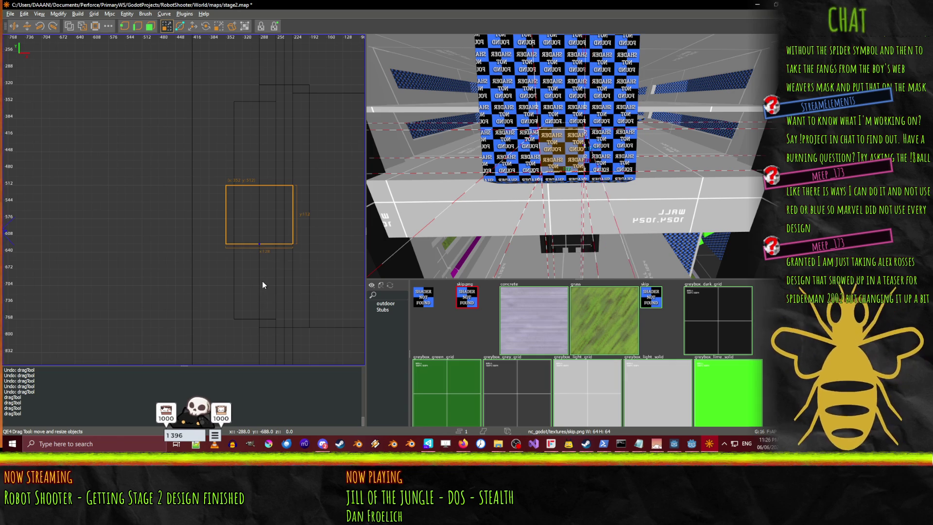
left_click_drag(252, 178, 254, 163)
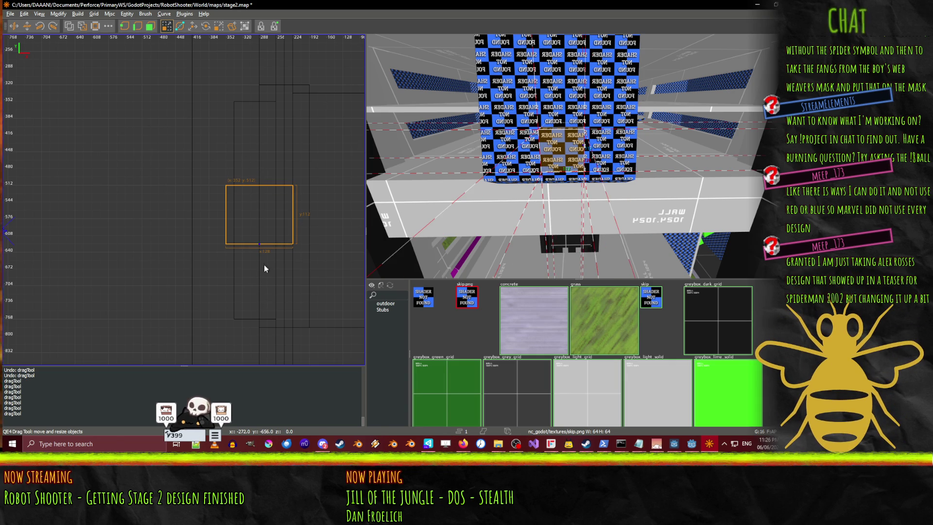
left_click_drag(264, 264, 265, 272)
scroll(264, 270, "up", 1)
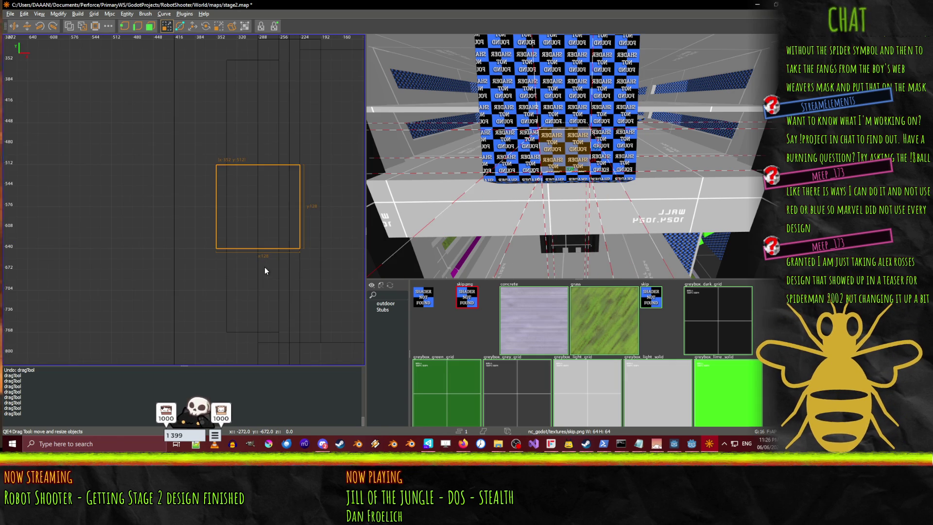
scroll(257, 273, "up", 1)
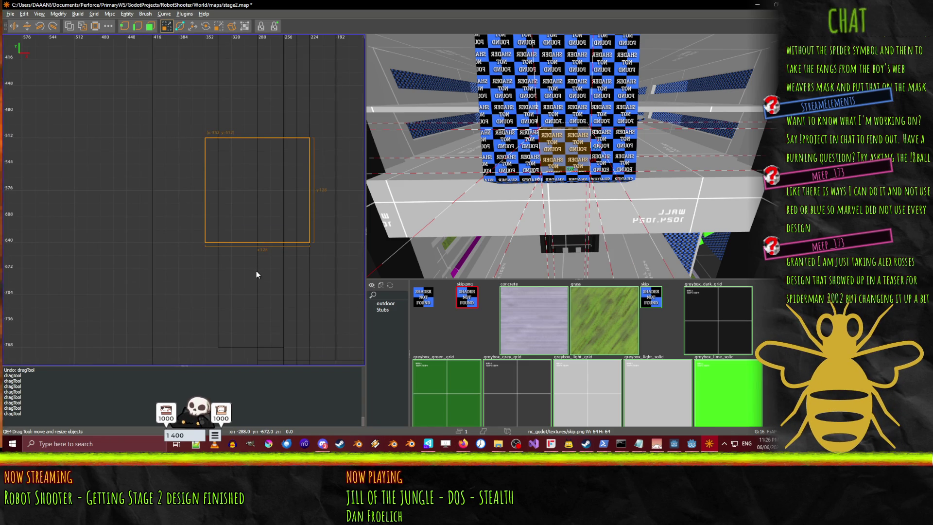
- Set the grid to 8 units and shrink the brush from 128 to 120, then 112 units
key("ctrl+Tab")
key("2")
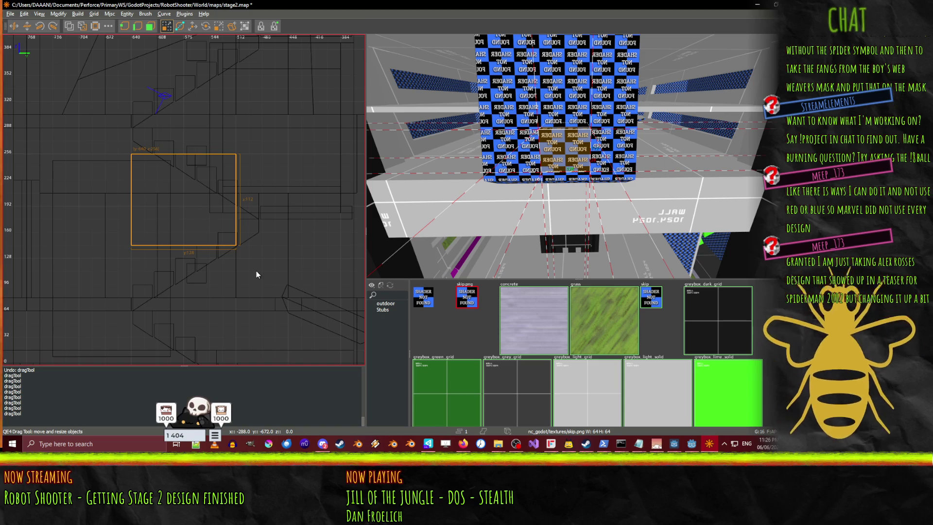
key("ctrl+Tab")
key("4")
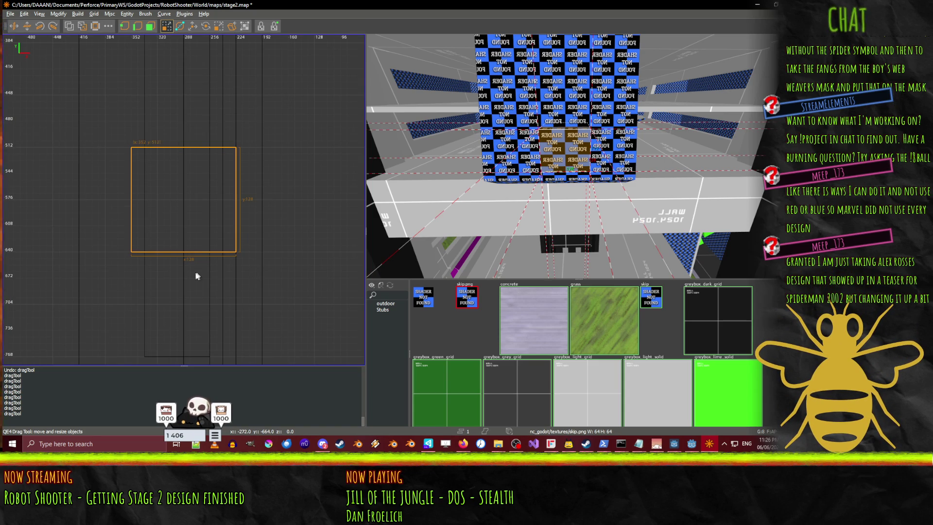
left_click_drag(178, 282, 177, 279)
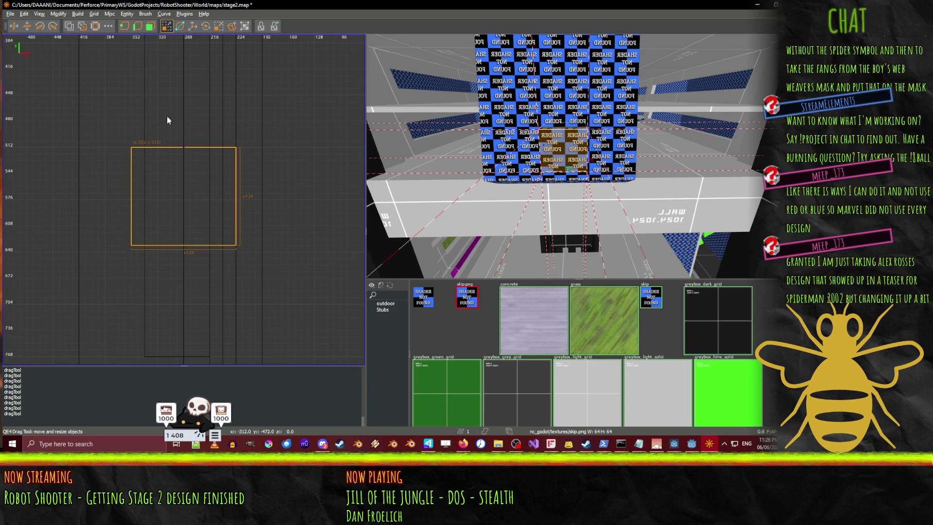
left_click_drag(167, 117, 168, 118)
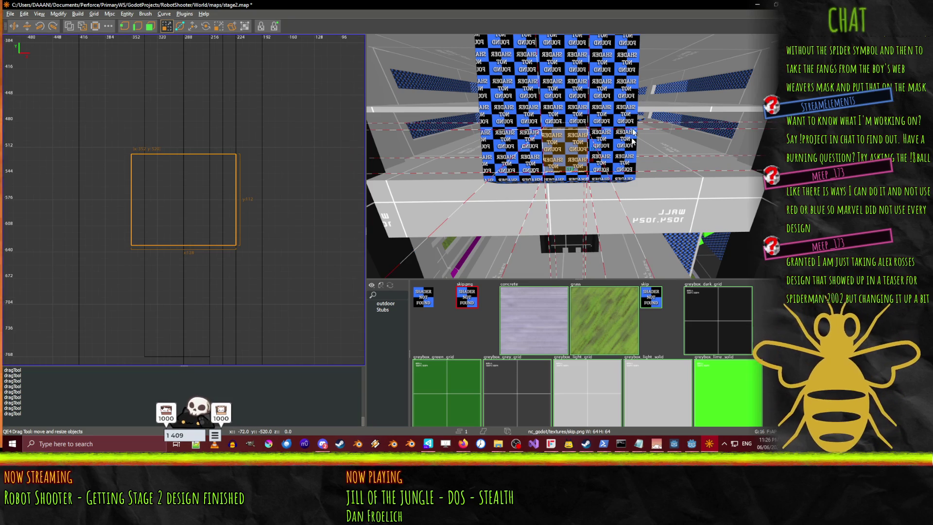
mouse_move(605, 165)
left_mouse_down()
mouse_move(577, 156)
mouse_move(413, 187)
left_mouse_up()
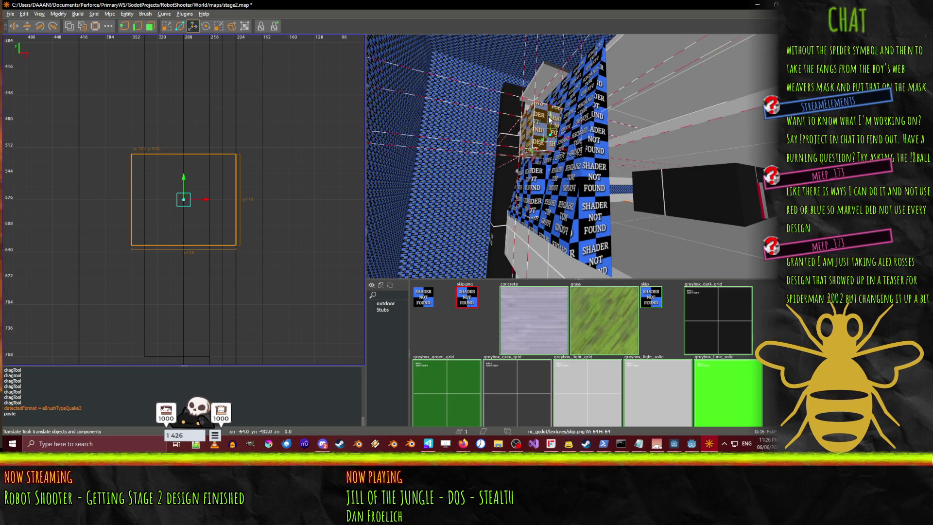
- Raise the pasted box brush a final 16 units, reaching 192 above the original
scroll(581, 120, "up", 5)
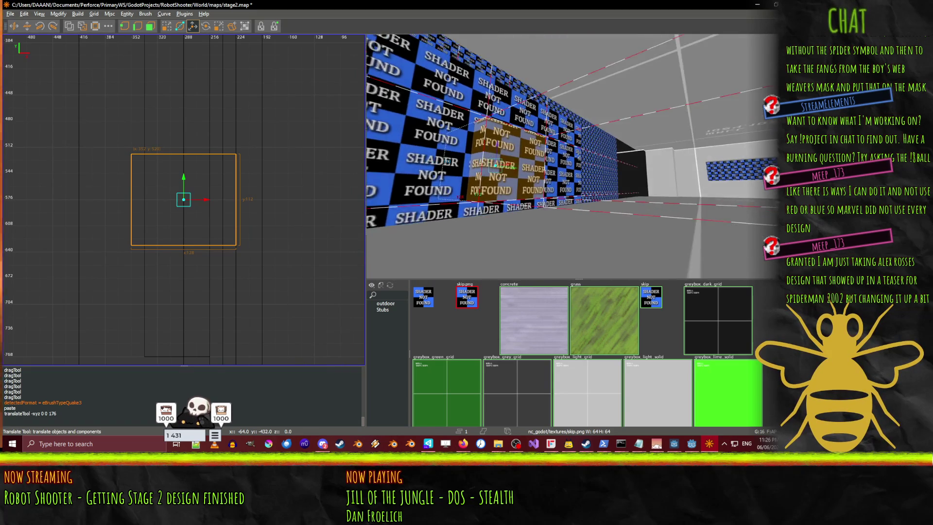
key("a")
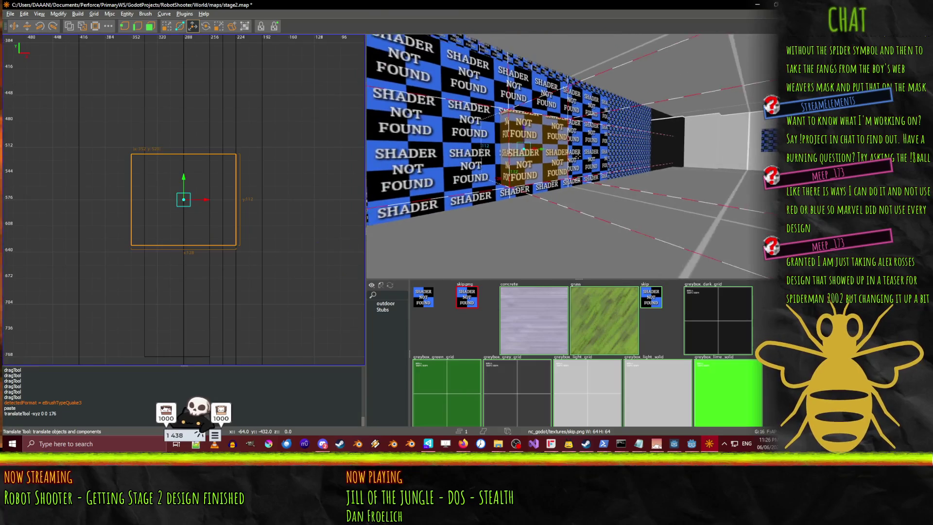
key("w")
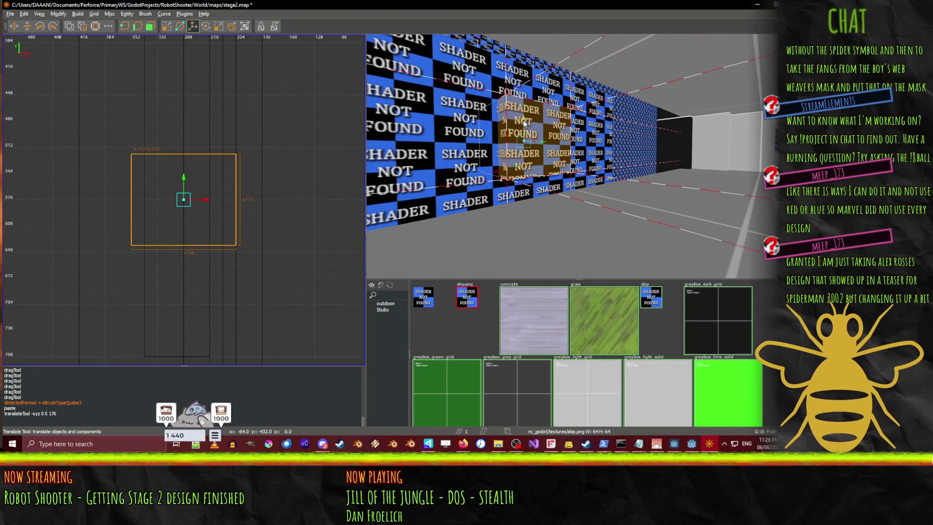
key("KP_Add")
- Fly the 3D camera up along the wall and select the ceiling brush
right_click(524, 123)
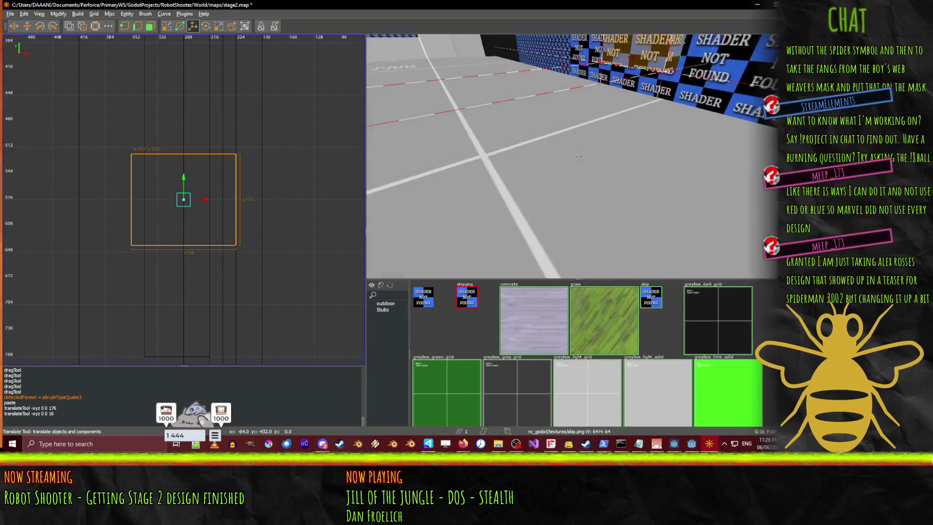
mouse_move(578, 156)
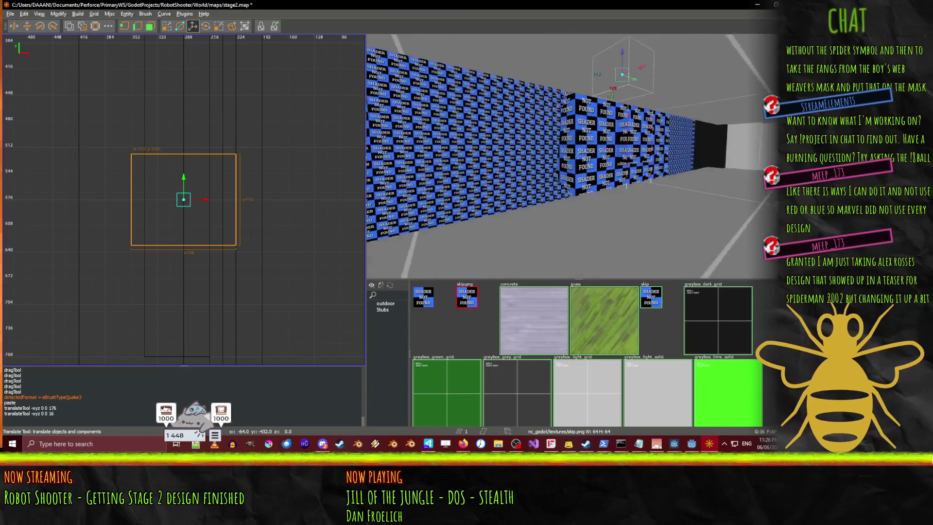
key("w")
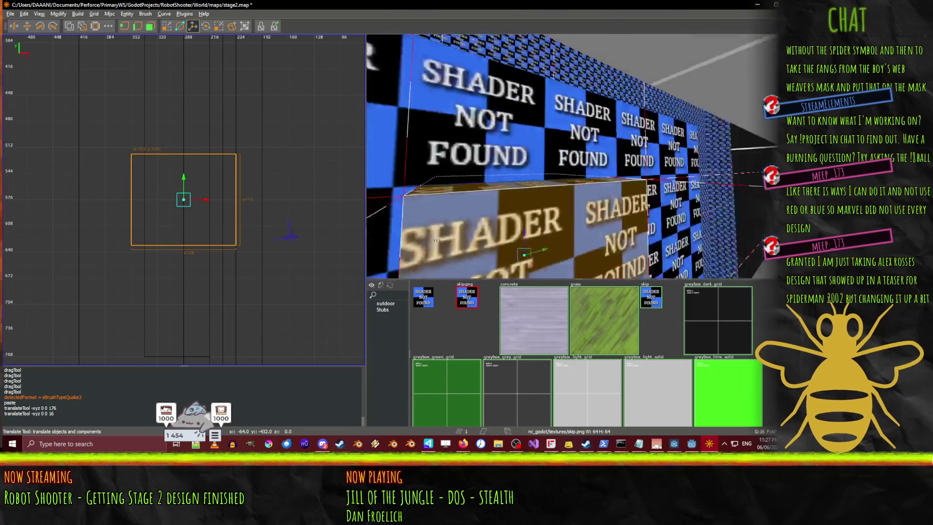
left_click(550, 107, "shift")
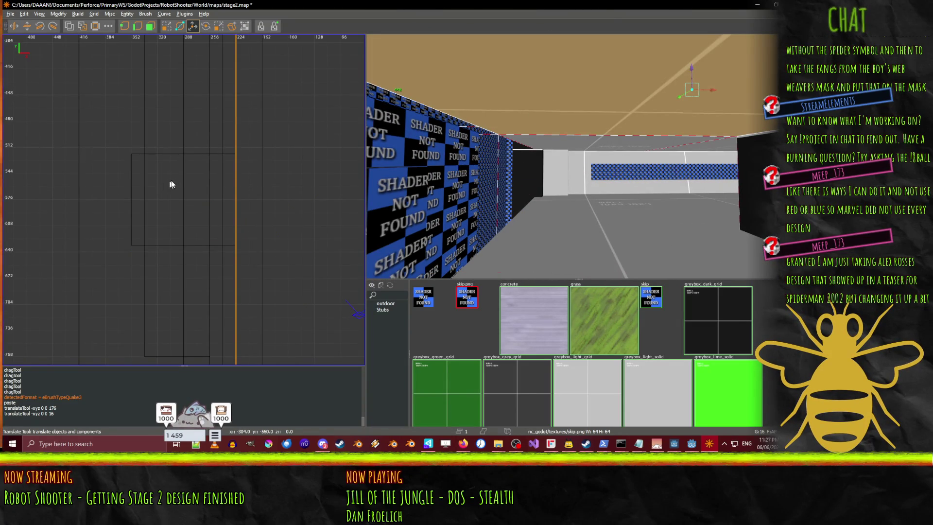
- Drag the ceiling brush's left face out to 544 units wide, then select the small wall brush
scroll(170, 182, "down", 3)
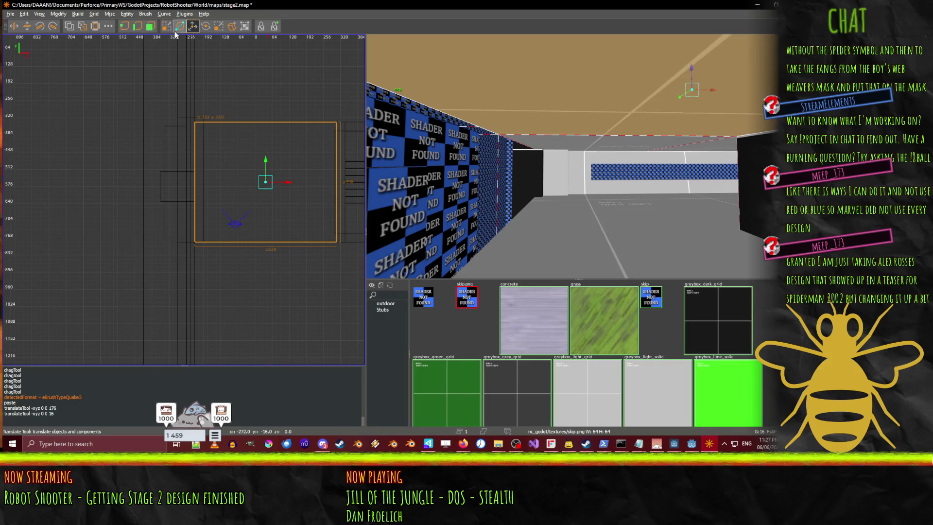
left_click_drag(144, 187, 140, 189)
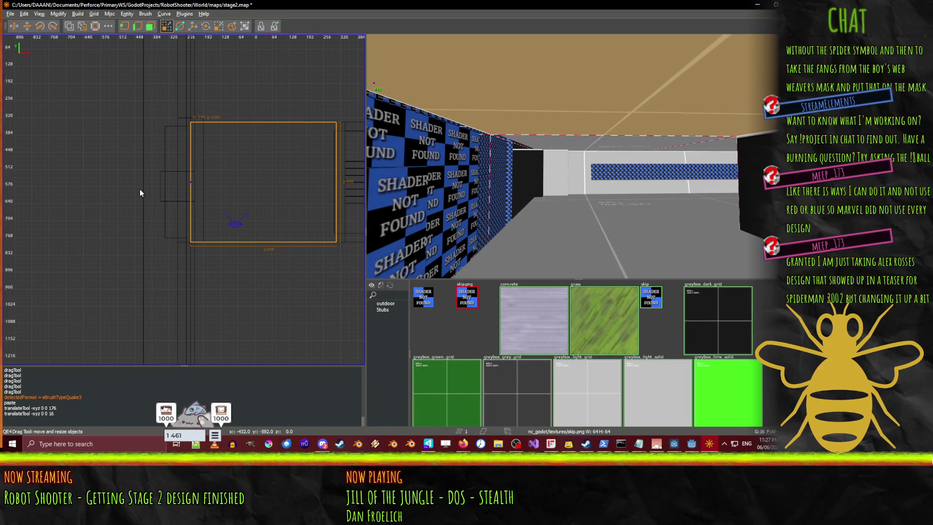
right_click(577, 156)
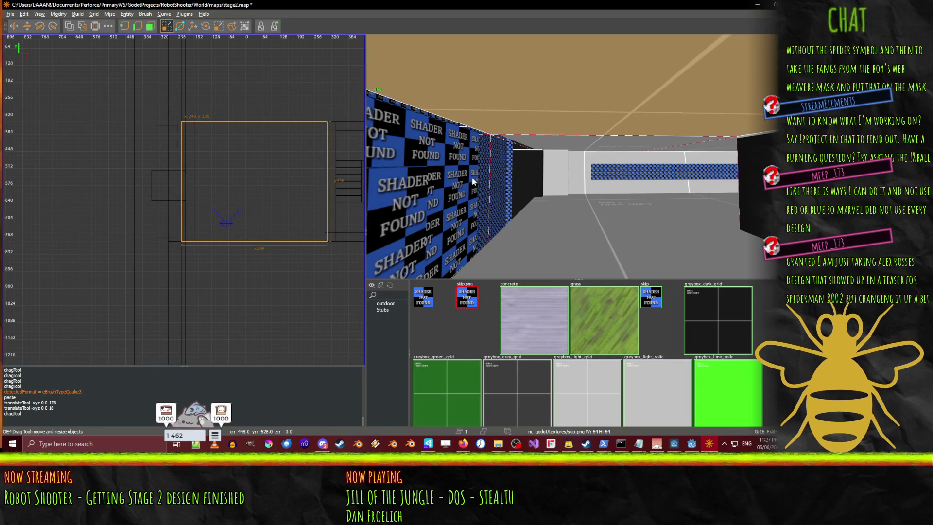
key("a")
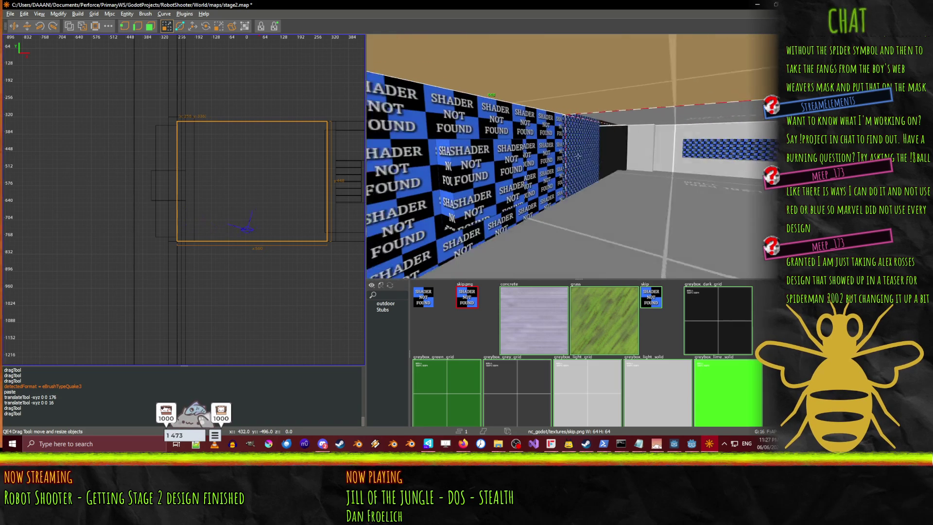
left_click(475, 180, "shift")
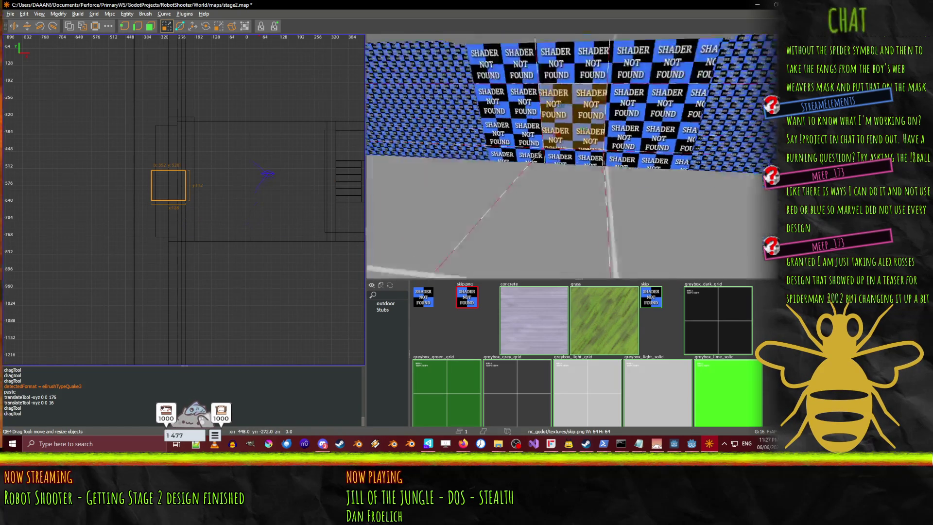
- Fly the 3D camera around the checkered wall until the brown box brush is in view
key("w")
key("w")
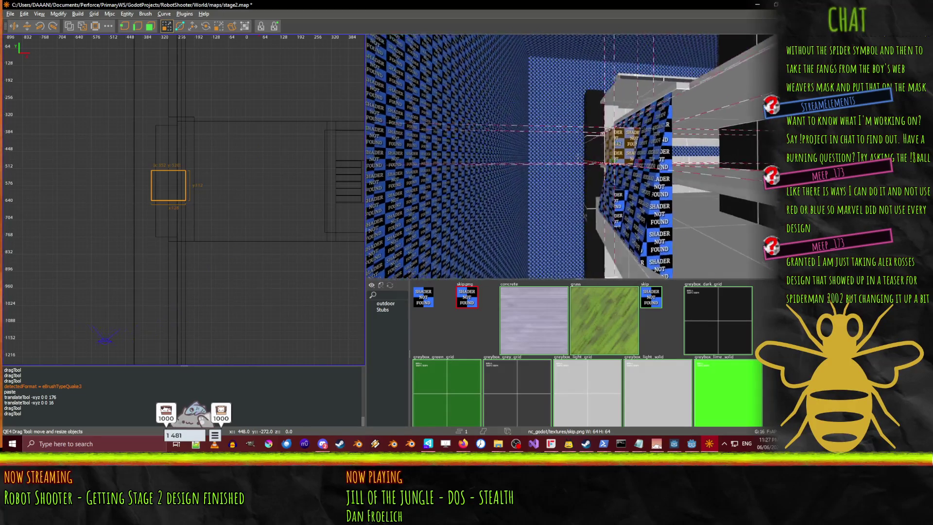
key("w")
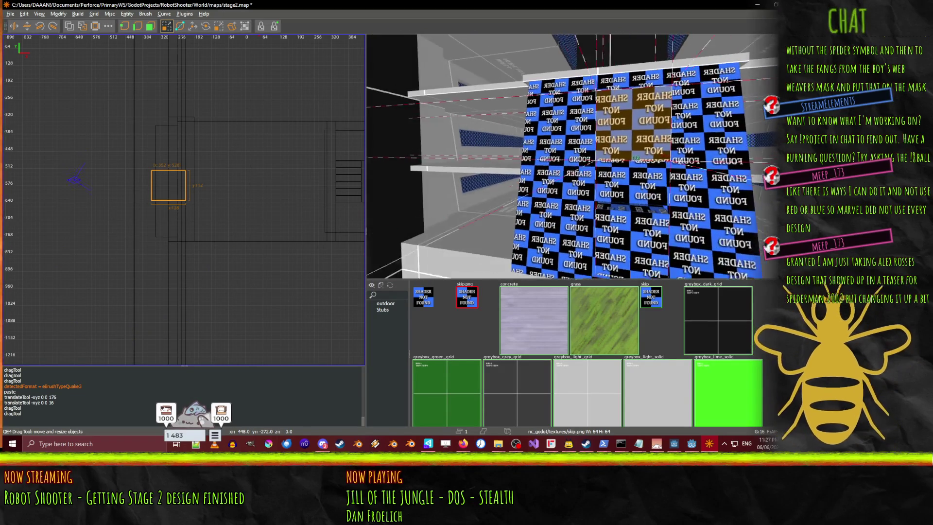
key("w")
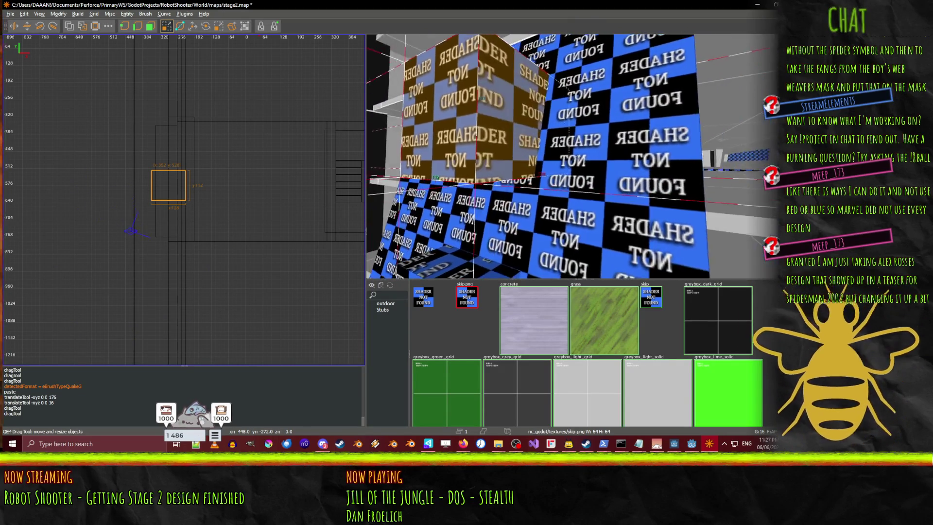
key("a")
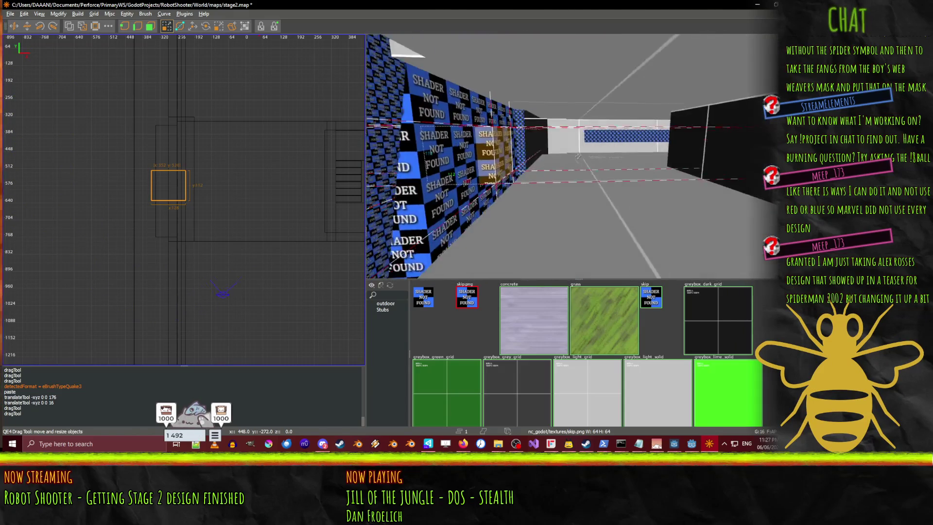
key("w")
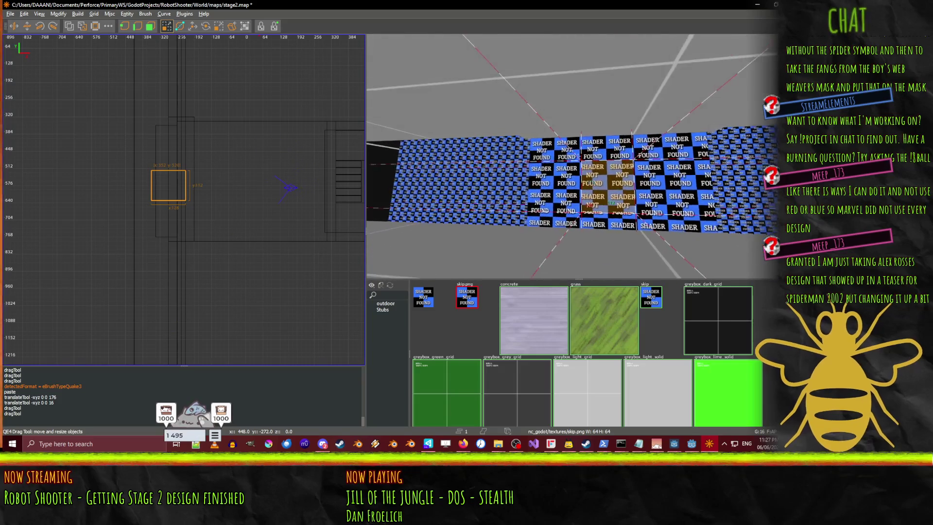
key("w")
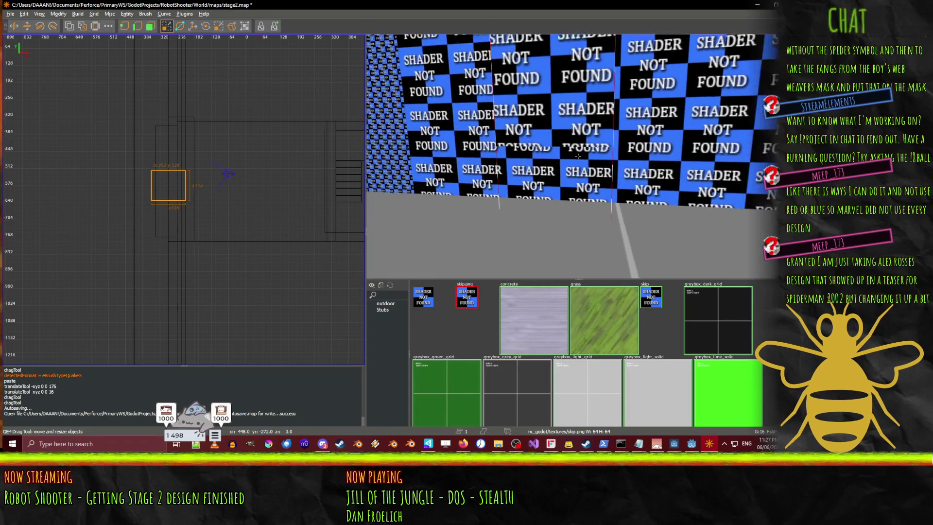
key("w")
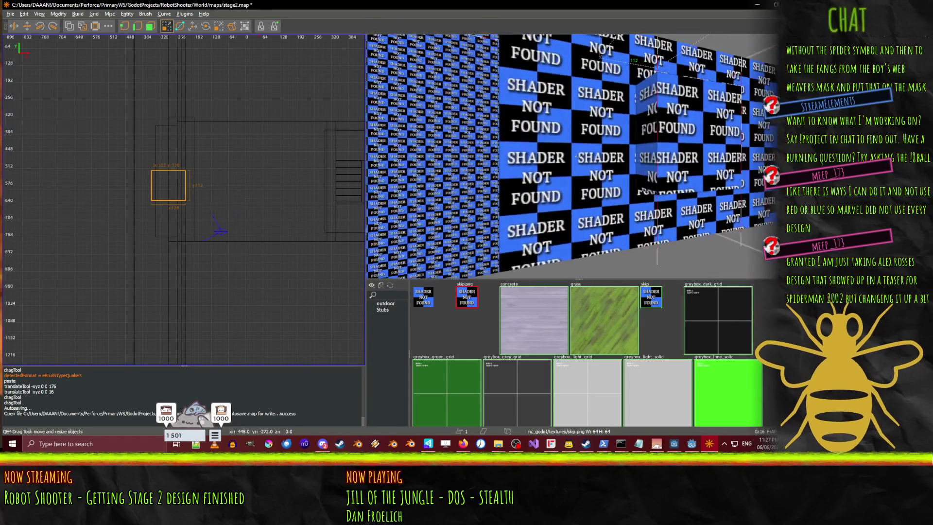
key("w")
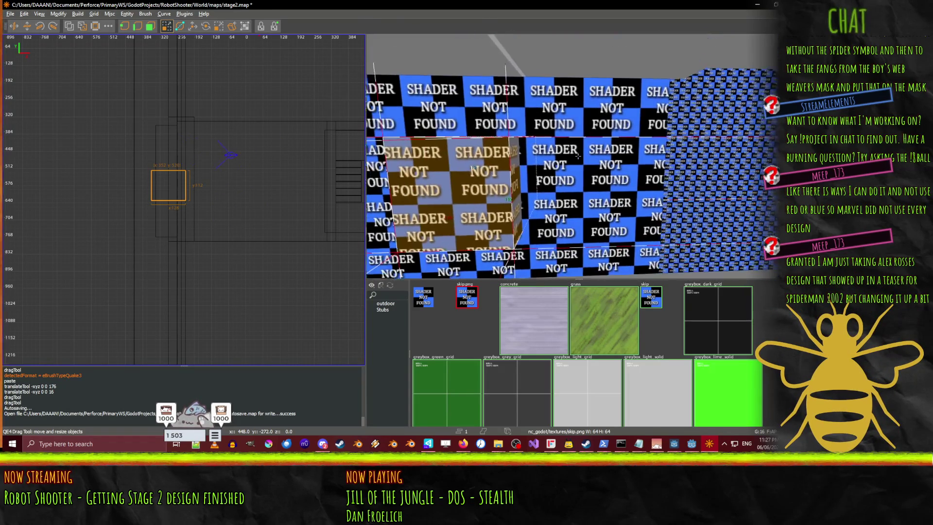
key("a")
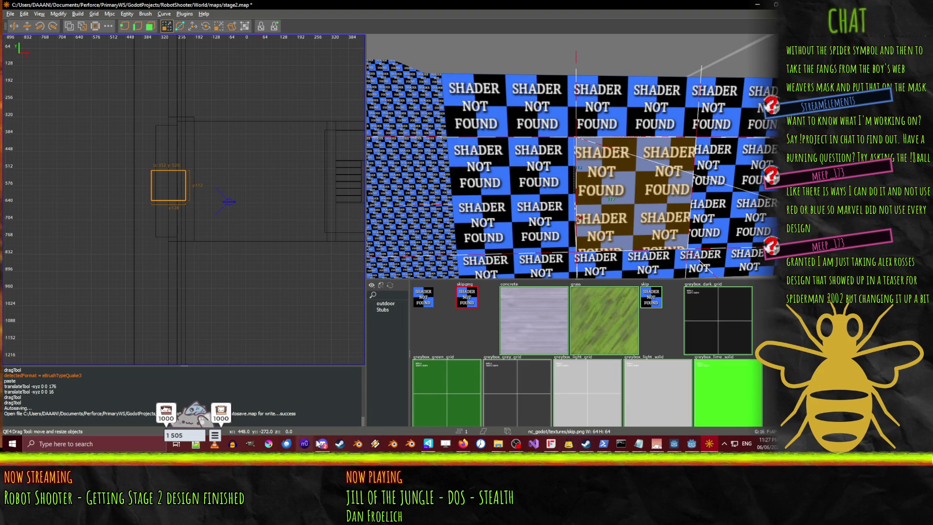
- Switch to Godot, look around the reimported level toward the tower, then return to TrenchBroom
mouse_move(557, 447)
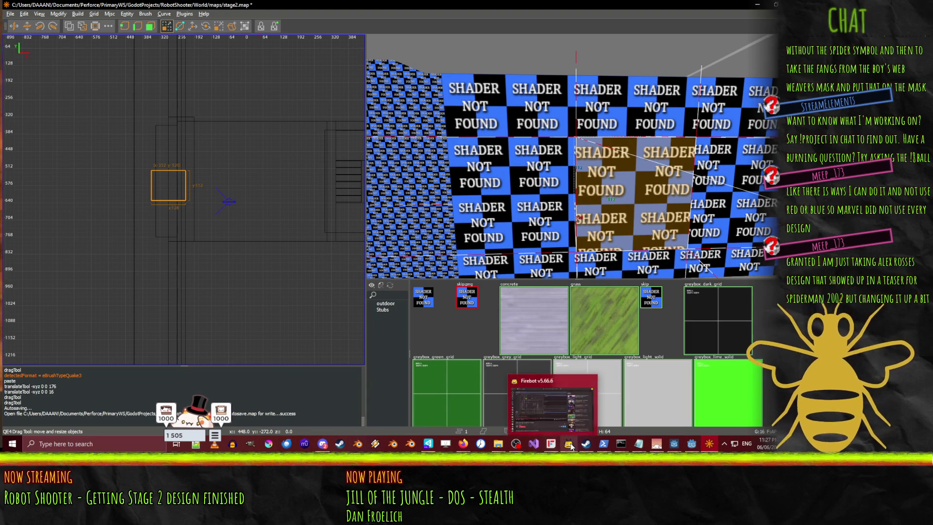
mouse_move(691, 443)
left_click(632, 394)
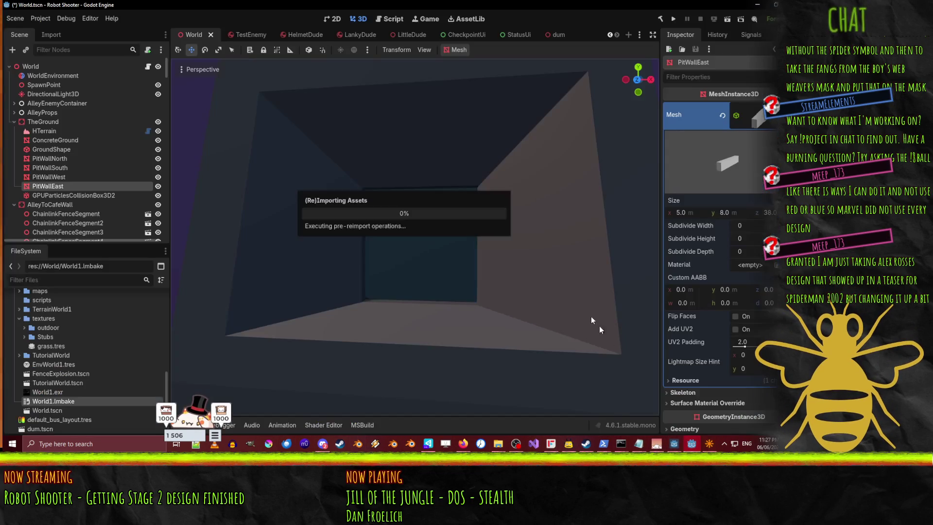
left_click_drag(442, 258, 442, 258)
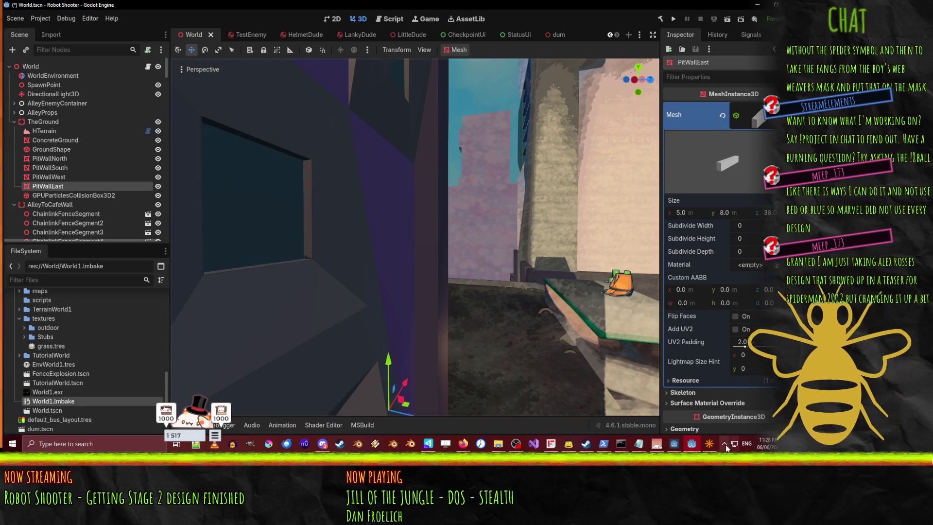
left_click(709, 445)
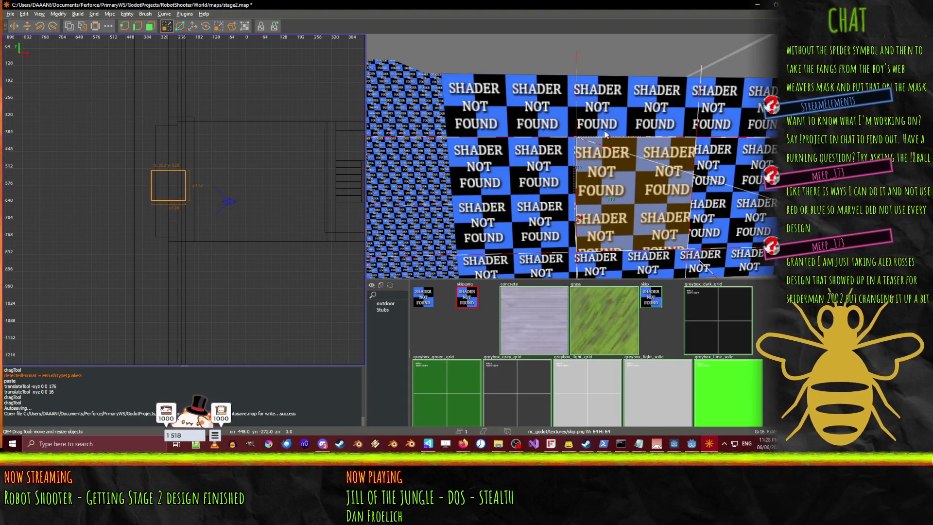
- Turn the brown box brush into a CombatArea entity from the right-click entity menu
left_click_drag(605, 134, 578, 157)
right_click(578, 156)
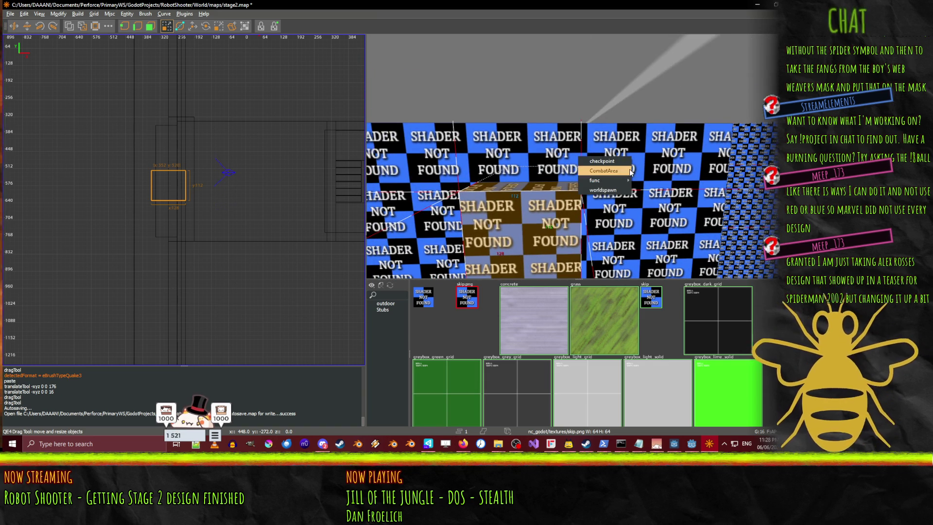
left_click_drag(503, 127, 578, 154)
- Close the Surface Inspector and reselect the CombatArea brush
key("Down")
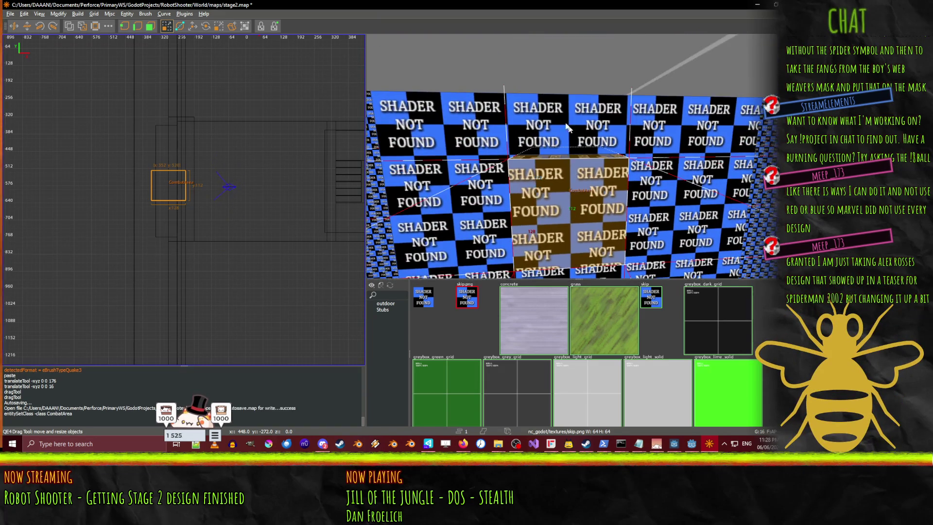
key("s")
key("Up")
key("Down")
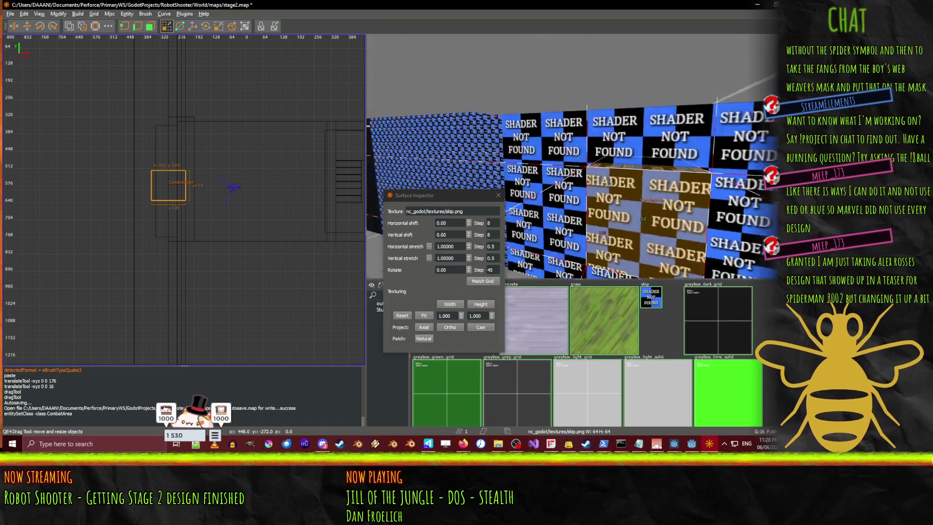
key("Escape")
left_click(498, 195)
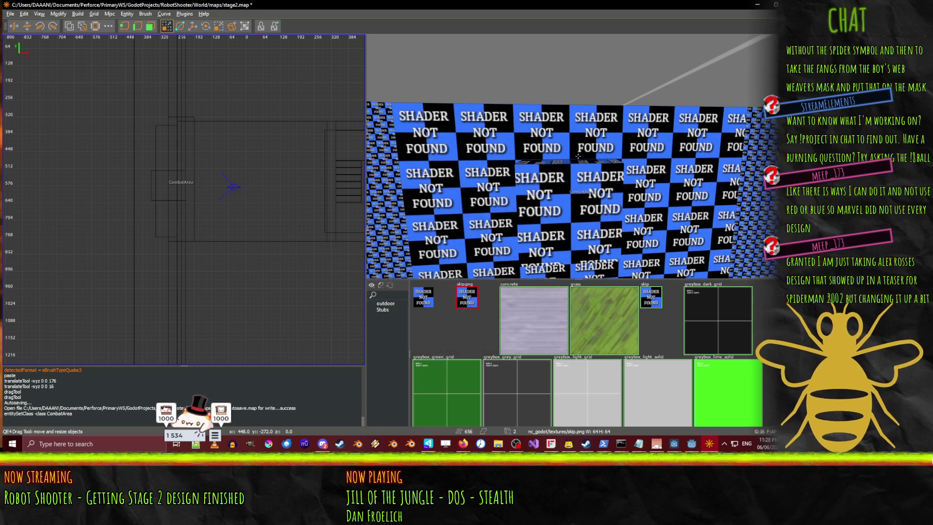
left_click(578, 156)
key("Down")
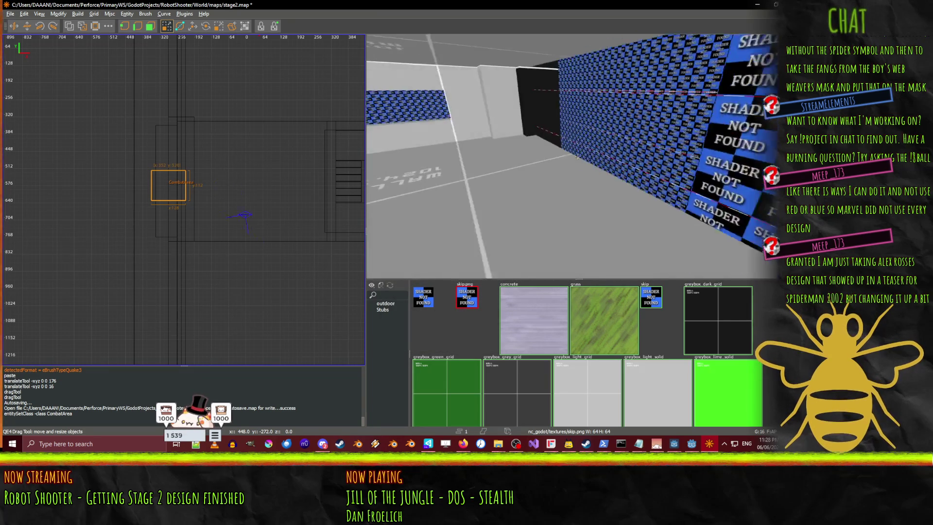
- Raise the selected CombatArea brush 16 units with the Translate tool
key("Up")
key("Right")
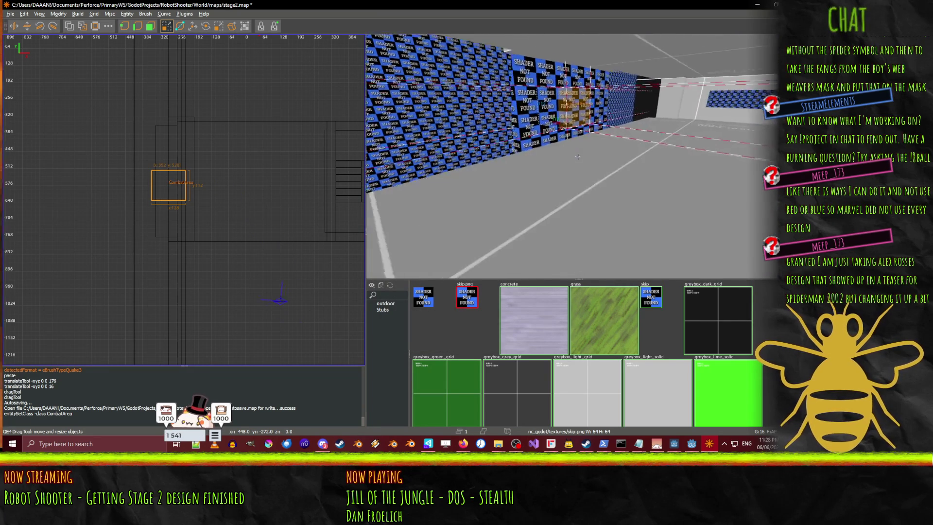
key("Up")
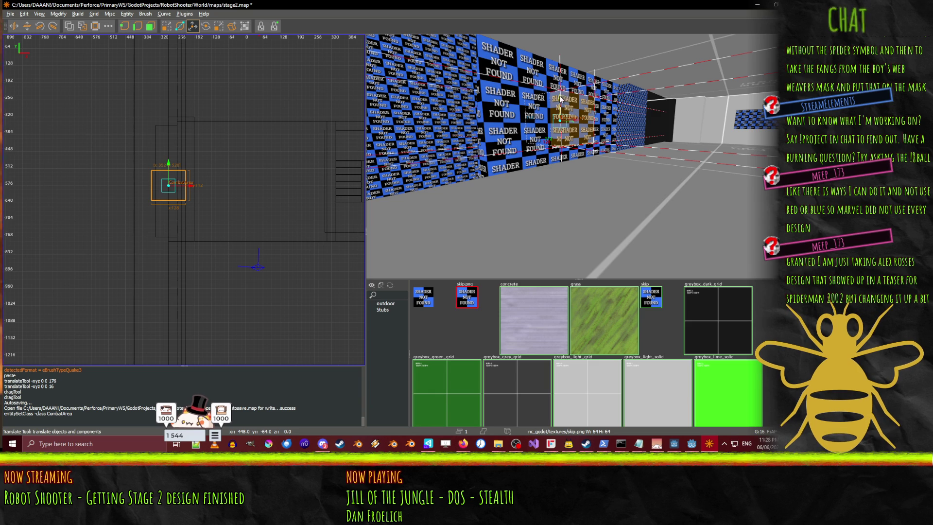
key("Left")
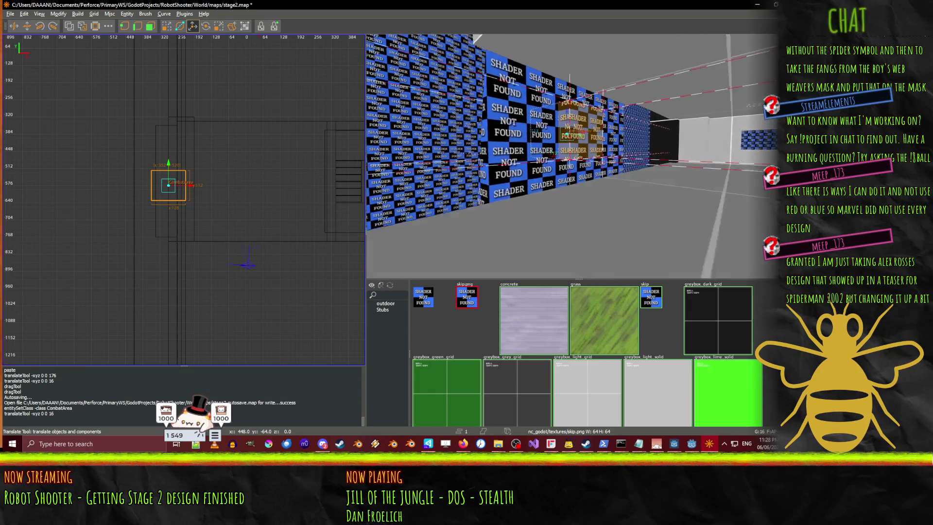
- Fly around the checkered wall to inspect the CombatArea brush from several angles
key("Down")
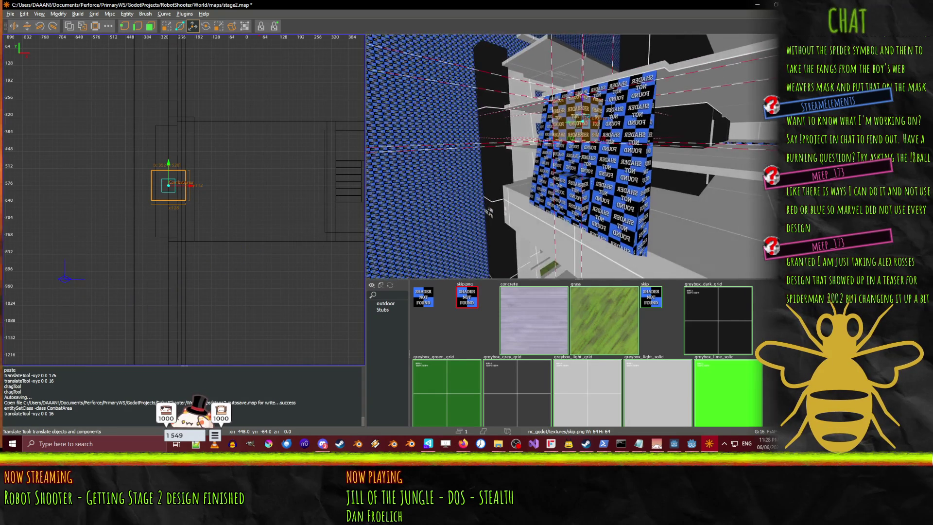
key("Down")
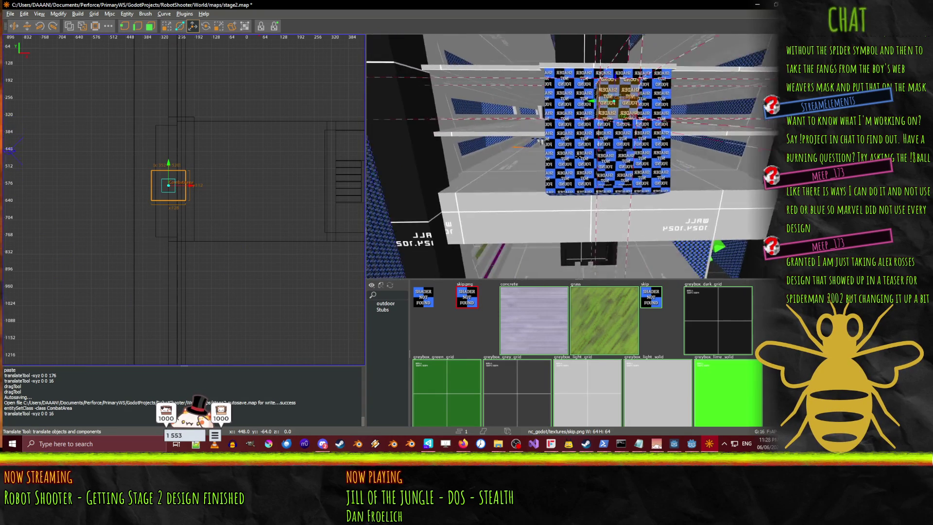
key("Down")
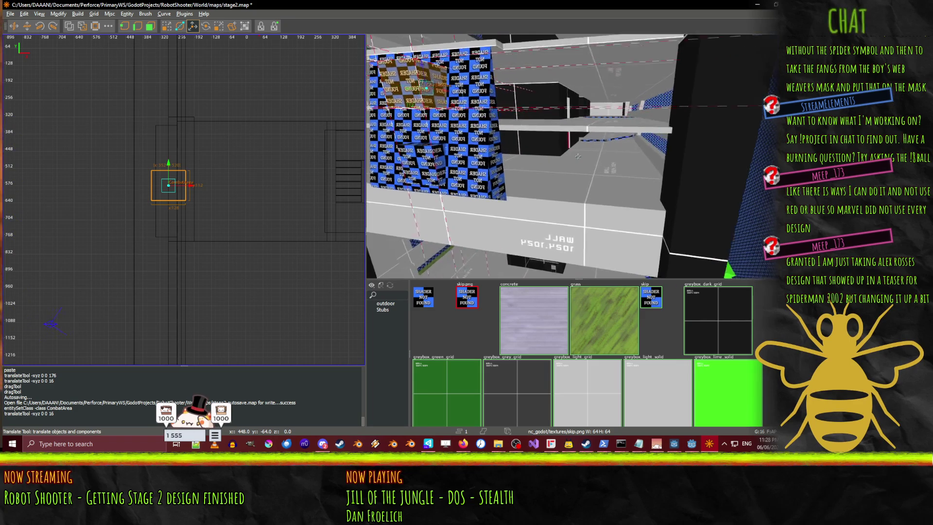
key("Up")
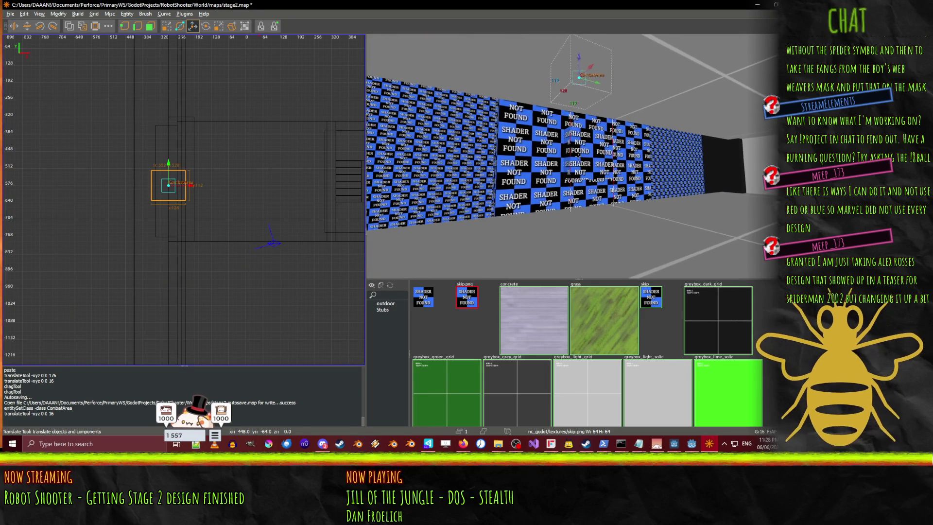
key("Up")
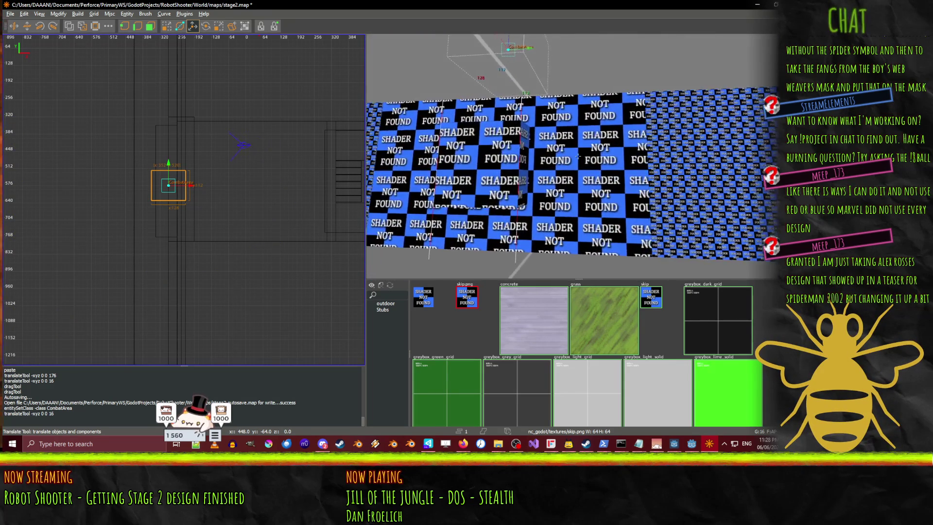
key("Up")
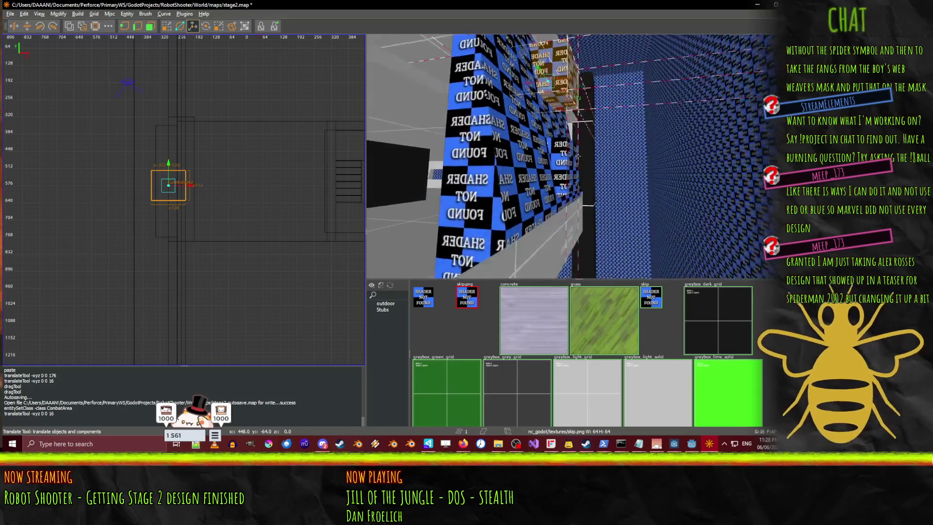
key("Down")
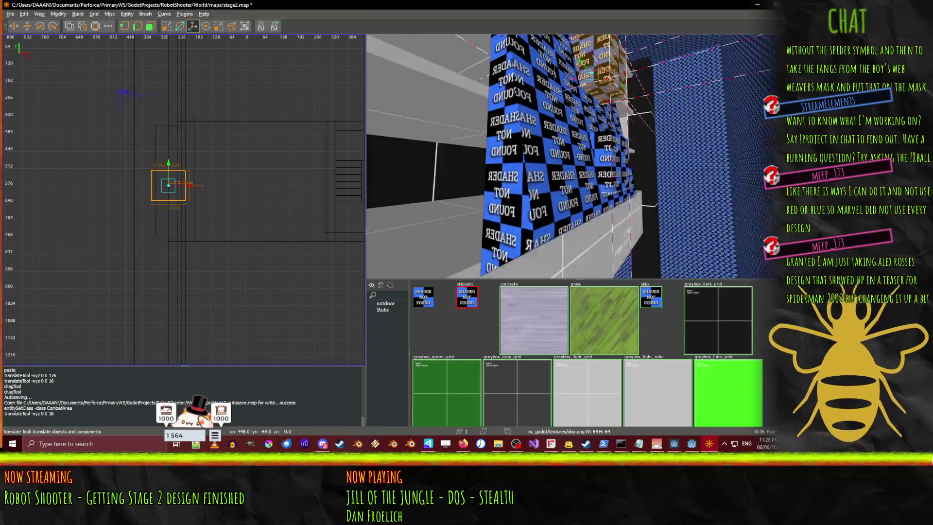
key("Up")
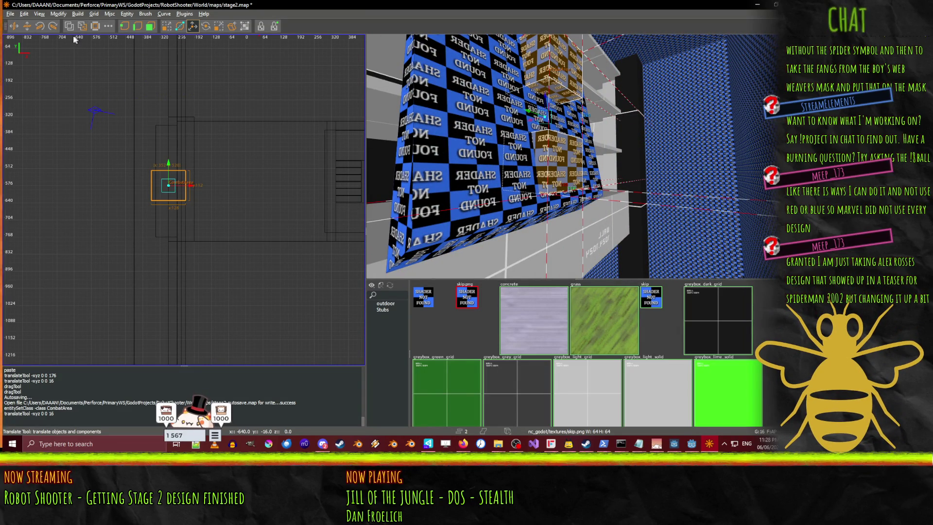
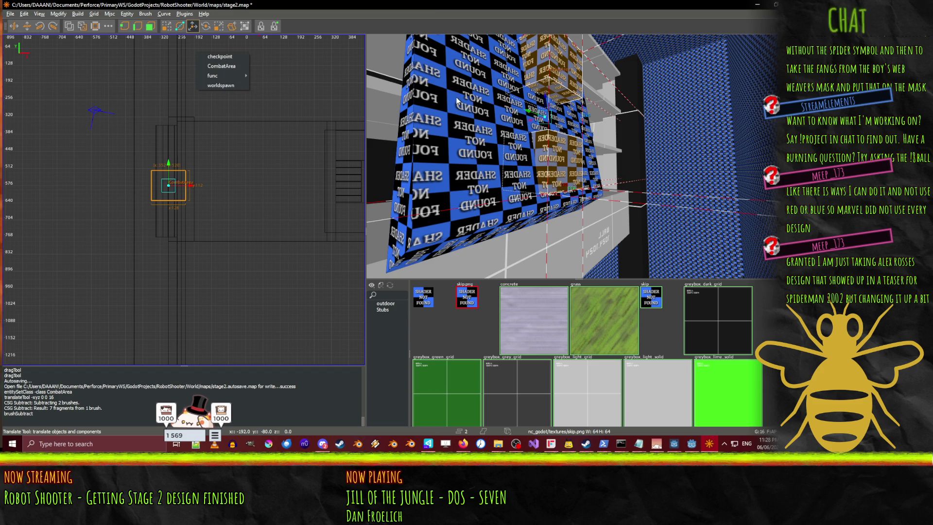
- Delete the CombatArea entity, then fly the 3D camera around the checkered windowed wall
mouse_move(556, 155)
left_mouse_down()
mouse_move(552, 178)
mouse_move(578, 157)
left_mouse_up()
key("Delete")
key("s")
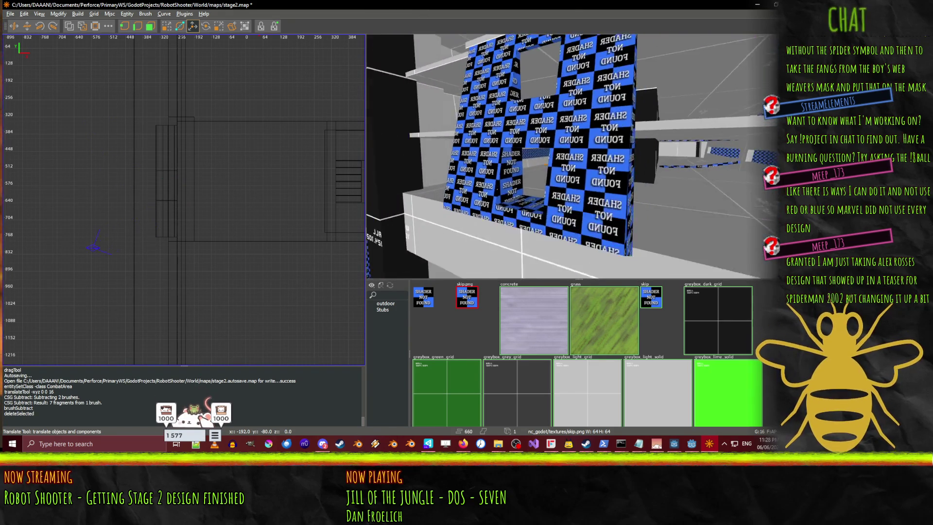
key("d")
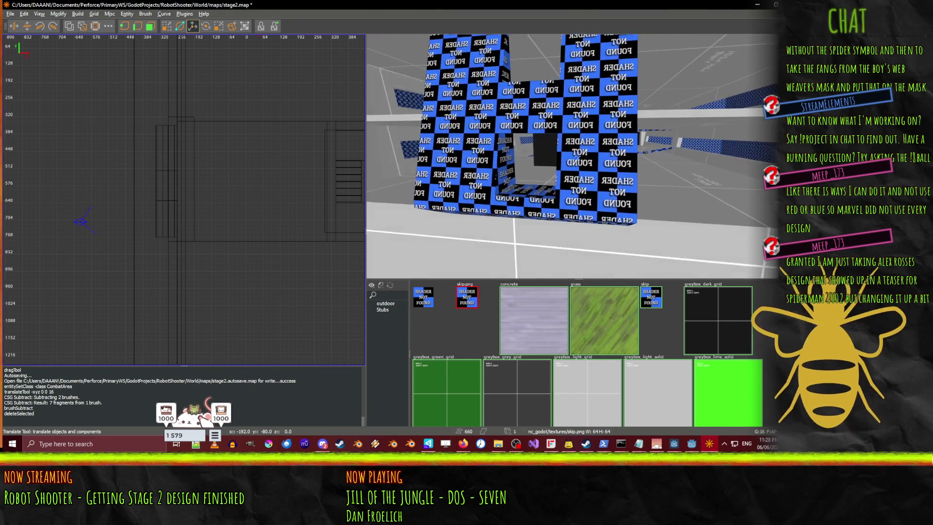
key("w")
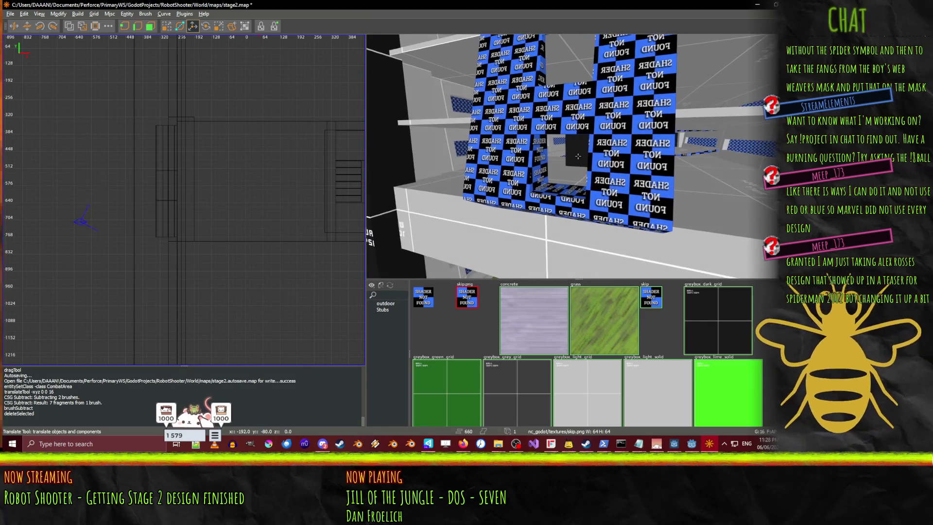
key("s")
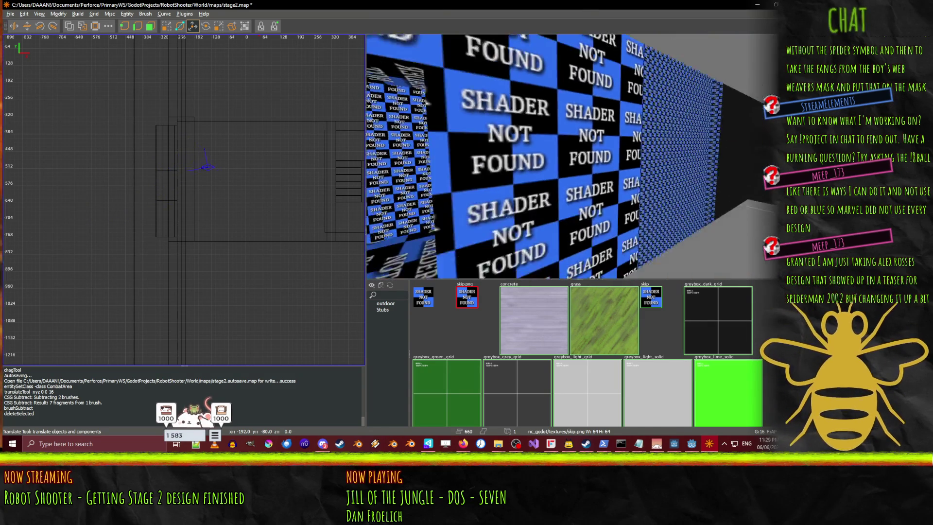
key("a")
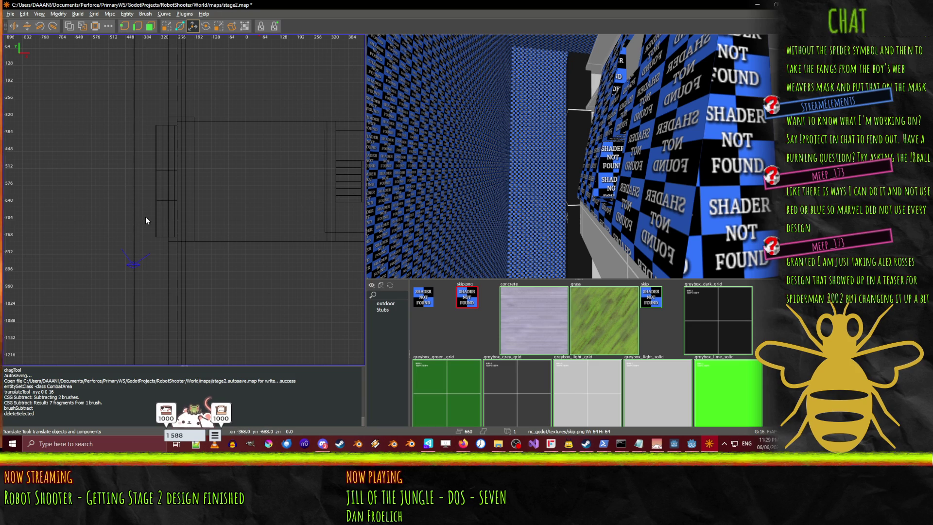
scroll(146, 221, "up", 1)
- Draw a tall test brush beside the wall, shift it right, then delete it
left_click_drag(115, 138, 117, 224)
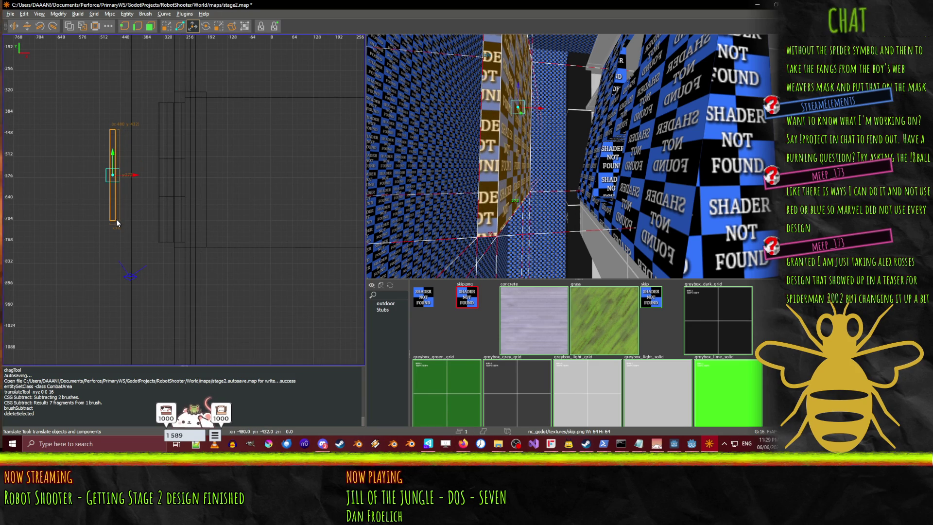
left_click_drag(117, 178, 159, 179)
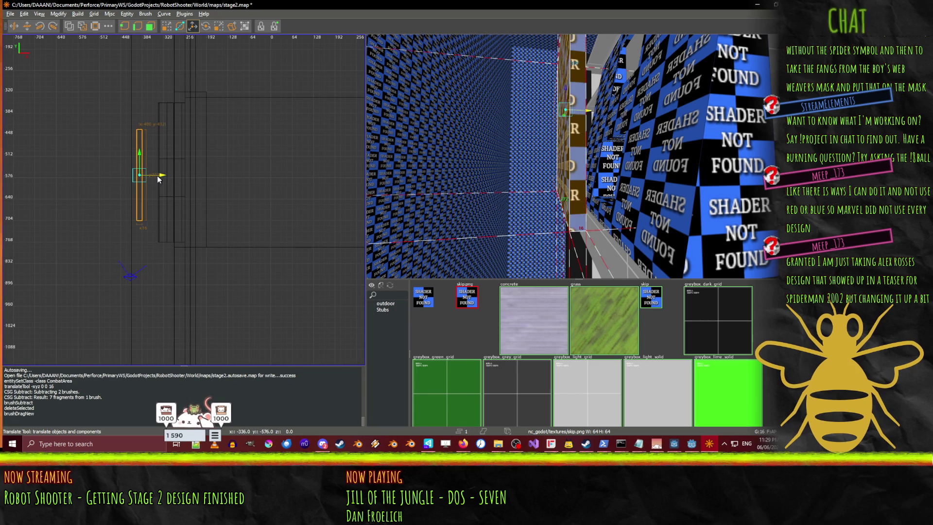
key("Delete")
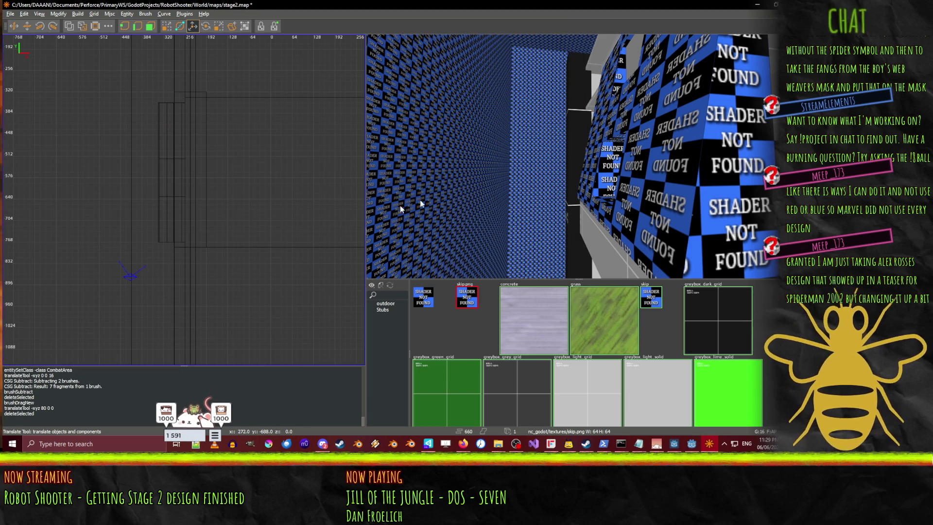
- Select the middle, upper-left and bottom-strip brushes of the windowed wall in 3D
scroll(581, 184, "down", 10)
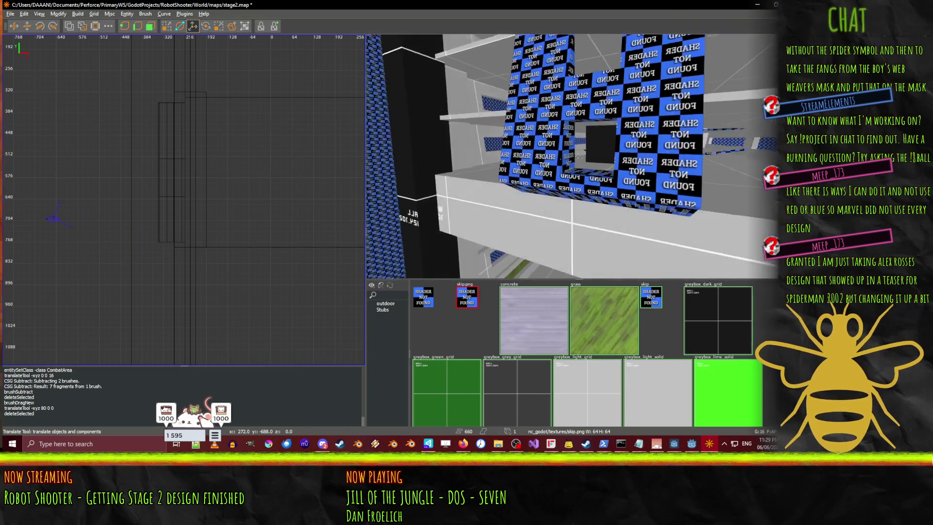
left_click_drag(563, 156, 555, 154)
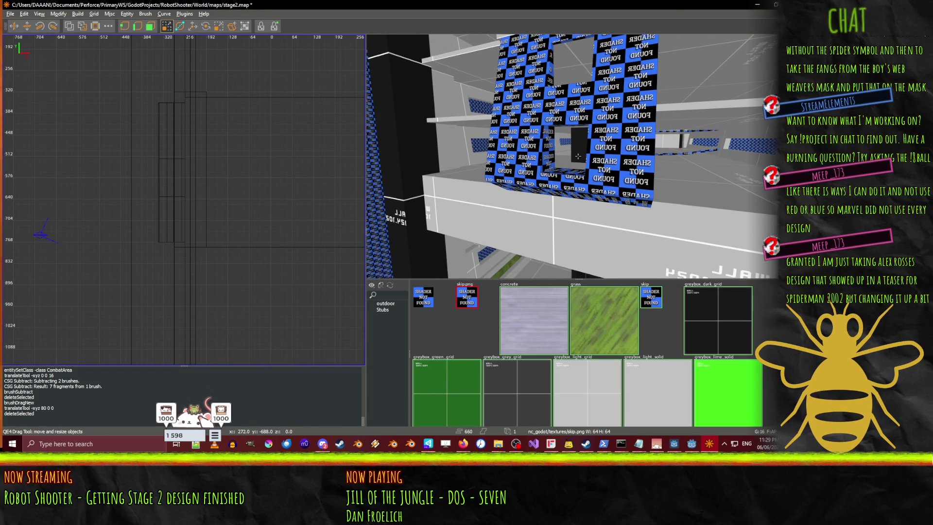
right_click(578, 156)
left_click(552, 117, "shift")
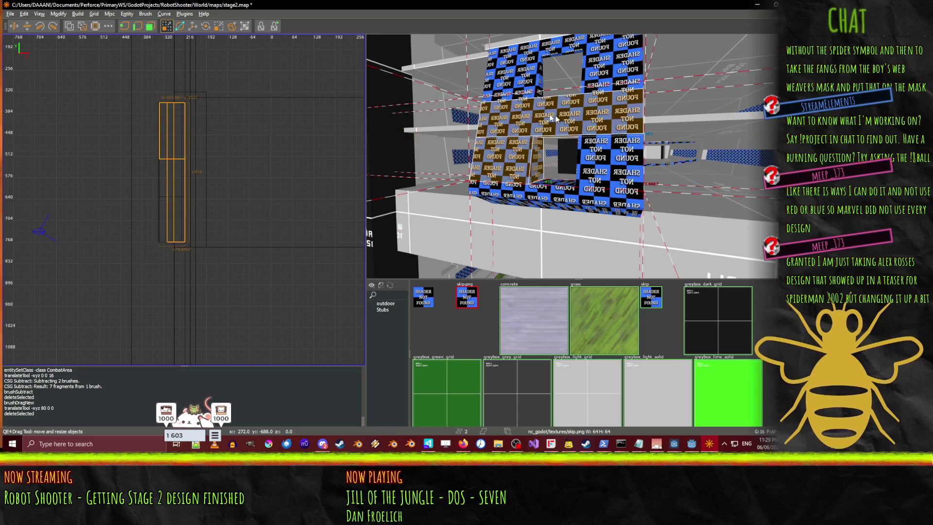
left_click(507, 65, "shift")
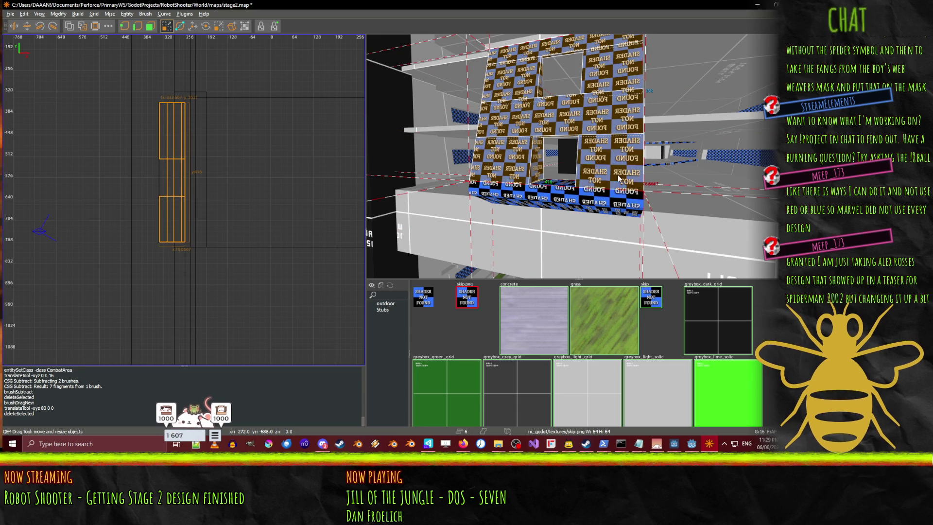
left_click(625, 197, "shift")
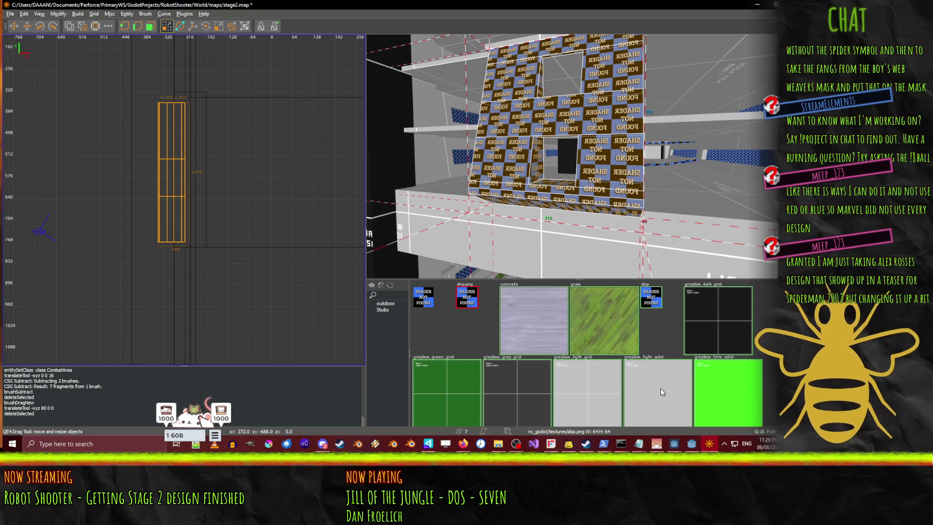
scroll(646, 386, "down", 3)
- Apply the greybox_green_grid texture to the selected windowed wall pieces
scroll(595, 357, "up", 2)
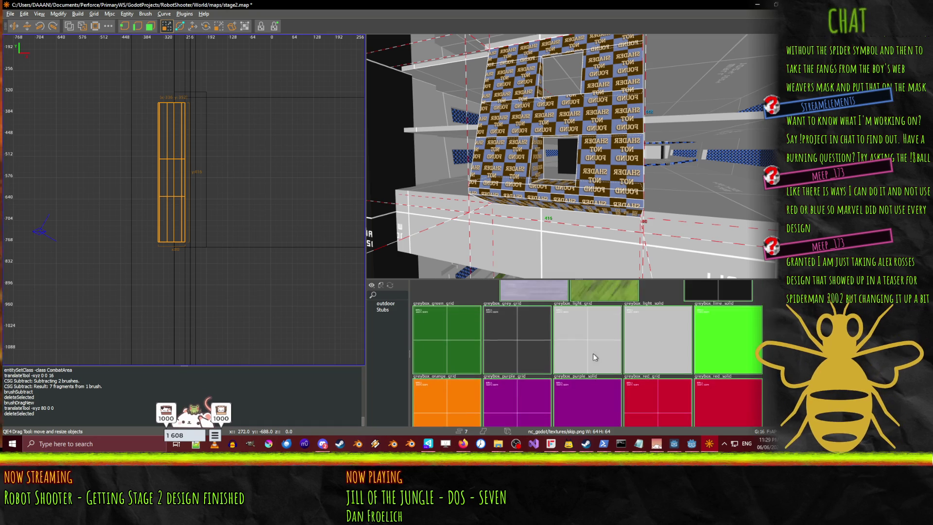
left_click(426, 383)
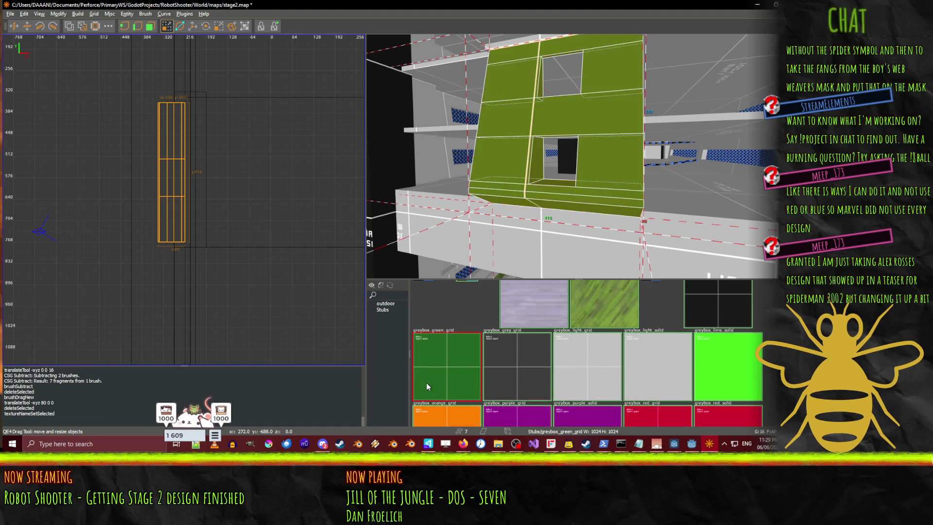
mouse_move(511, 163)
left_mouse_down()
mouse_move(668, 152)
mouse_move(578, 156)
mouse_move(575, 149)
left_mouse_up()
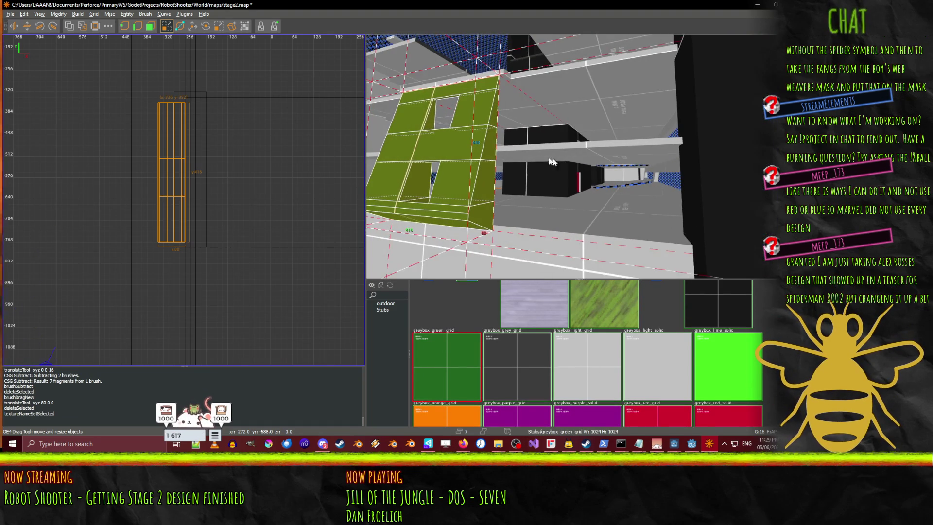
scroll(573, 143, "down", 3)
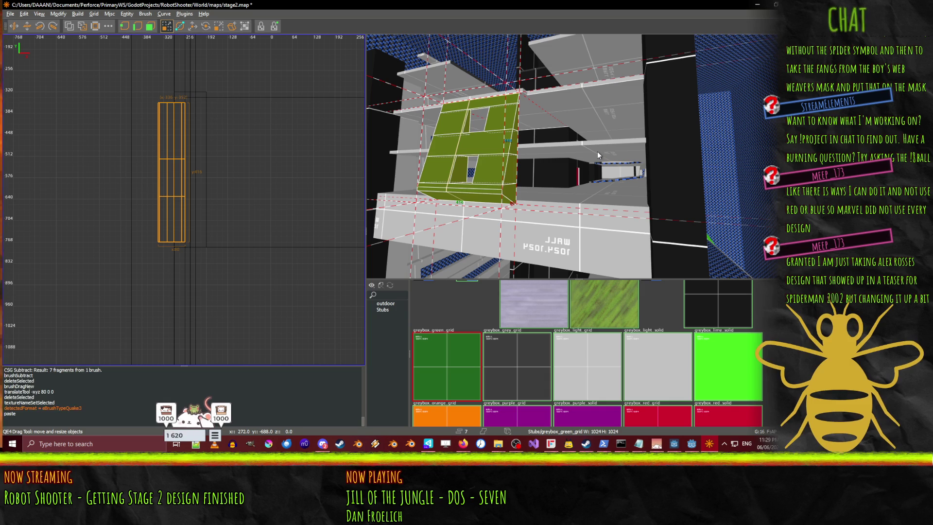
- Paste two copies of the green wall and slide them further along the corridor
key("ctrl+v")
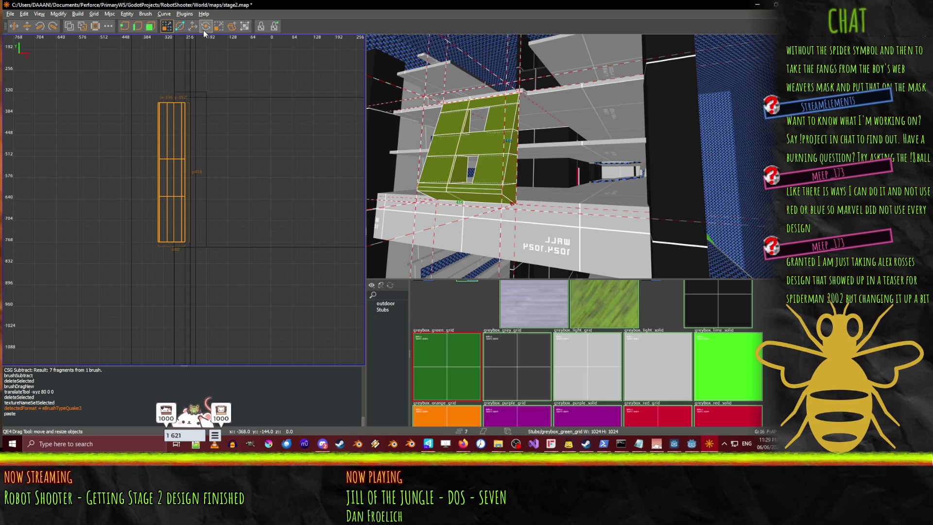
left_click_drag(445, 146, 543, 154)
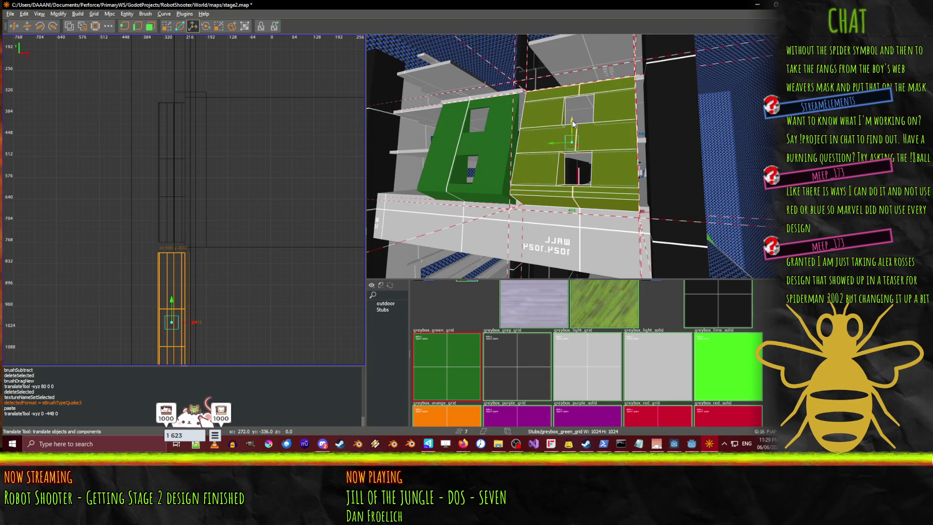
left_click_drag(573, 124, 587, 7)
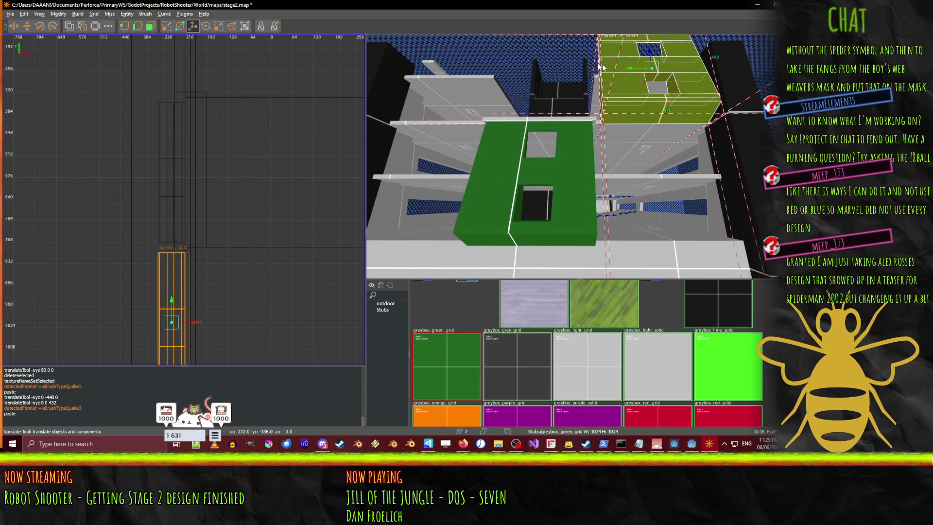
key("ctrl+v")
left_click_drag(478, 60, 407, 49)
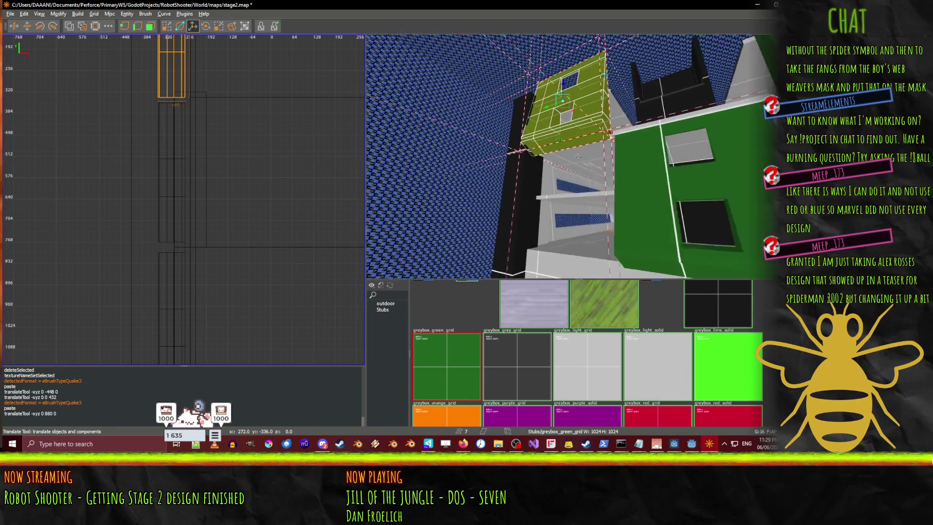
- Fly the NetRadiant camera right and back to review the green windowed walls
key("d")
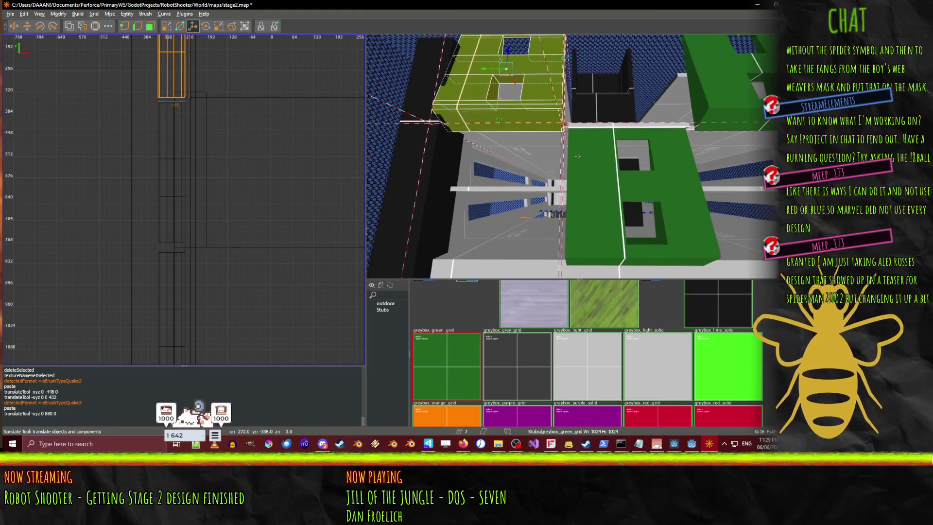
key("s")
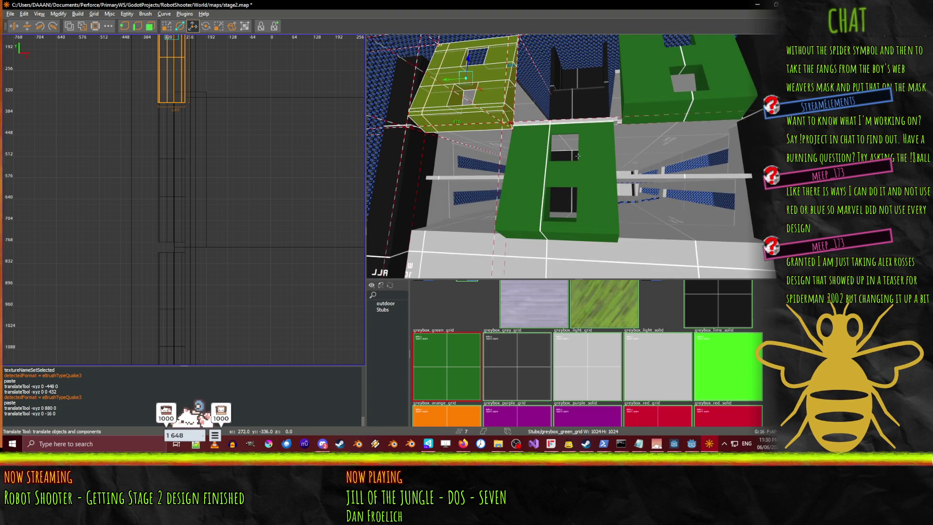
- Fly the NetRadiant camera forward through the corridors among the green walls
key("w")
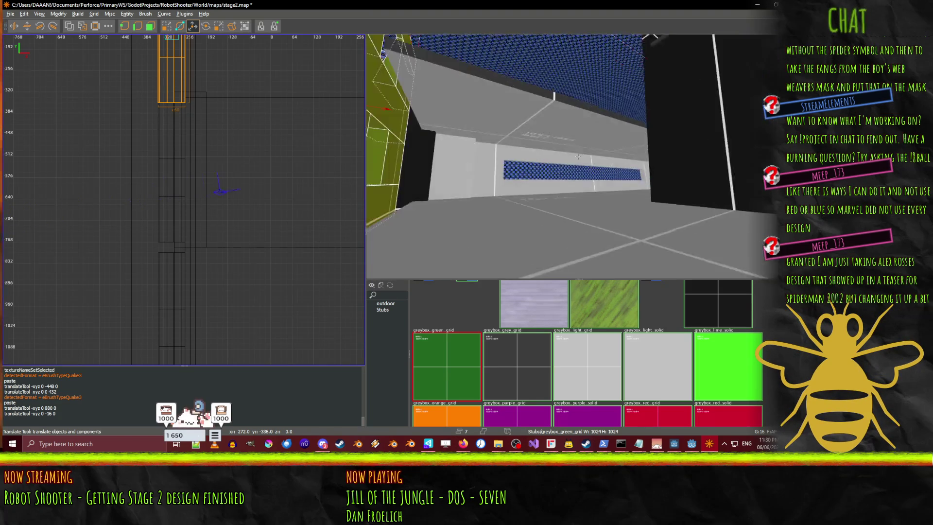
key("w")
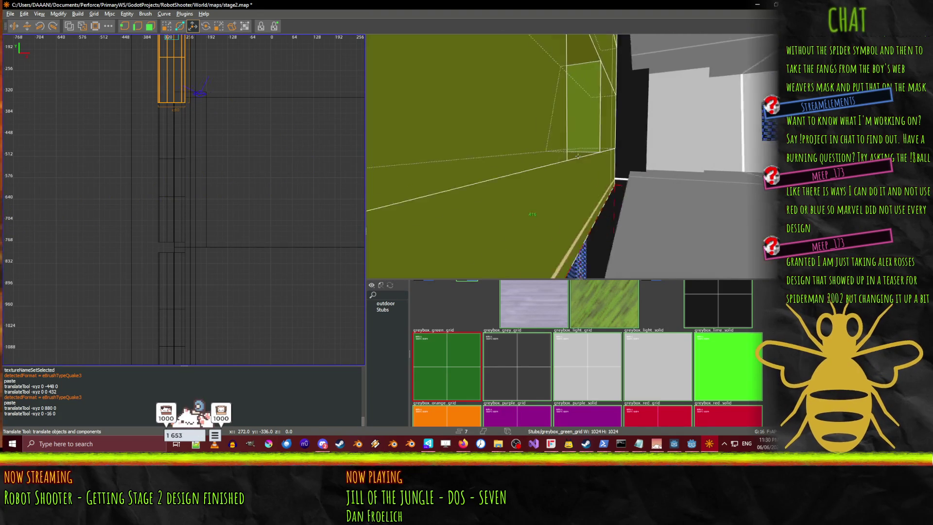
key("w")
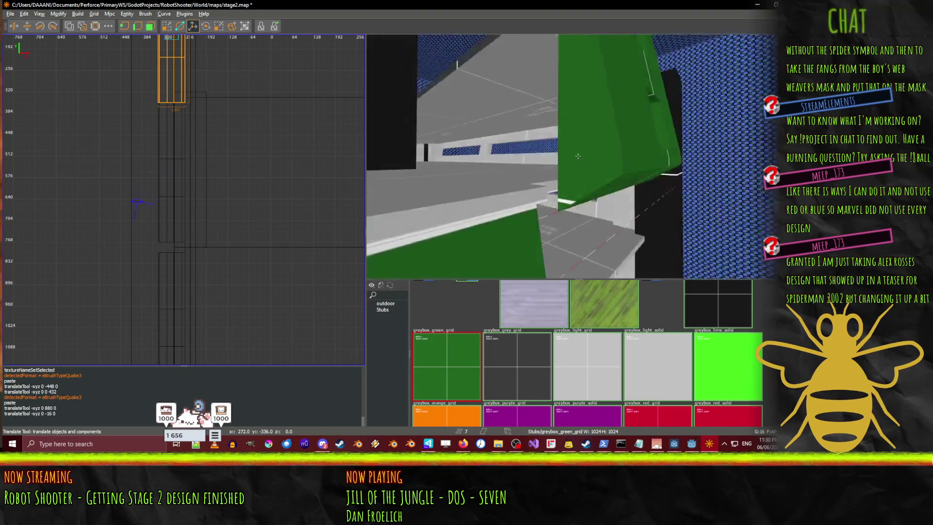
key("w")
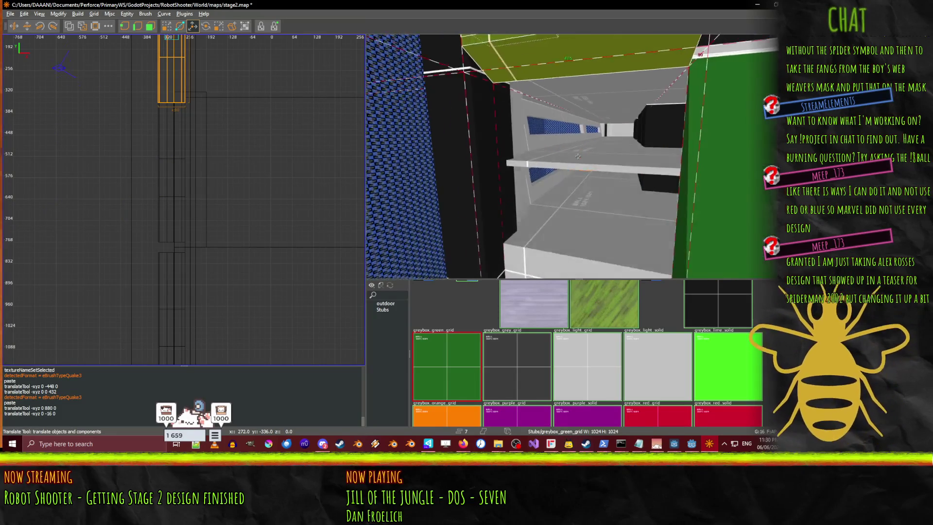
key("w")
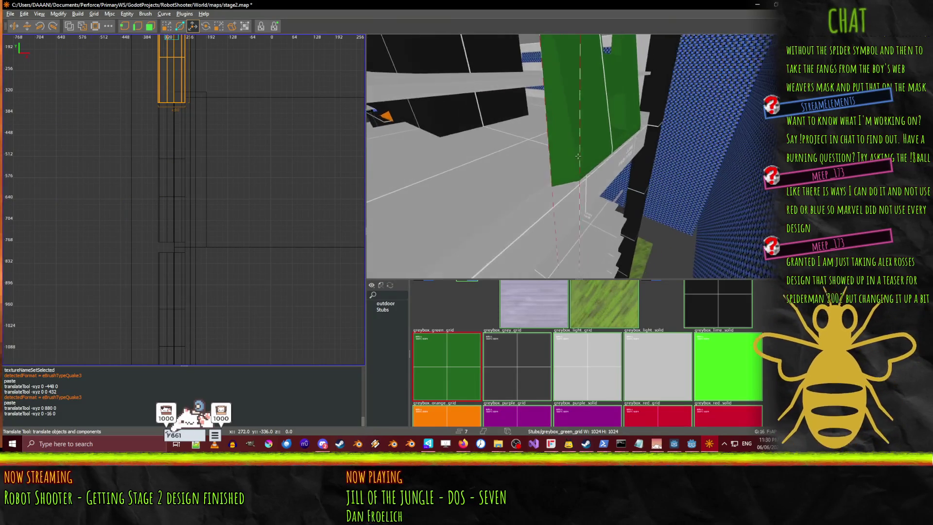
key("w")
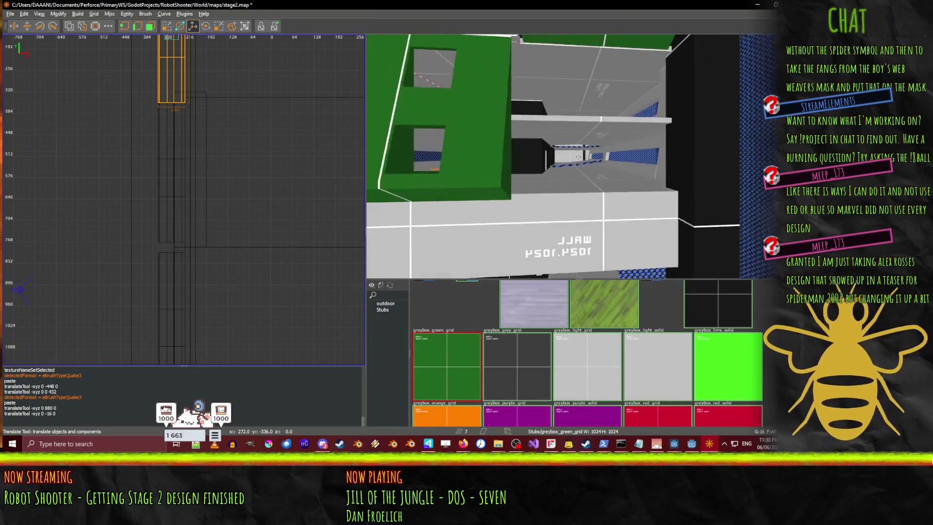
key("w")
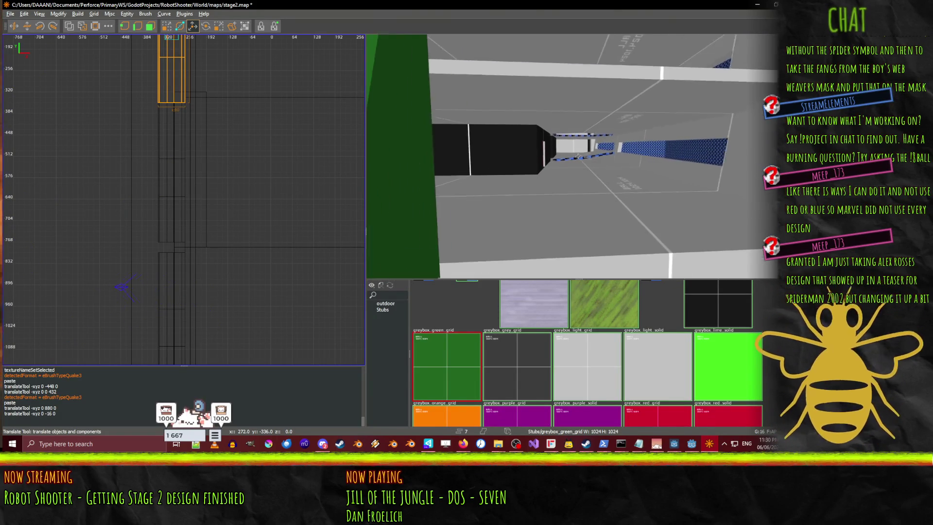
key("w")
- Switch to Godot and fly the 3D view around the purple pit walls and orange turrets
key("alt+Tab")
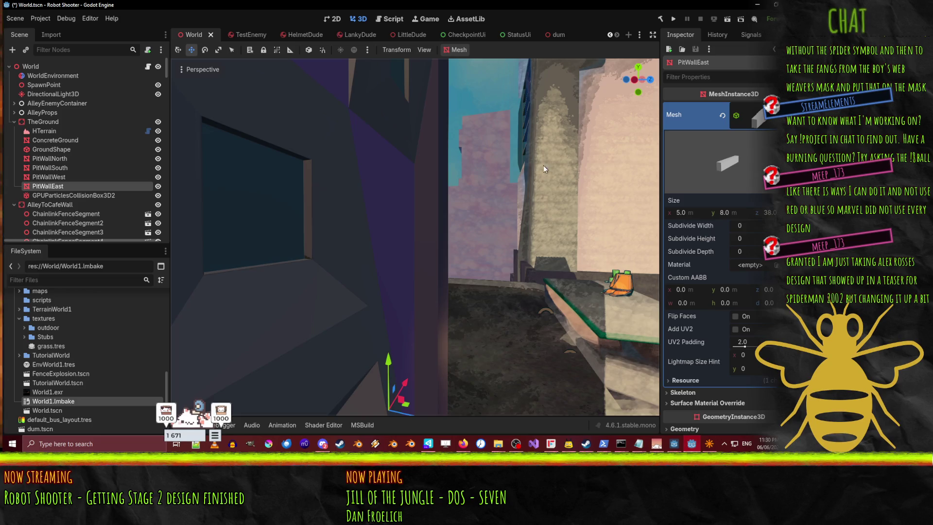
right_click(543, 165)
key("w")
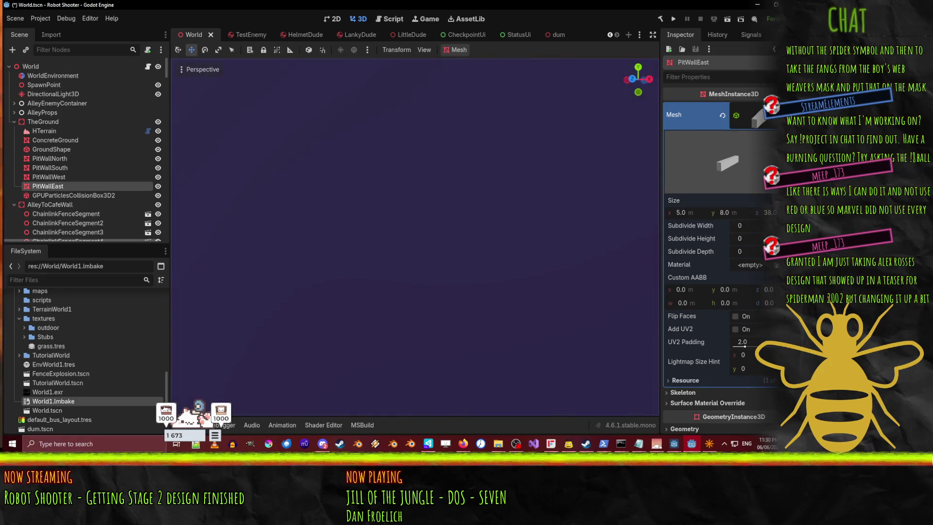
key("s")
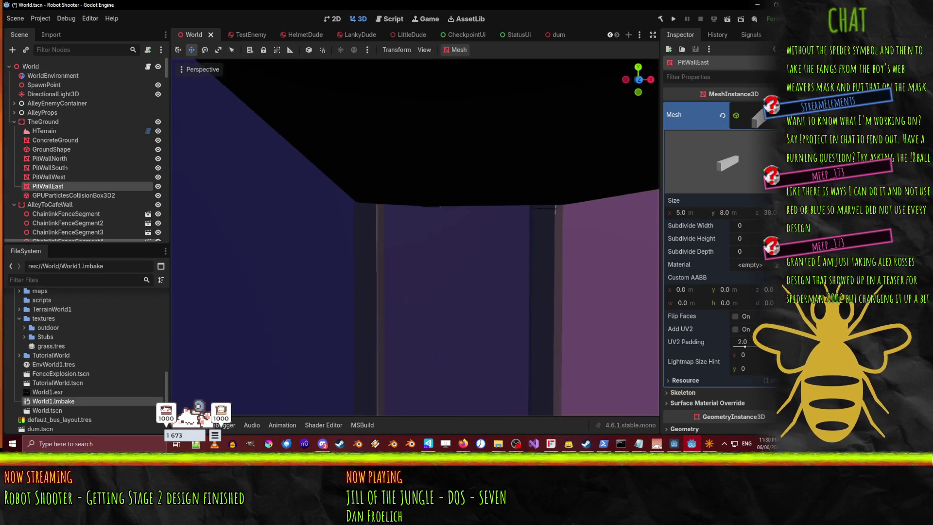
key("w")
key("s")
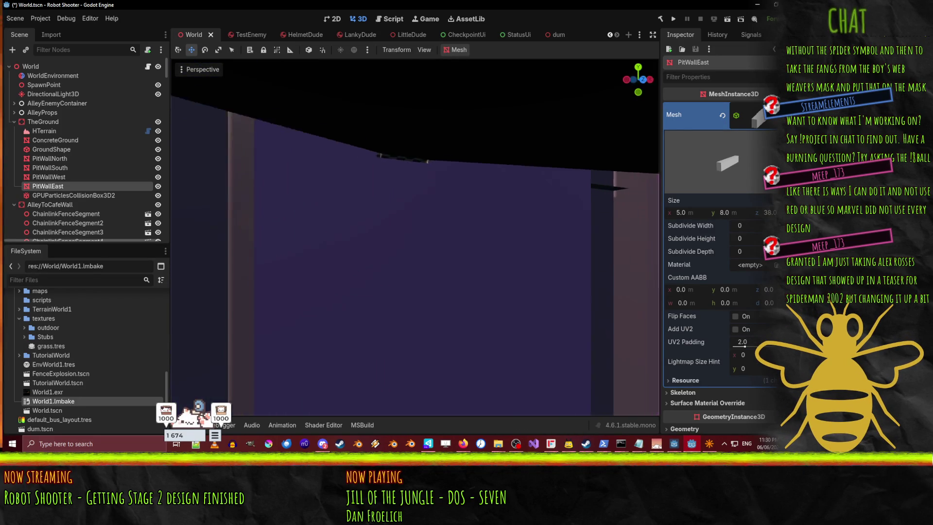
key("w")
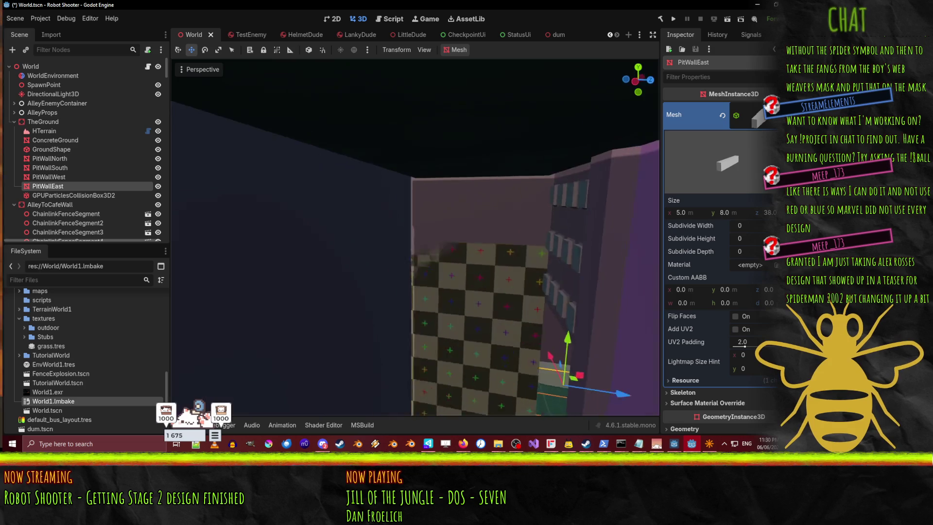
key("s")
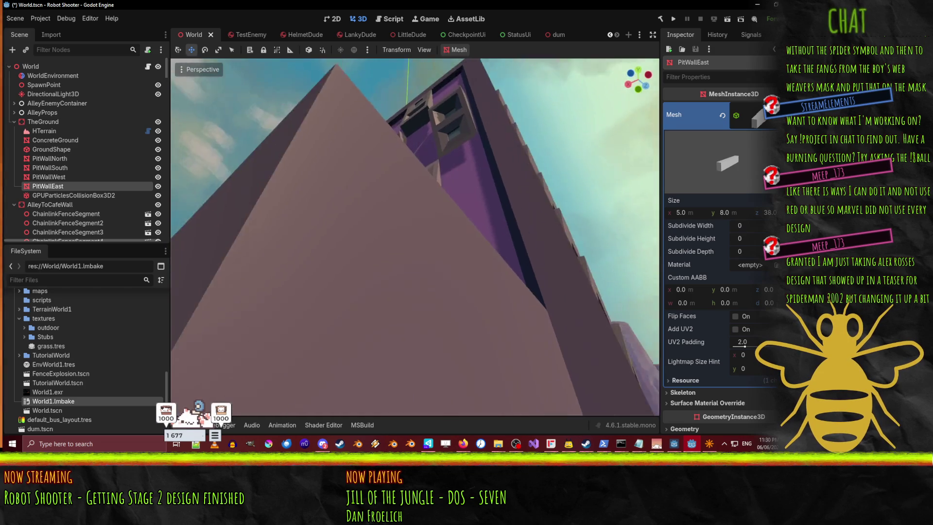
key("w")
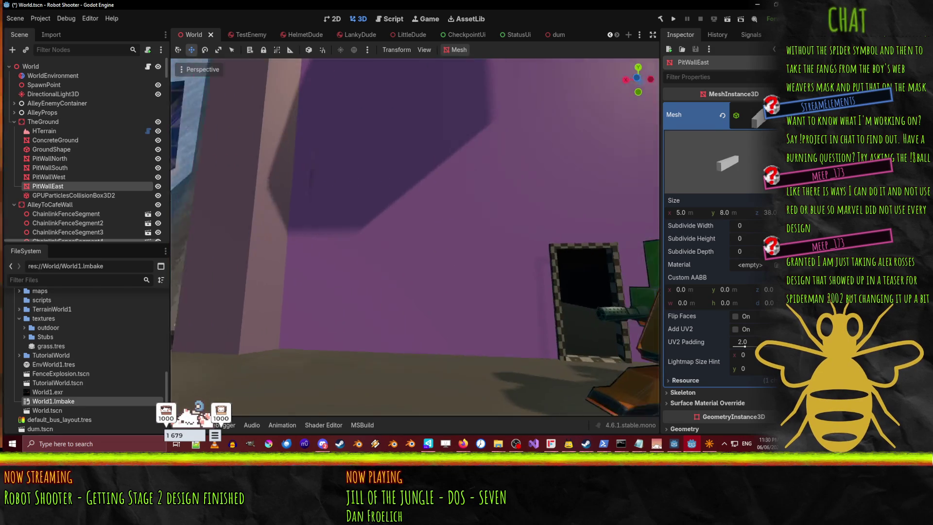
key("s")
key("s")
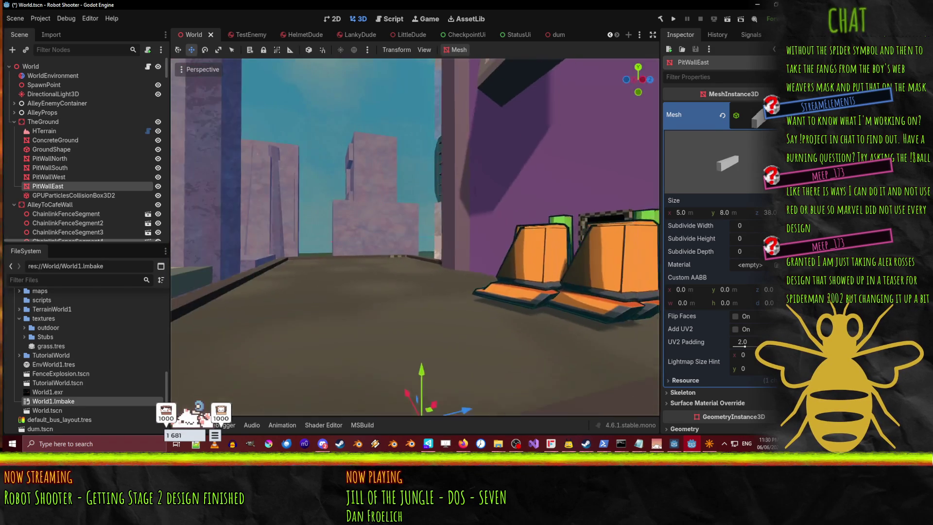
- Fly along the windowed wall, over the courtyard and into the dark windowed building
key("w")
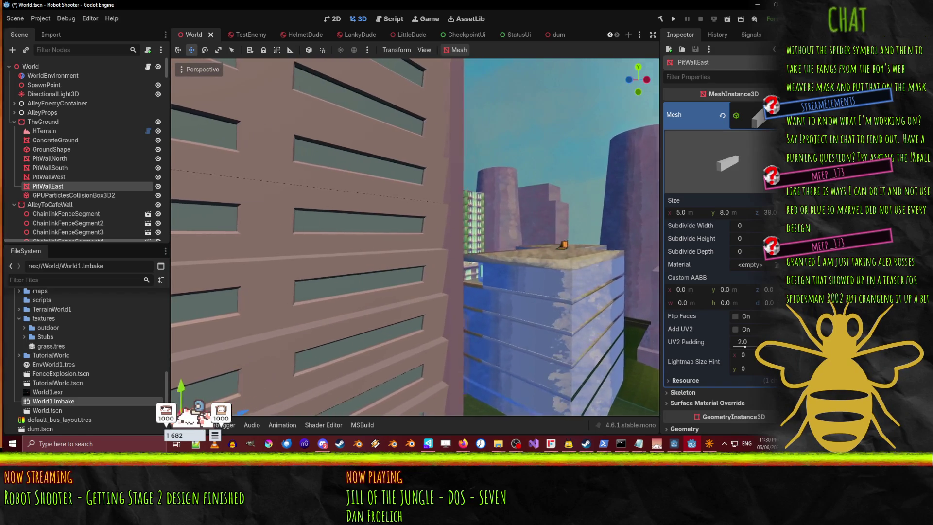
key("w")
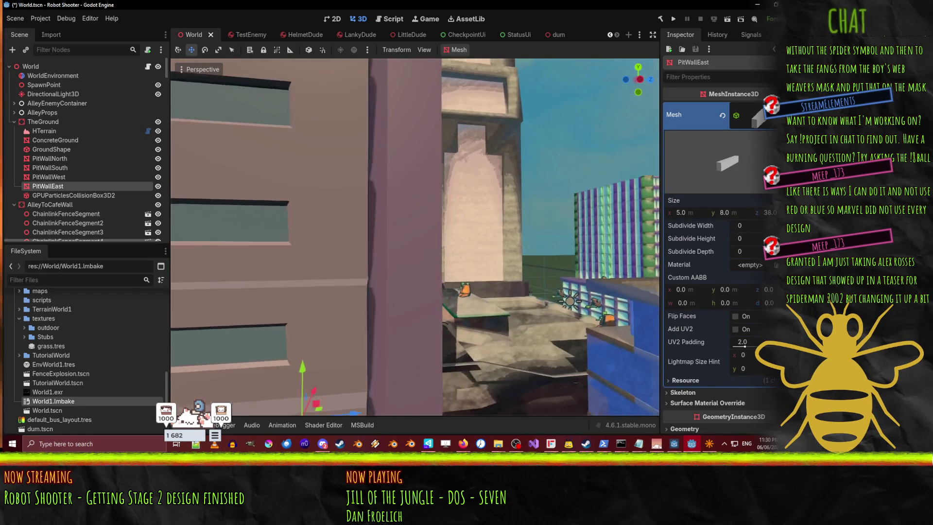
key("w")
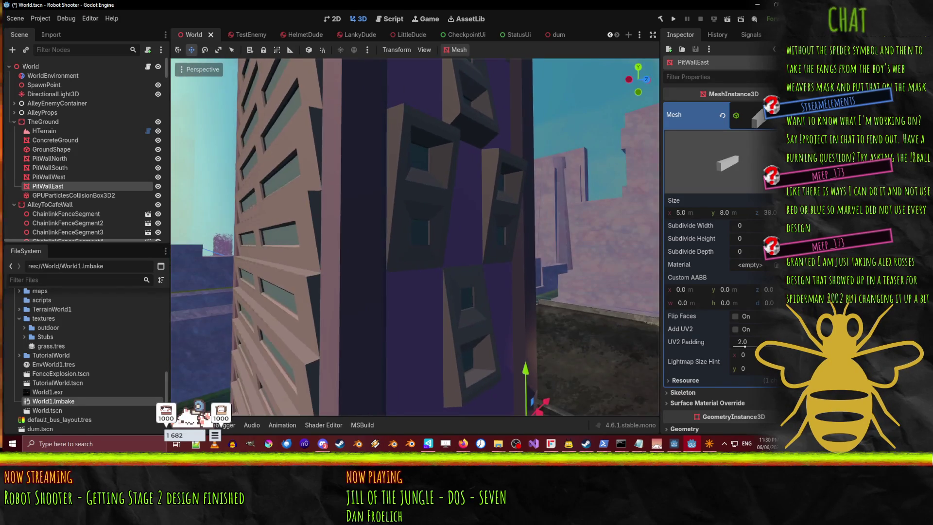
key("w")
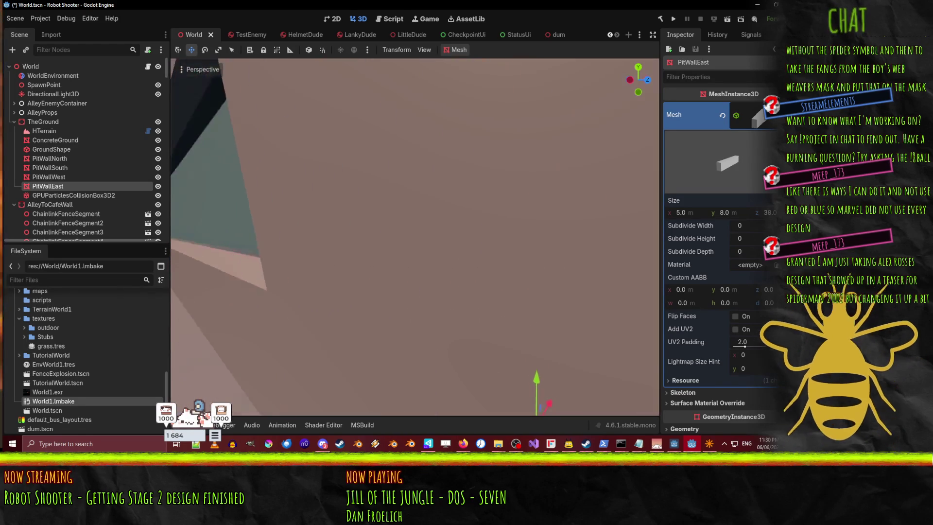
key("w")
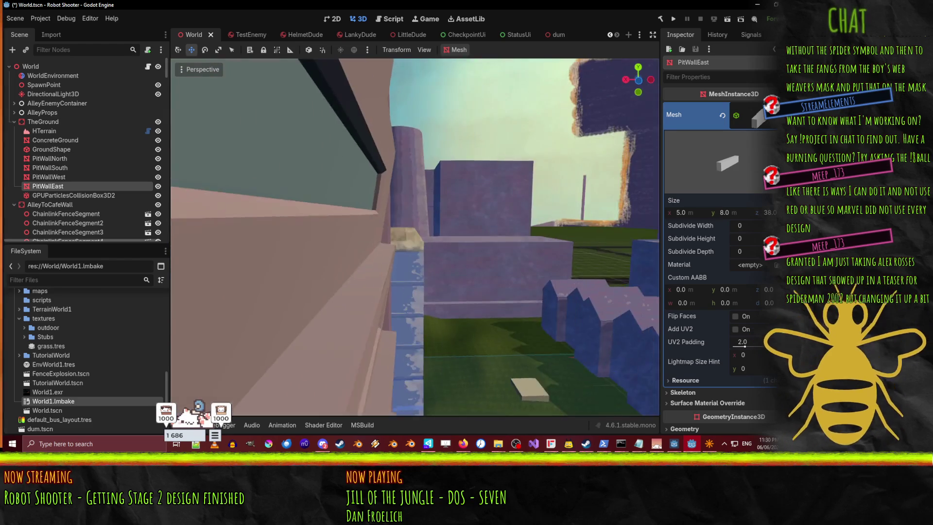
key("w")
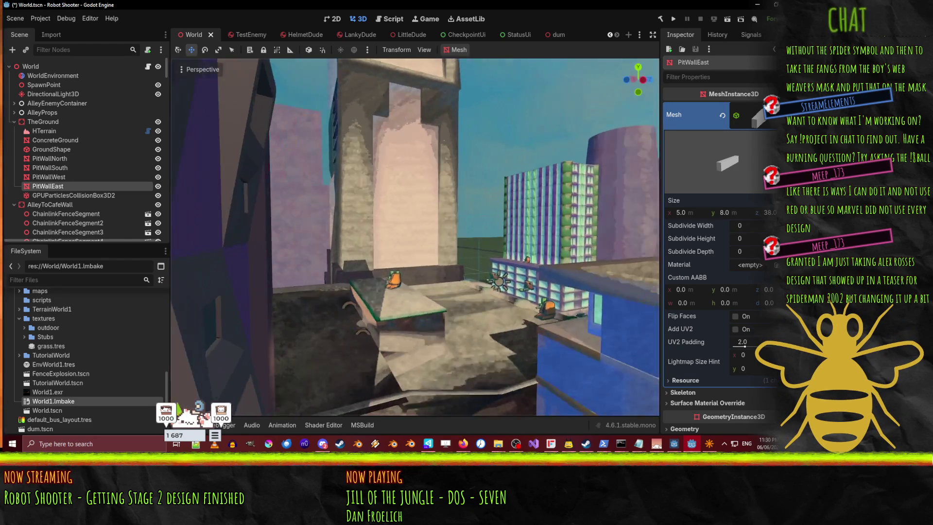
key("w")
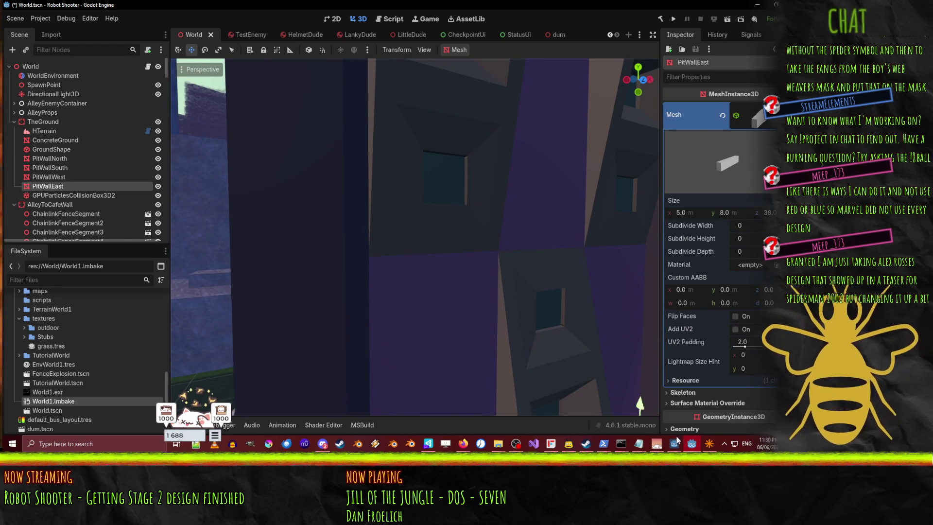
- Back in NetRadiant, select two green windowed wall brushes and slide them down
mouse_move(691, 445)
left_click(693, 405)
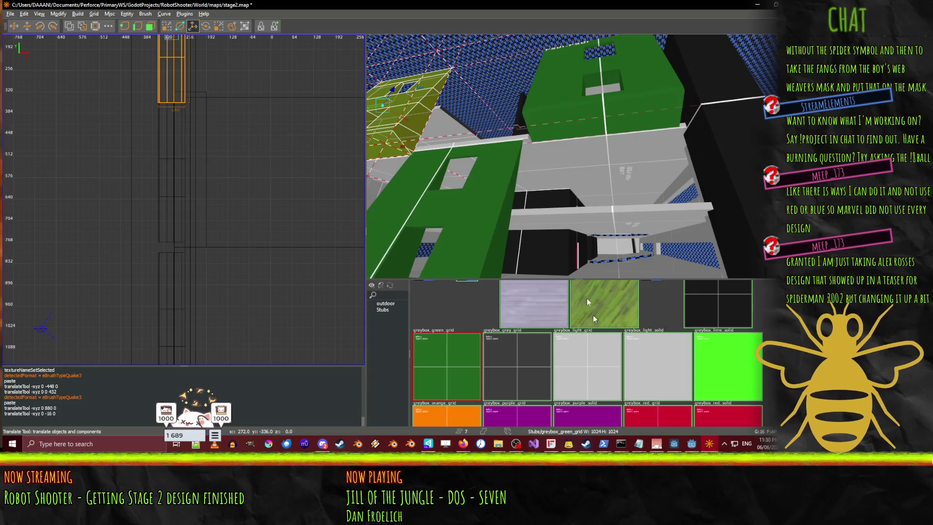
key("w")
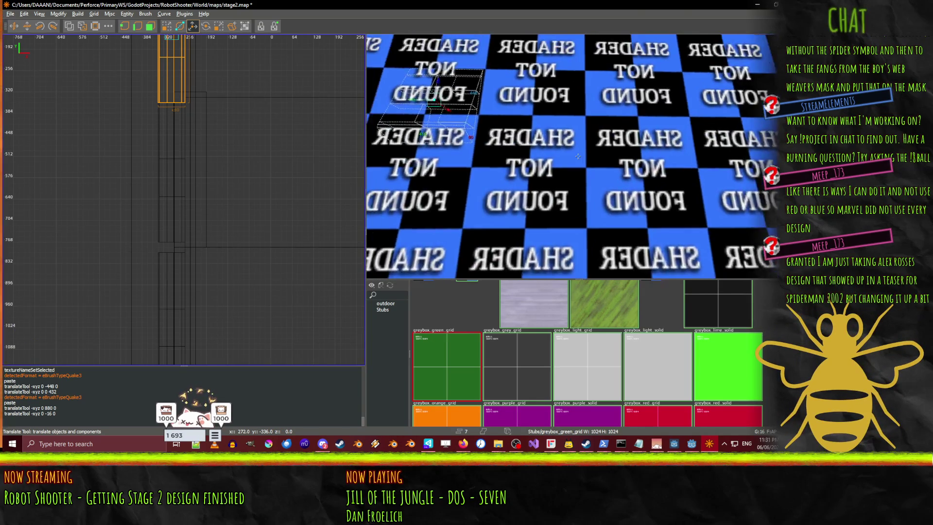
left_click(585, 89, "ctrl")
left_click(641, 75, "ctrl")
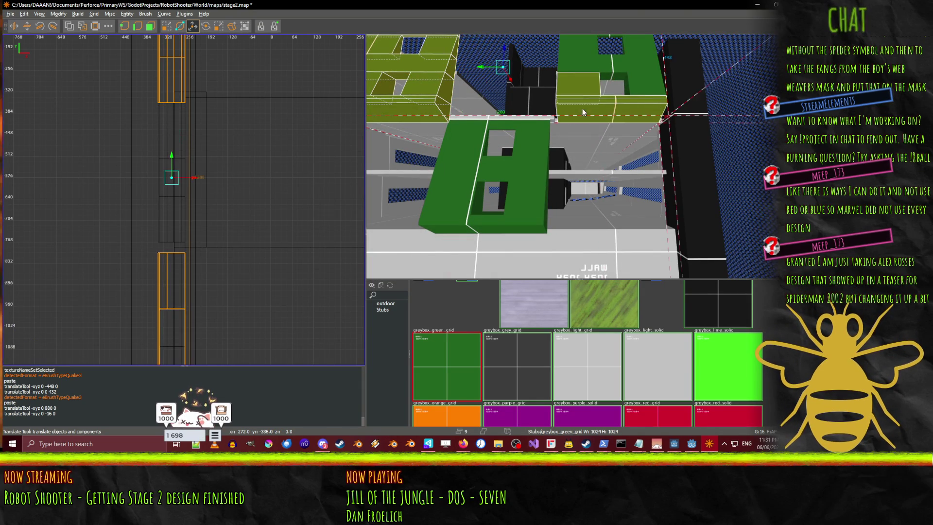
key("w")
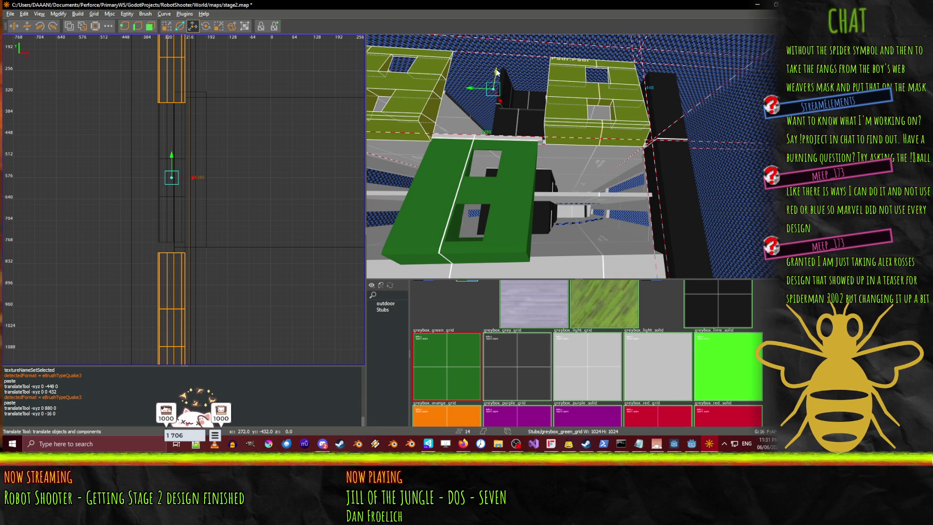
left_click_drag(496, 72, 495, 174)
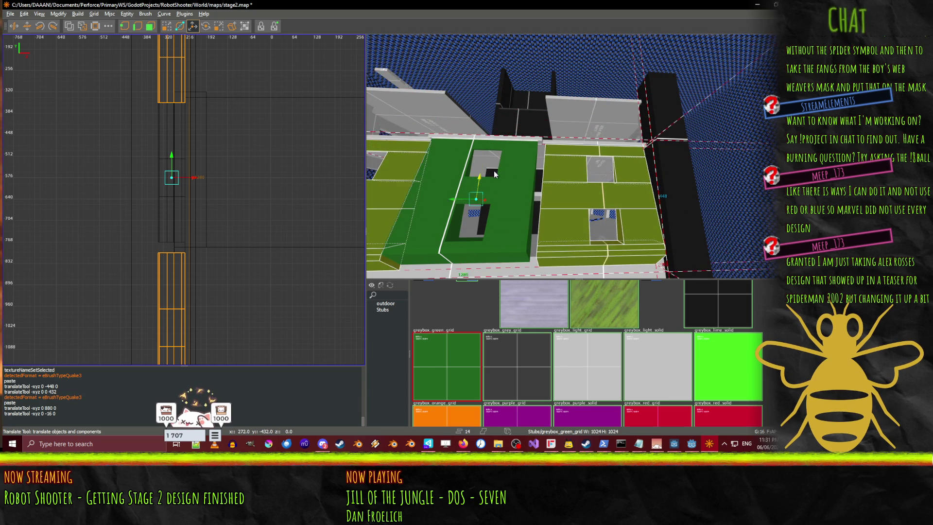
- Move another set of green wall brushes, then lower them with the white wall block by 208 units
left_click(421, 223)
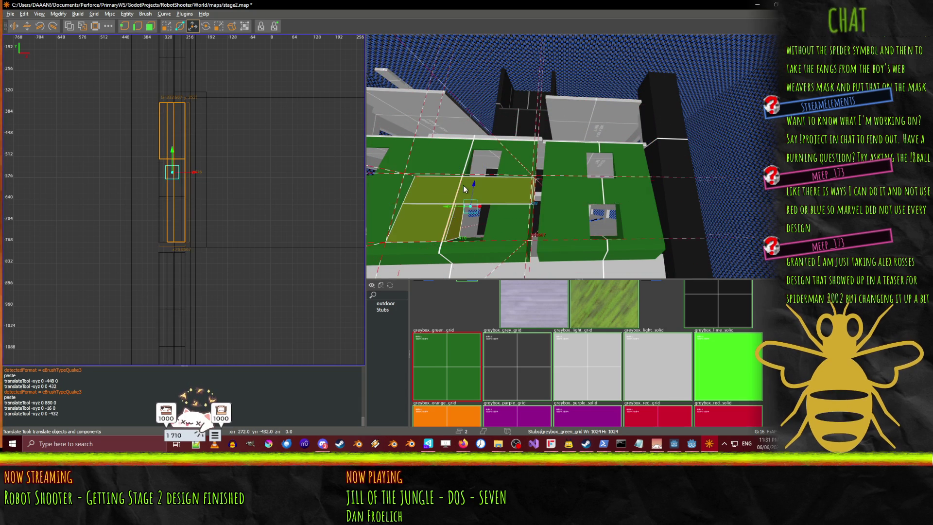
left_click(517, 164, "shift")
left_click(501, 232, "shift")
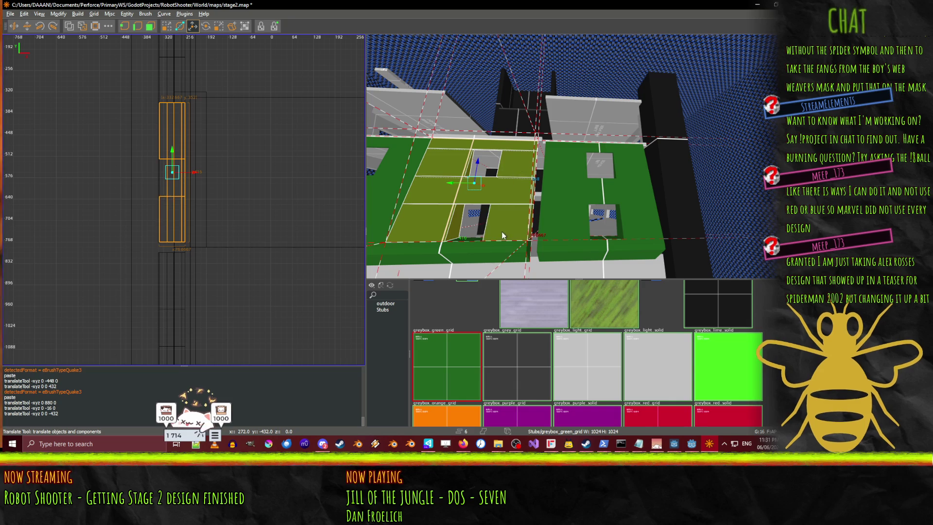
mouse_move(480, 182)
left_mouse_down()
mouse_move(489, 77)
mouse_move(578, 156)
left_mouse_up()
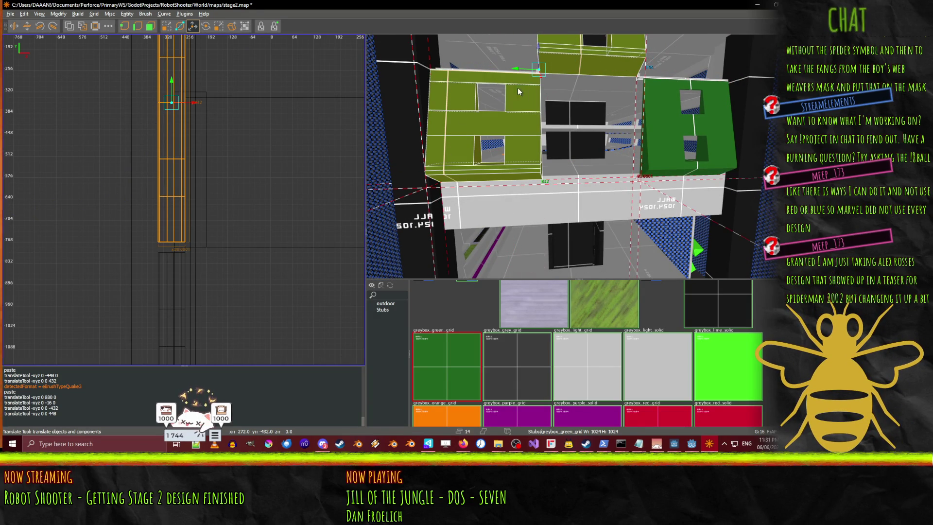
left_click(670, 176, "ctrl")
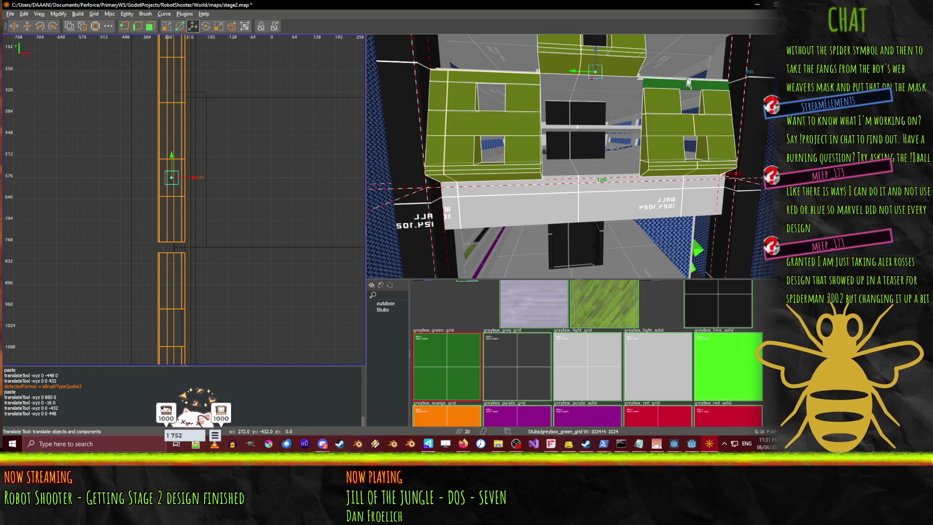
left_click_drag(604, 49, 608, 104)
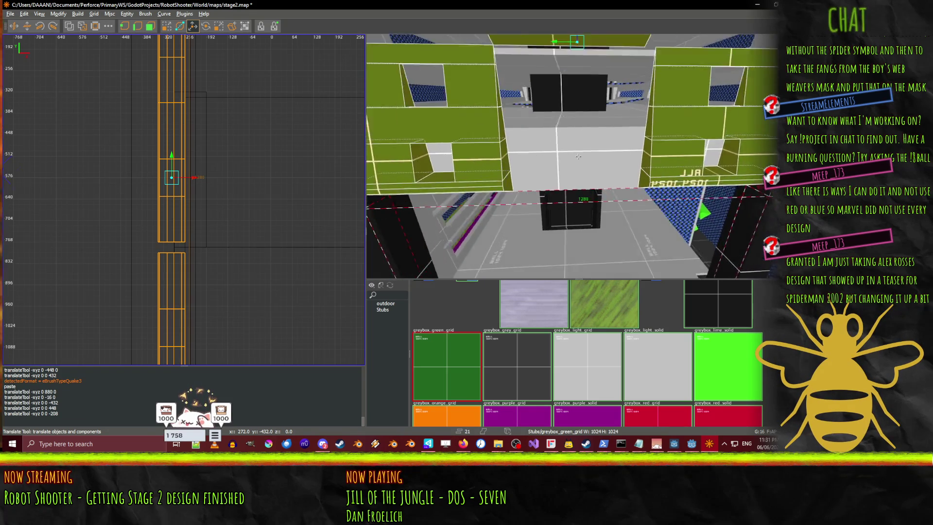
left_click(572, 144)
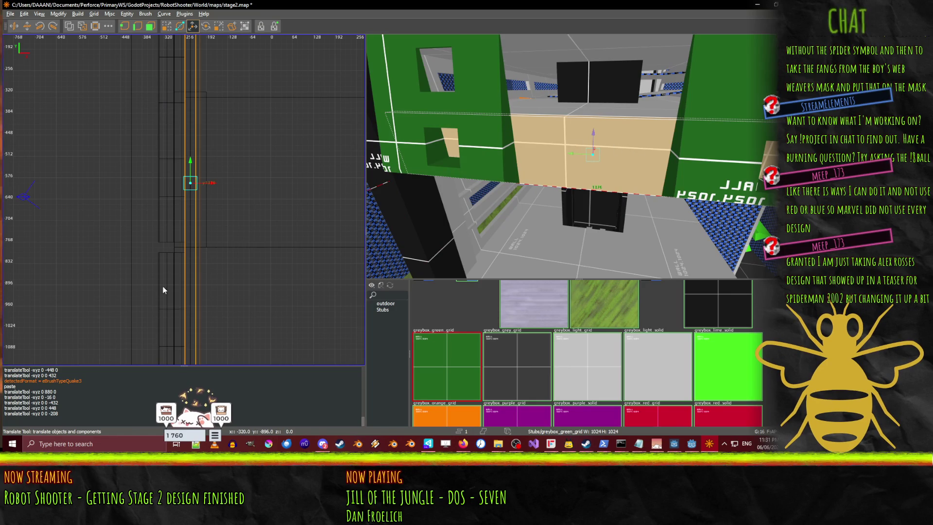
- Shorten the selected wall block from its bottom edge with the resize tool
key("q")
scroll(194, 195, "down", 3)
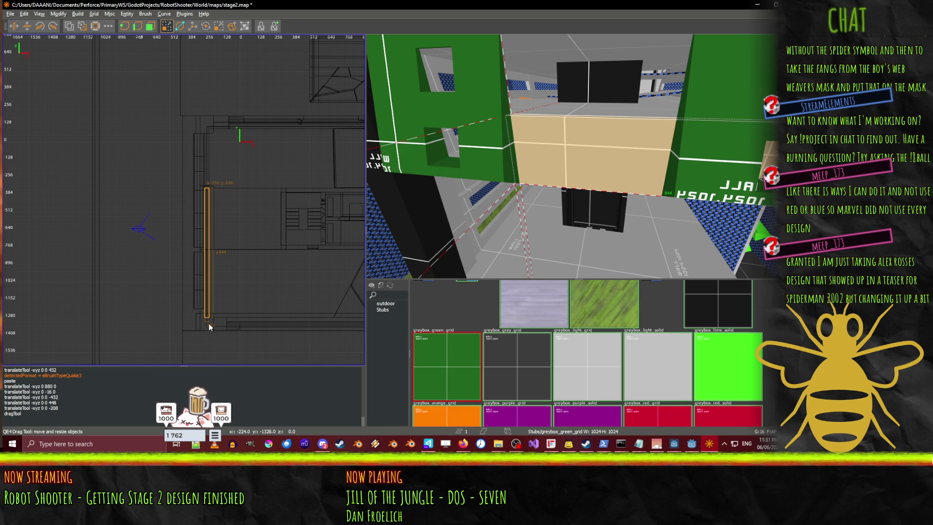
left_click_drag(208, 323, 185, 258)
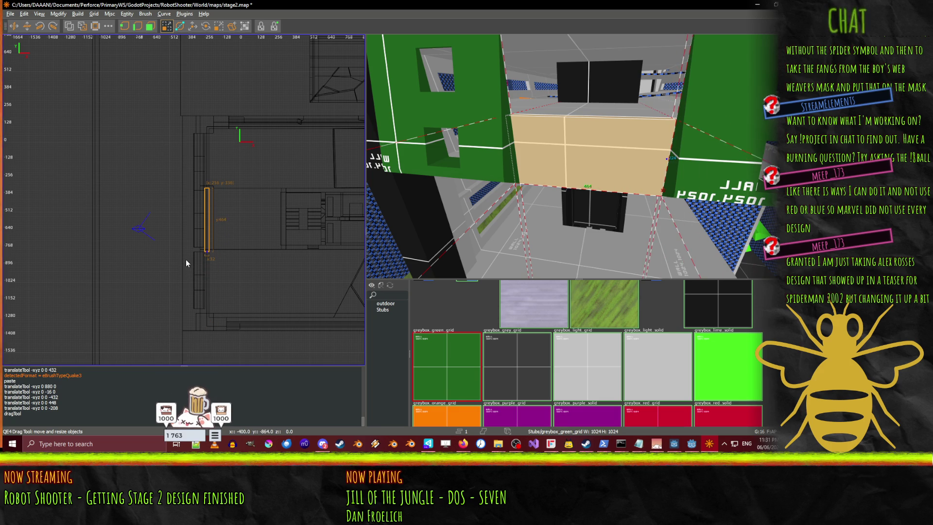
scroll(444, 181, "up", 5)
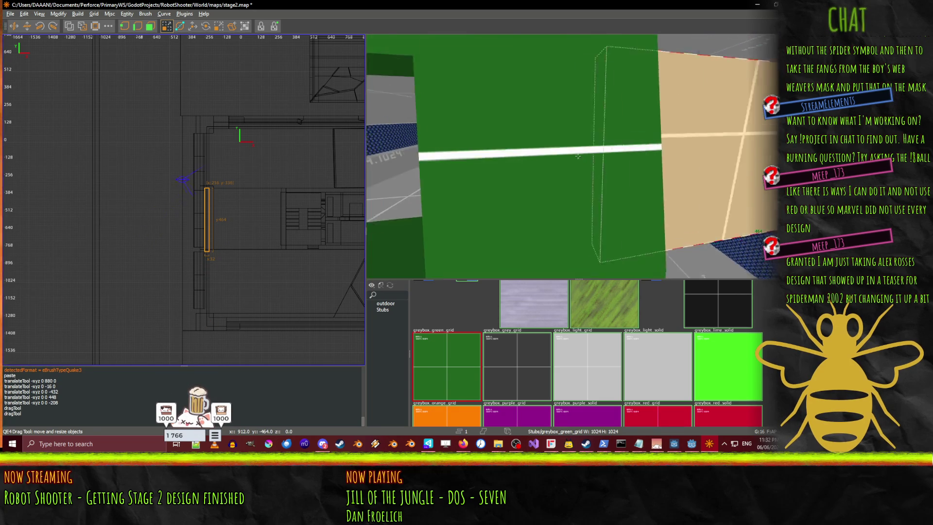
- Select the floor brush near the tan wall and nudge it slightly
key("Right")
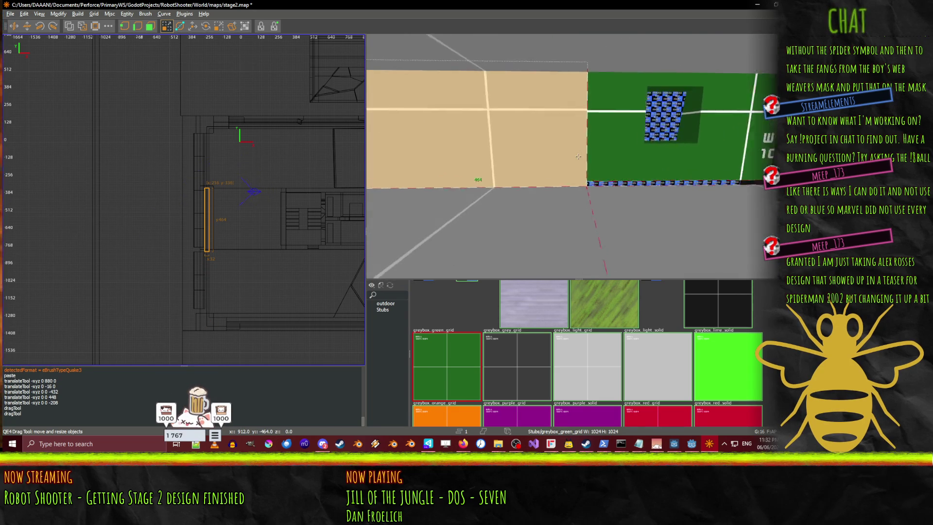
key("Up")
left_click(519, 252, "shift")
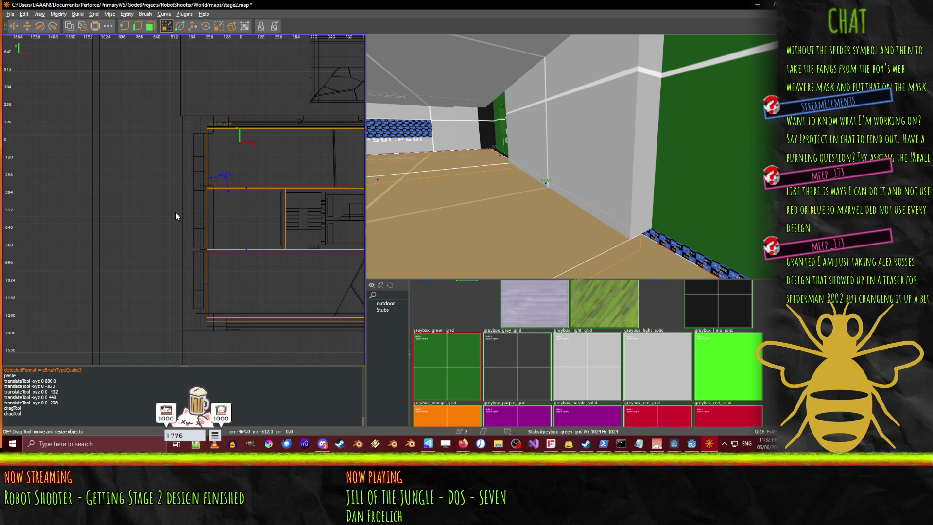
left_click_drag(176, 211, 174, 211)
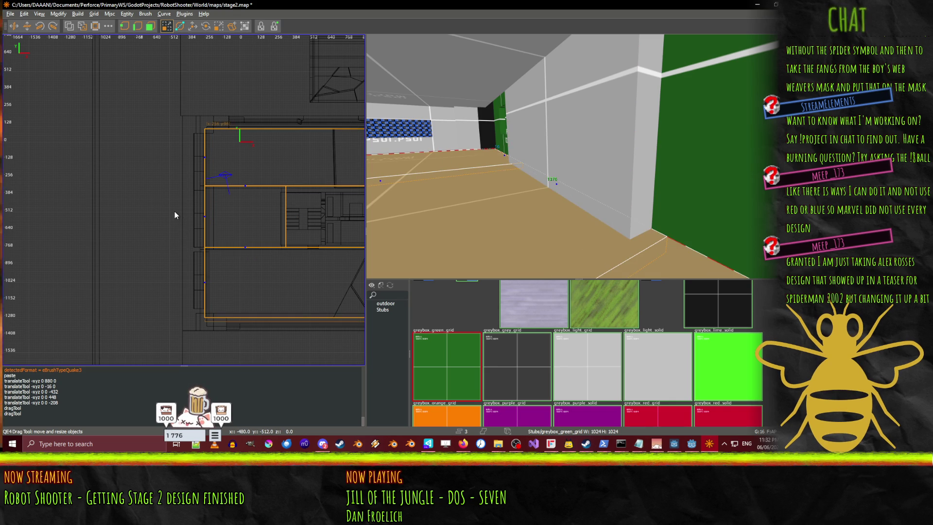
- Shift the lower and upper green wall brushes 32 units along Y, then select the adjacent grey wall
right_click(406, 216)
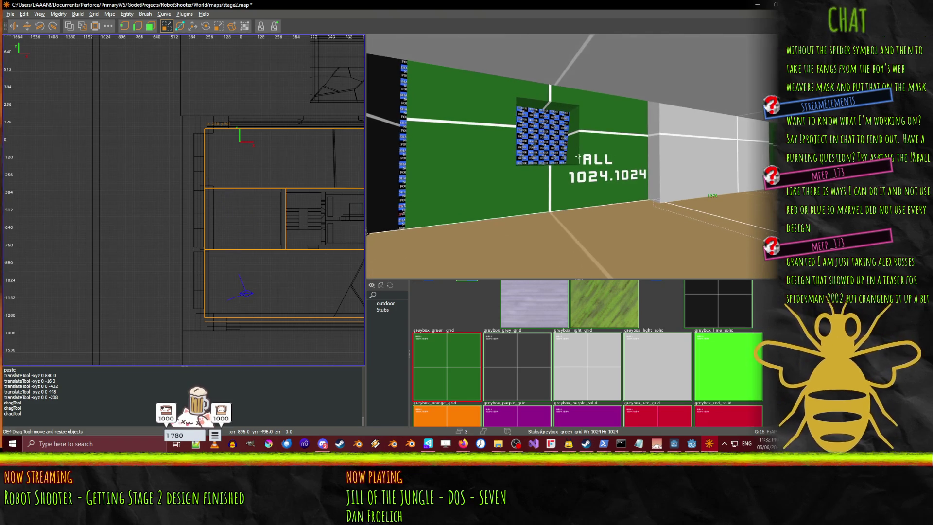
key("Up")
key("Down")
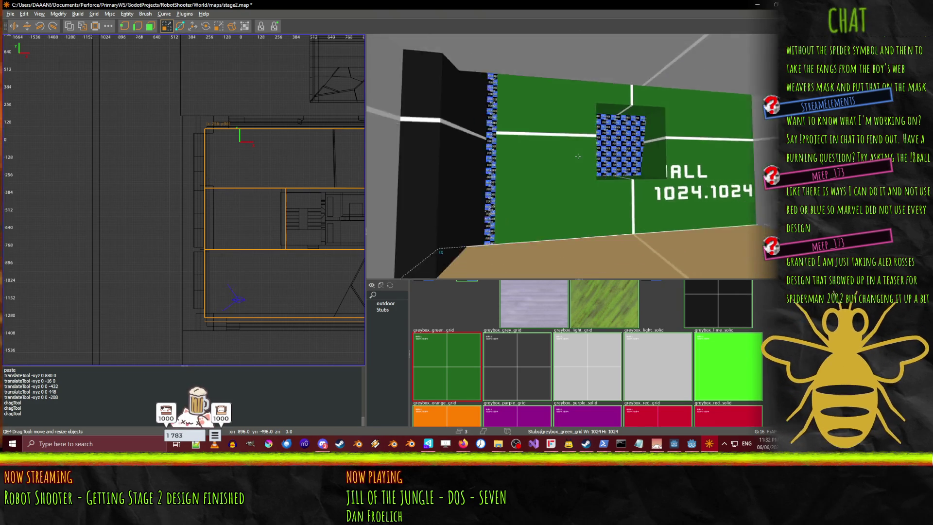
key("Left")
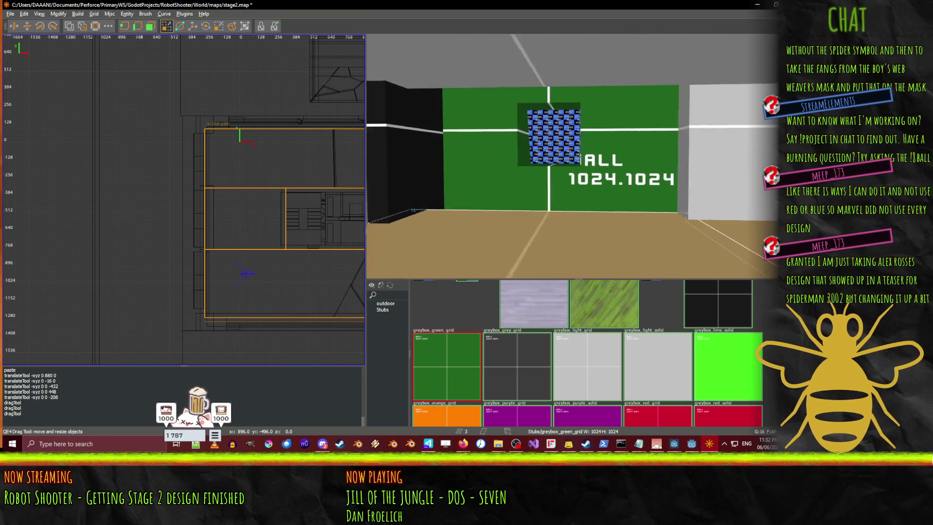
right_click(613, 188)
left_click(614, 189, "shift")
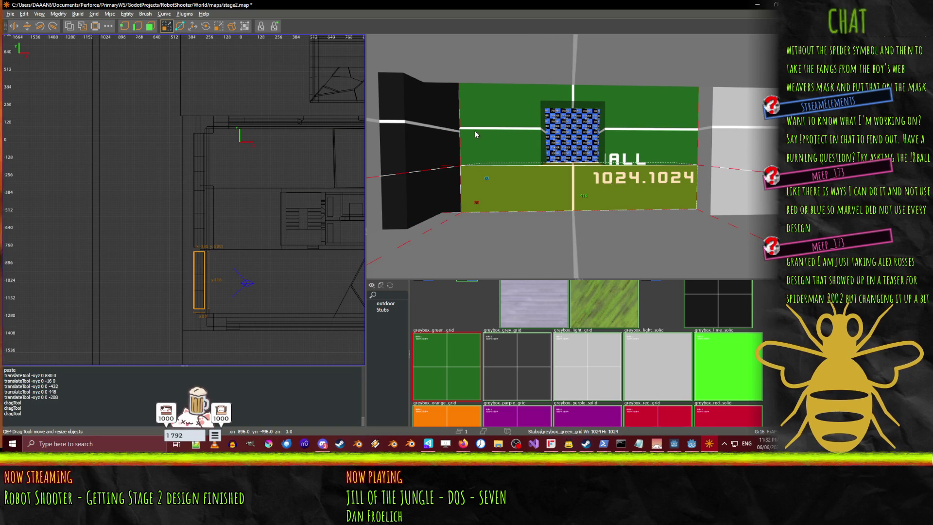
left_click(557, 99, "shift")
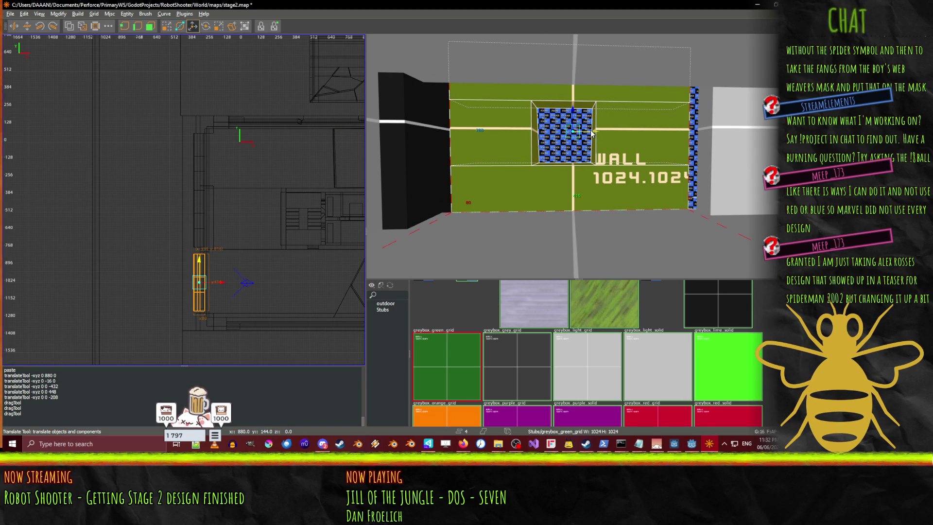
key("Up")
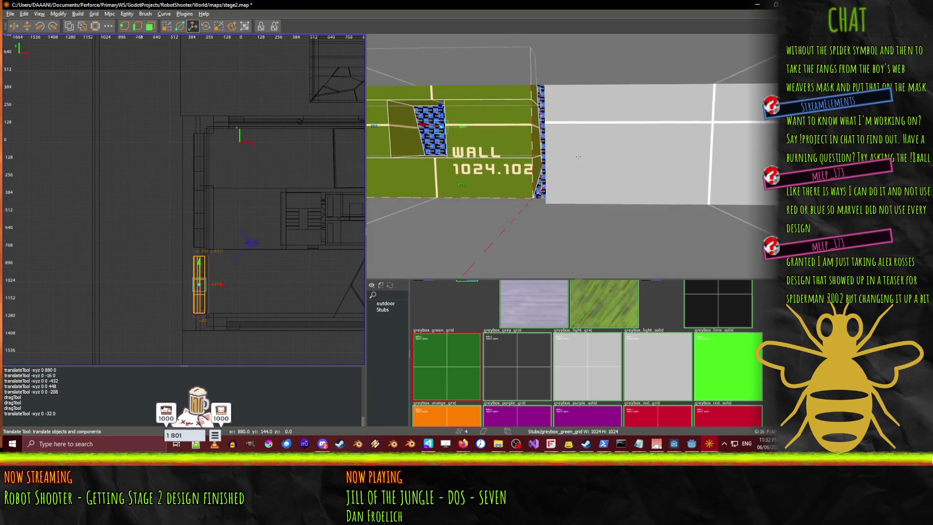
left_click(606, 173)
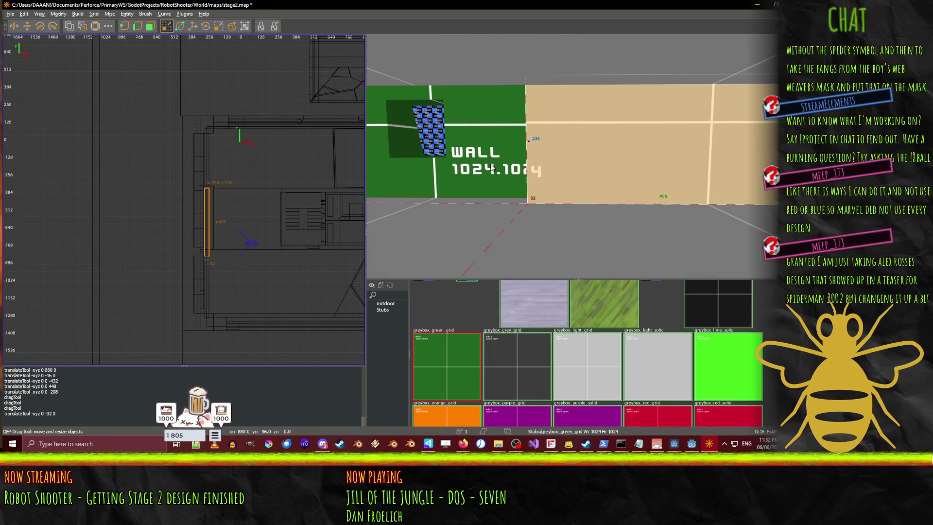
left_click_drag(577, 156, 572, 152)
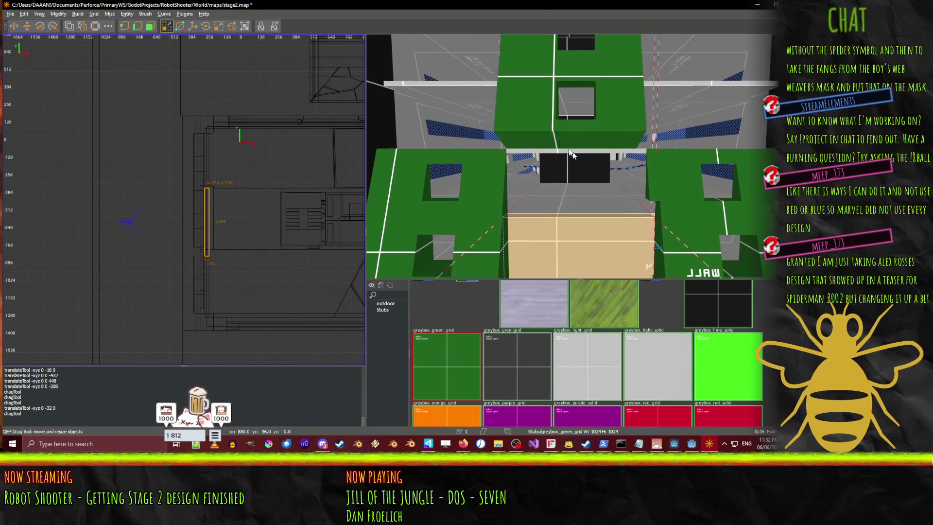
- Nudge the middle-left and upper green blocks 16 units along Y, then slide another green brush sideways
left_click(526, 104, "ctrl")
left_click(579, 68, "ctrl")
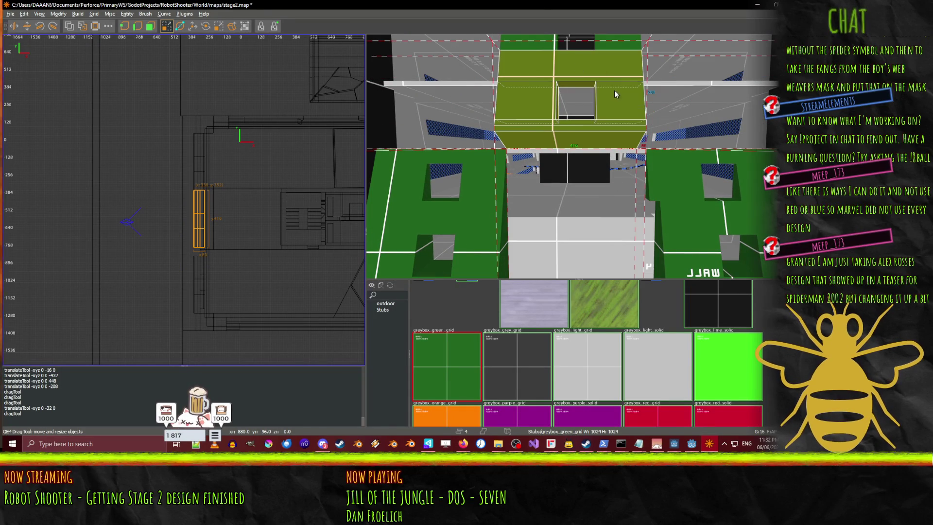
left_click_drag(615, 95, 558, 159)
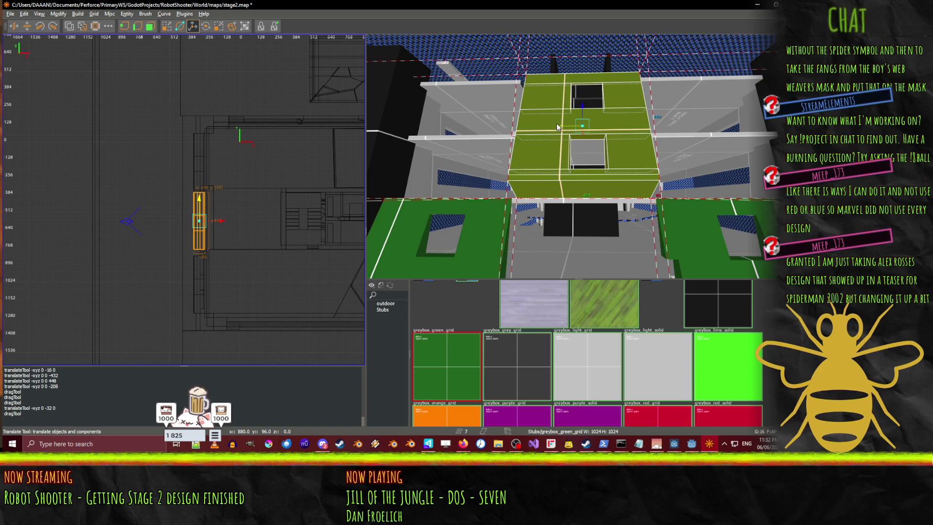
key("Down")
left_click_drag(556, 123, 577, 156)
left_click(565, 150)
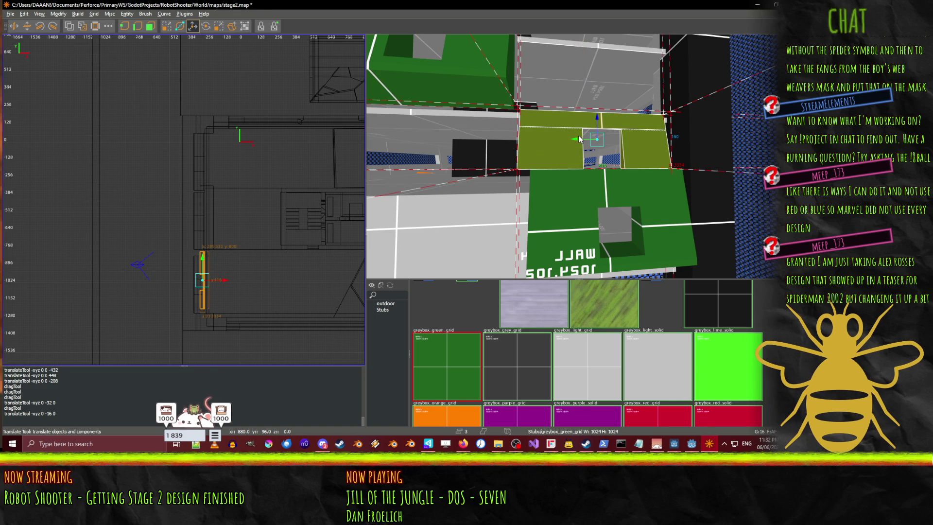
mouse_move(569, 140)
left_mouse_down()
mouse_move(580, 138)
mouse_move(578, 156)
left_mouse_up()
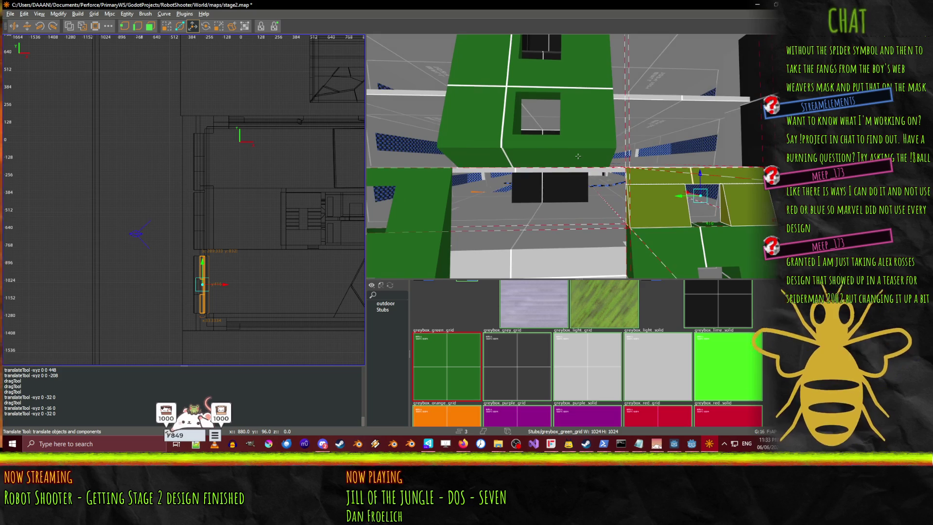
- Select the stack of green wall brushes beside the corridor, recentre the camera, and pick the corridor brush
left_click(539, 161)
left_click(481, 116, "shift")
left_click(589, 86, "shift")
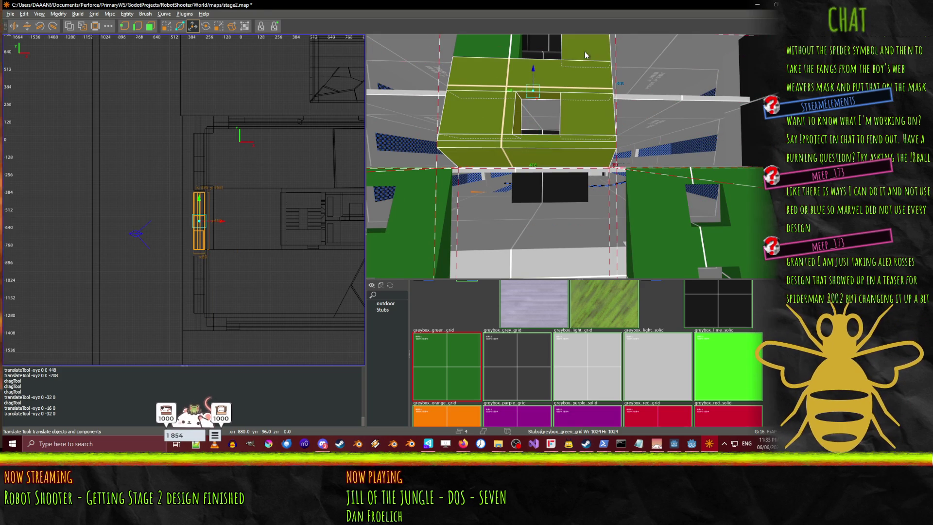
scroll(576, 153, "down", 5)
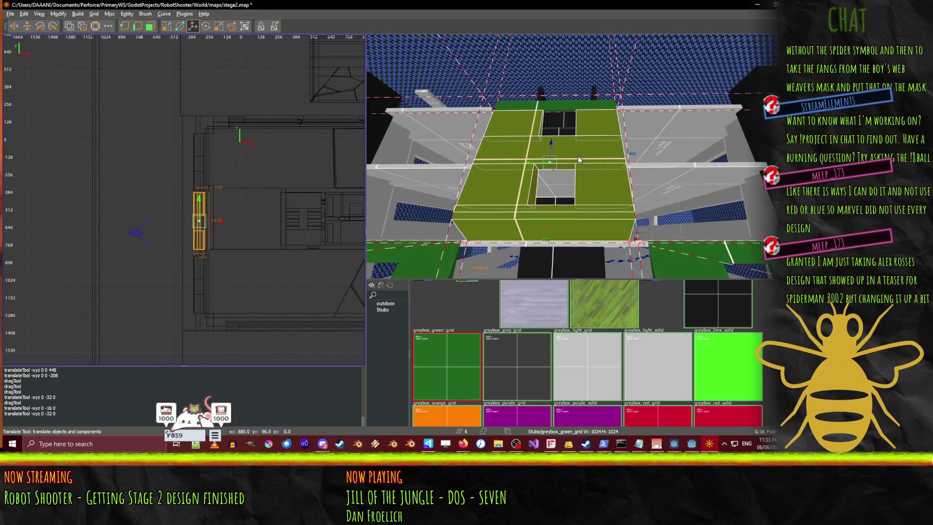
left_click(560, 109, "shift")
scroll(561, 109, "up", 5)
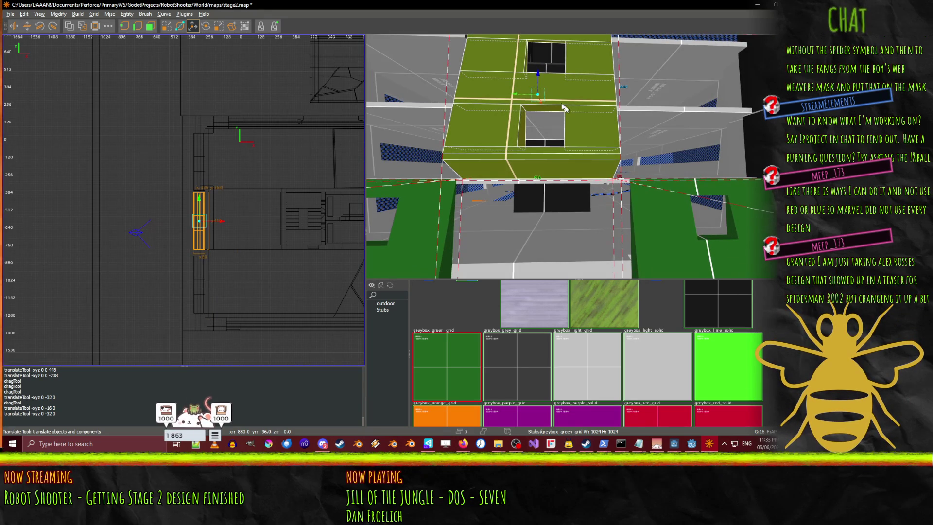
scroll(516, 99, "up", 10)
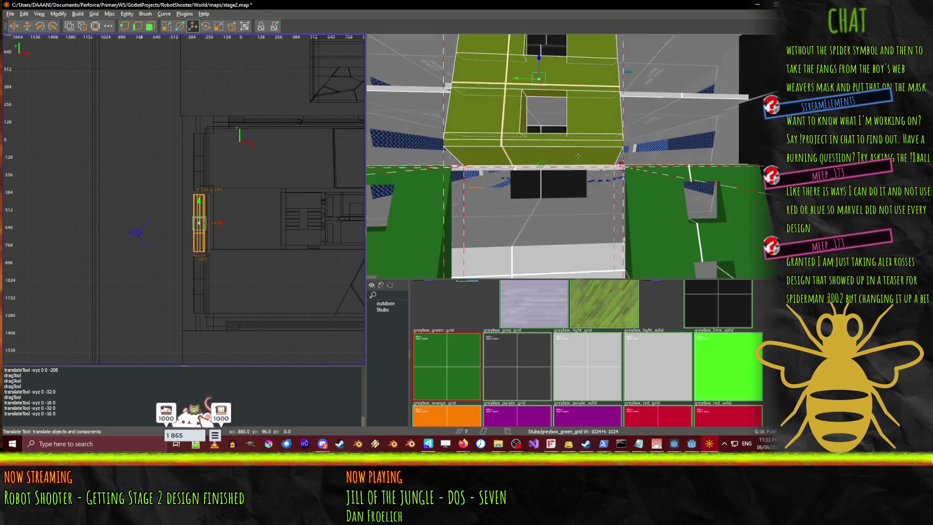
key("ctrl+u")
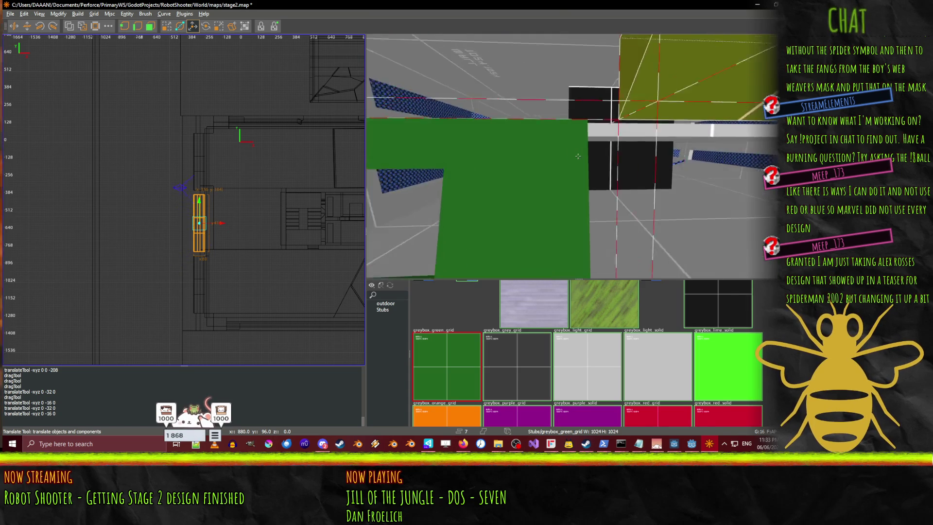
scroll(578, 156, "down", 5)
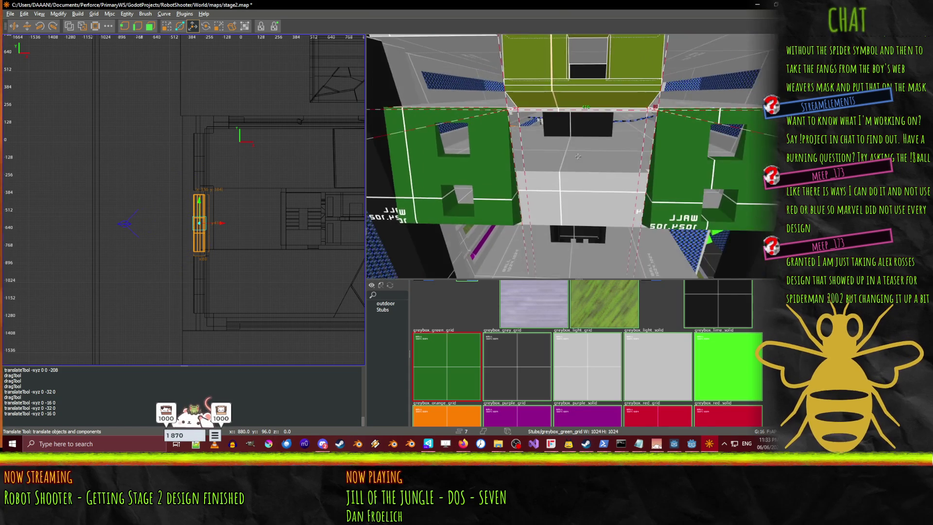
left_click(577, 193)
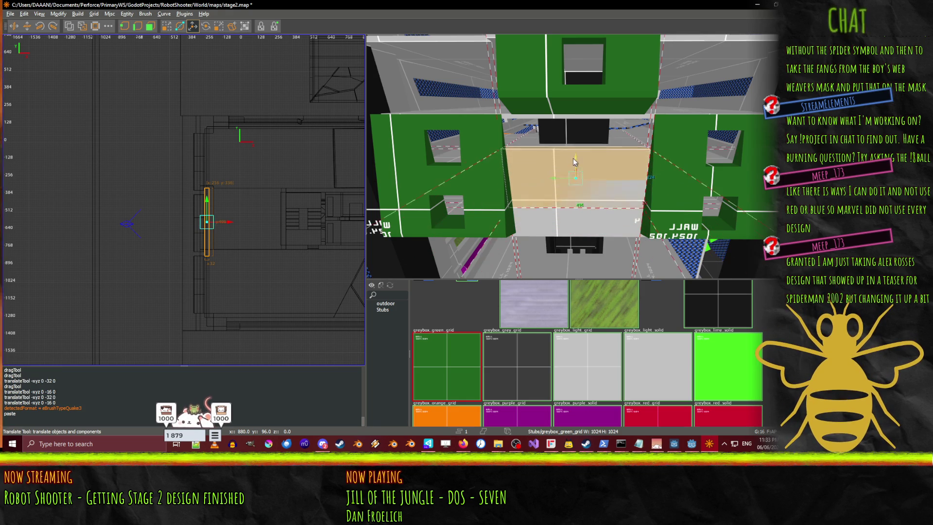
- Nudge the selected brush upward and free-look toward the green wall corner
mouse_move(574, 135)
left_mouse_down()
mouse_move(575, 121)
mouse_move(578, 129)
left_mouse_up()
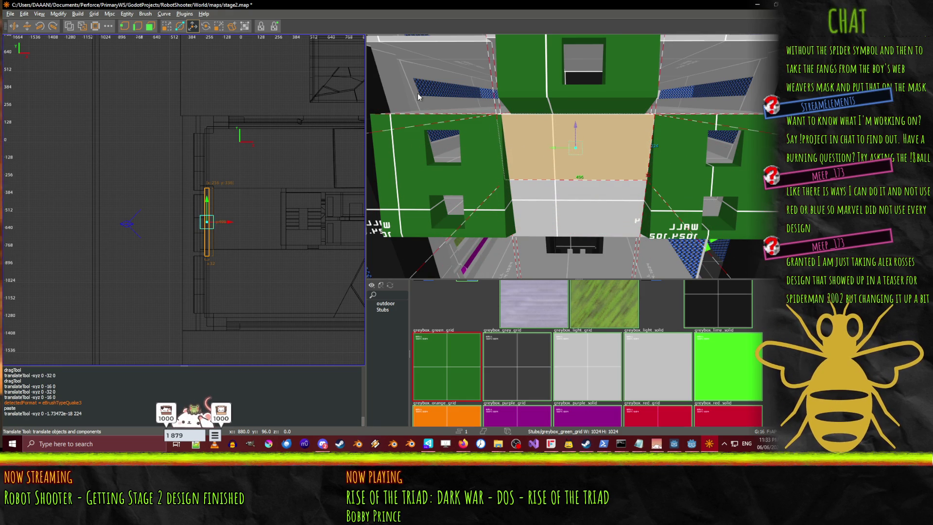
right_click(550, 51)
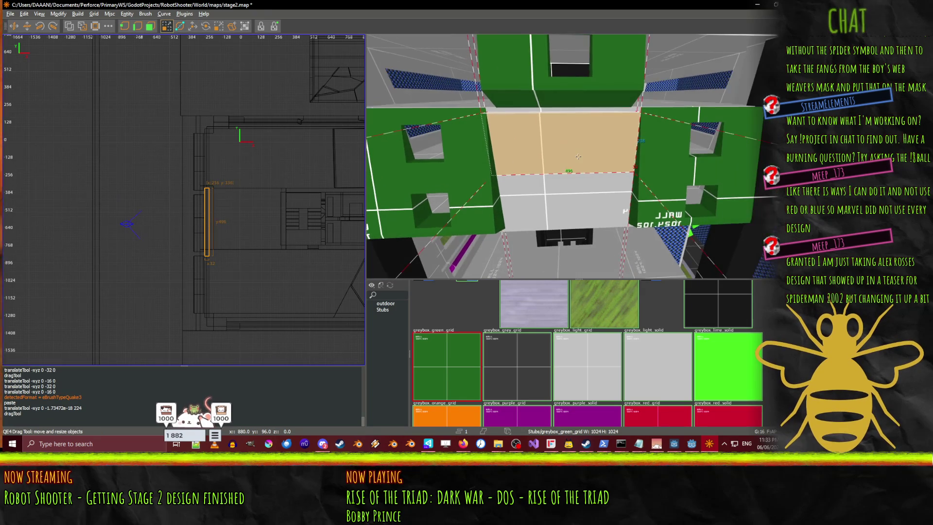
right_click(549, 205)
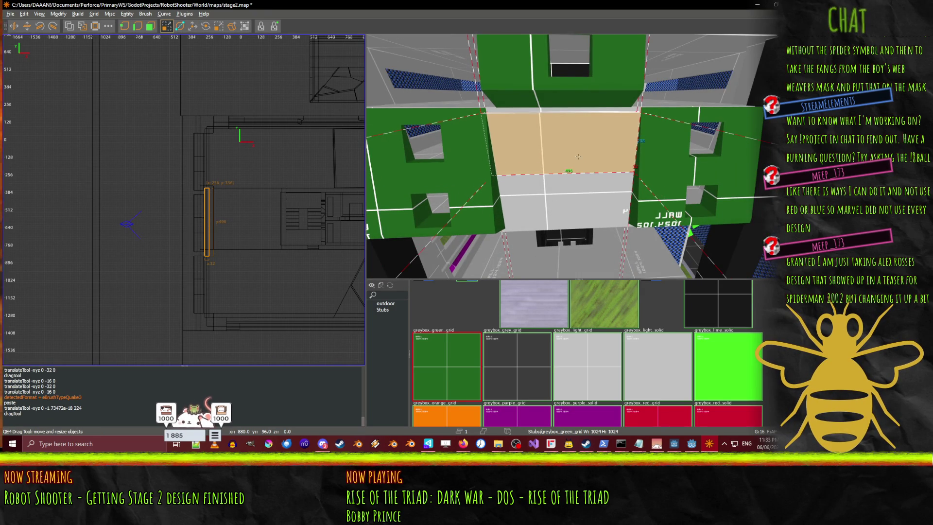
scroll(572, 156, "up", 5)
scroll(578, 156, "down", 5)
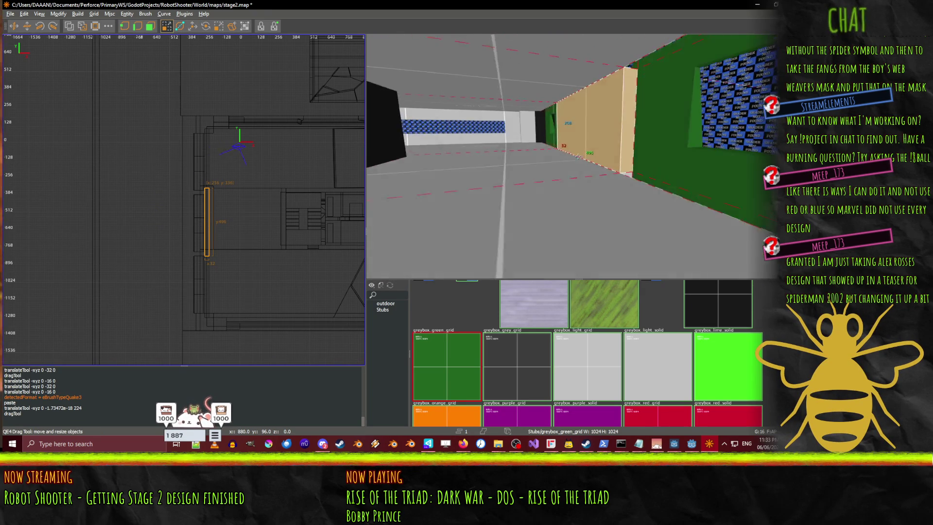
scroll(577, 155, "down", 5)
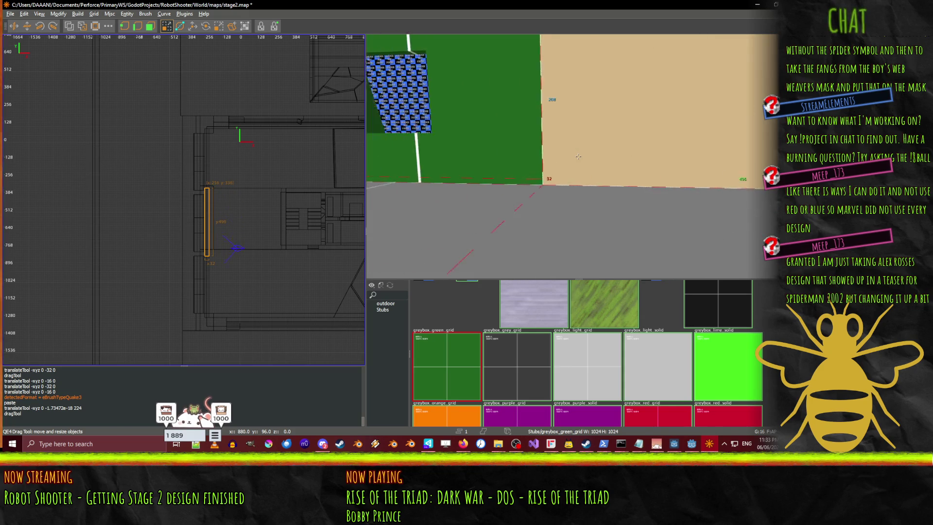
scroll(578, 156, "up", 5)
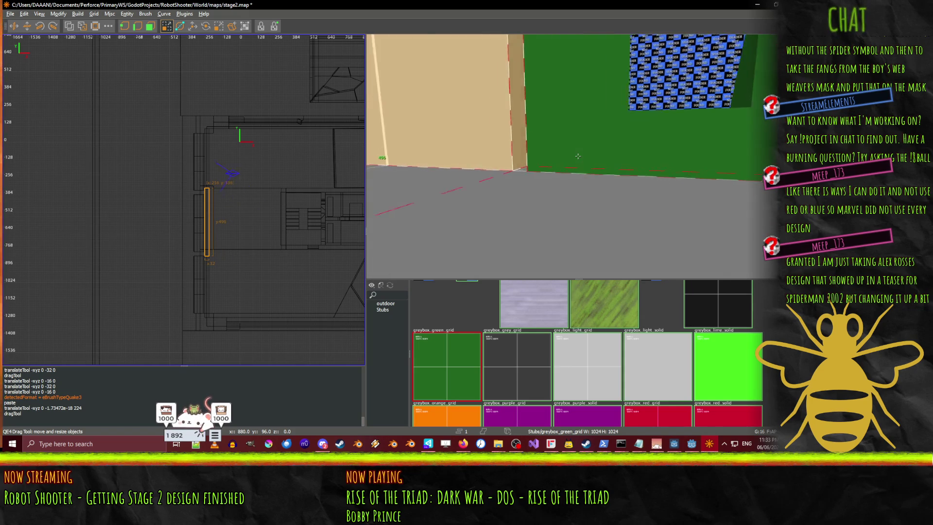
scroll(578, 156, "down", 5)
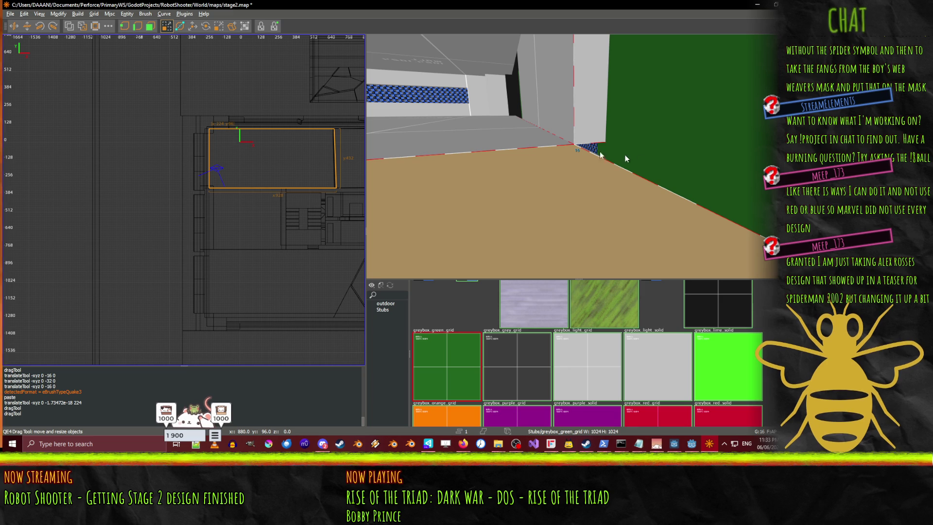
right_click(627, 141)
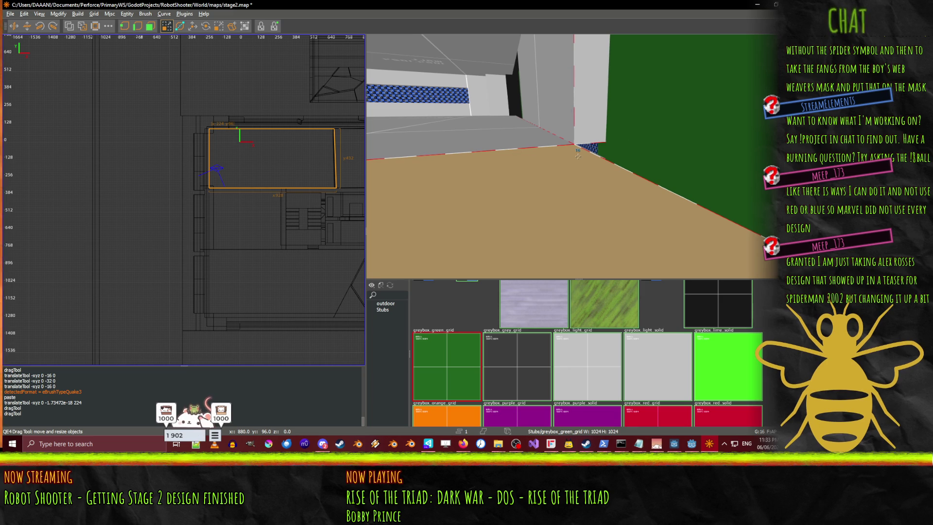
mouse_move(578, 156)
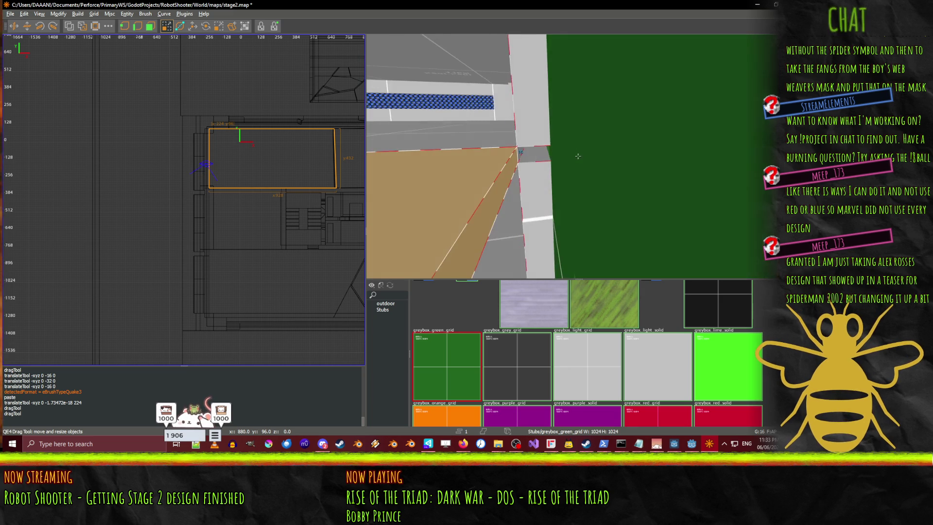
- Undo the brush drags, then redo the recent brush moves
key("ctrl+z")
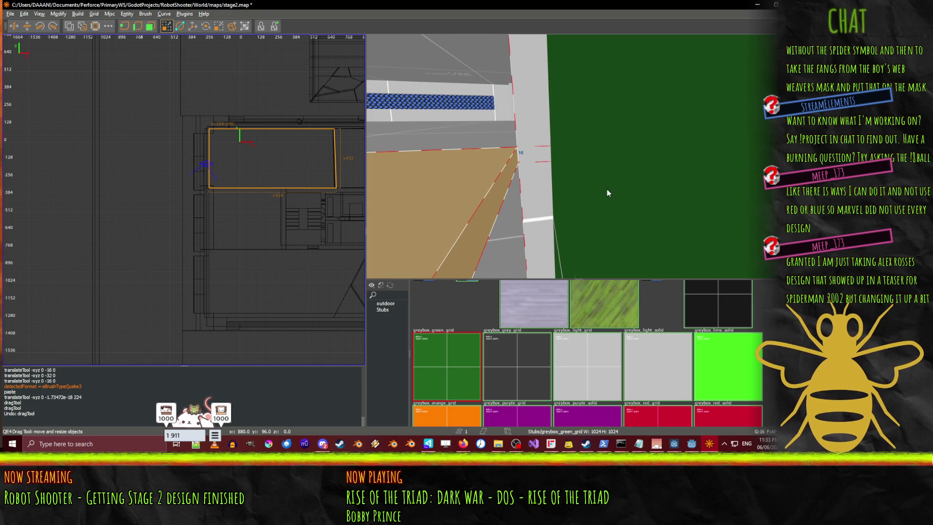
right_click(578, 159)
right_click(563, 155)
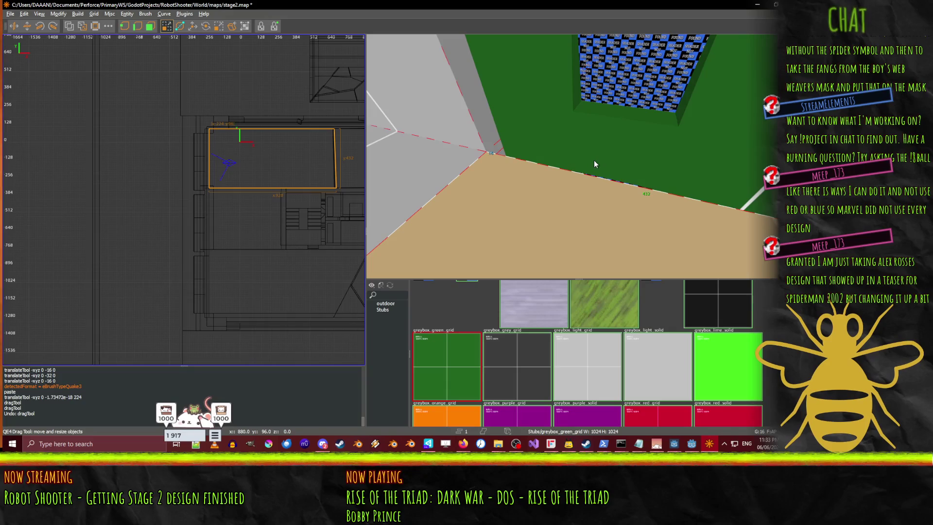
key("ctrl+z")
key("ctrl+z")
key("ctrl+shift+z")
key("ctrl+shift+z")
key("ctrl+shift+z")
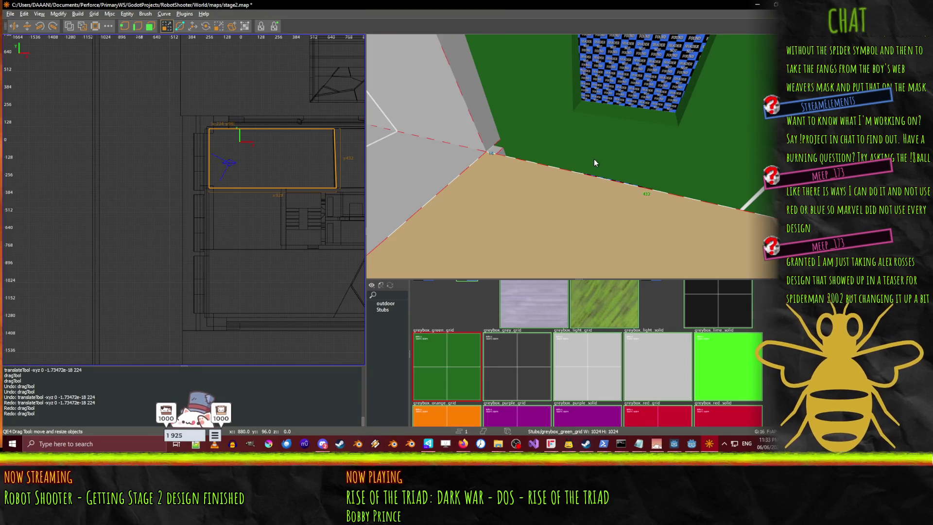
- Orbit the 3D camera around the floor and wall corner near the green block
right_click(594, 159)
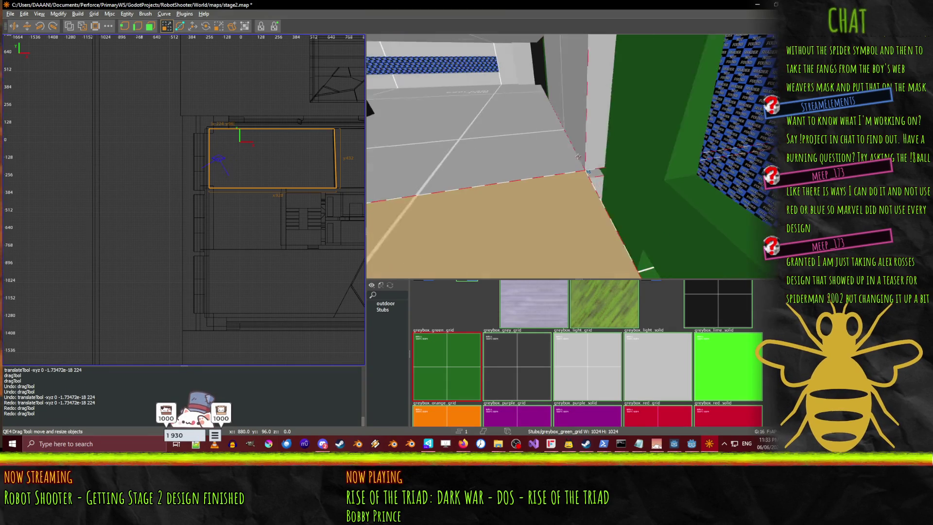
right_click(574, 172)
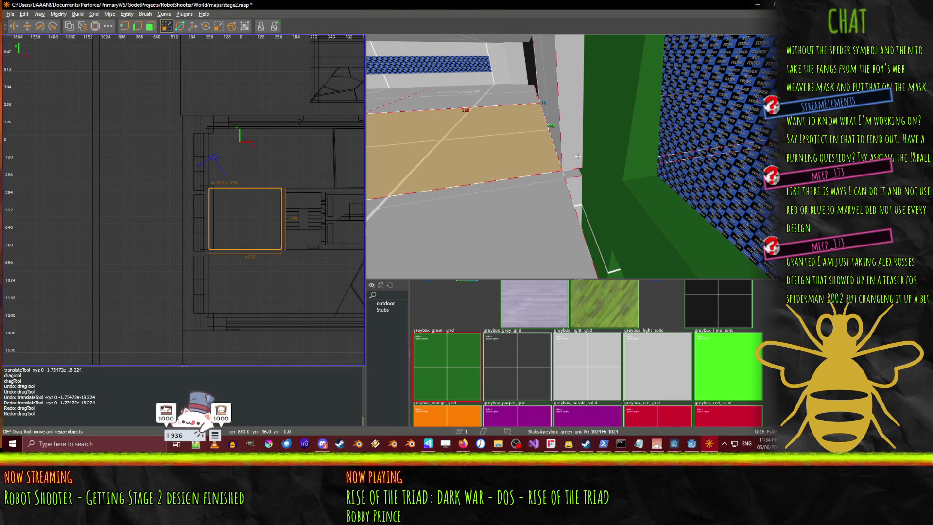
right_click(565, 144)
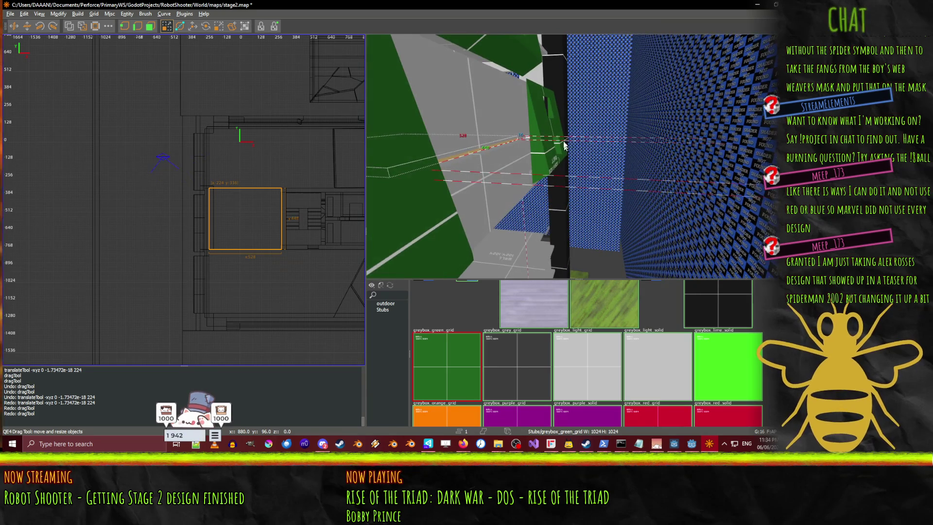
scroll(599, 168, "up", 5)
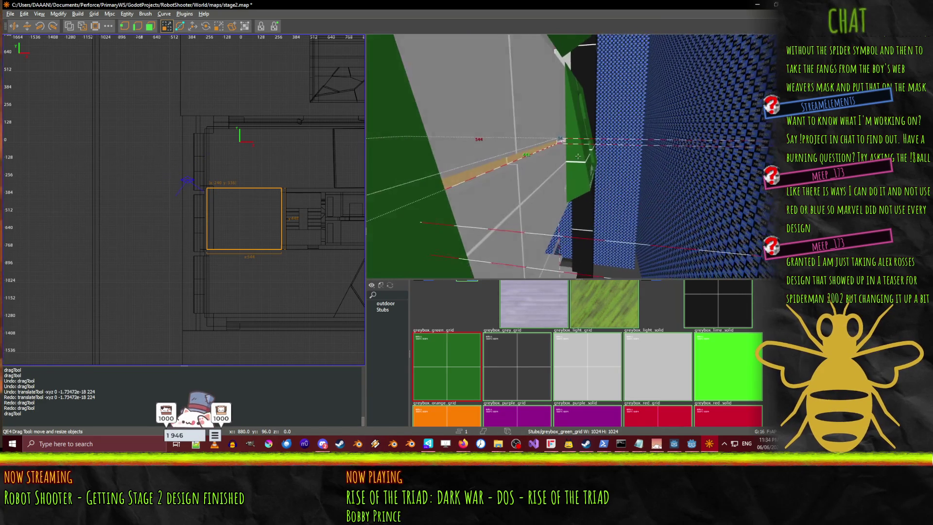
right_click(619, 162)
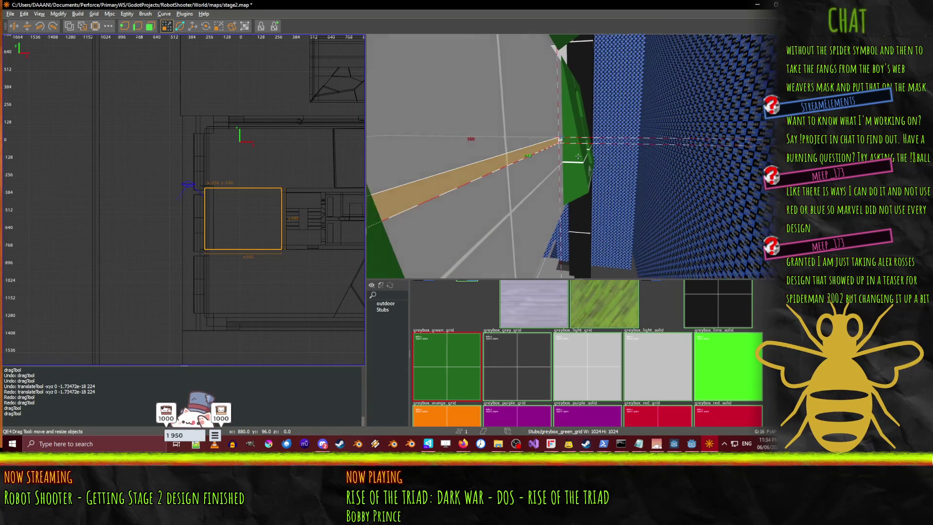
key("Down")
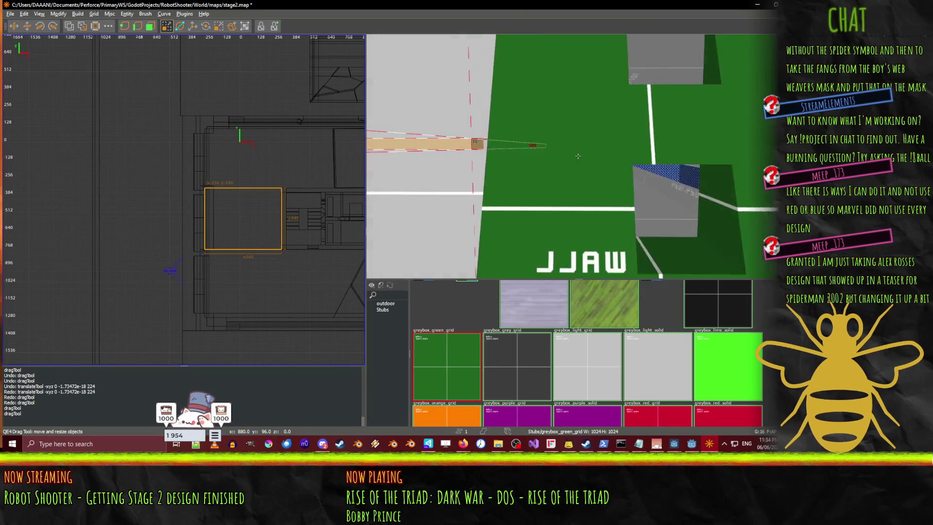
key("Left")
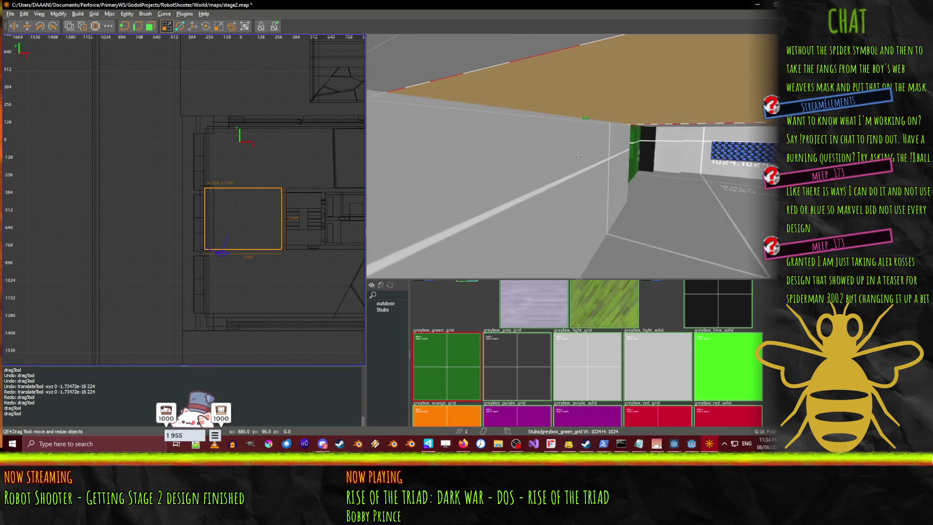
key("Down")
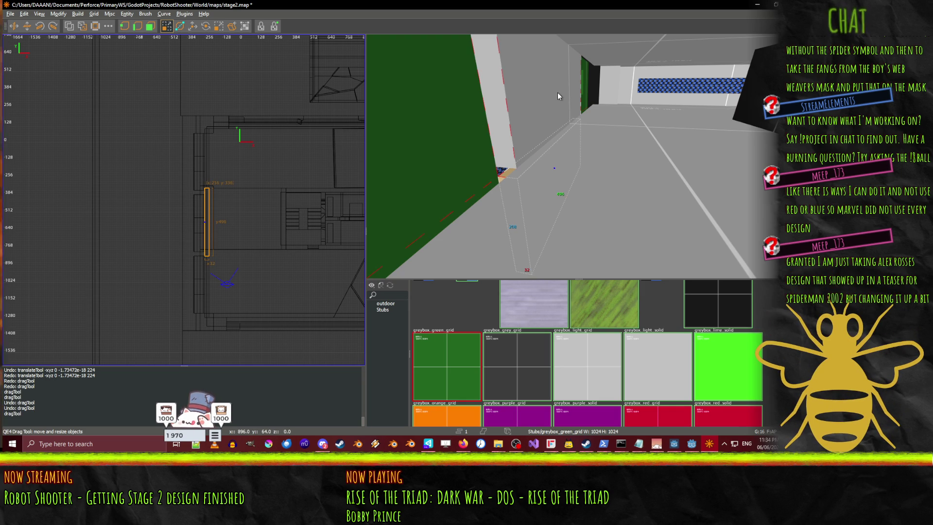
key("Up")
key("Up")
key("Up")
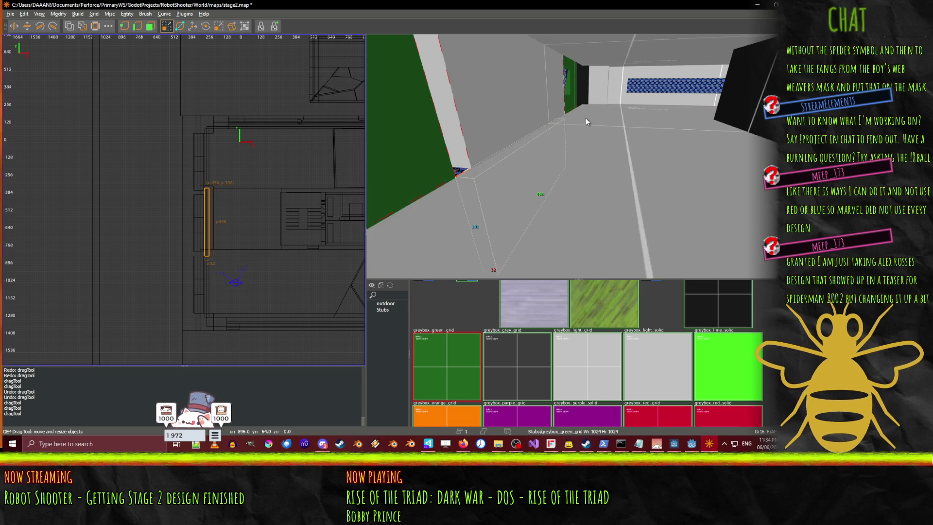
key("Up")
key("Up")
- Select the corridor floor brush and widen its left edge by 32 units
right_click(547, 193)
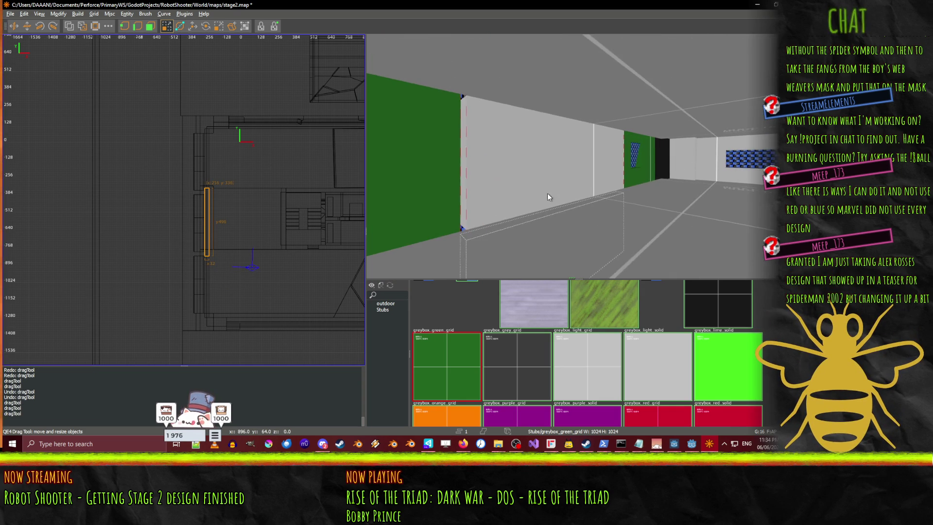
left_click_drag(545, 188, 578, 156)
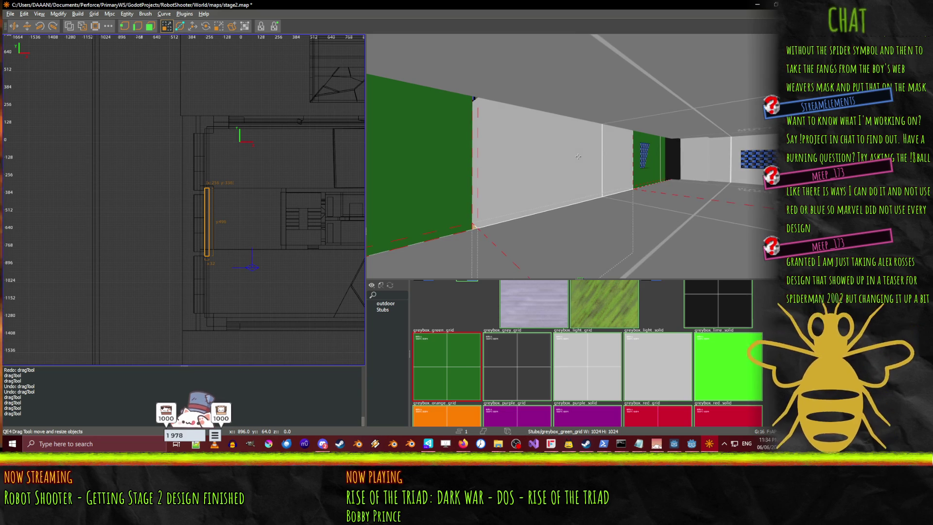
key("Up")
key("Up")
key("Up")
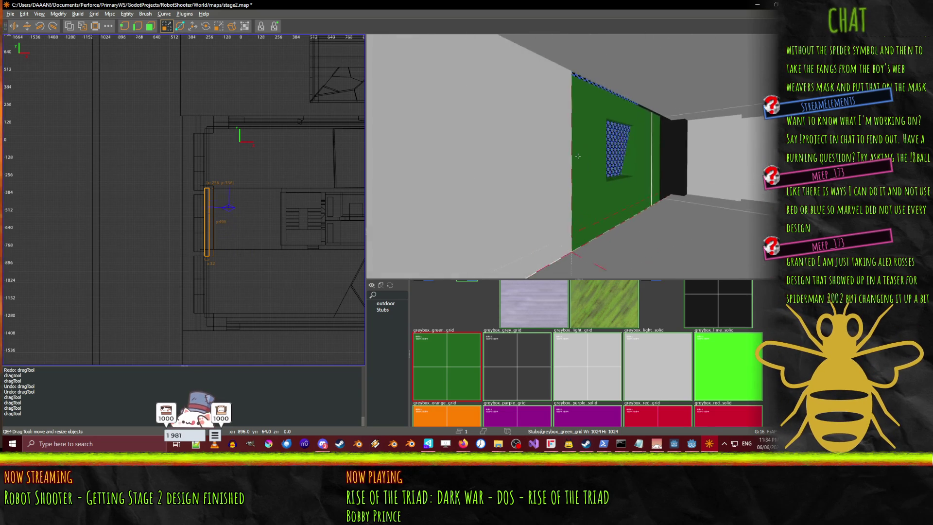
right_click(671, 219)
key("Up")
key("Up")
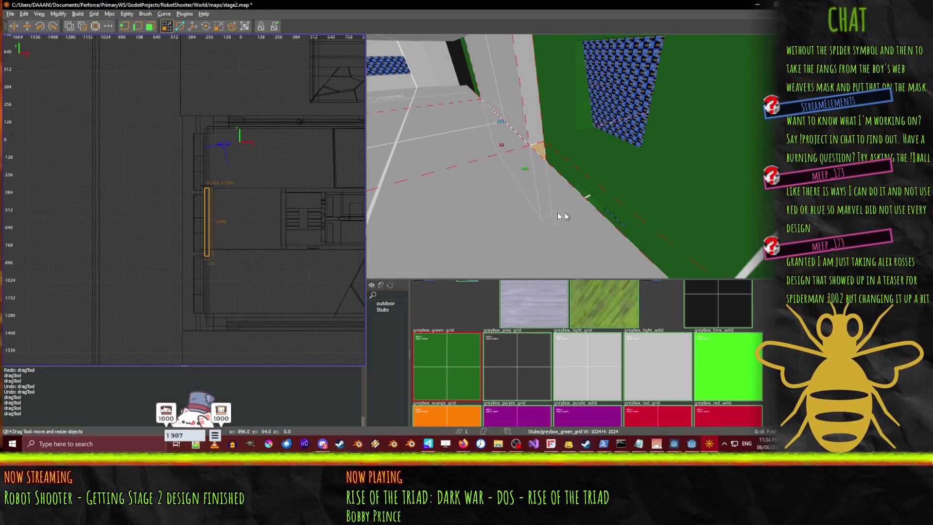
left_click(478, 235)
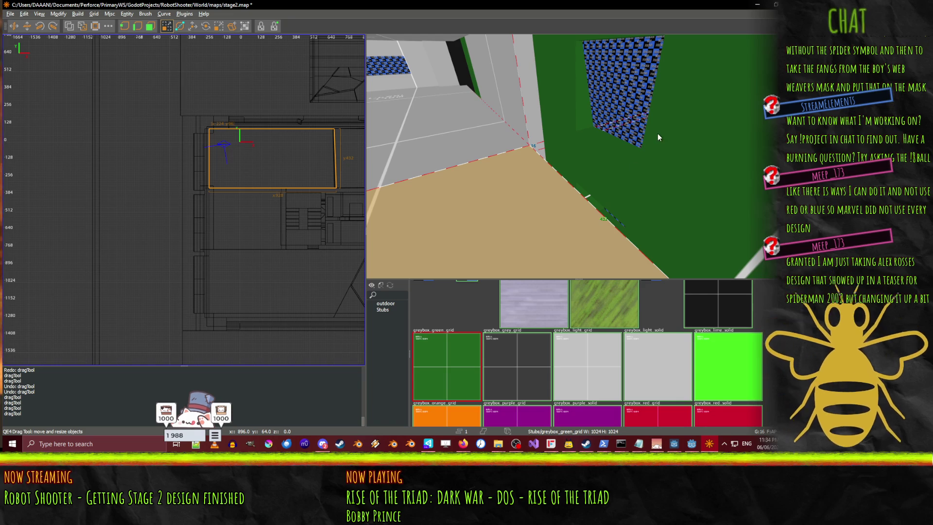
scroll(190, 163, "up", 2)
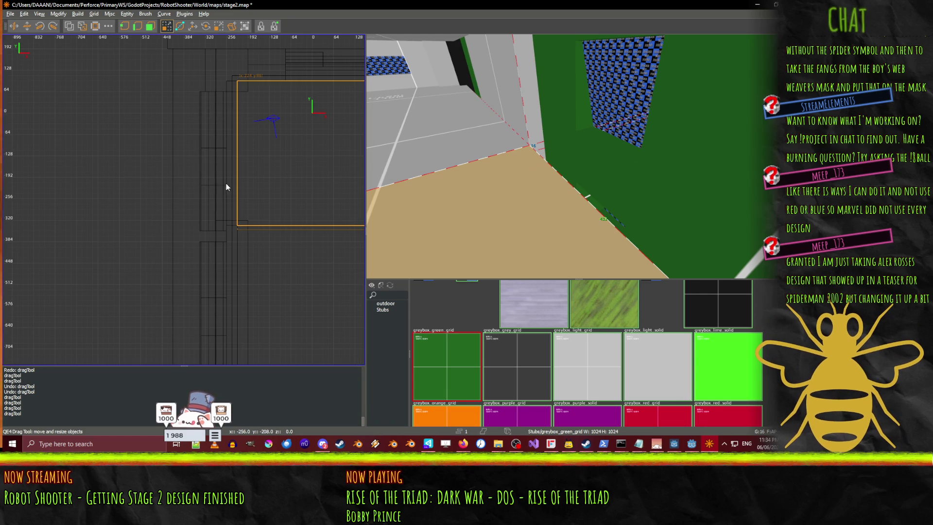
left_click_drag(217, 185, 205, 183)
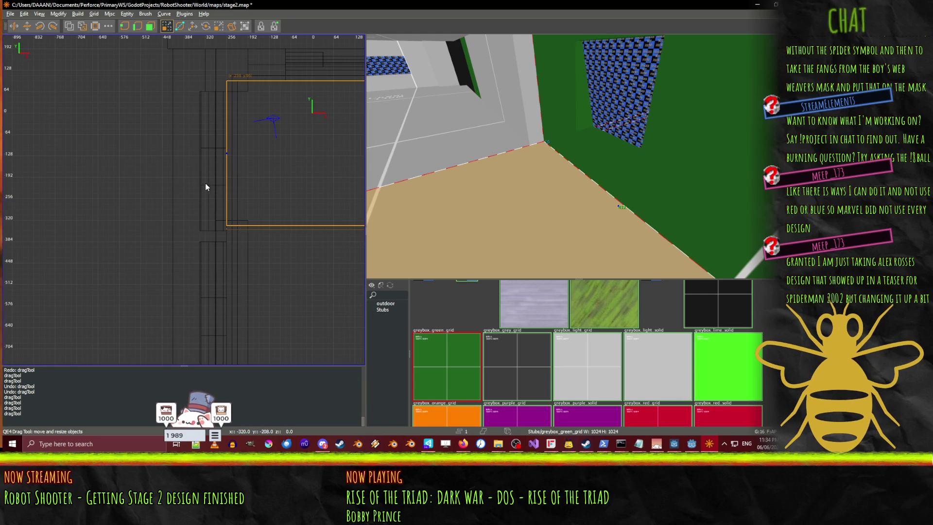
- Check the widened floor against the green wall in 3D, then deselect it
right_click(578, 156)
key("Down")
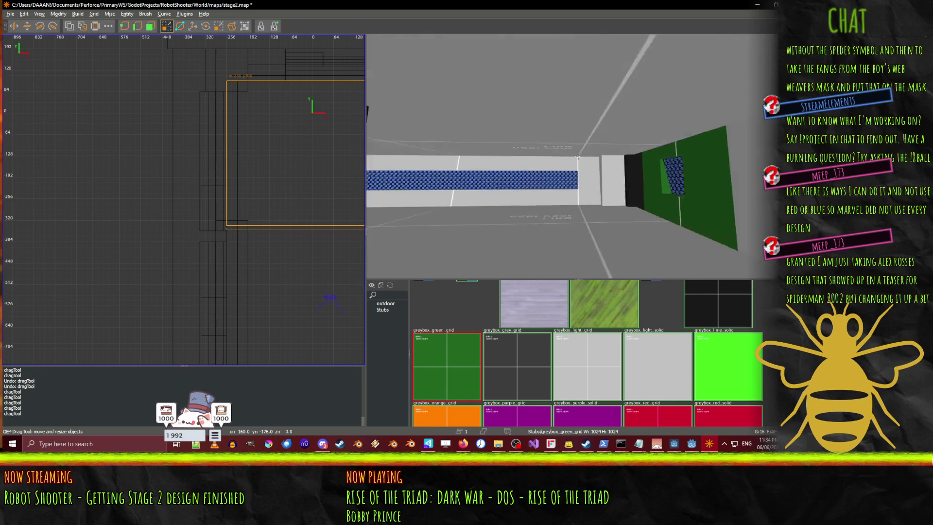
key("Up")
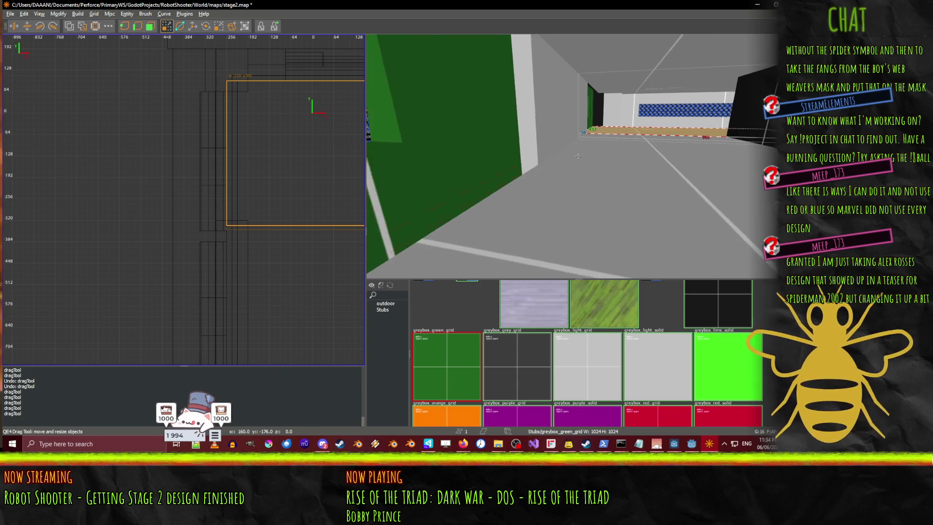
right_click(561, 194)
left_click(546, 180)
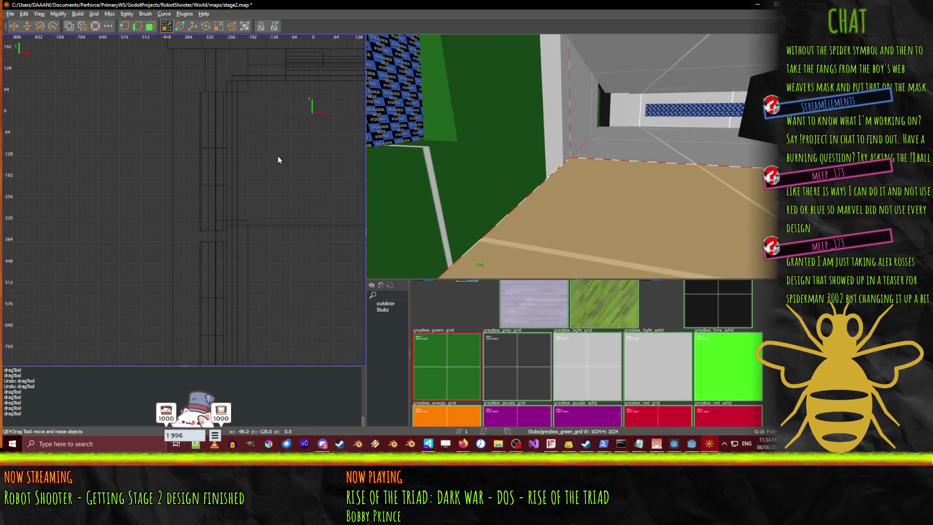
key("Escape")
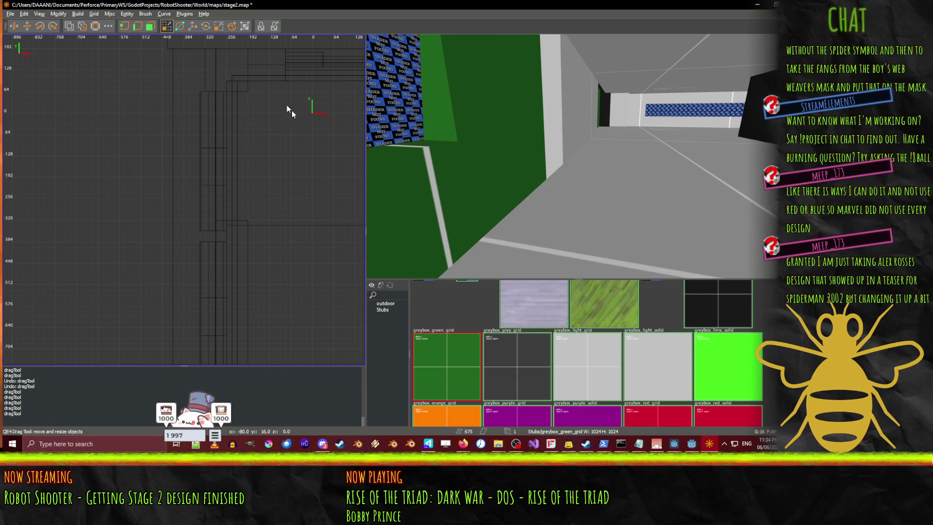
- Draw a thin strip brush along the base of the corridor wall in the top view
mouse_move(362, 209)
left_mouse_down()
mouse_move(334, 153)
mouse_move(281, 153)
mouse_move(257, 216)
left_mouse_up()
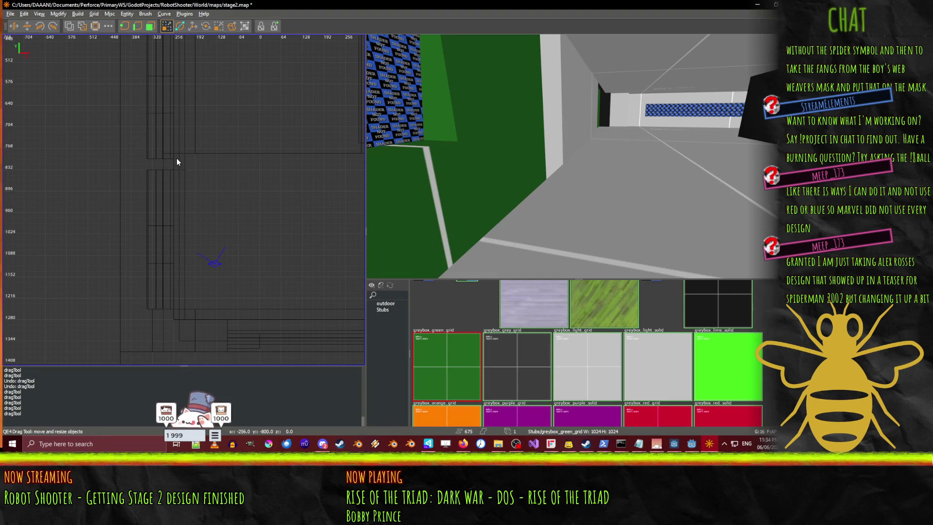
mouse_move(177, 159)
left_mouse_down()
mouse_move(173, 263)
mouse_move(181, 255)
left_mouse_up()
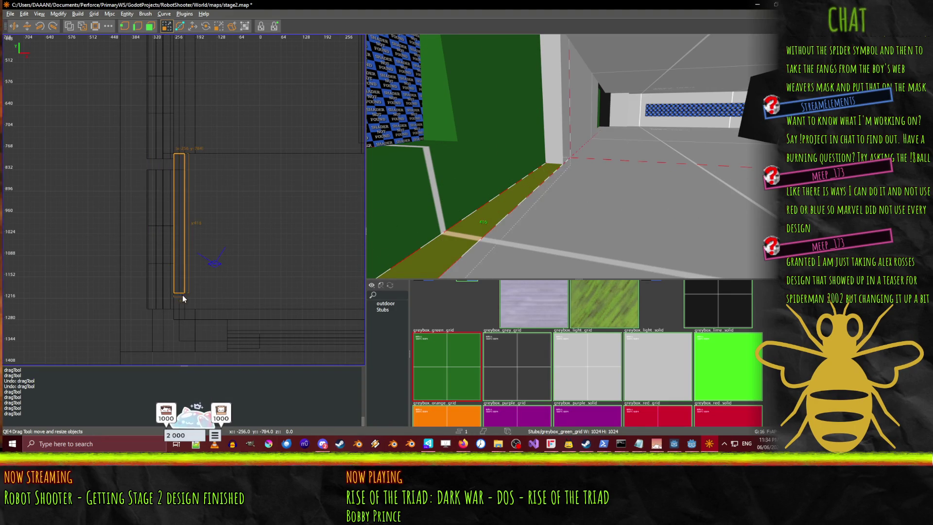
left_click_drag(182, 310, 183, 310)
right_click(572, 156)
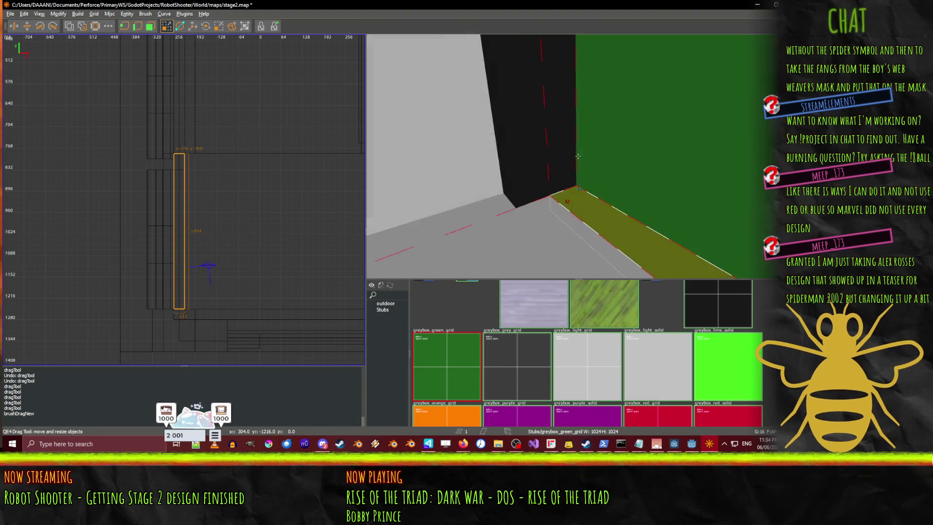
right_click(577, 156)
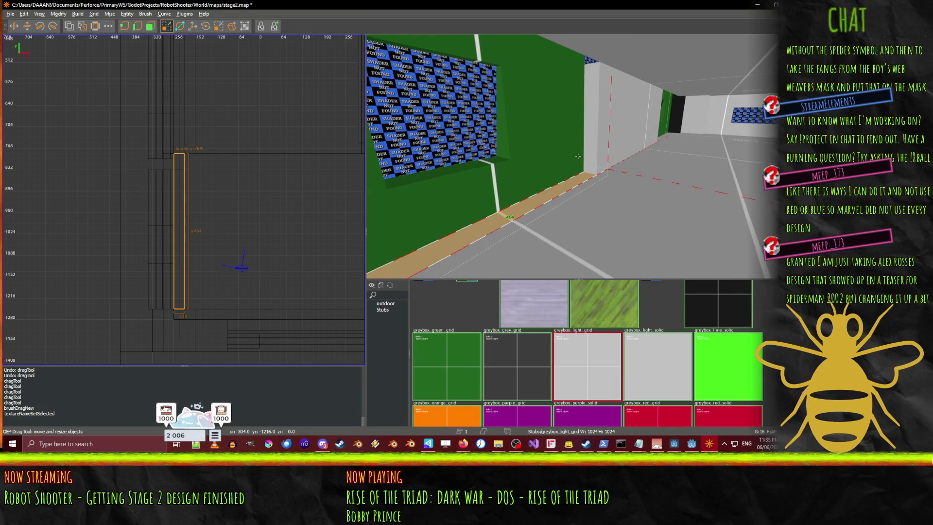
- Fly down the blue-striped corridor and select the thin strip beside the green wall
key("w")
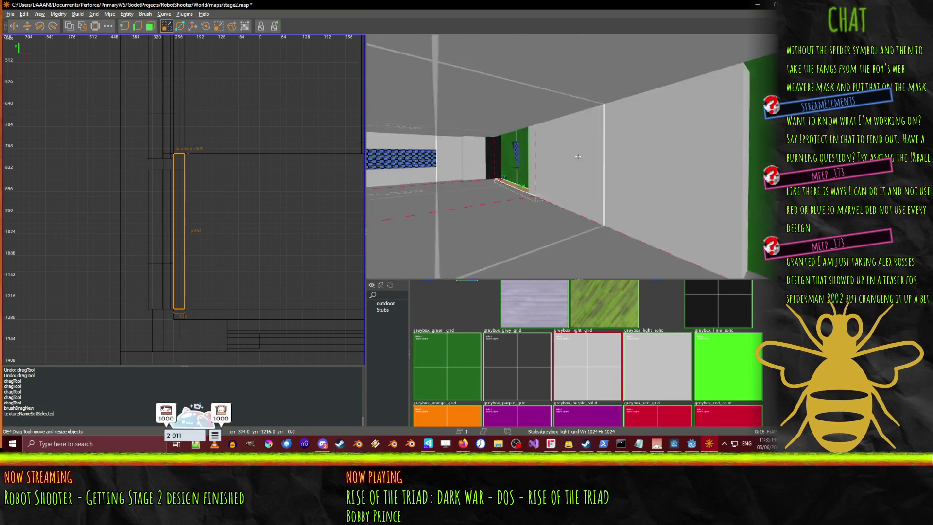
key("w")
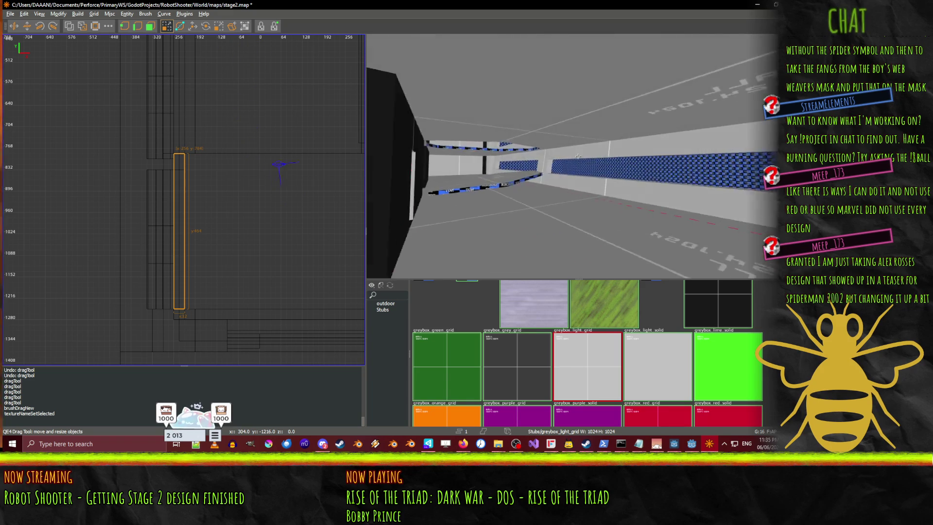
key("s")
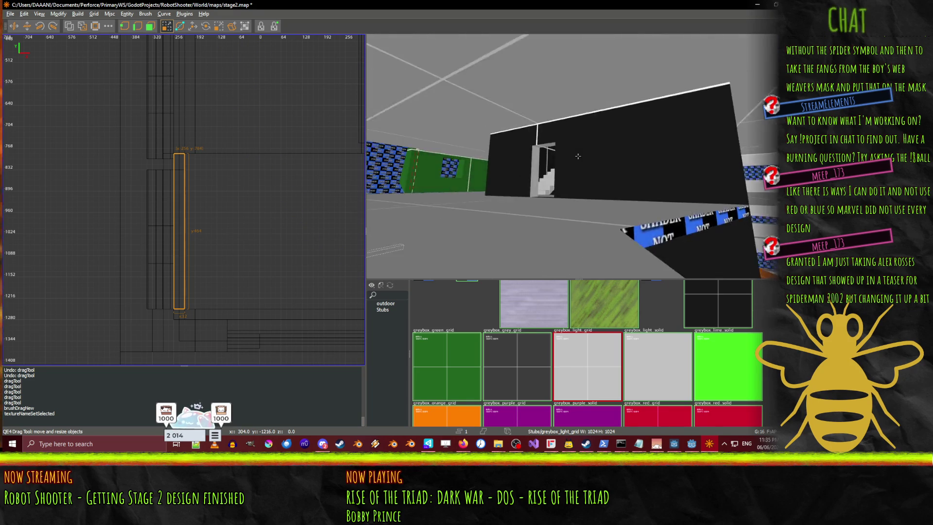
key("w")
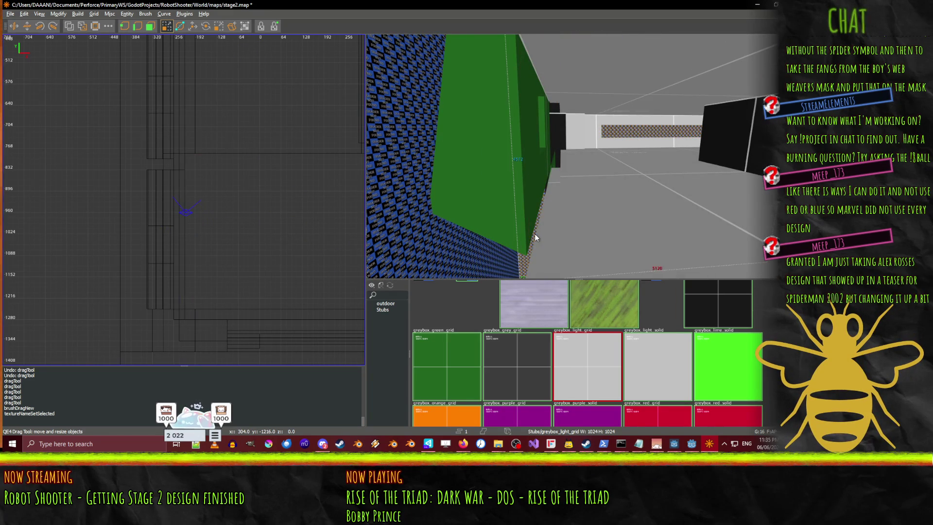
left_click(539, 223)
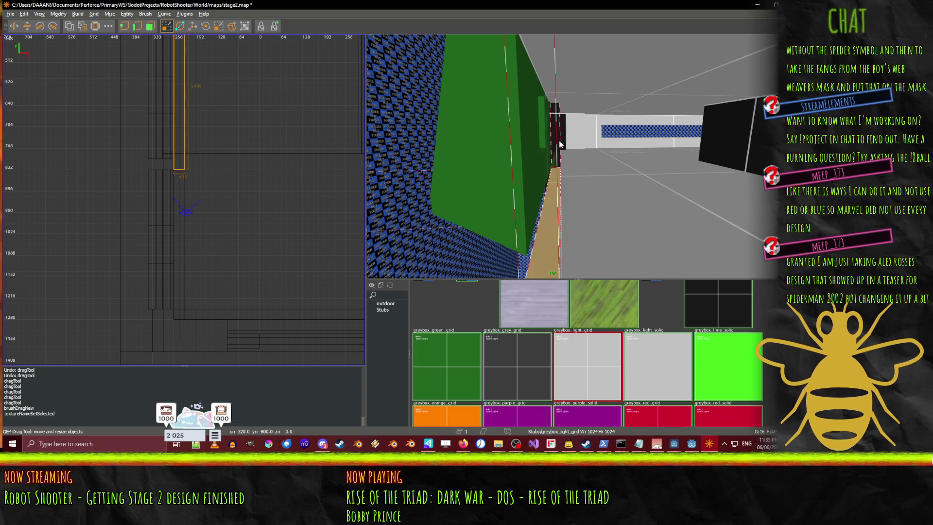
right_click(585, 142)
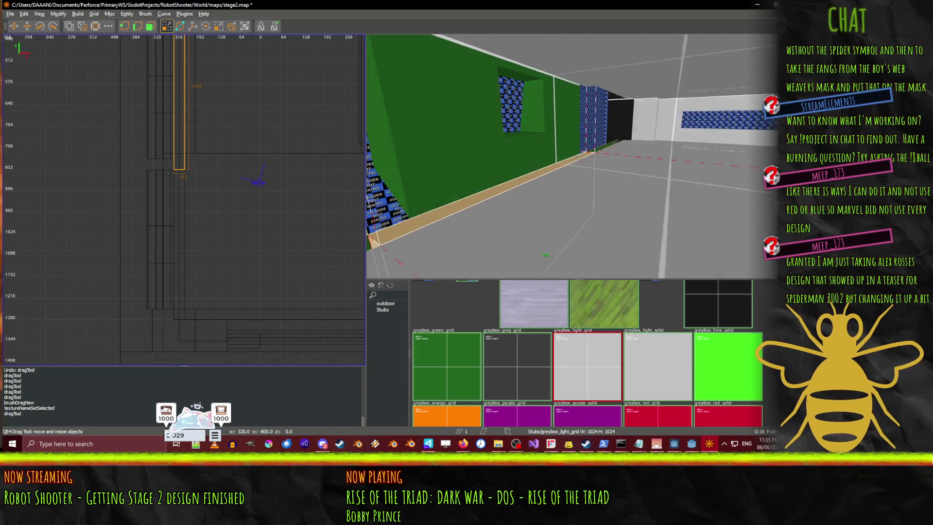
mouse_move(578, 156)
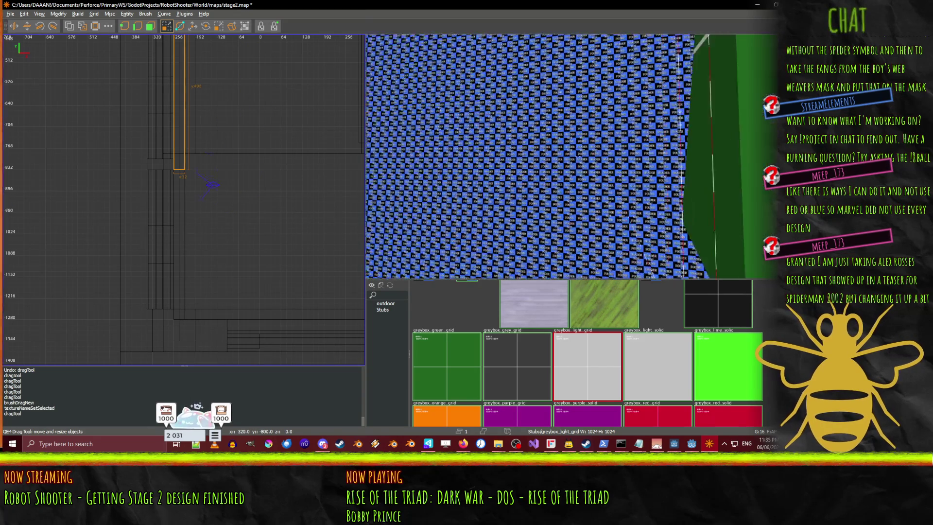
key("w")
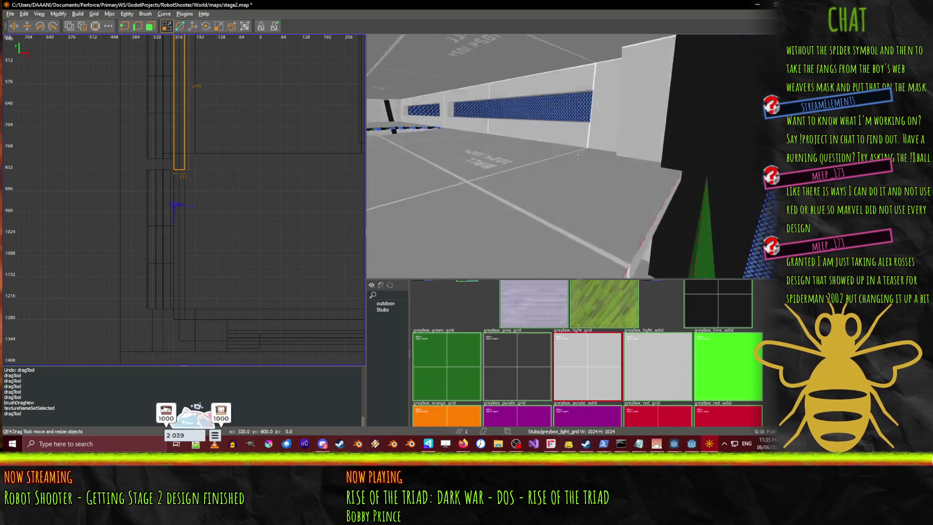
- Select the large floor brush and steer the 3D camera toward the blue wall
left_click(581, 197)
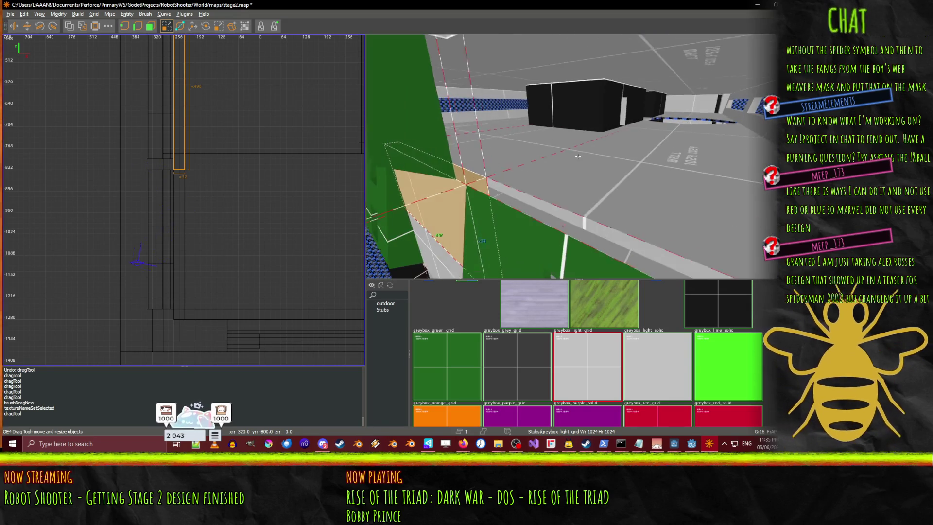
right_click(615, 188)
key("w")
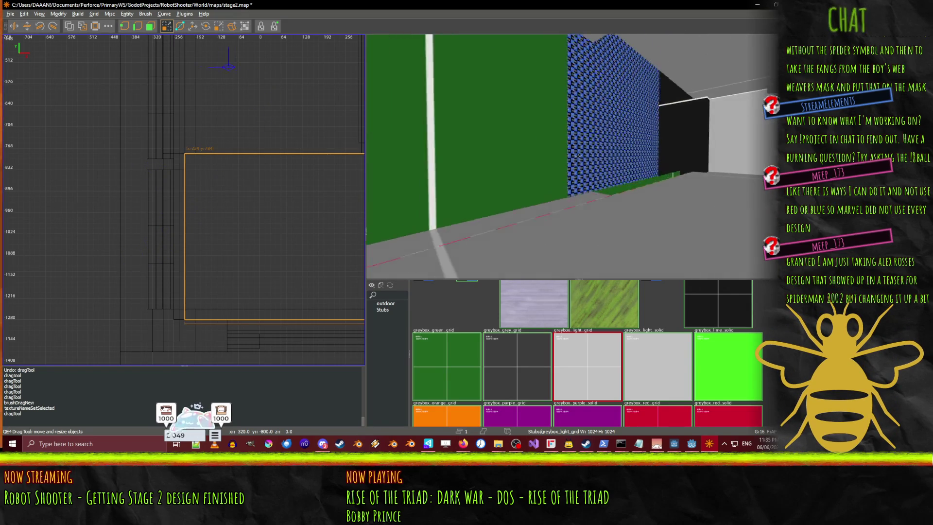
right_click(624, 165)
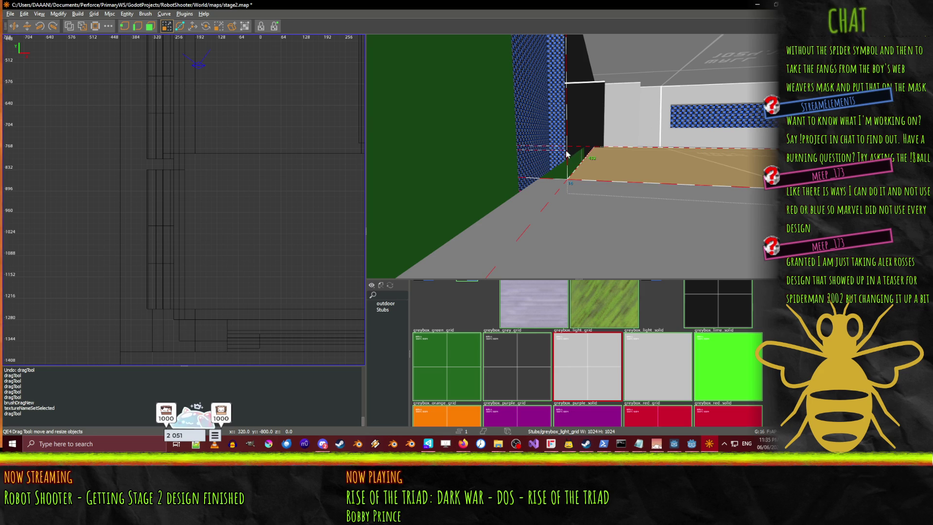
right_click(633, 146)
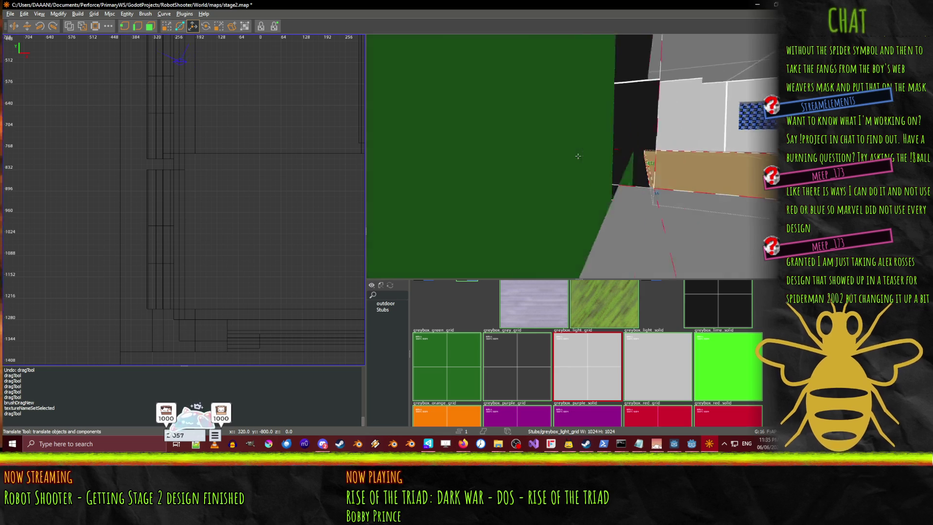
key("w")
- Fly along the tan corridor floor to the black wall at the corridor's end
right_click(541, 184)
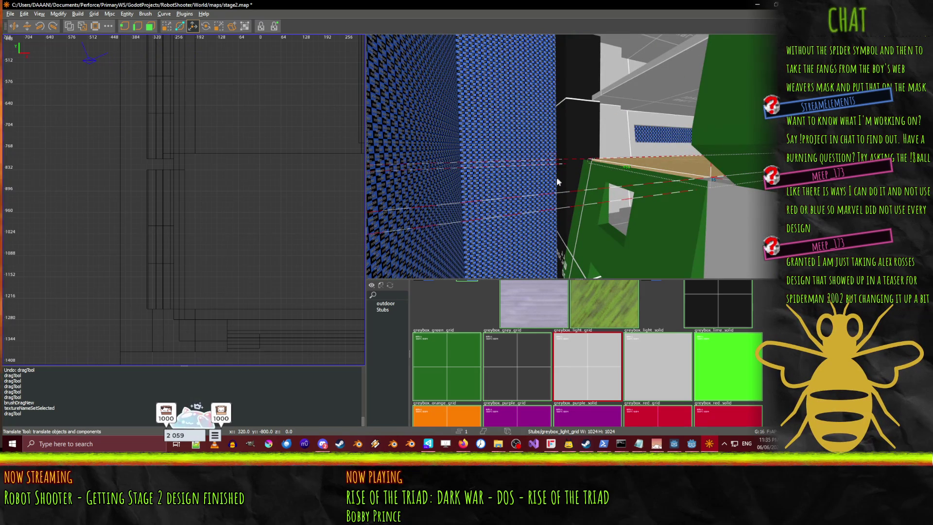
right_click(610, 167)
key("w")
key("w")
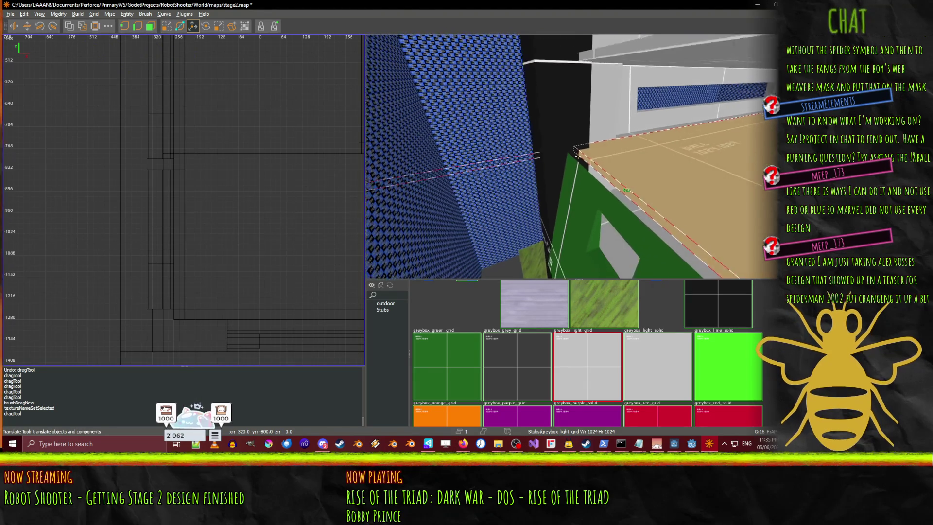
right_click(558, 192)
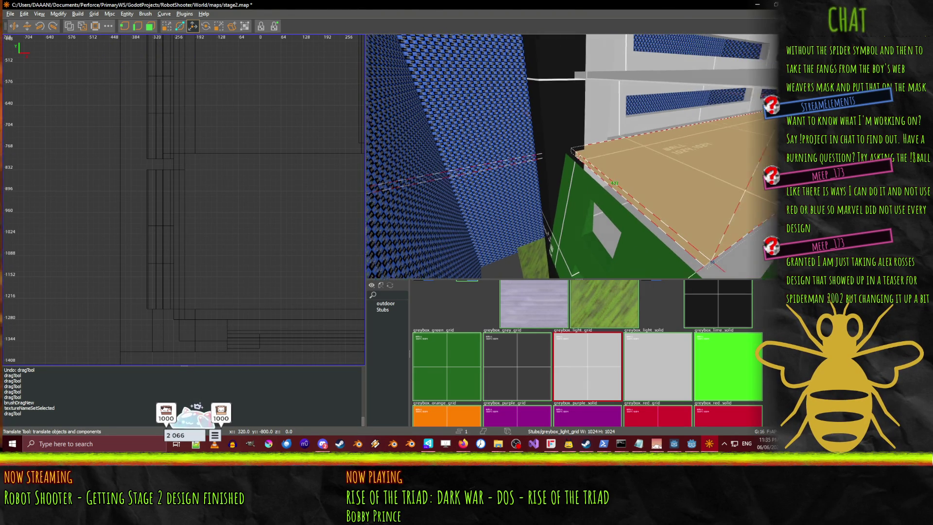
key("w")
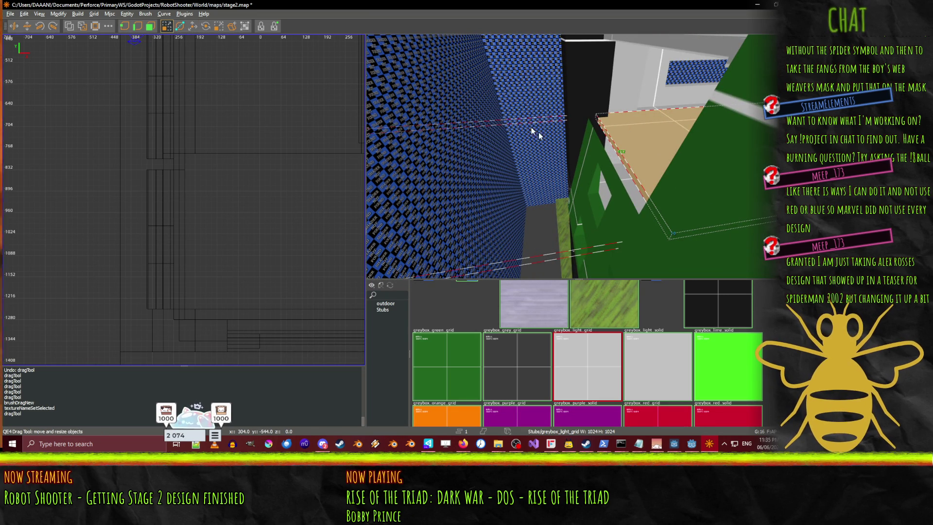
right_click(523, 168)
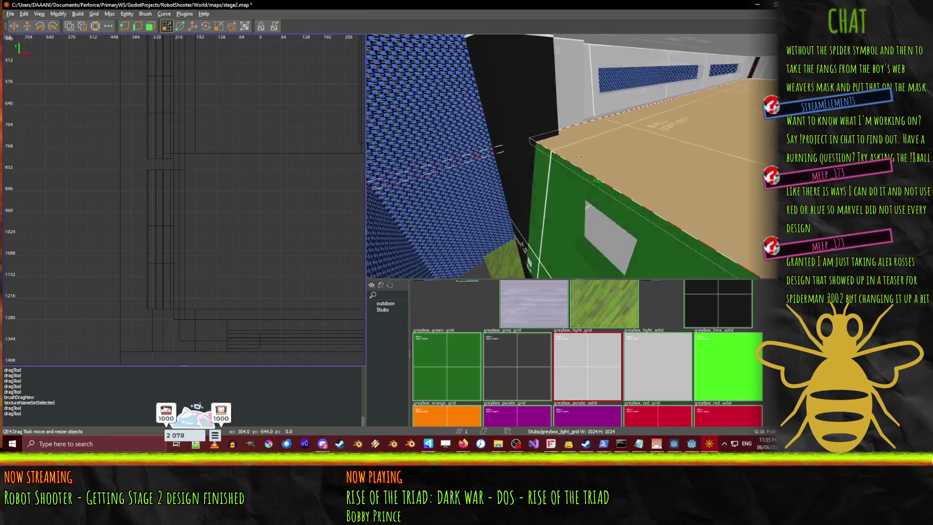
key("w")
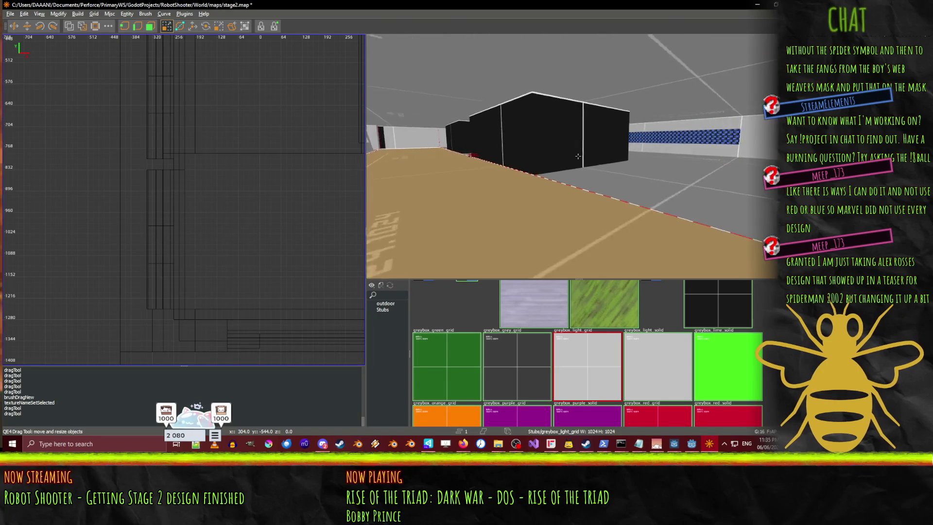
key("w")
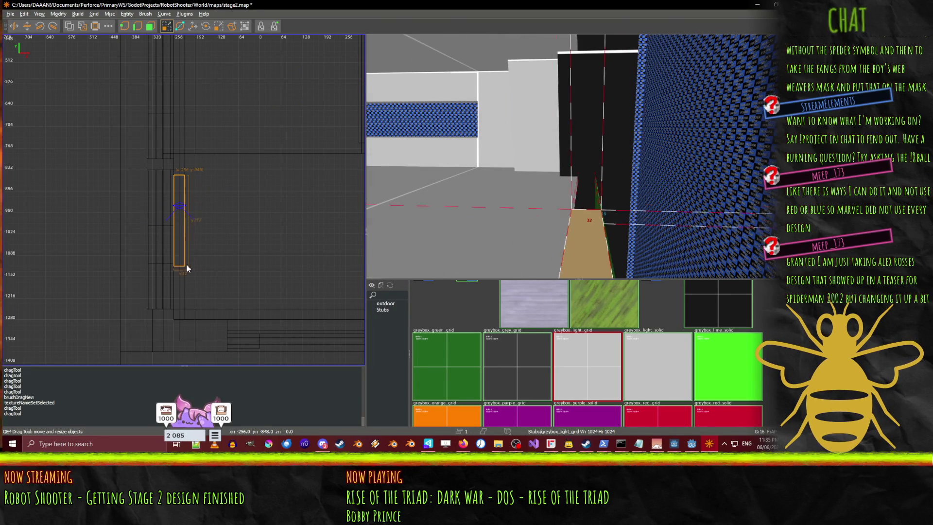
- Resize the new tan strip to 32 units wide and 416 units long
left_click_drag(190, 289, 184, 311)
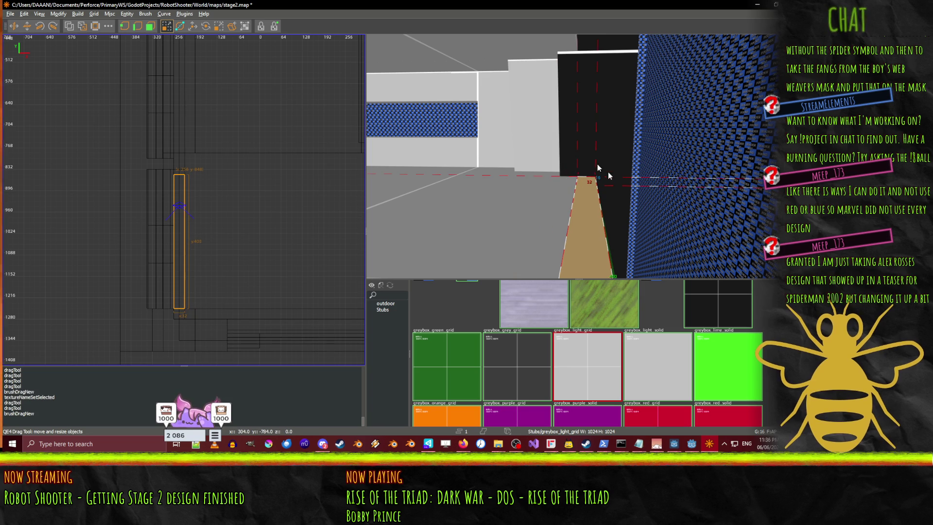
left_click_drag(608, 171, 568, 171)
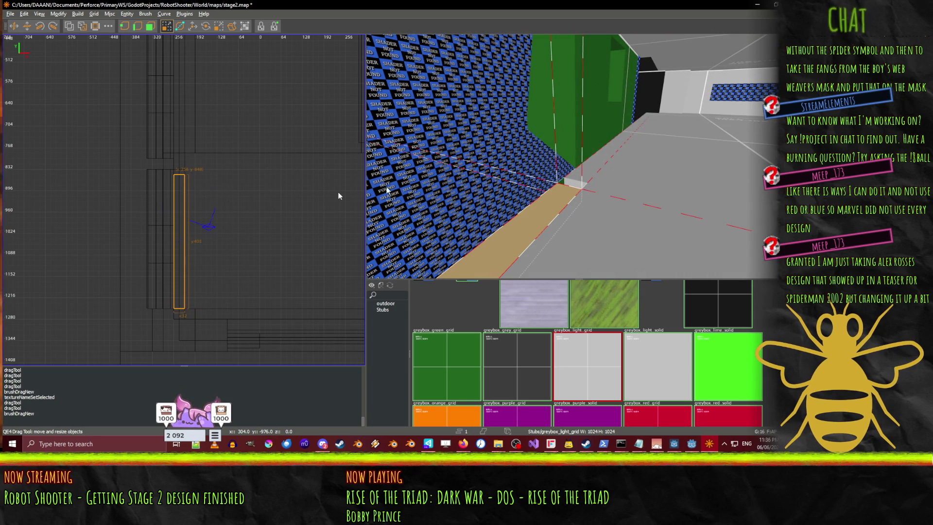
left_click_drag(180, 151, 181, 148)
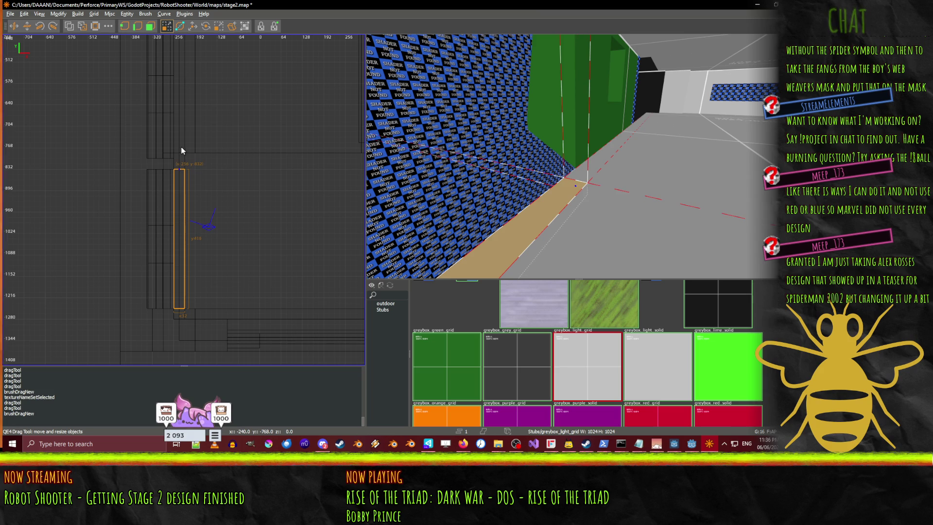
- Fly around the green structure and up to the grey slatted wall in 3D
right_click(570, 119)
key("Down")
key("Down")
key("Down")
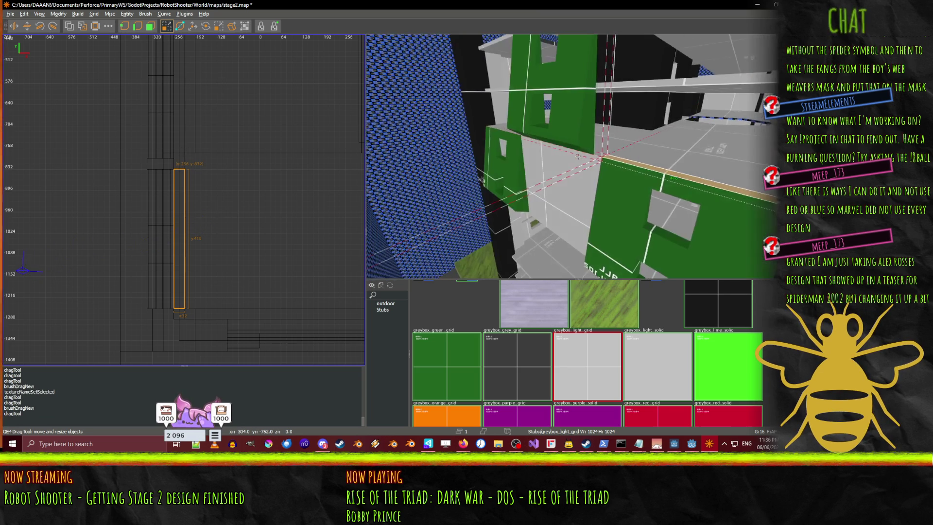
key("Up")
key("Up")
key("Up")
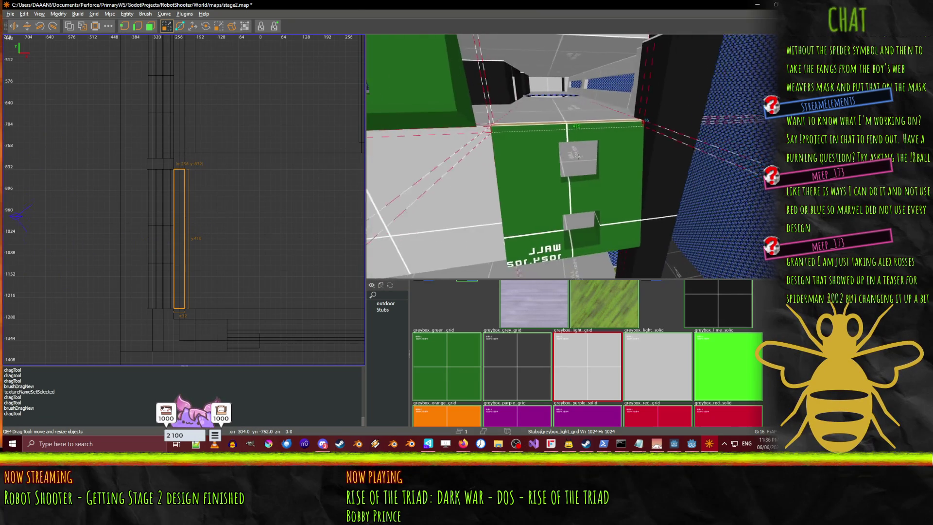
key("Up")
key("Up")
key("Up")
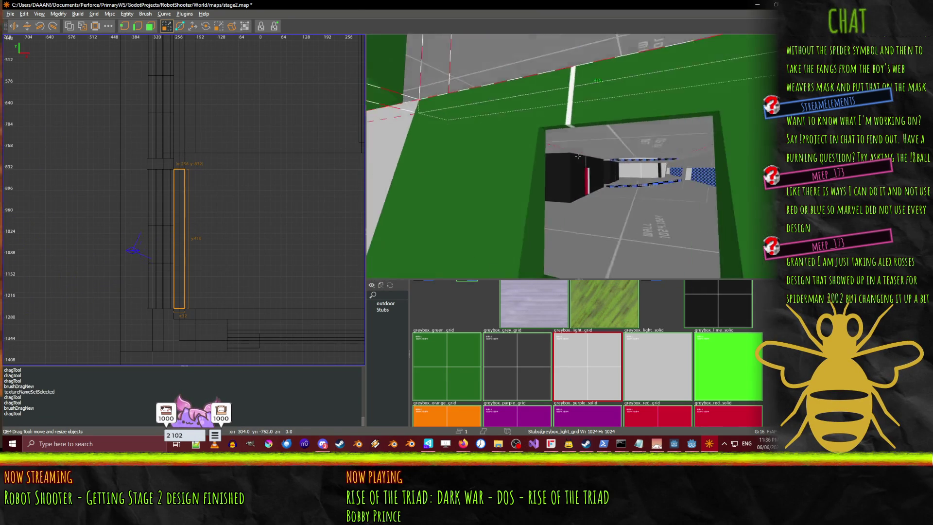
key("Down")
key("Down")
key("Down")
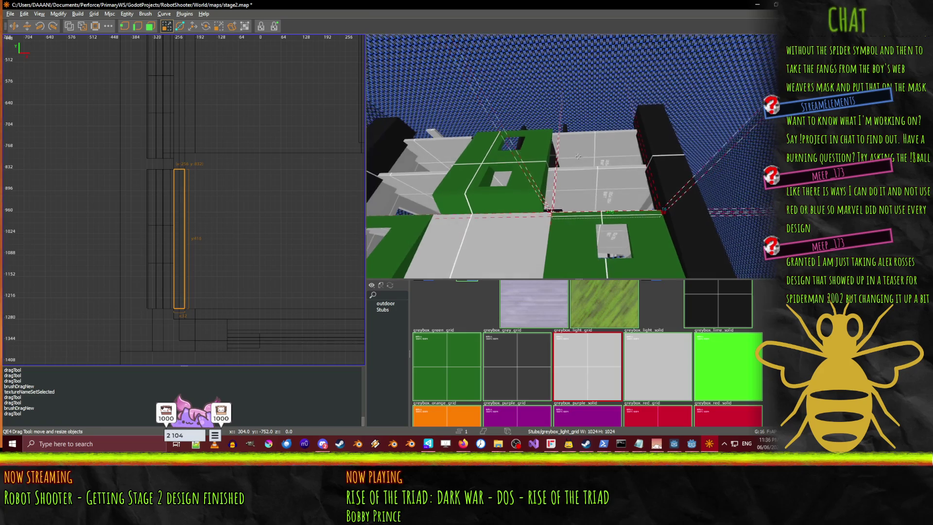
key("Up")
key("Up")
key("Up")
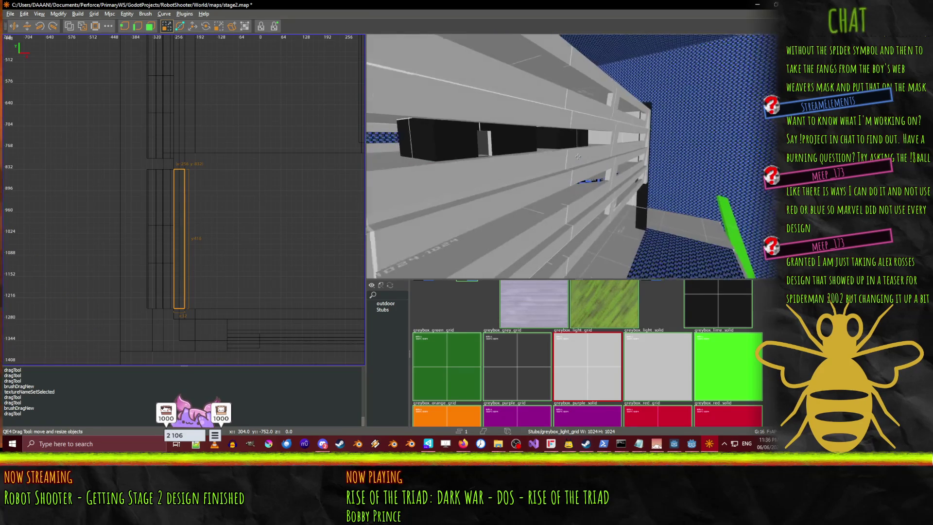
key("Up")
key("Up")
key("Up")
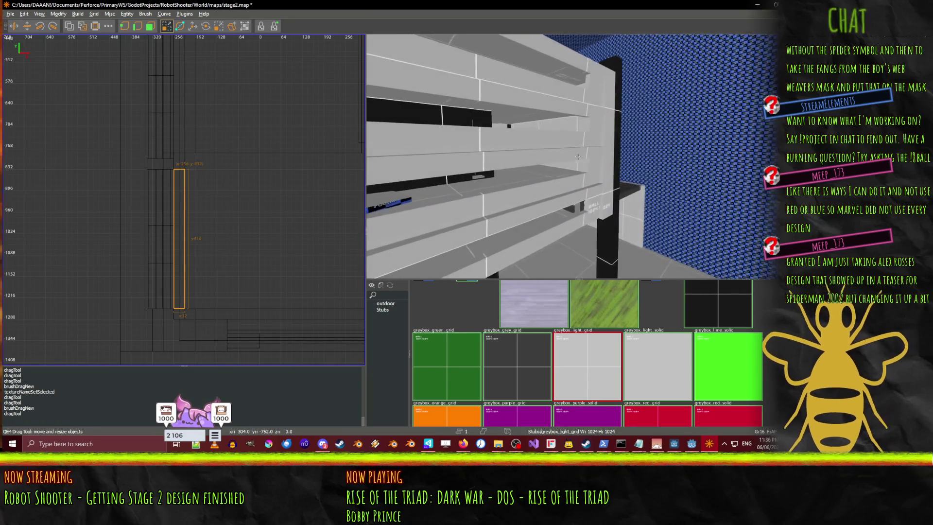
key("Up")
key("Up")
key("Right")
key("Right")
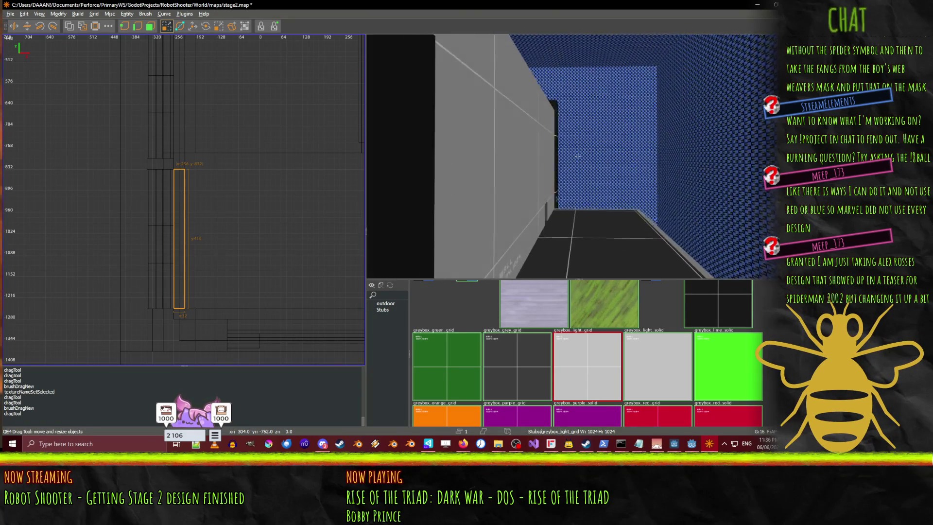
key("Left")
key("Left")
key("Left")
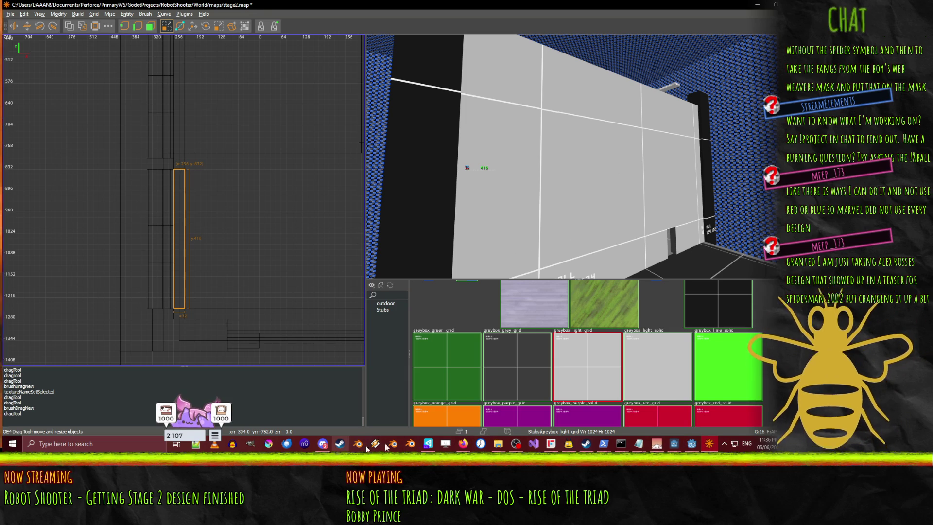
left_click(695, 444)
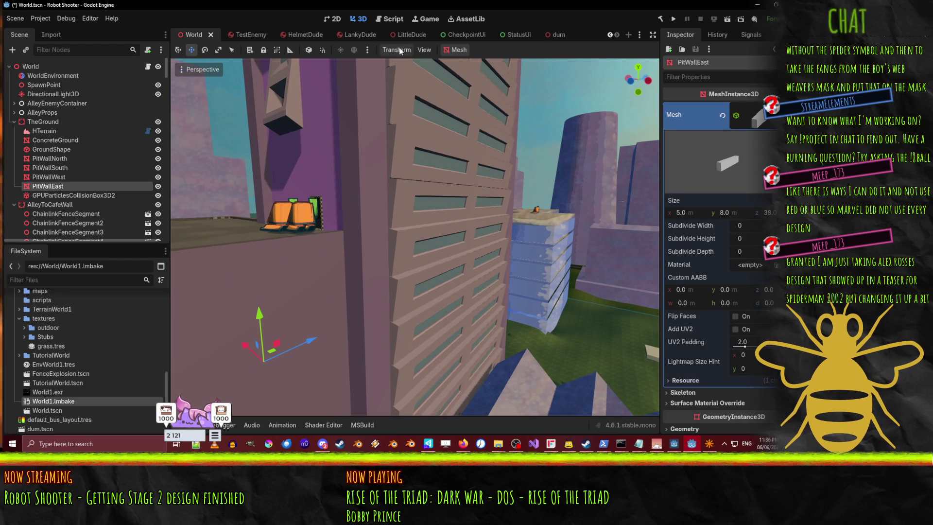
left_click(708, 451)
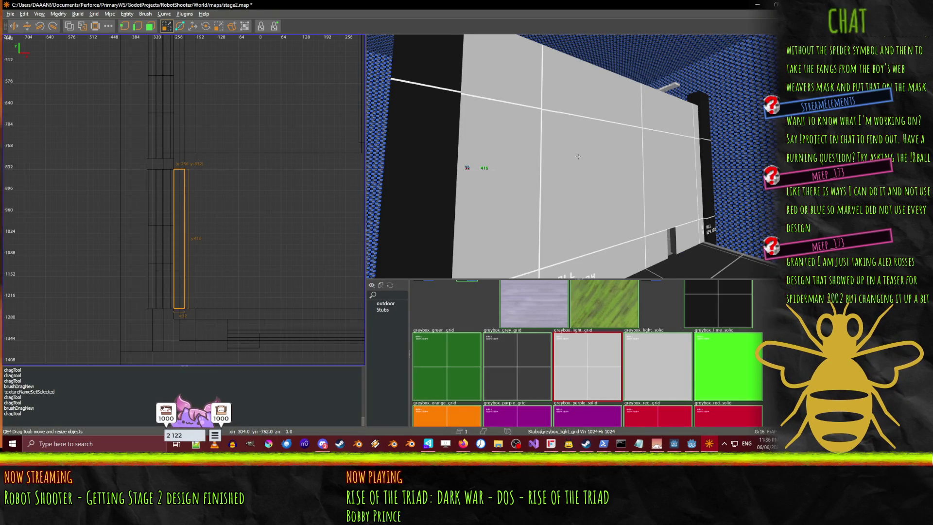
- Select a green windowed wall brush and add its neighbouring wall brushes to the selection
left_click_drag(578, 156, 579, 156)
left_click(582, 127)
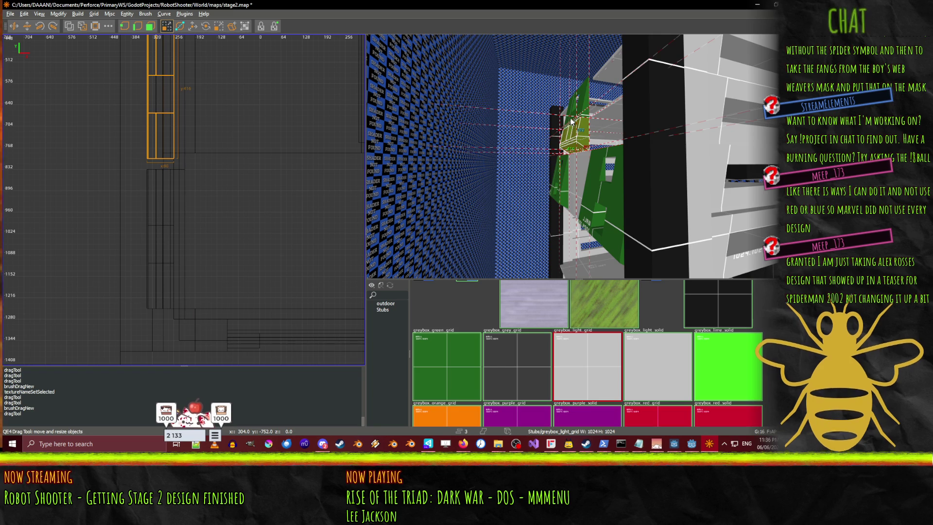
left_click(578, 91, "ctrl")
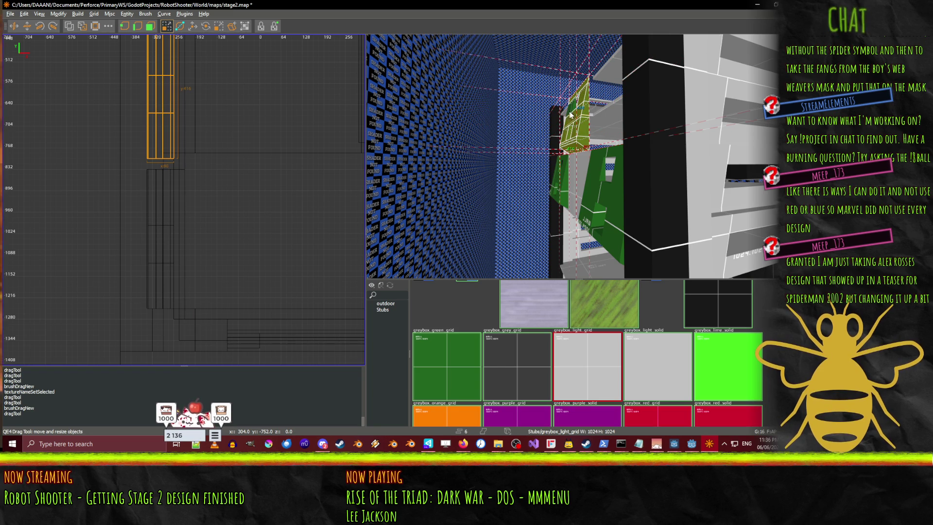
scroll(248, 168, "down", 8)
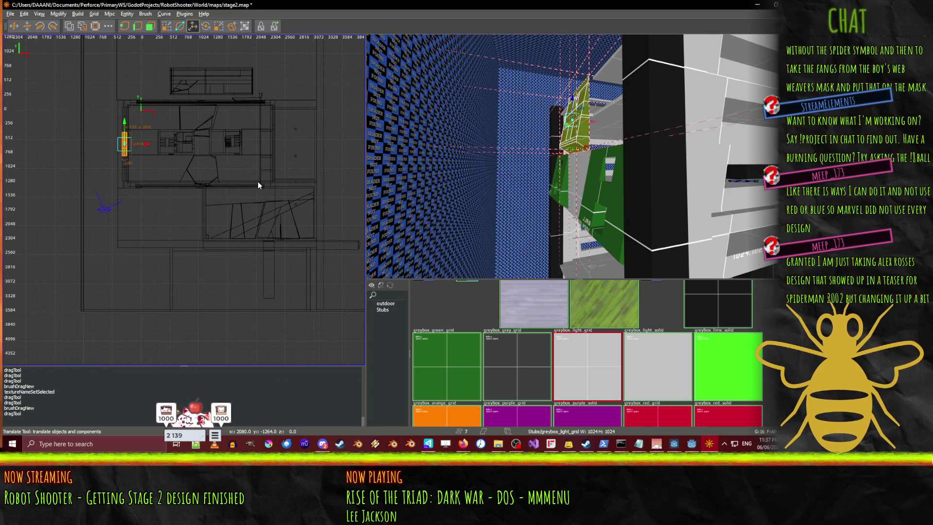
- Paste the green wall brushes, shift them 2480 units along X, and rotate them 1 degree
key("ctrl+v")
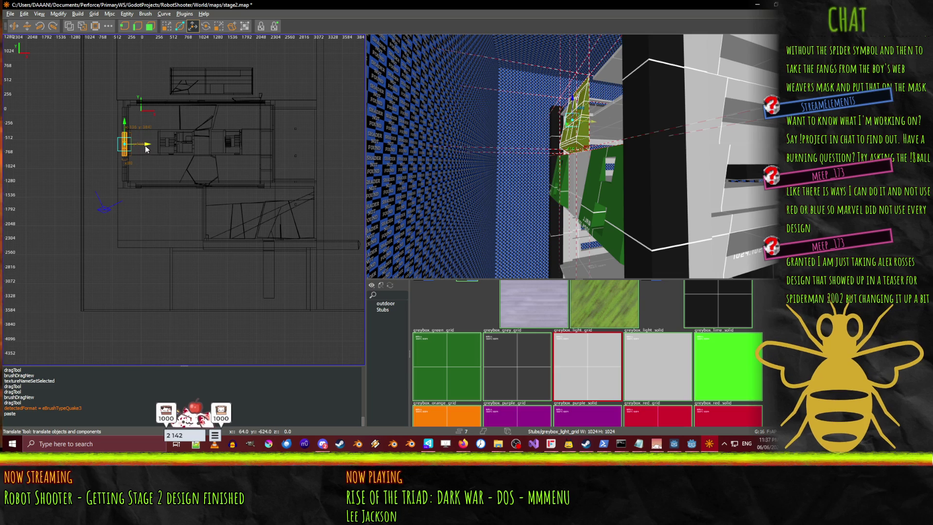
left_click_drag(145, 149, 244, 150)
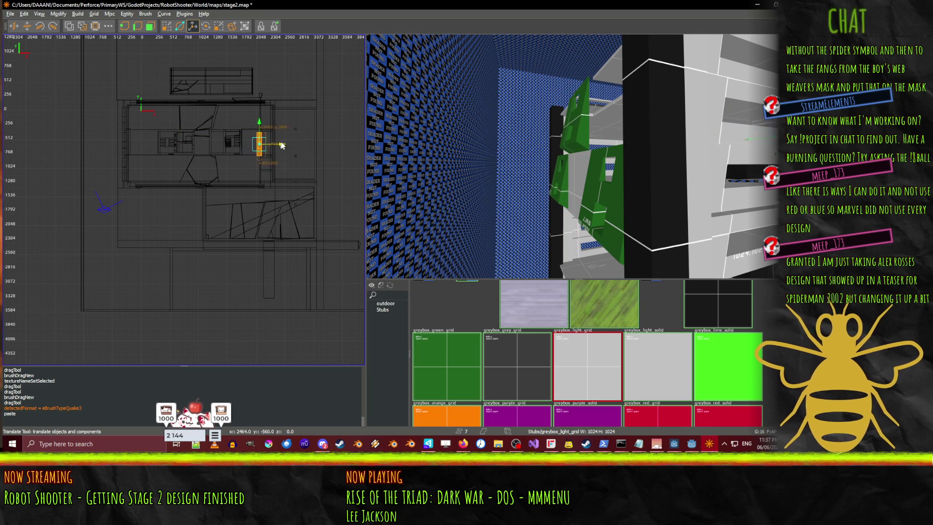
scroll(288, 148, "up", 4)
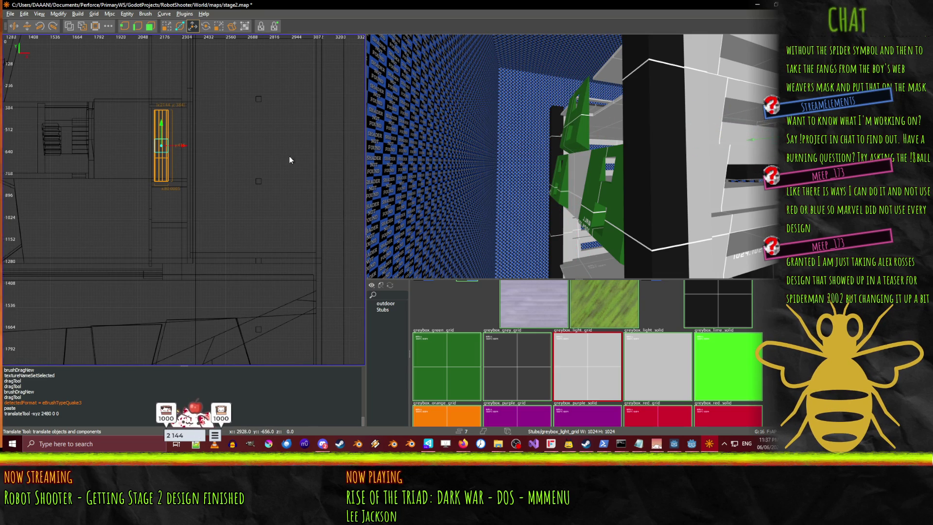
left_click(208, 29)
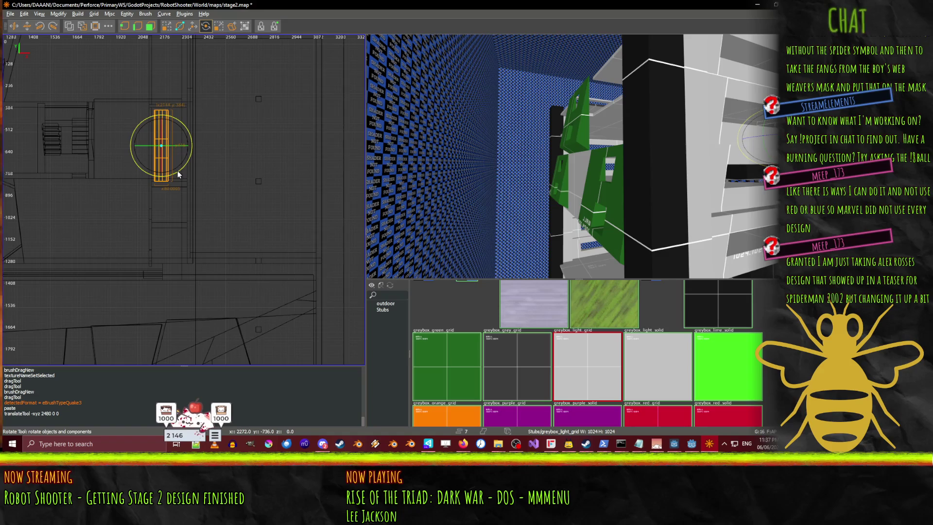
mouse_move(177, 170)
left_mouse_down()
mouse_move(192, 150)
mouse_move(169, 72)
left_mouse_up()
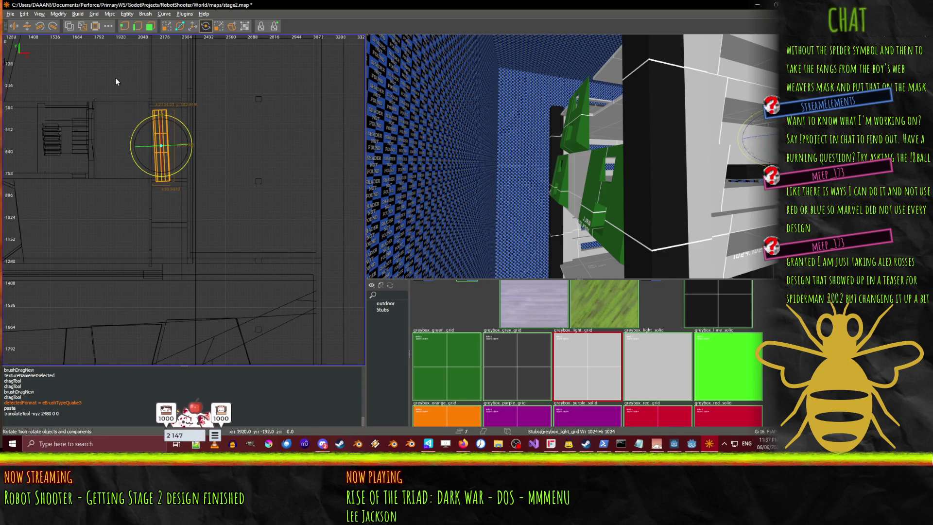
left_click_drag(115, 82, 124, 81)
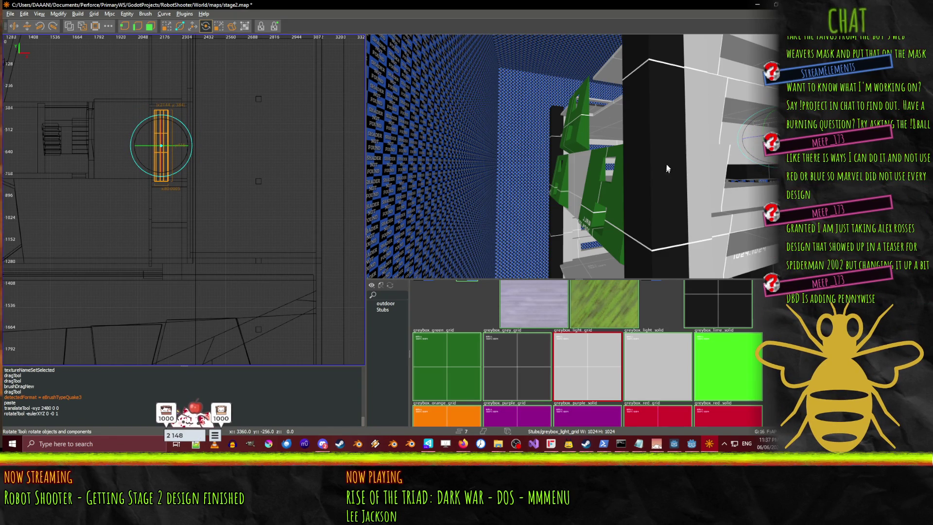
- Fly the 3D camera to the pasted window block and circle around it
key("ctrl+u")
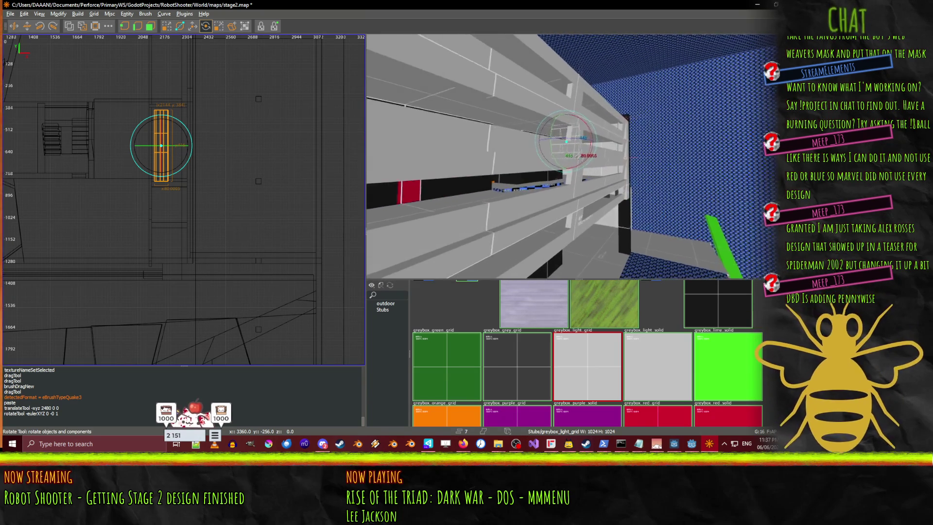
key("d")
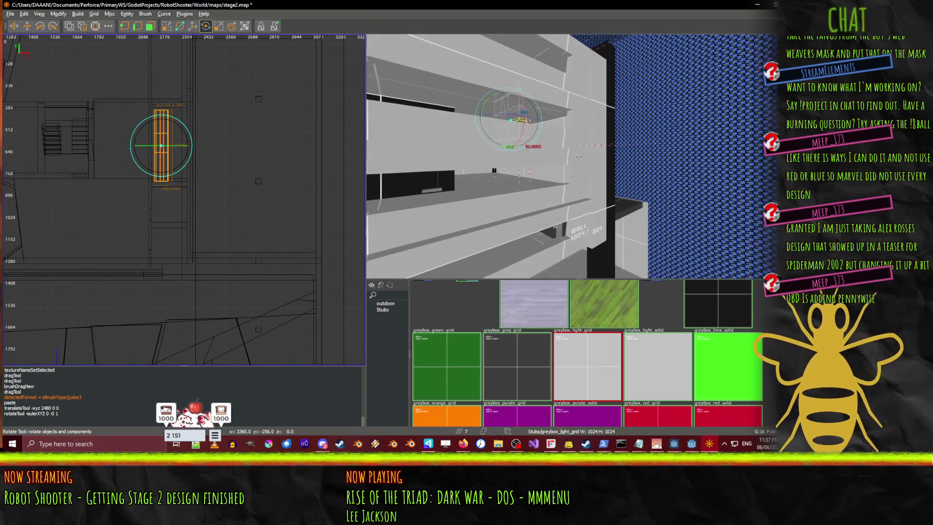
key("d")
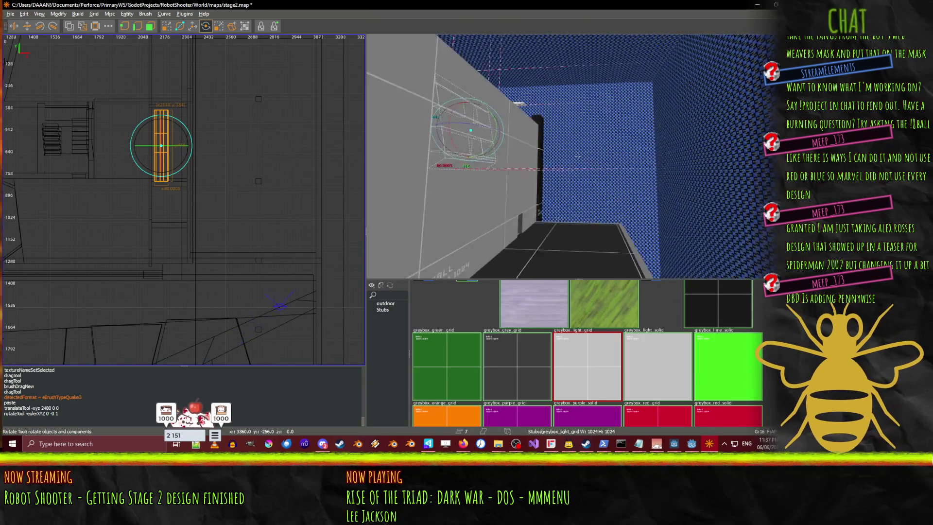
key("Left")
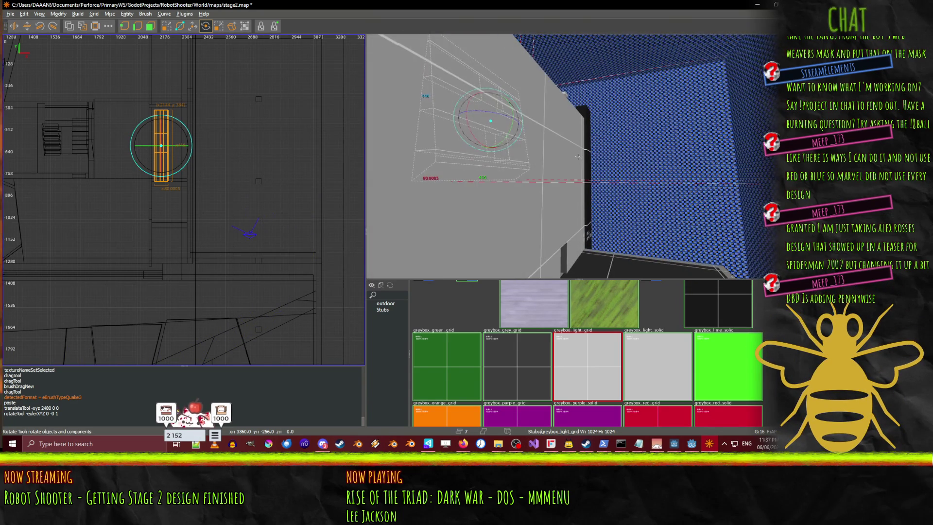
- Translate the green window block 224 units along X and check it against the blue wall in 3D
left_click(192, 27)
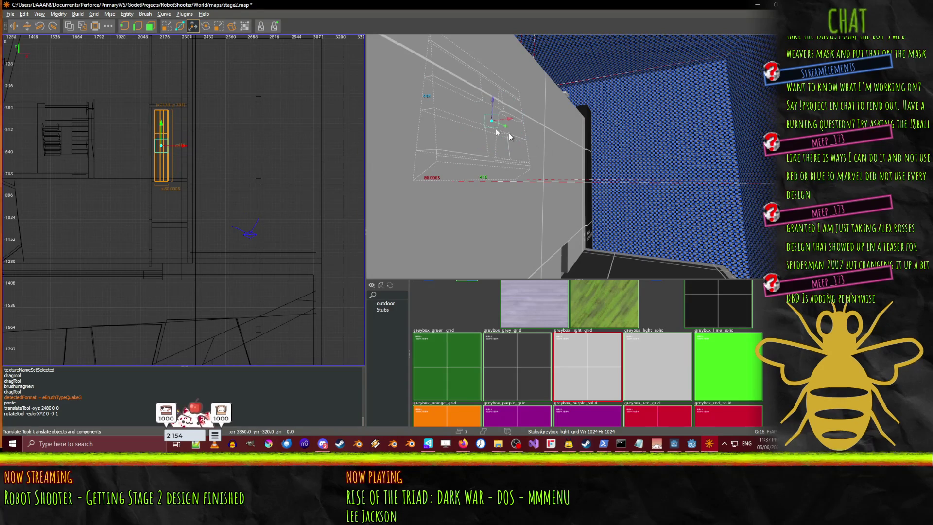
left_click_drag(533, 122, 570, 120)
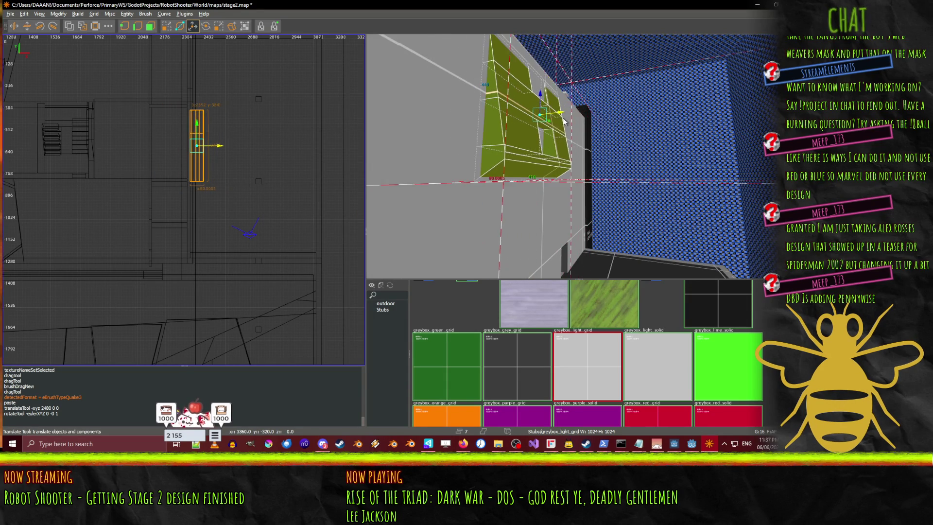
key("w")
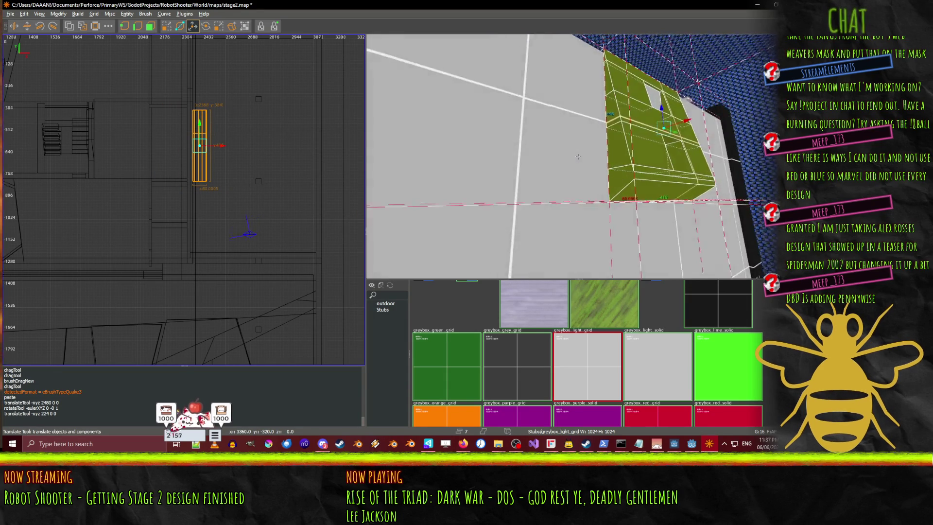
key("d")
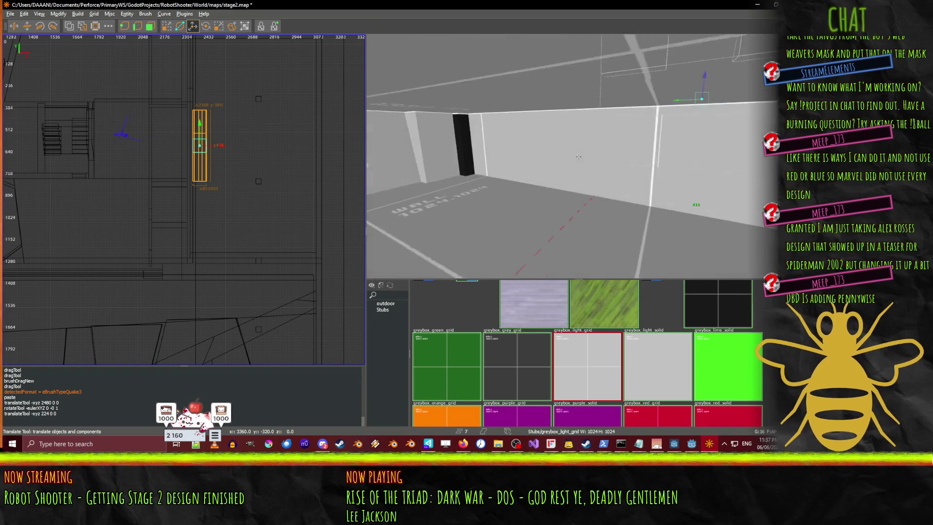
key("a")
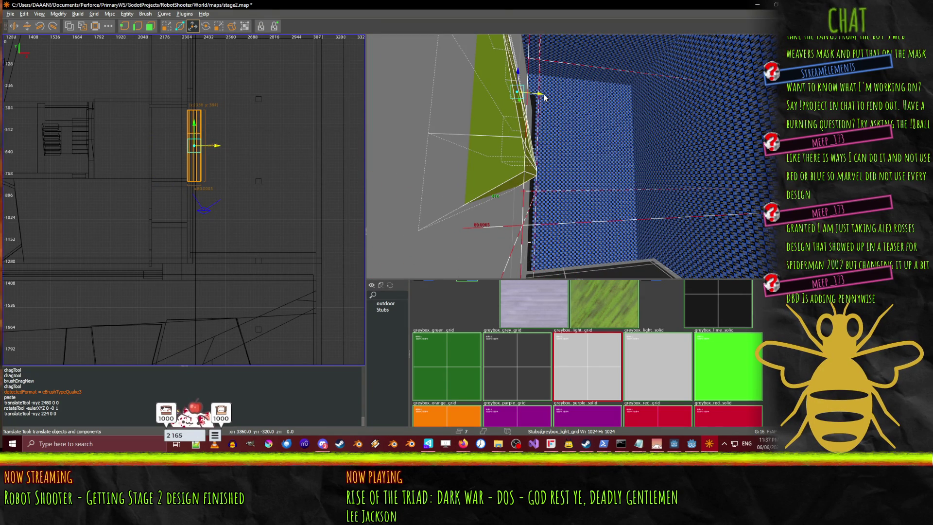
key("s")
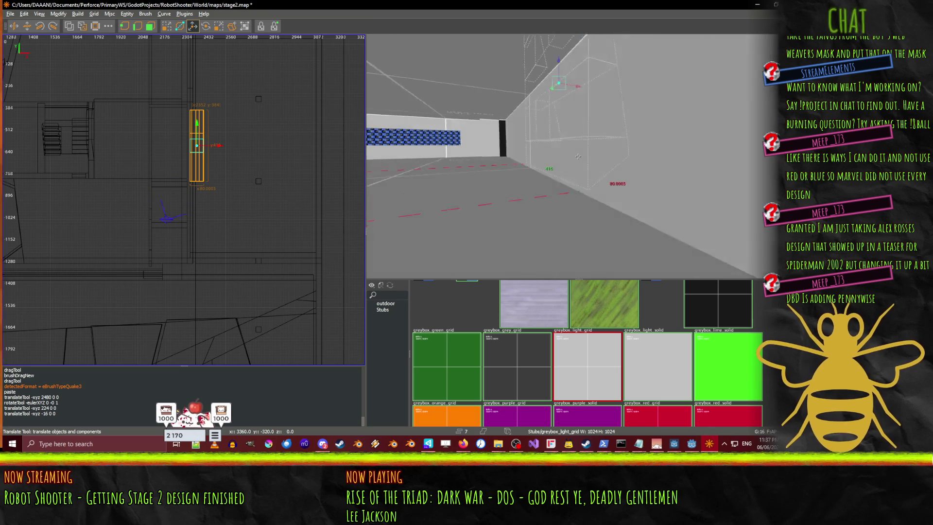
key("w")
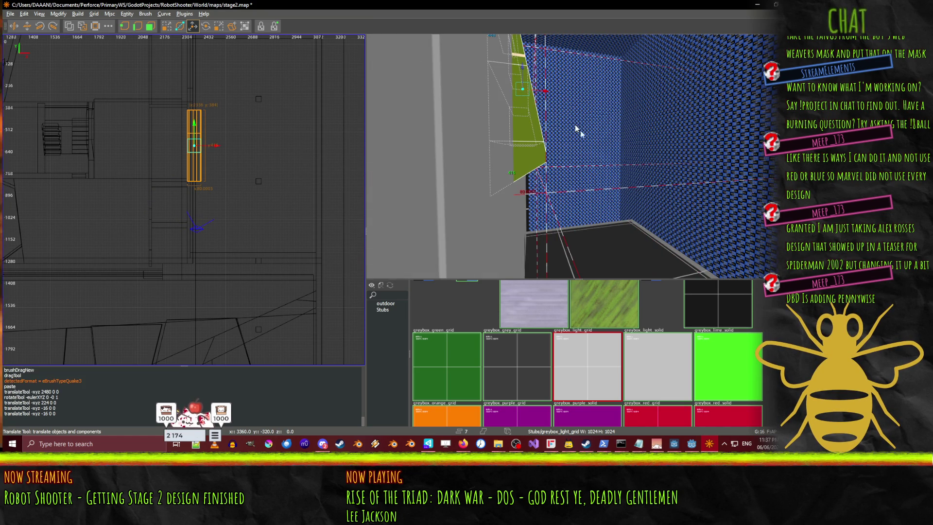
- Select the long tan wall strip, try shortening it, and undo the resize
key("s")
left_click(653, 144)
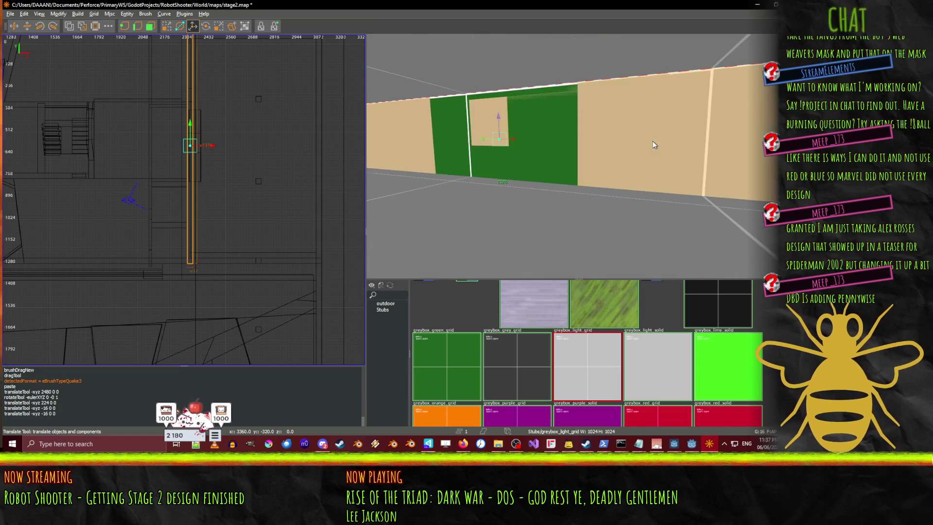
key("d")
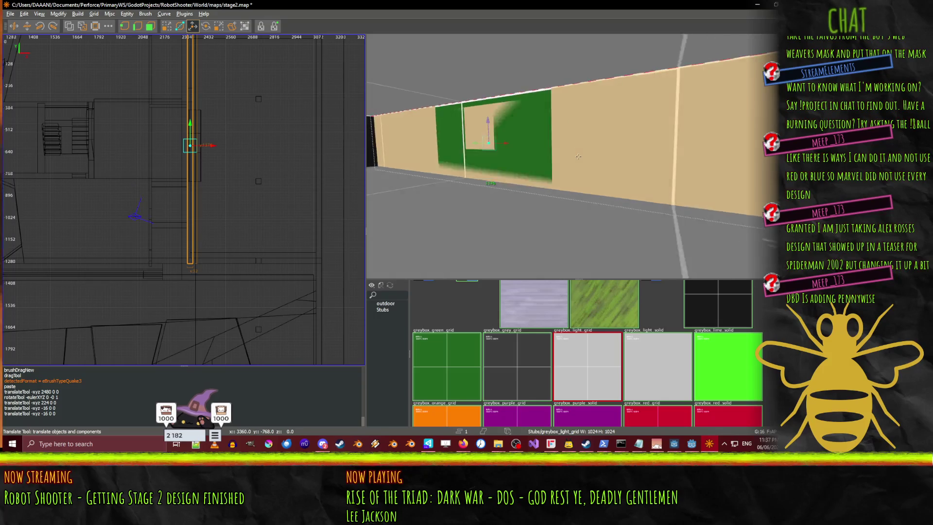
key("d")
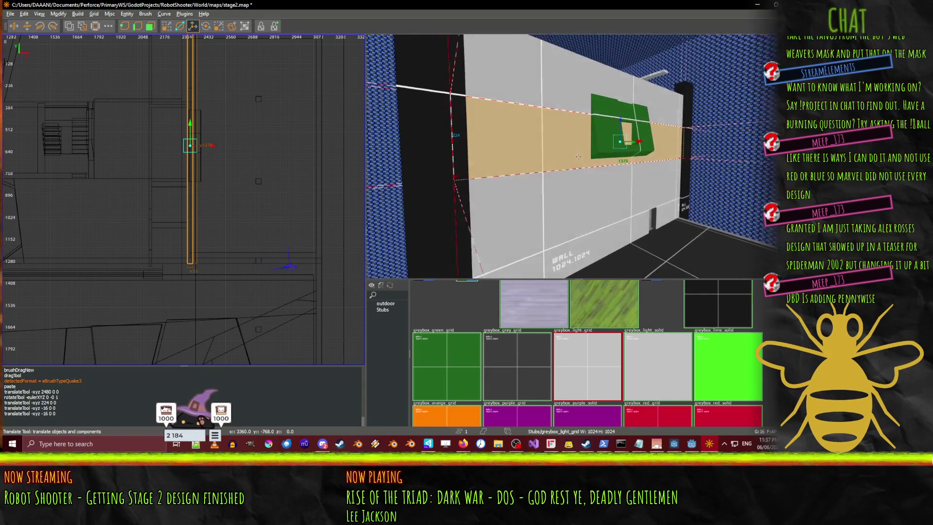
key("d")
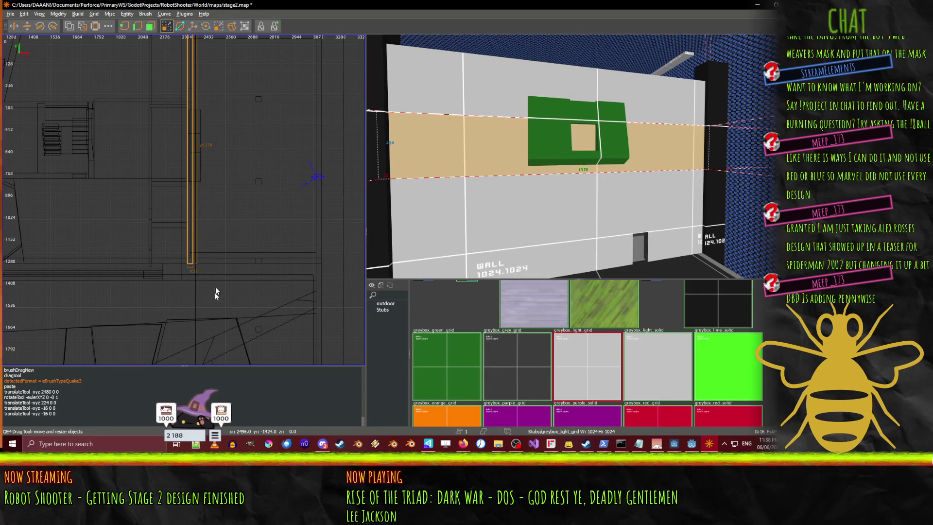
mouse_move(197, 298)
left_mouse_down()
mouse_move(195, 284)
mouse_move(191, 292)
left_mouse_up()
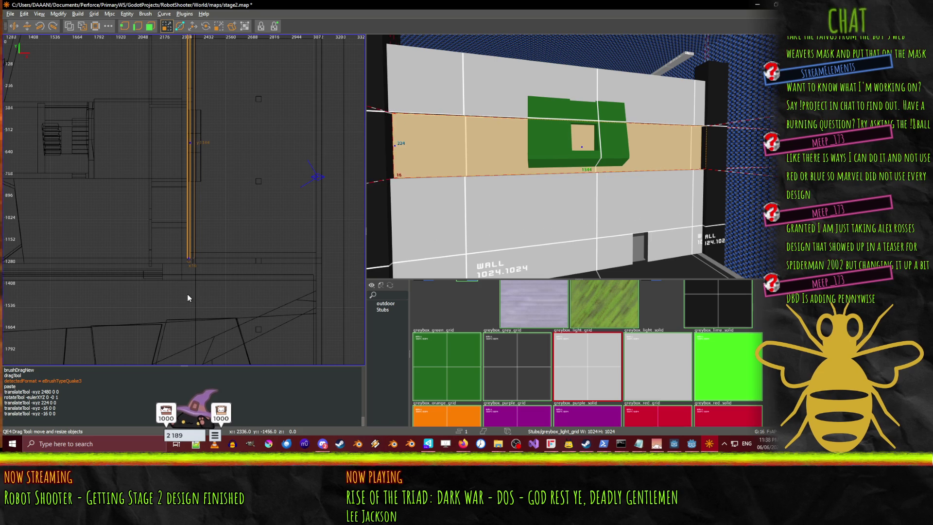
key("ctrl+z")
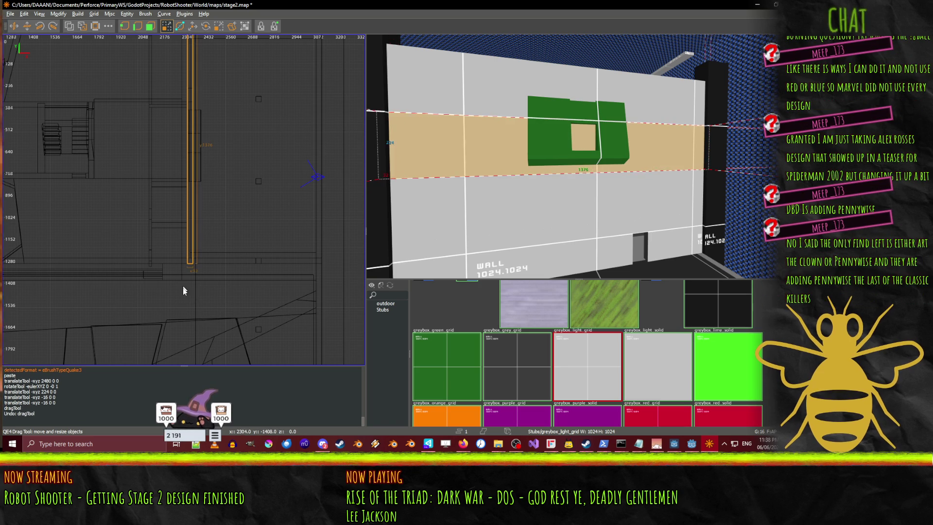
- Add then drop the ceiling brush from the selection, and bring the strip's far end into view
left_click(188, 290, "shift")
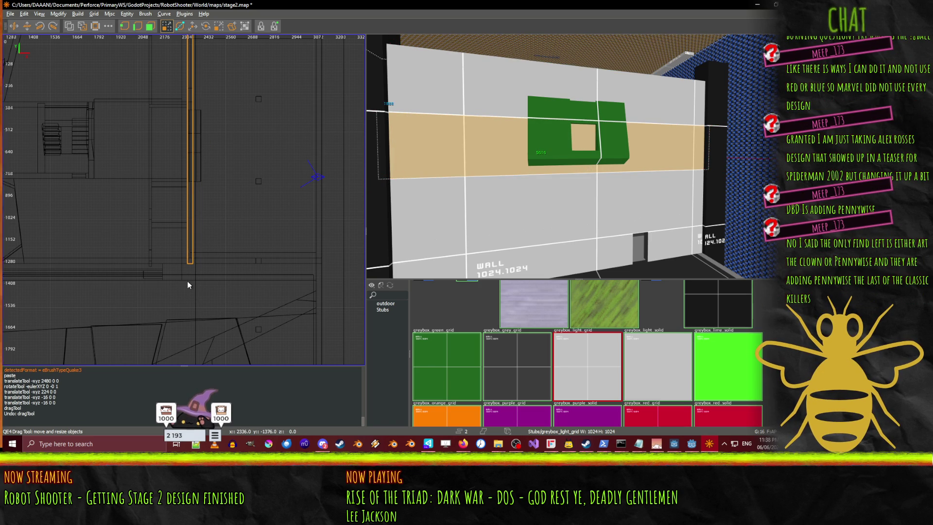
left_click(461, 148)
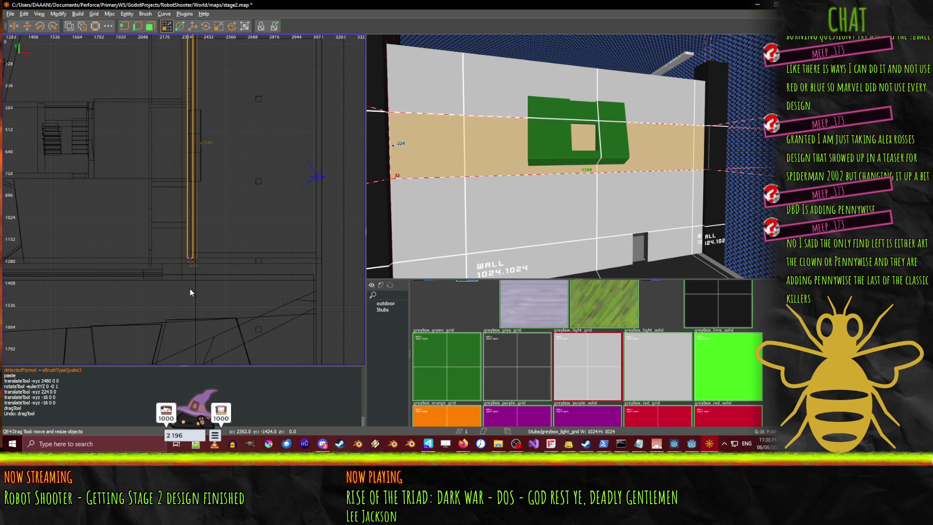
left_click(233, 141)
left_click_drag(121, 174, 142, 56)
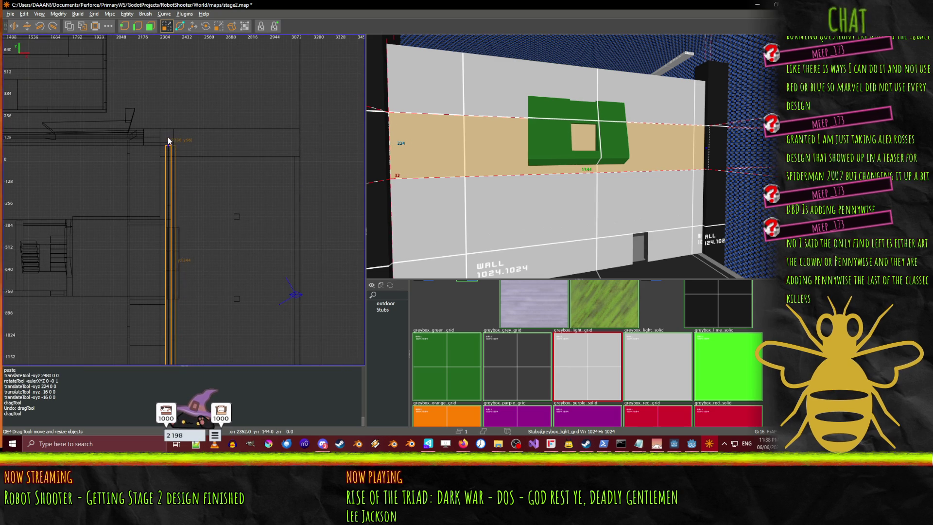
- Shorten the tan strip to 448 units, undoing an accidental stretch back to full length
left_click_drag(168, 140, 171, 202)
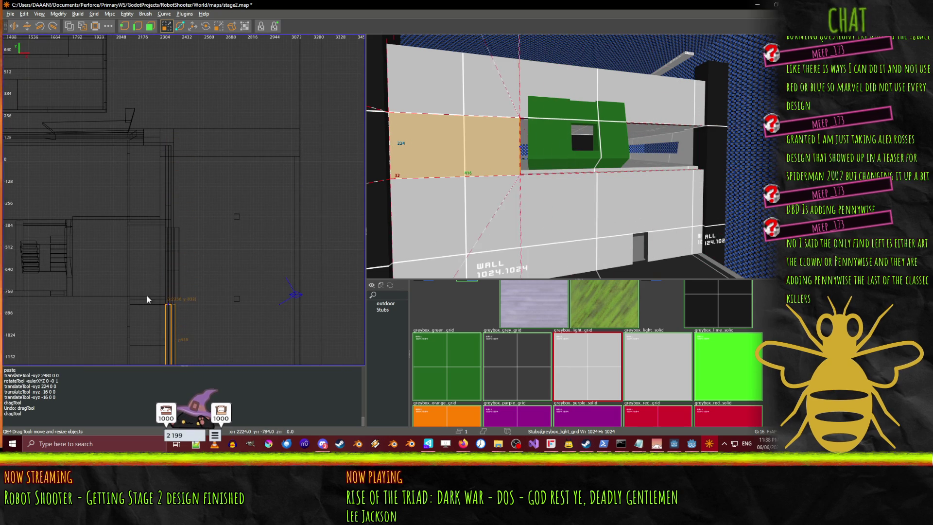
left_click_drag(147, 295, 146, 289)
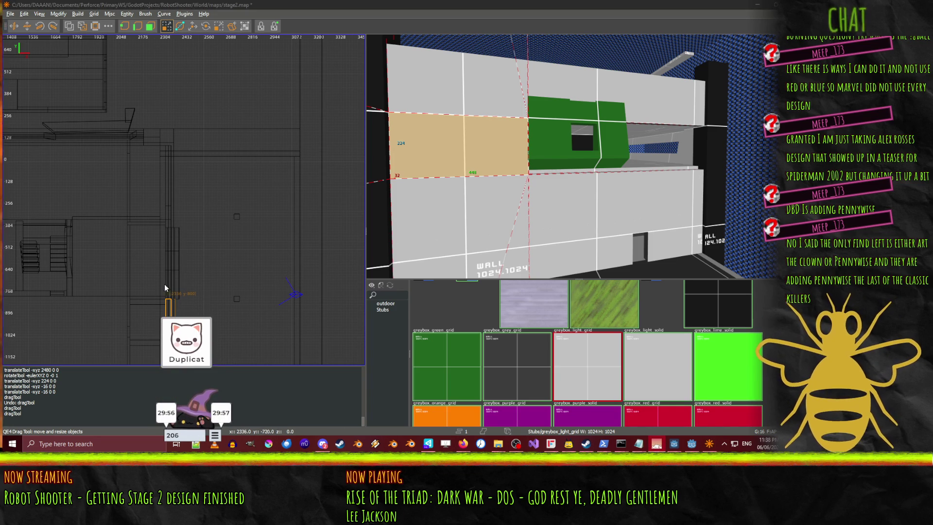
mouse_move(167, 289)
left_mouse_down()
mouse_move(177, 133)
mouse_move(179, 162)
left_mouse_up()
key("ctrl+z")
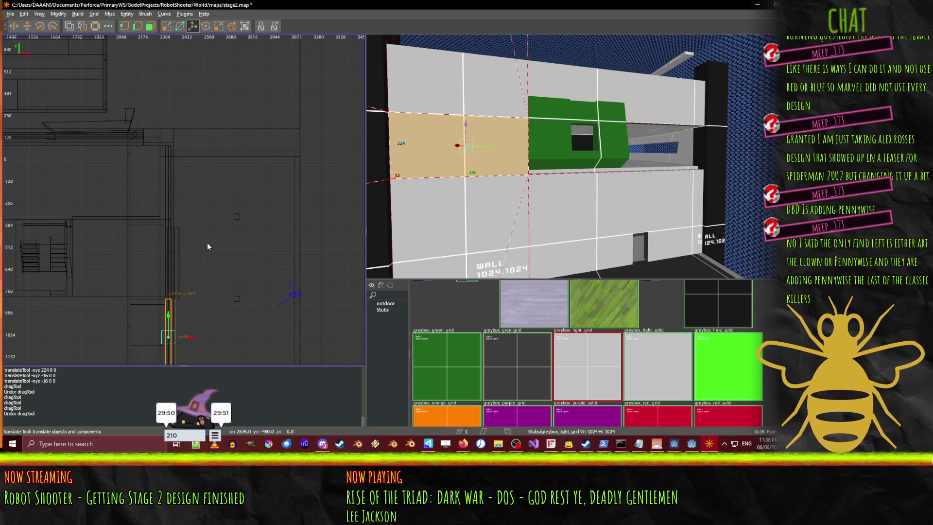
- Move the strip copy 864 units along Y to the window block's other side
left_click_drag(167, 316, 173, 165)
scroll(507, 183, "up", 10)
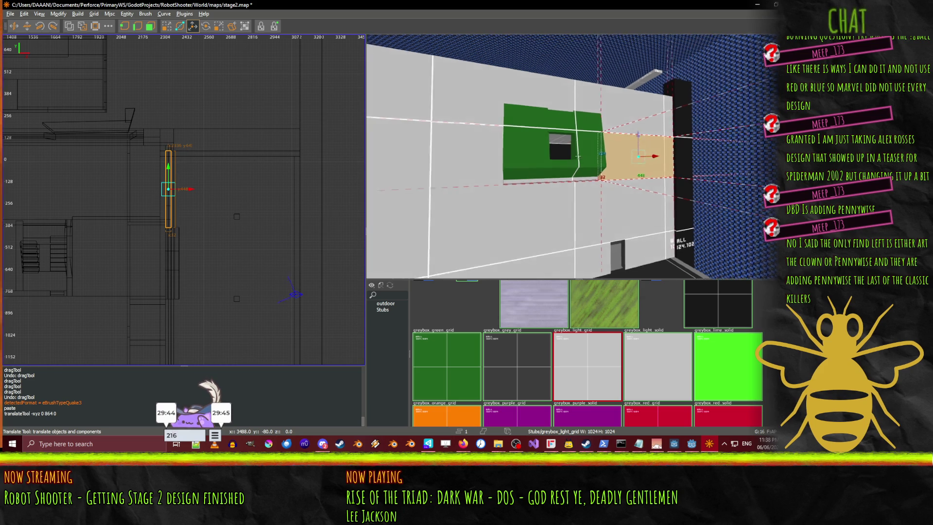
key("Up")
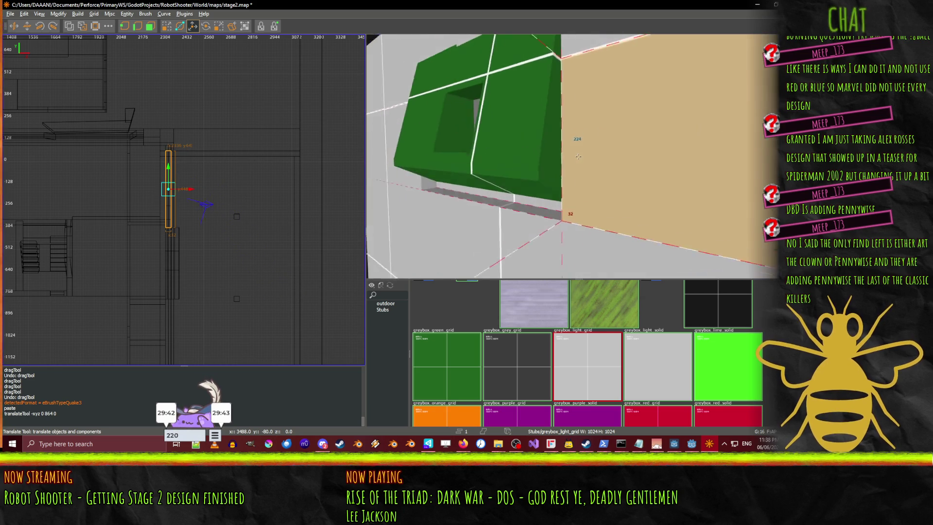
key("Up")
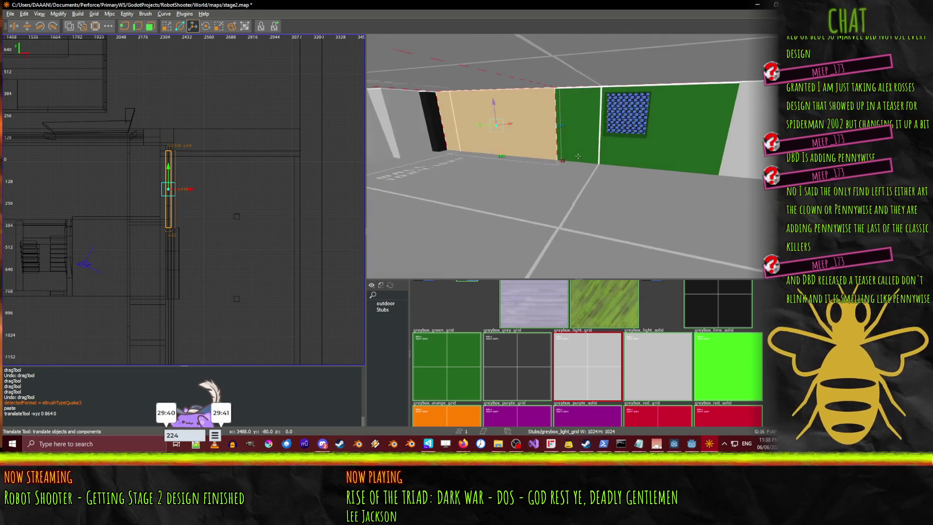
key("Up")
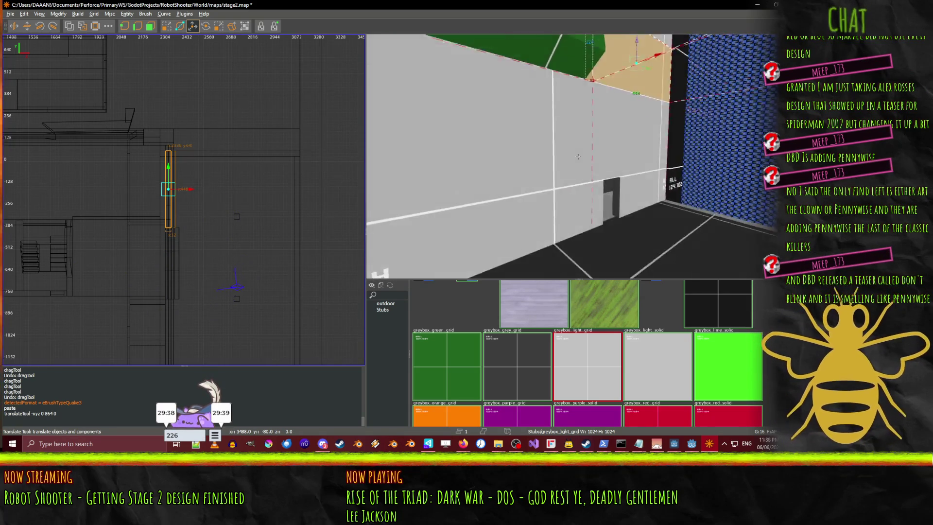
key("Up")
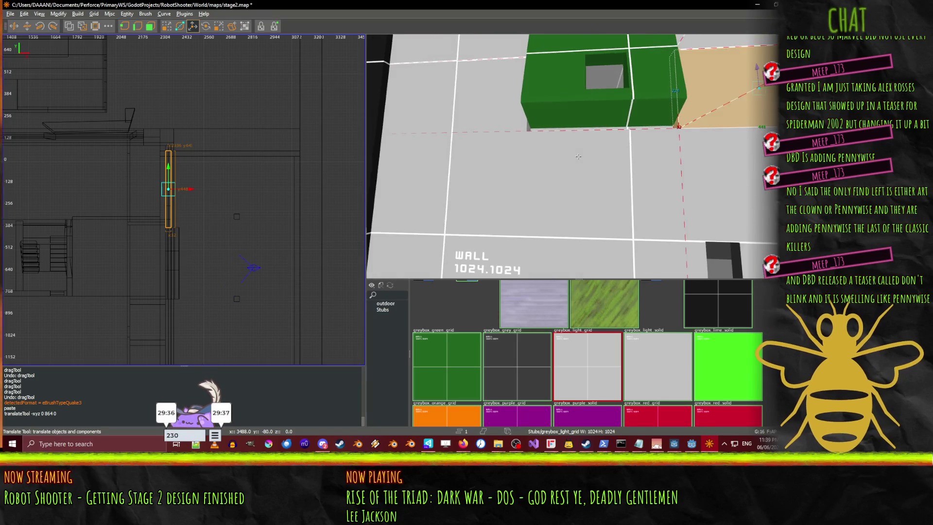
- Select the strips beneath the green block, review them in 3D, and deselect
left_click(609, 178)
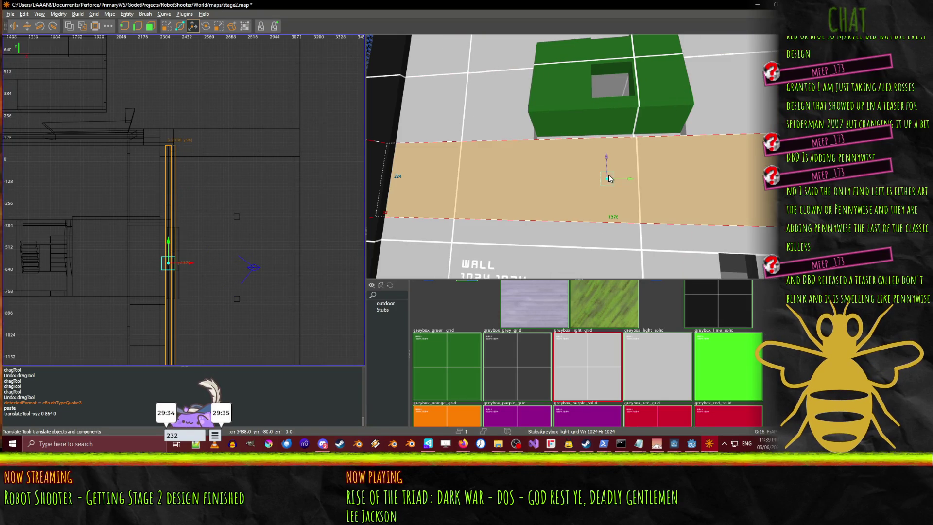
left_click(588, 140)
key("Up")
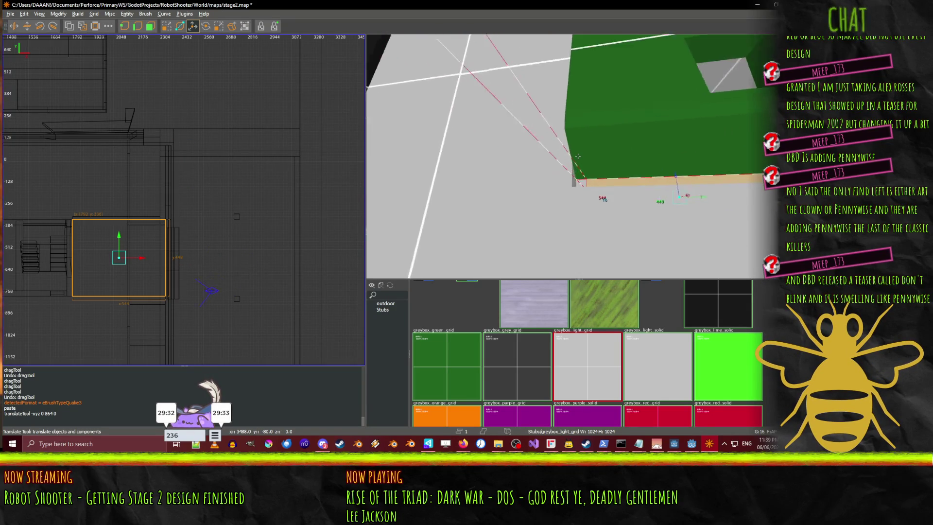
key("Down")
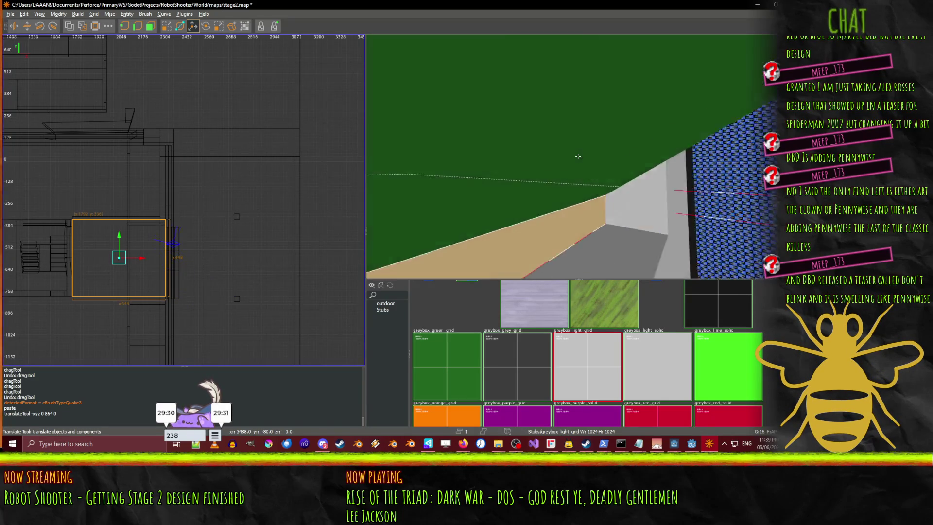
key("Right")
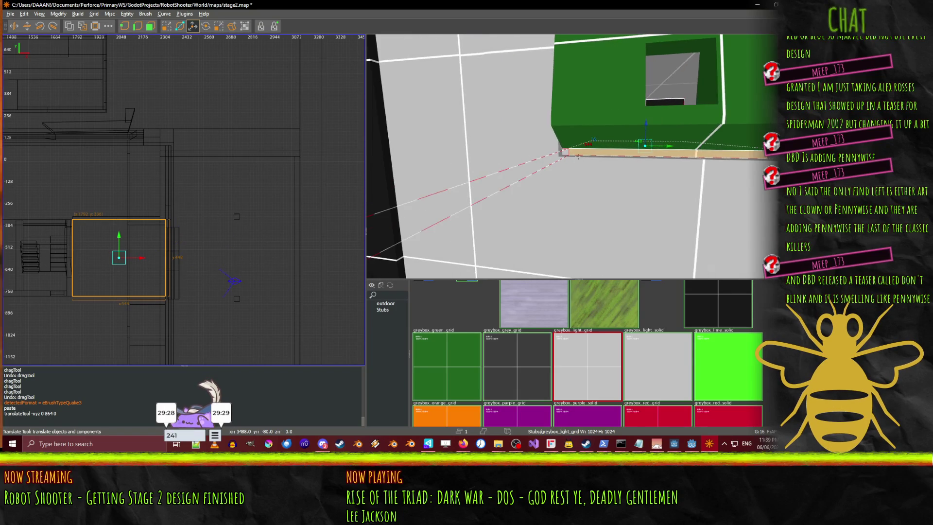
right_click(583, 161)
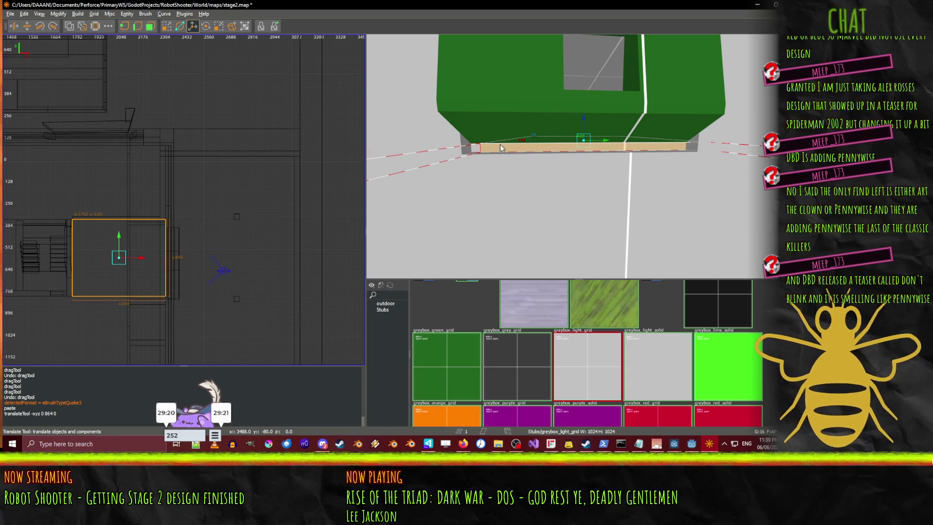
key("Escape")
left_click(486, 148)
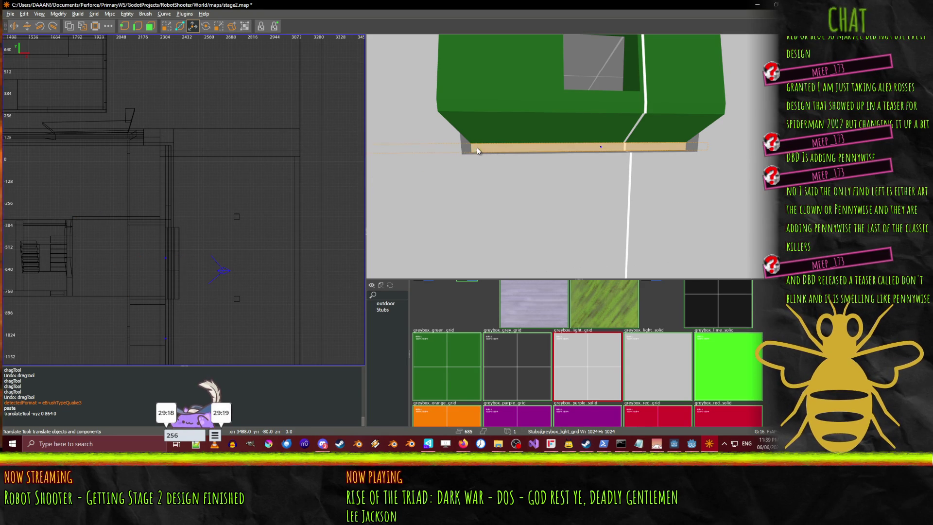
- Apply the skip texture to the strip under the green windowed wall
scroll(559, 368, "up", 1)
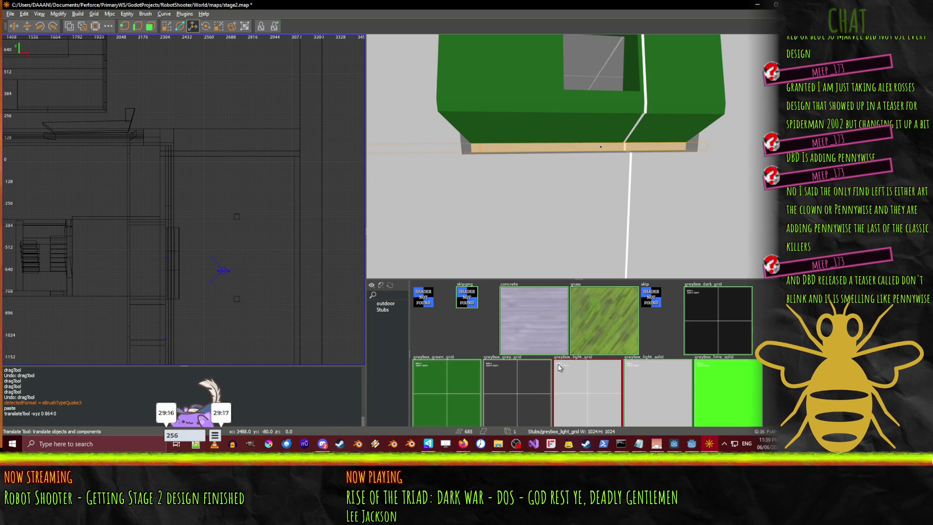
left_click(466, 304)
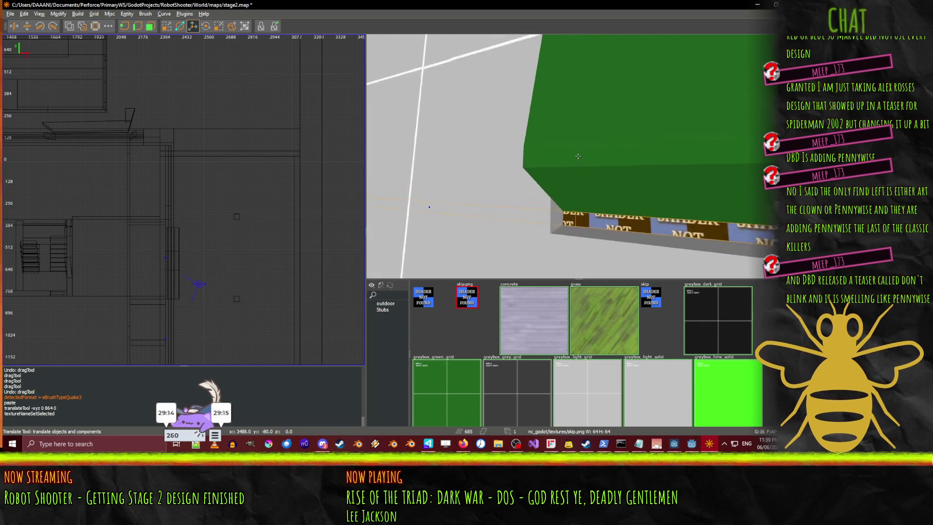
key("w")
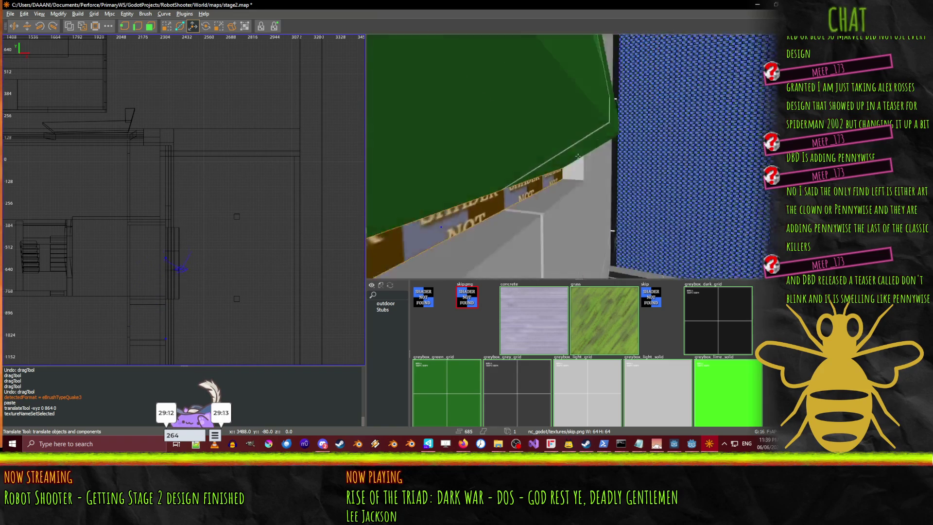
key("s")
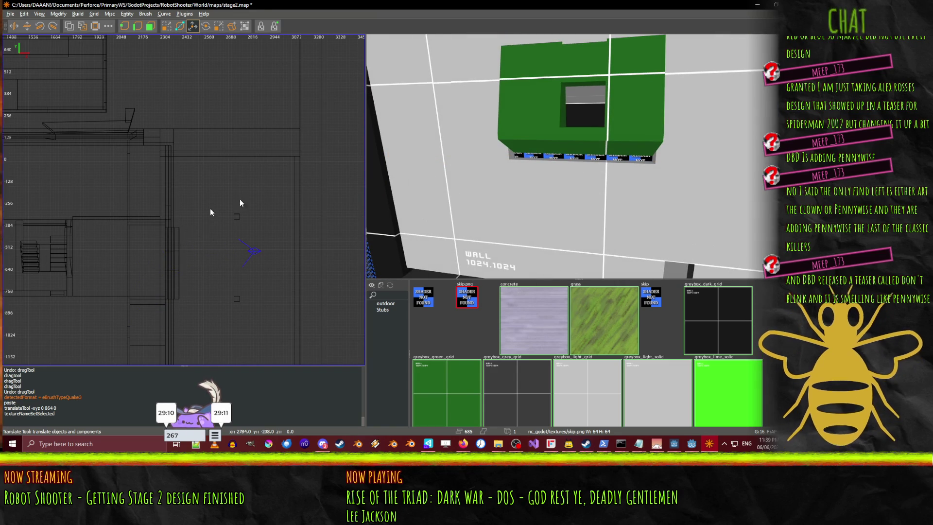
- Stretch the thin vertical trim brush down the corridor to y 650
scroll(179, 270, "up", 3)
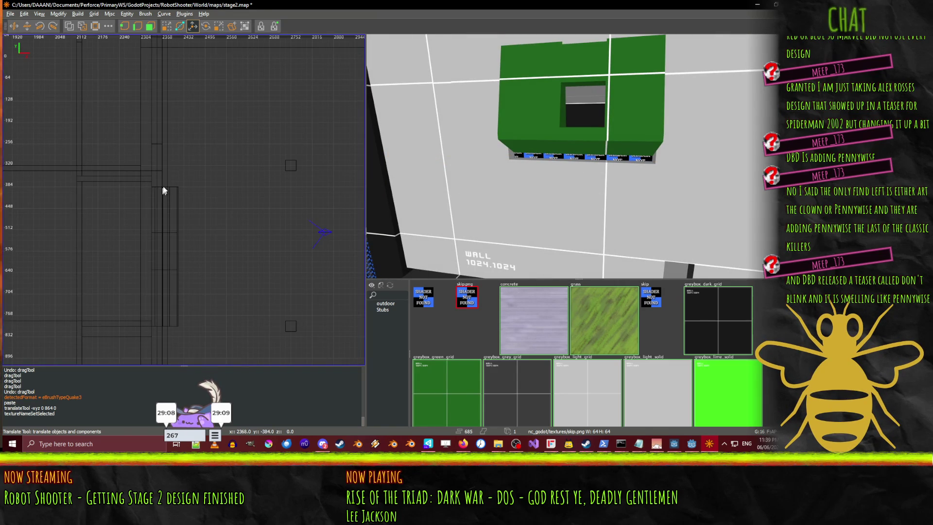
left_click(154, 190)
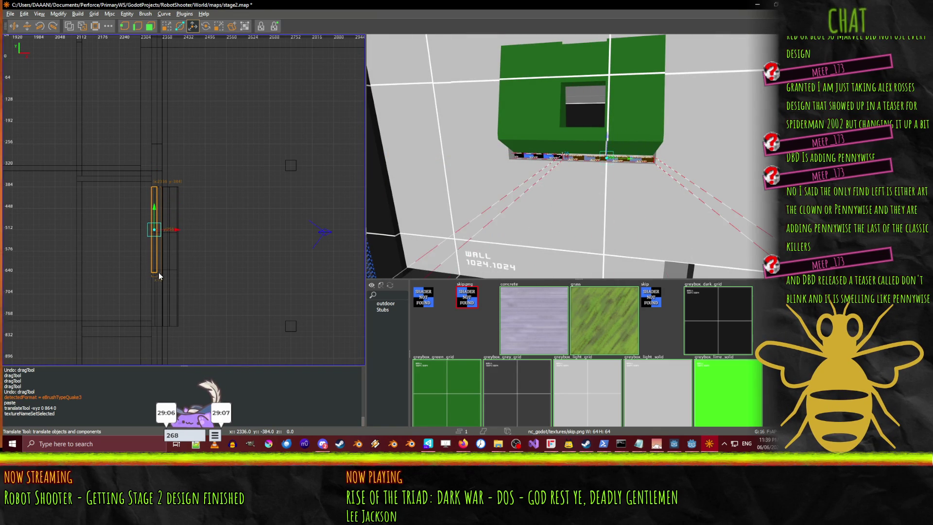
left_click_drag(158, 276, 161, 327)
- Widen the selected brushes to 80 units
key("ctrl+u")
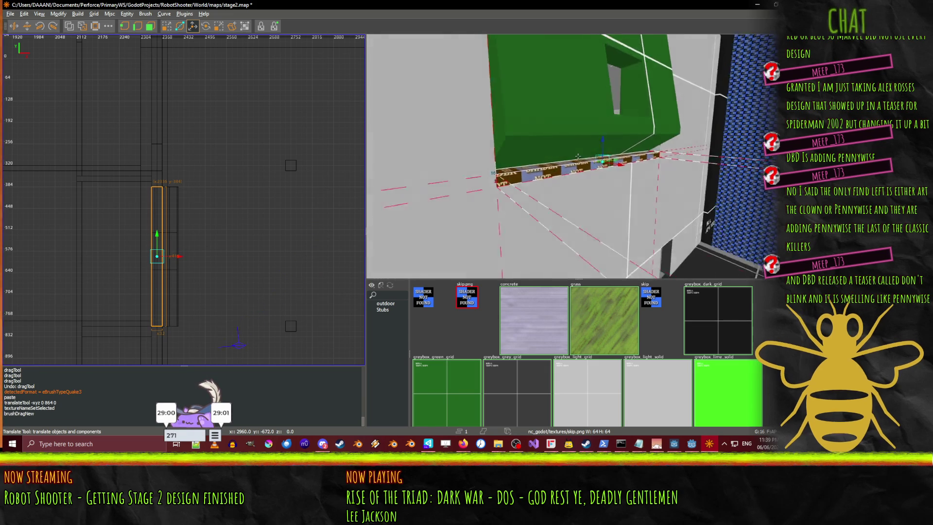
scroll(577, 156, "up", 5)
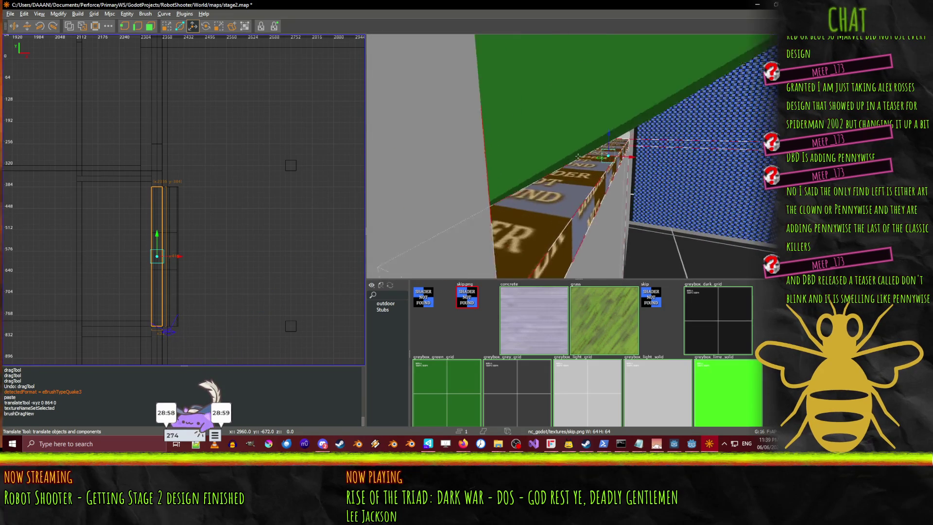
scroll(578, 156, "up", 5)
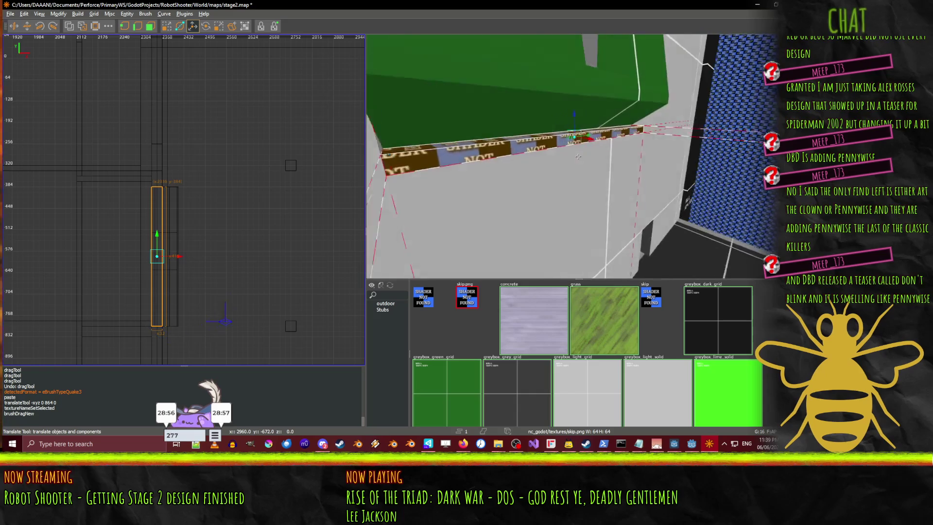
scroll(577, 156, "up", 5)
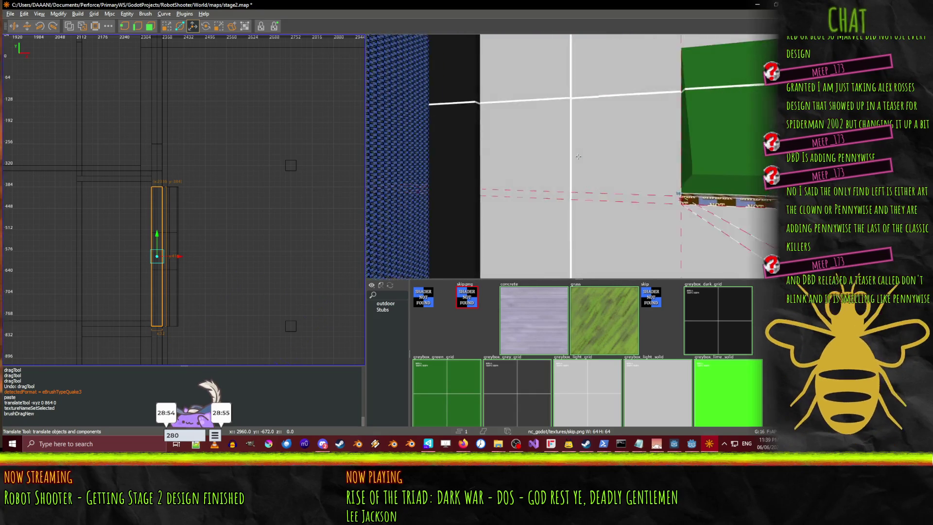
scroll(578, 156, "up", 5)
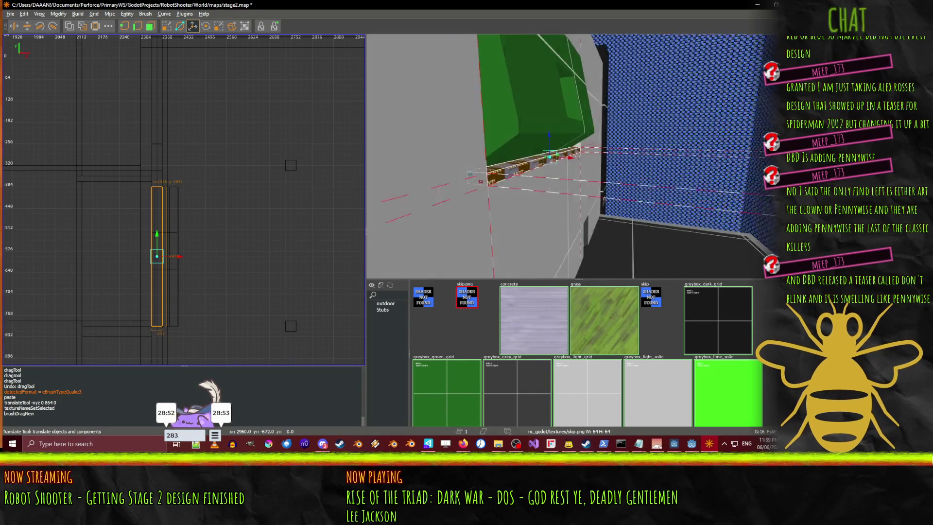
scroll(578, 156, "up", 5)
mouse_move(489, 187)
left_mouse_down()
mouse_move(534, 55)
mouse_move(648, 88)
left_mouse_up()
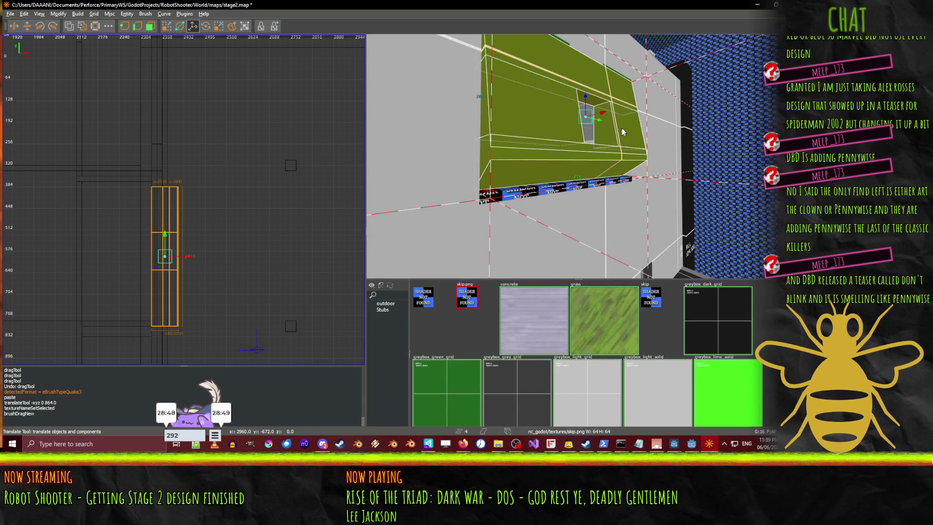
- Add the green floor brush and shift the selection 32 units along X
scroll(605, 72, "up", 5)
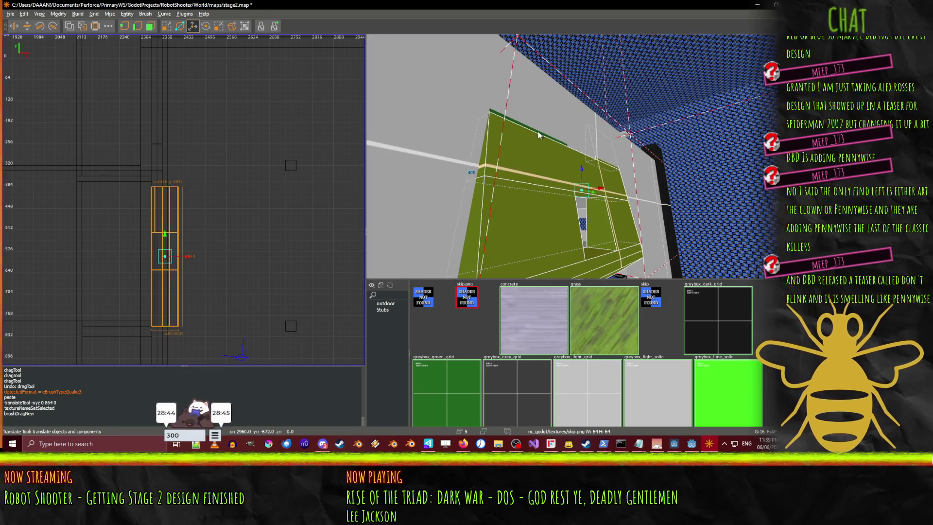
scroll(578, 156, "up", 5)
scroll(578, 156, "up", 5)
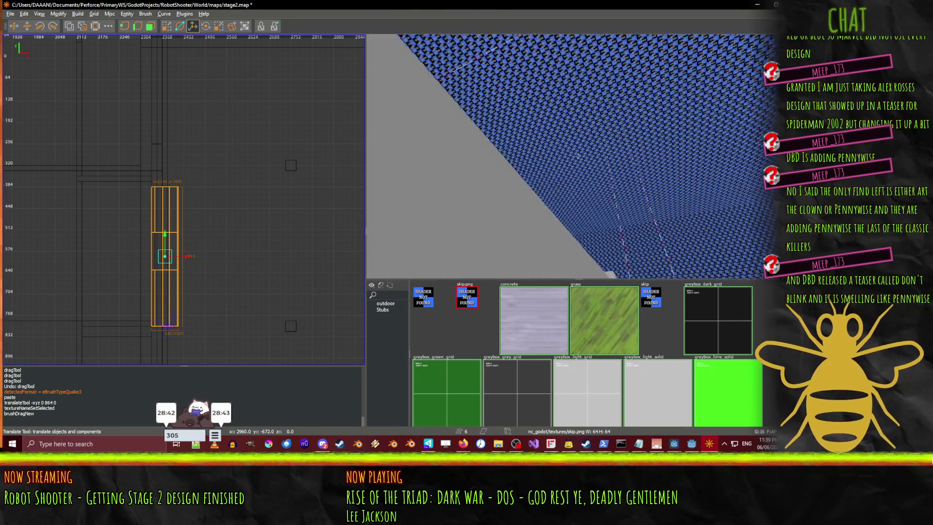
left_click(548, 180, "shift")
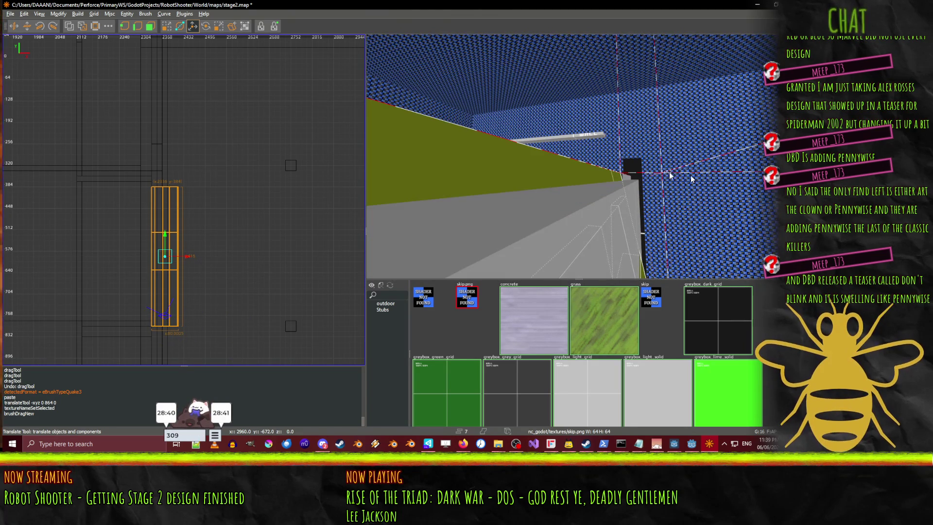
left_click_drag(190, 261, 199, 261)
- Give the floor border strip the greybox_light_grid texture
right_click(531, 200)
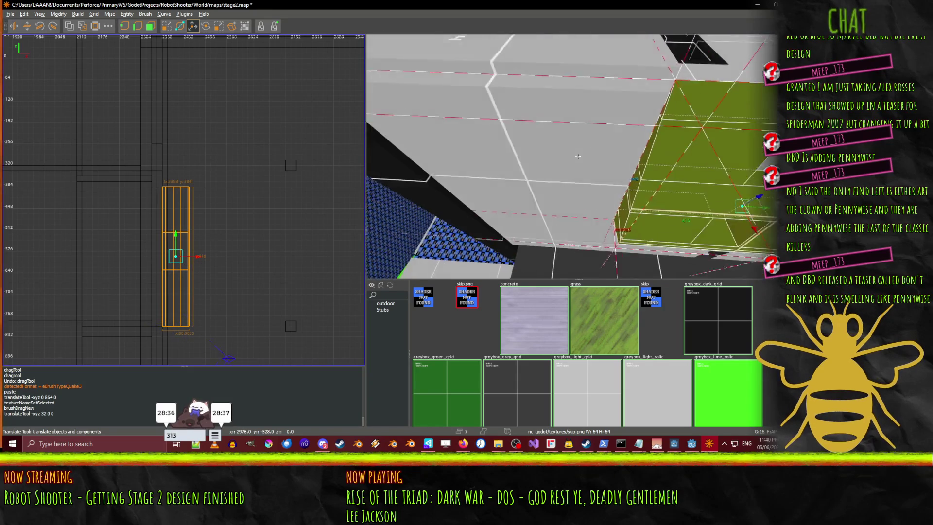
key("Up")
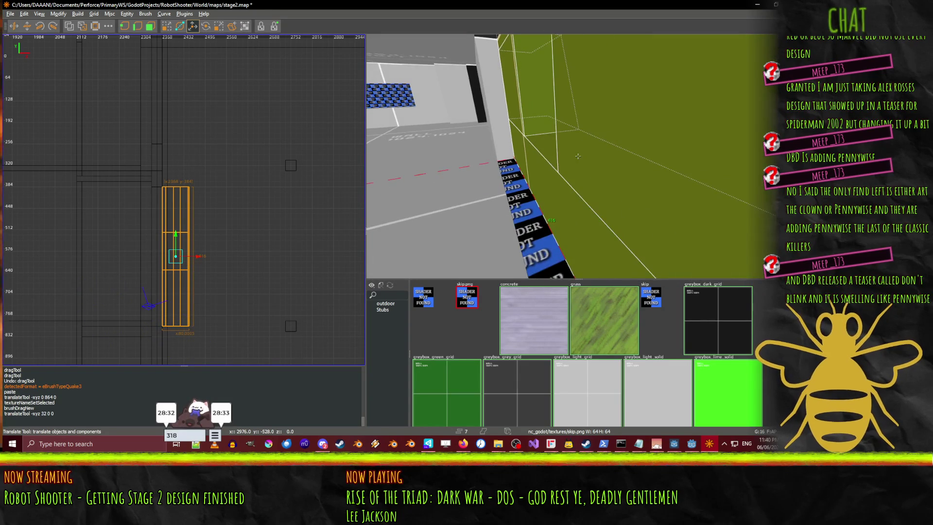
left_click(512, 218, "shift")
left_click(516, 220, "shift")
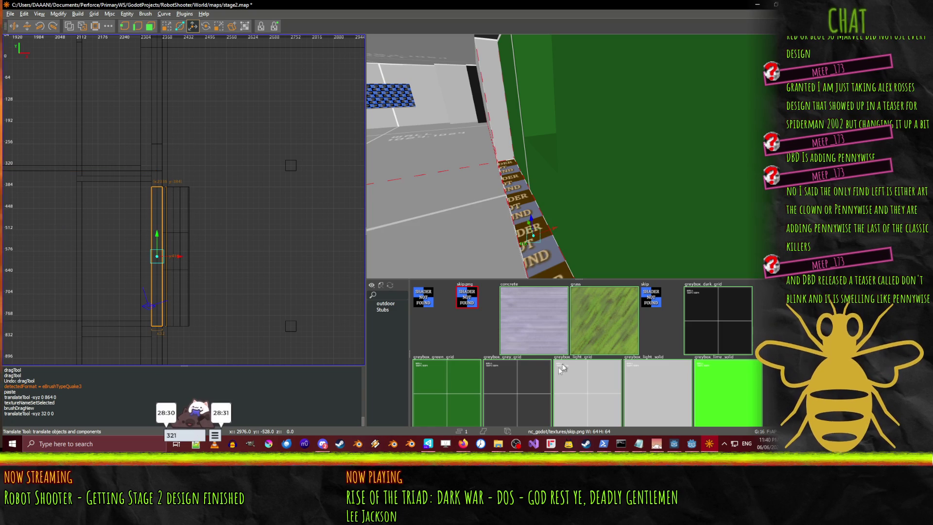
left_click(584, 392)
- Delete the large upper wall brush and the other upper wall brush beside the green wall
key("w")
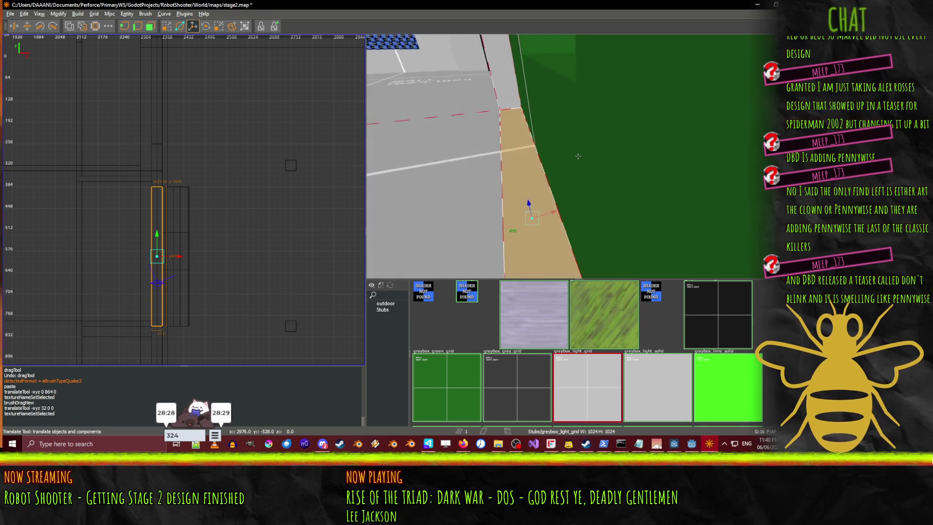
key("s")
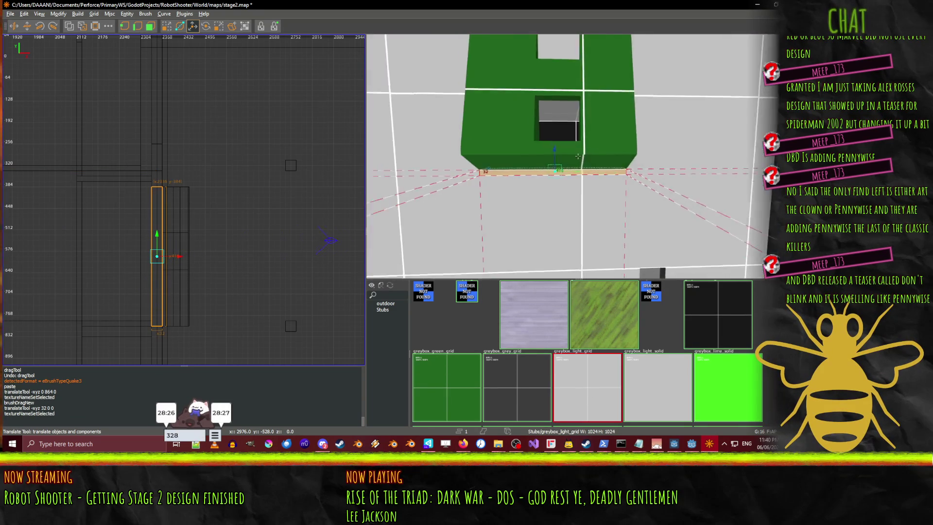
key("s")
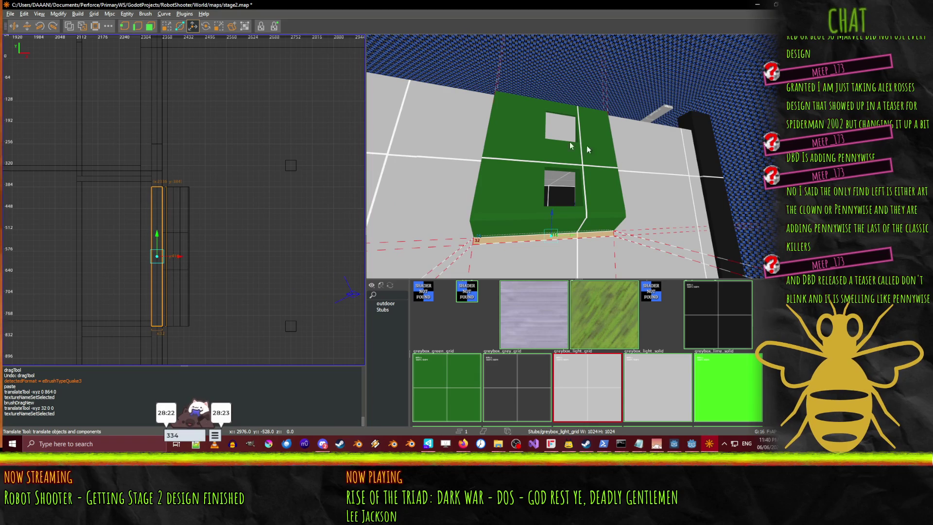
left_click(433, 110)
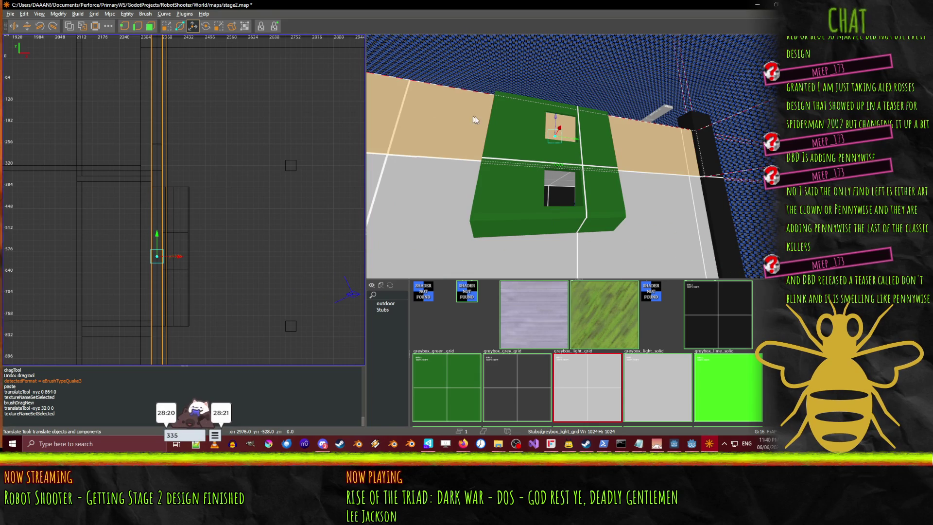
key("ctrl+u")
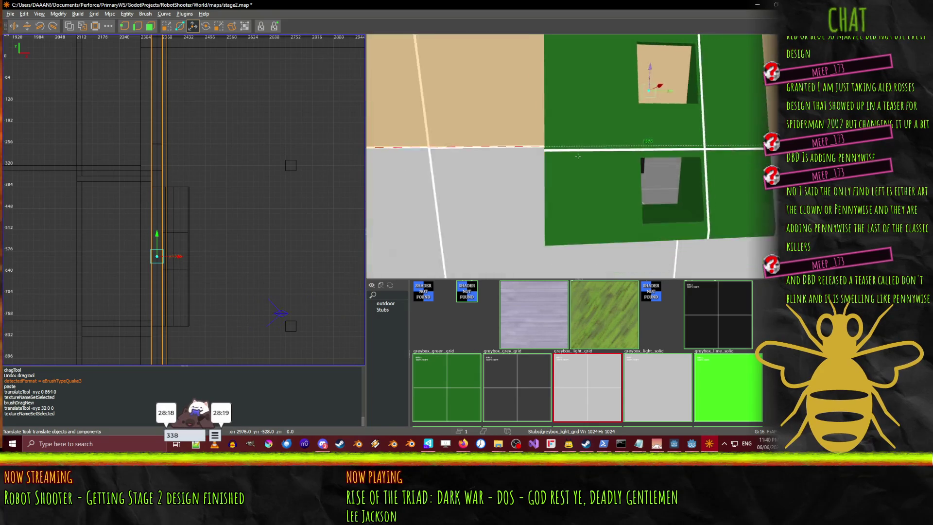
key("Delete")
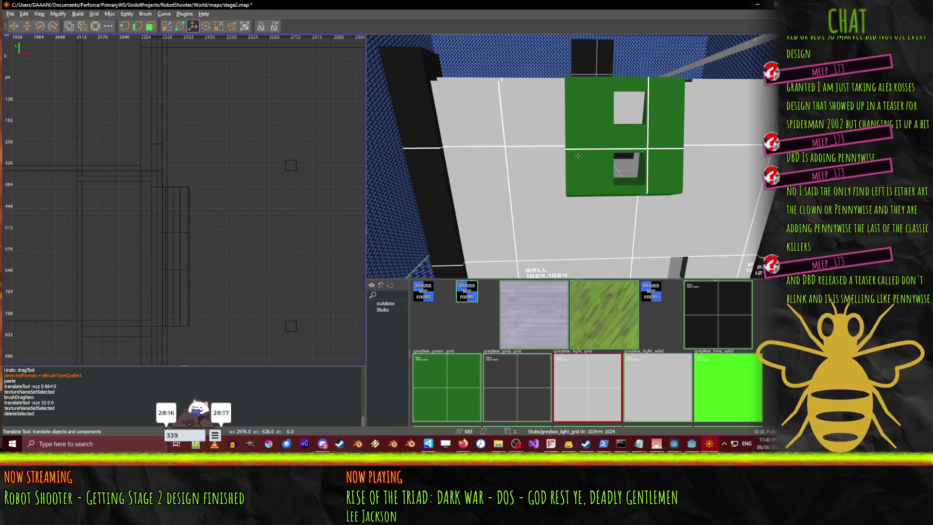
left_click(538, 146)
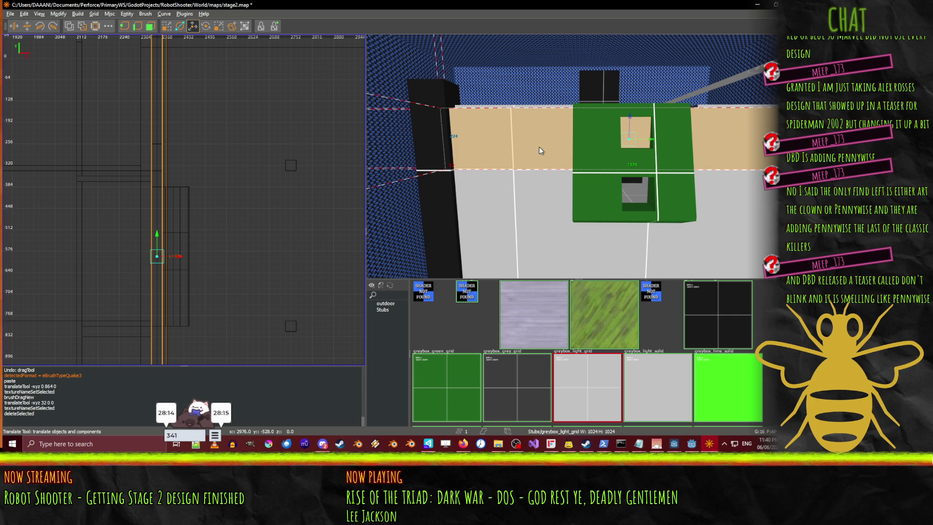
key("Delete")
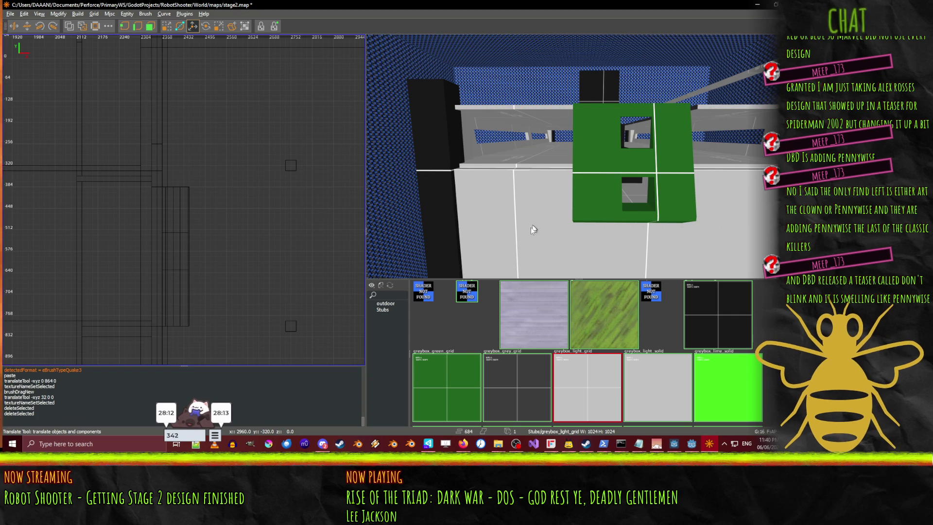
- Raise the wall brushes on both sides of the green block
left_click(531, 220)
left_click(745, 202)
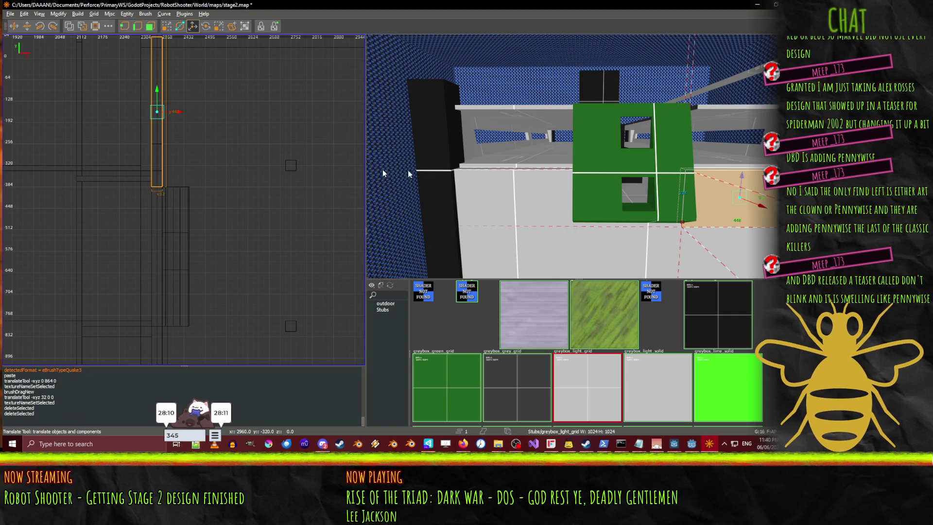
left_click(489, 212, "shift")
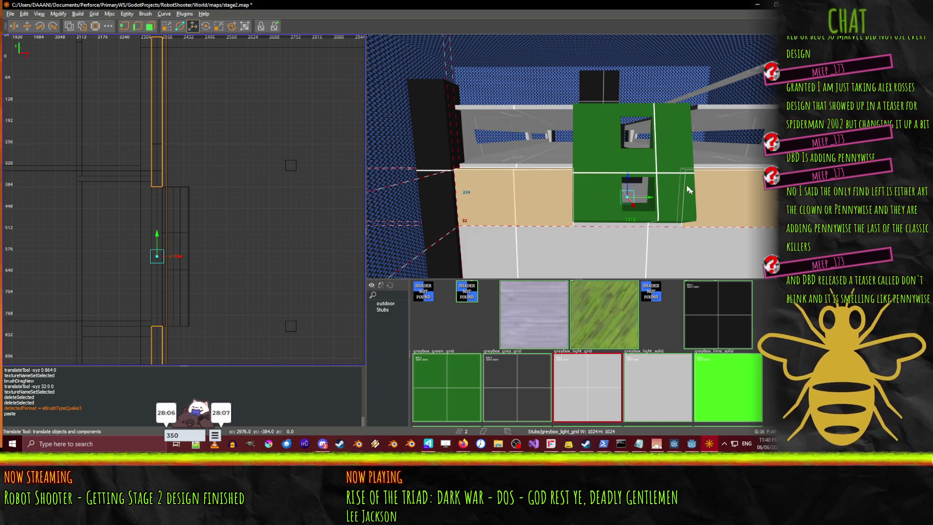
left_click_drag(628, 180, 625, 118)
- Select the narrow tan wall strip beside the green windowed wall
left_click_drag(509, 159, 578, 156)
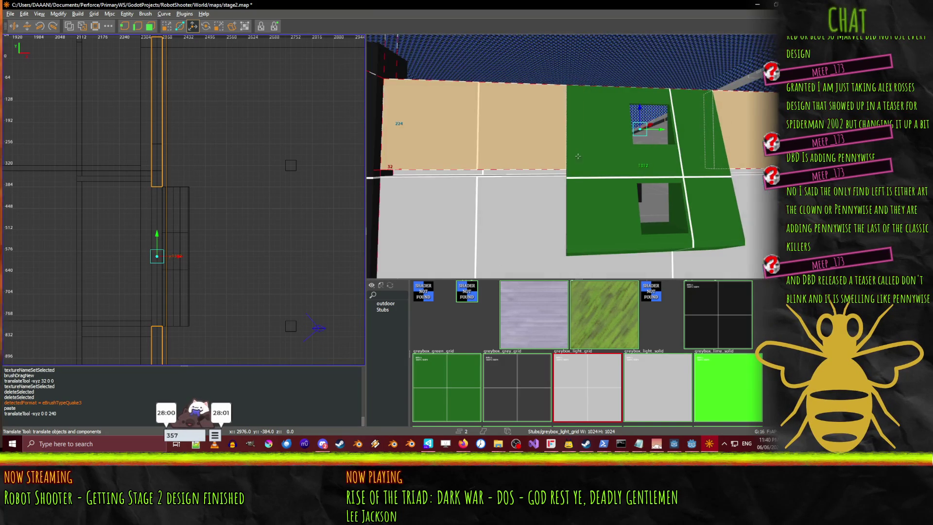
right_click(516, 172)
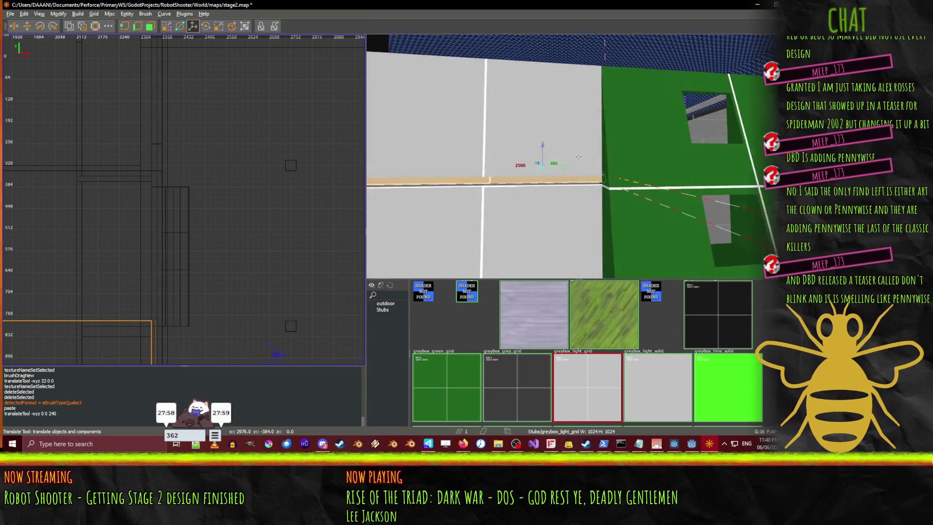
left_click_drag(577, 156, 571, 164)
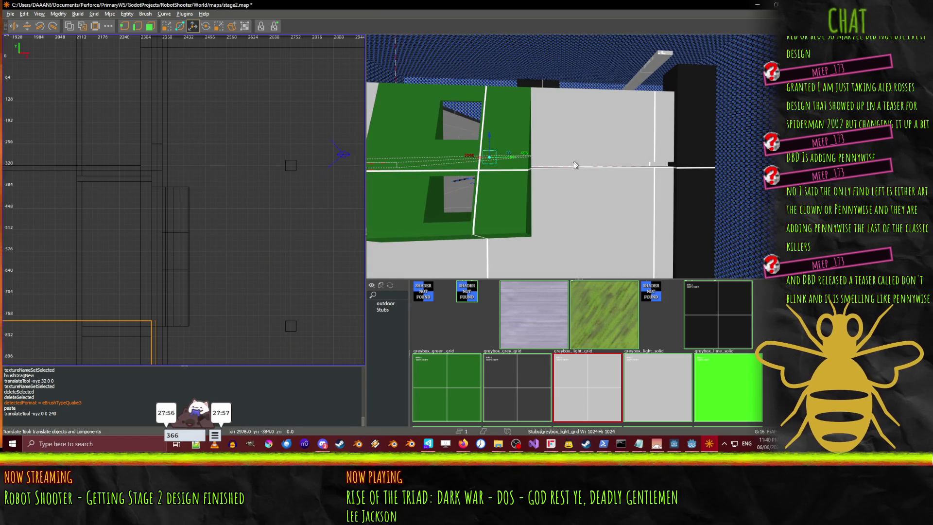
right_click(566, 167)
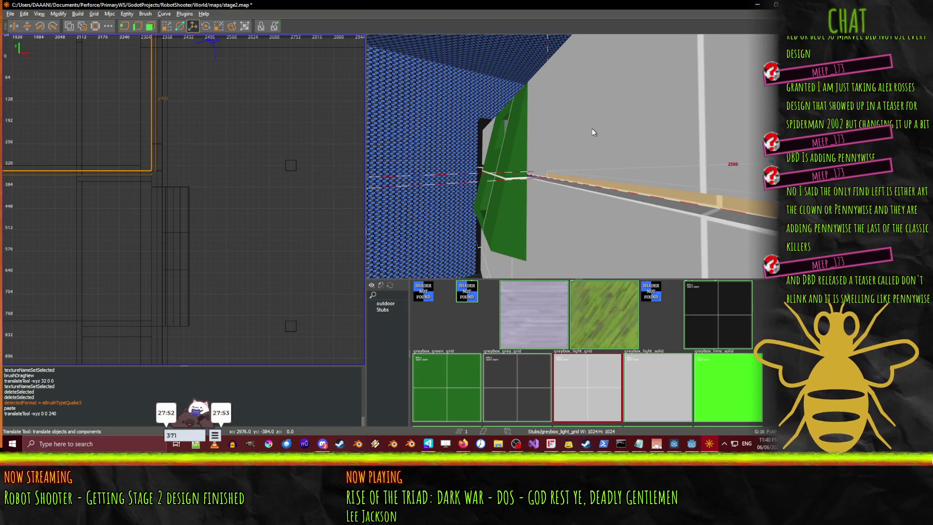
left_click(577, 156)
key("s")
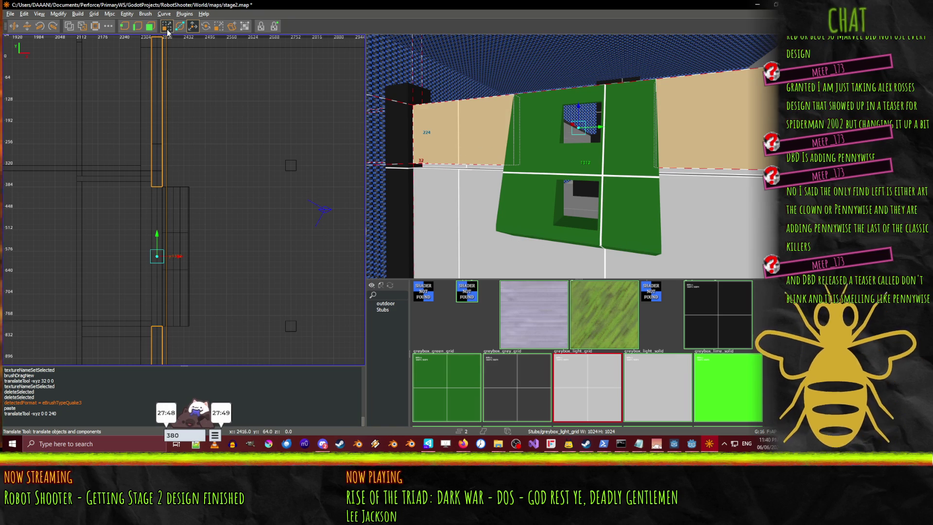
- Extend the tan wall strip from 224 to 240 units tall
left_click_drag(458, 181, 460, 191)
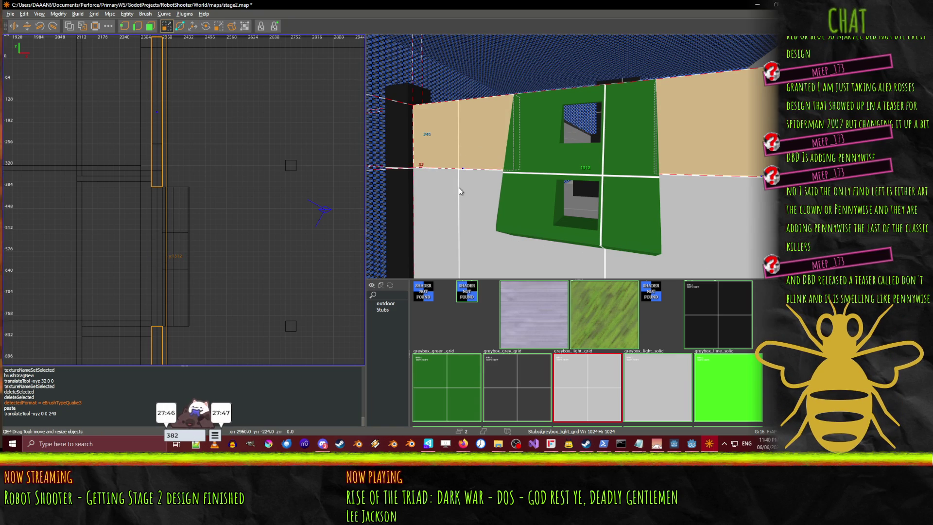
key("w")
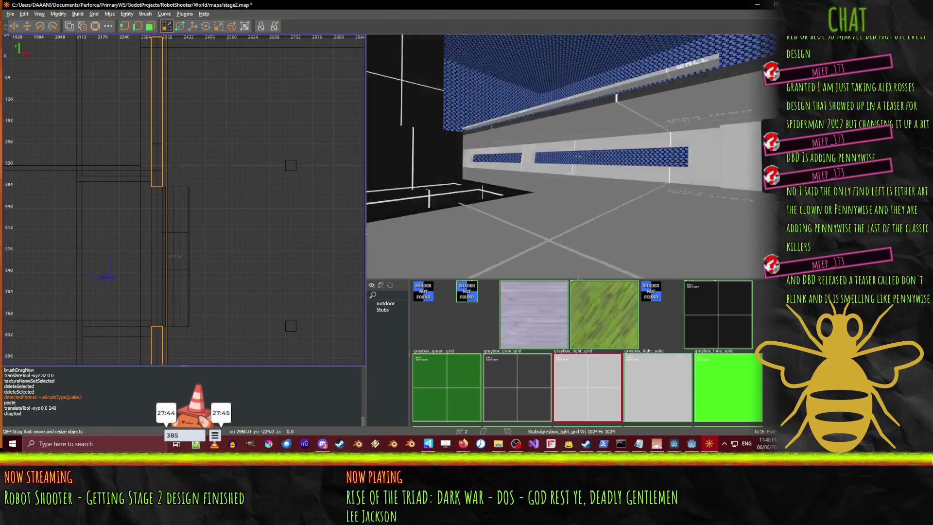
key("w")
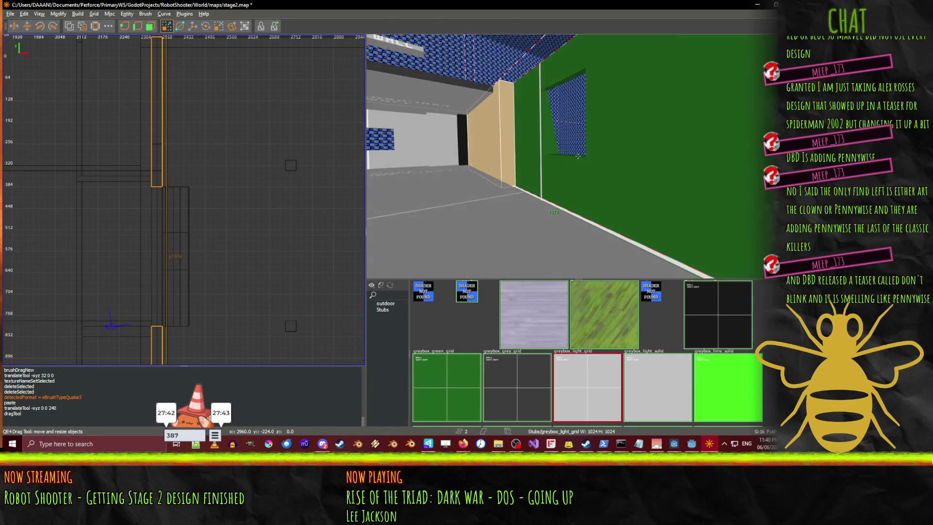
key("w")
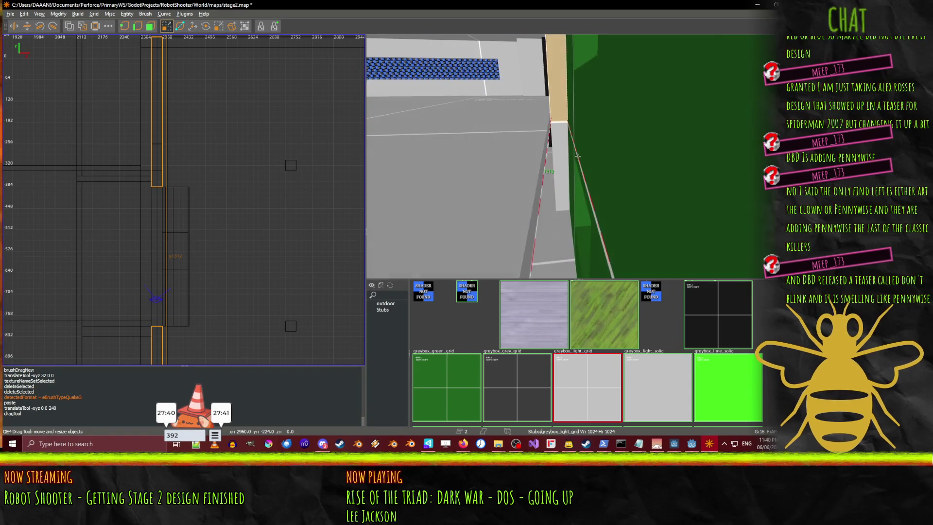
- Paste a copy of the thin strip brush raised across the green windowed wall
left_click(576, 240, "shift")
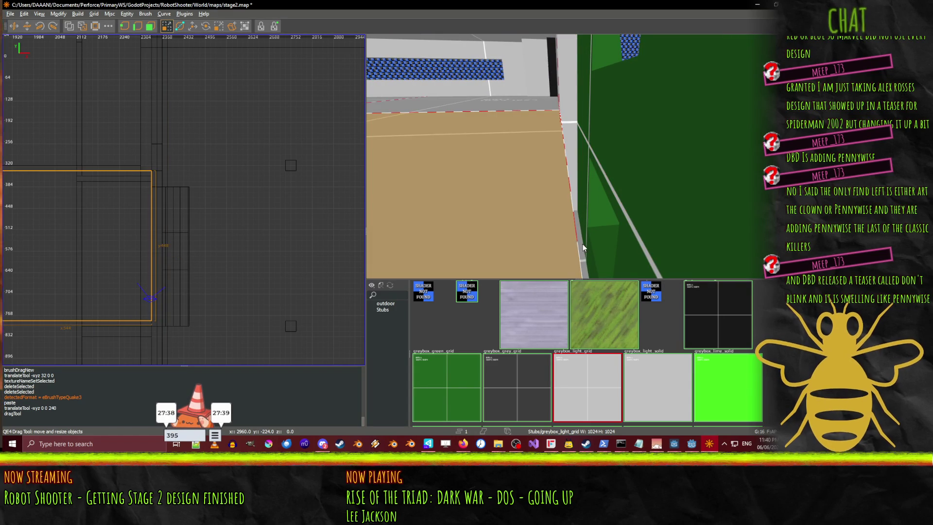
left_click(577, 244, "shift")
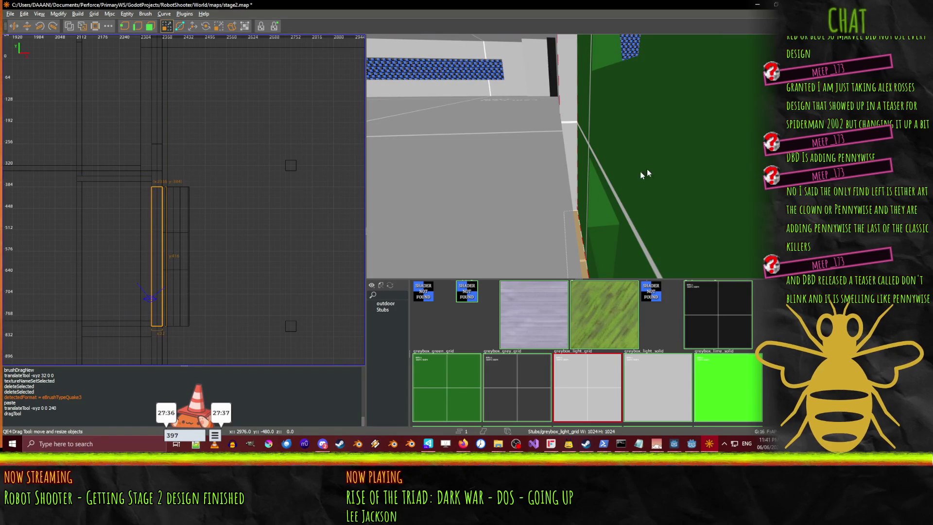
key("ctrl+v")
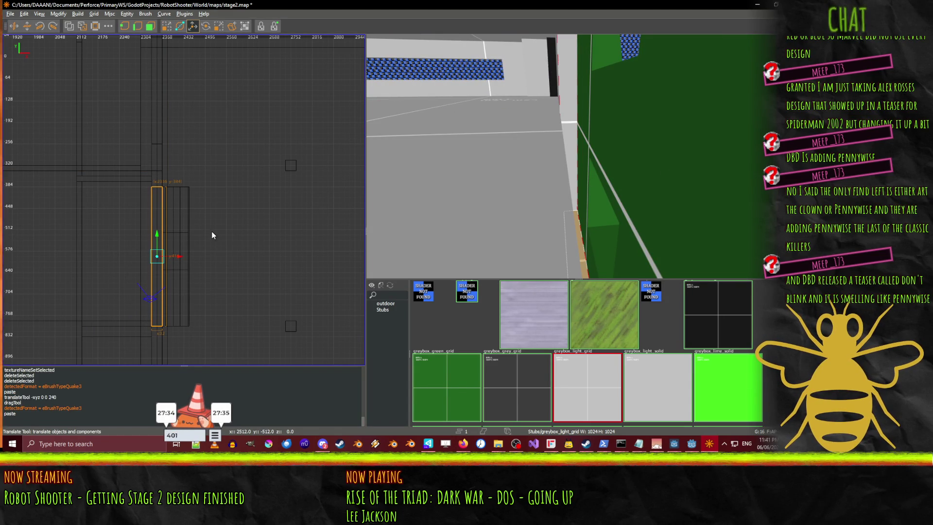
right_click(578, 156)
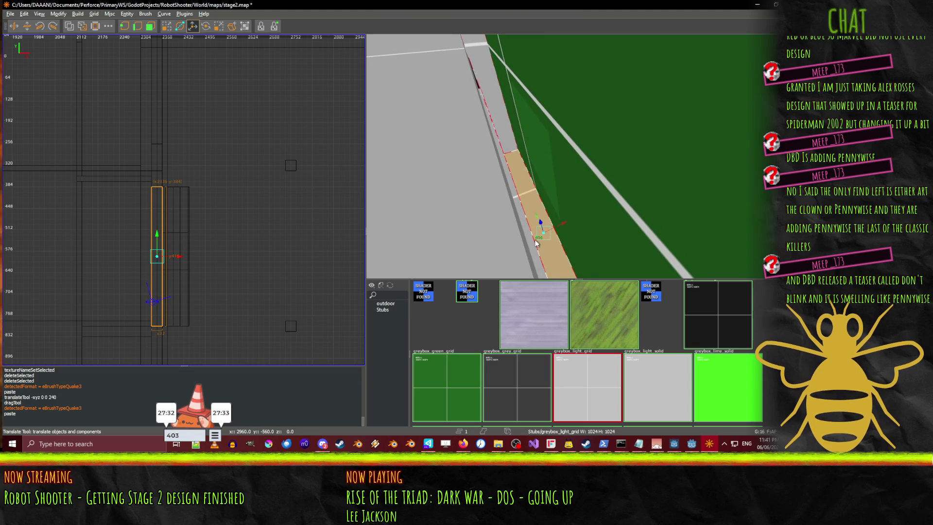
scroll(535, 178, "up", 10)
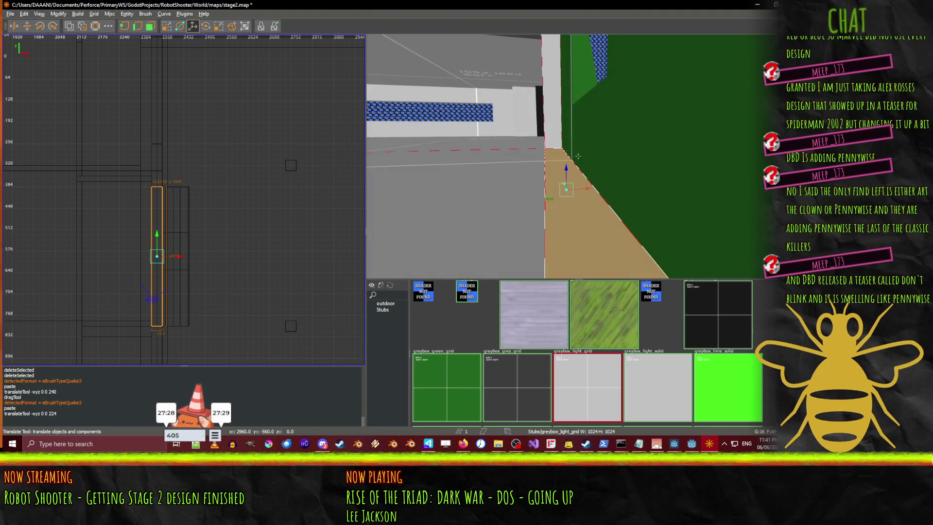
key("ctrl+u")
left_click_drag(578, 156, 558, 153)
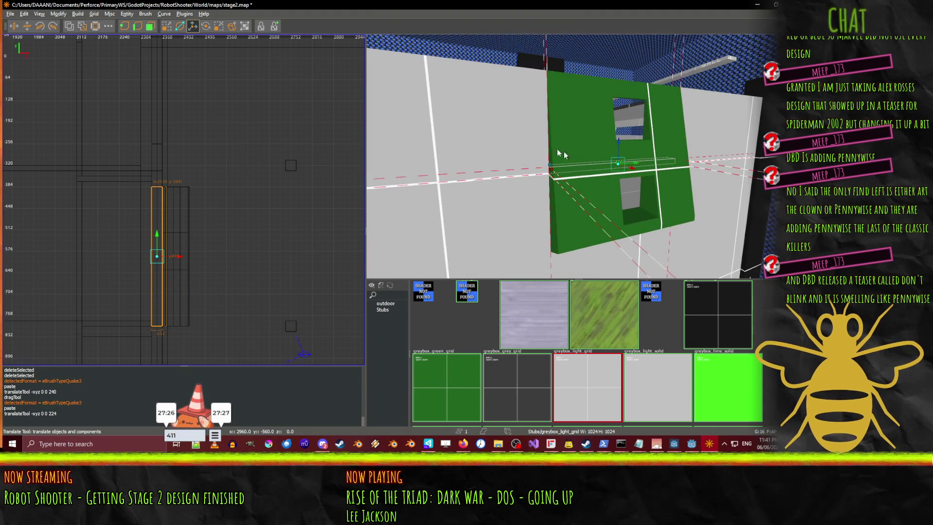
- Save stage2.map, then fly past the black blocks down the blue corridor
key("ctrl+s")
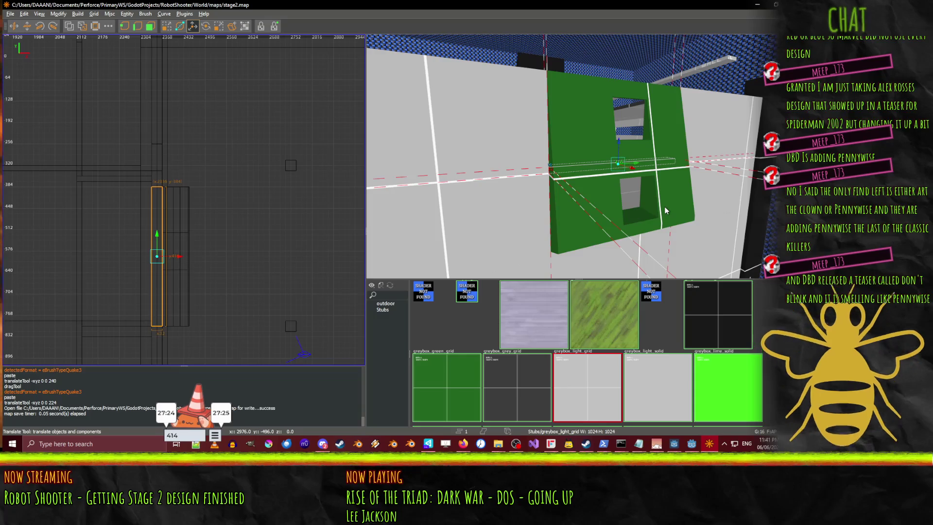
left_click_drag(623, 183, 578, 156)
key("Up")
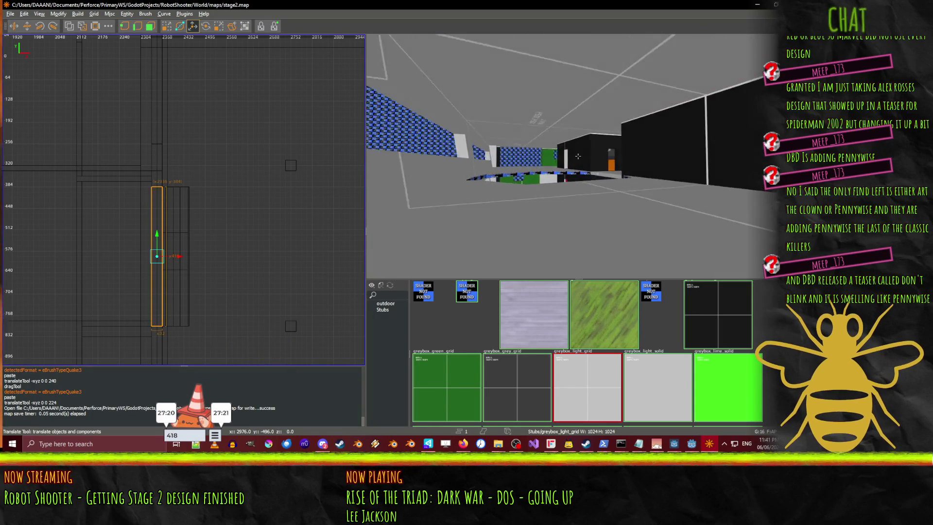
key("Right")
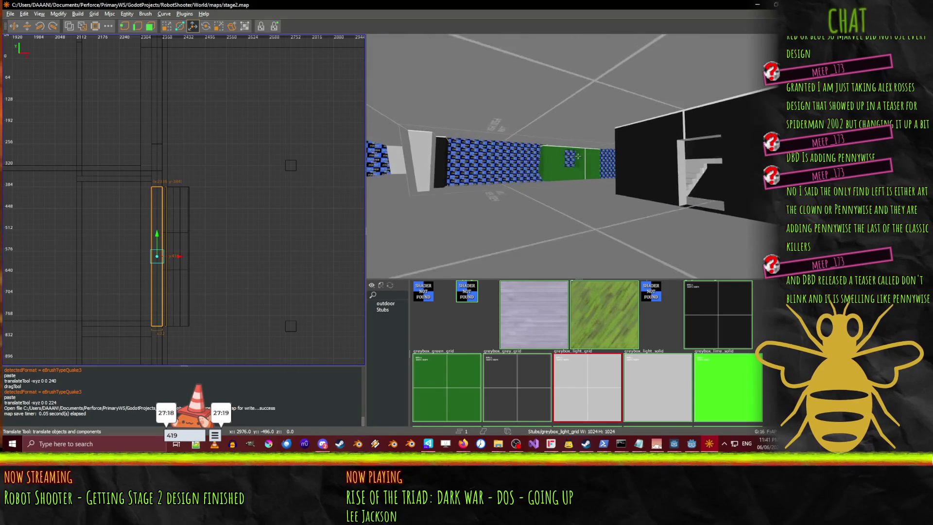
key("Up")
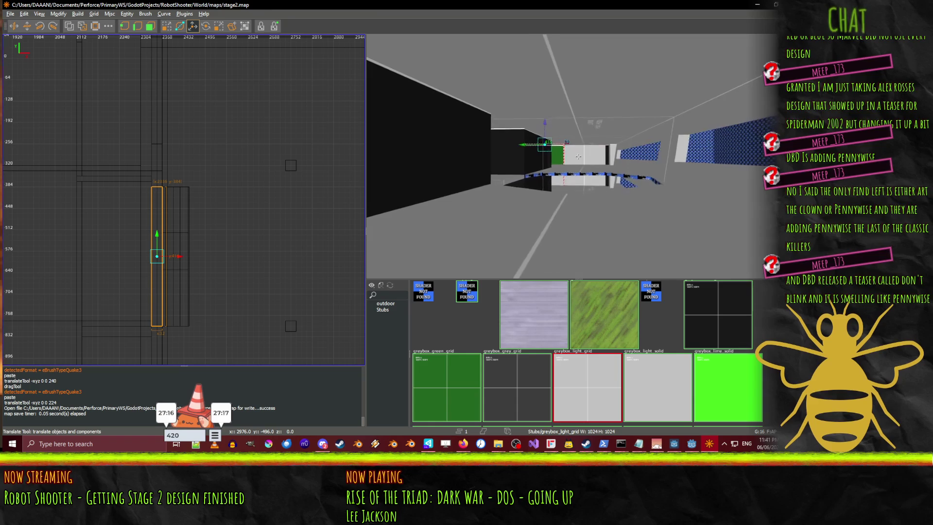
key("Left")
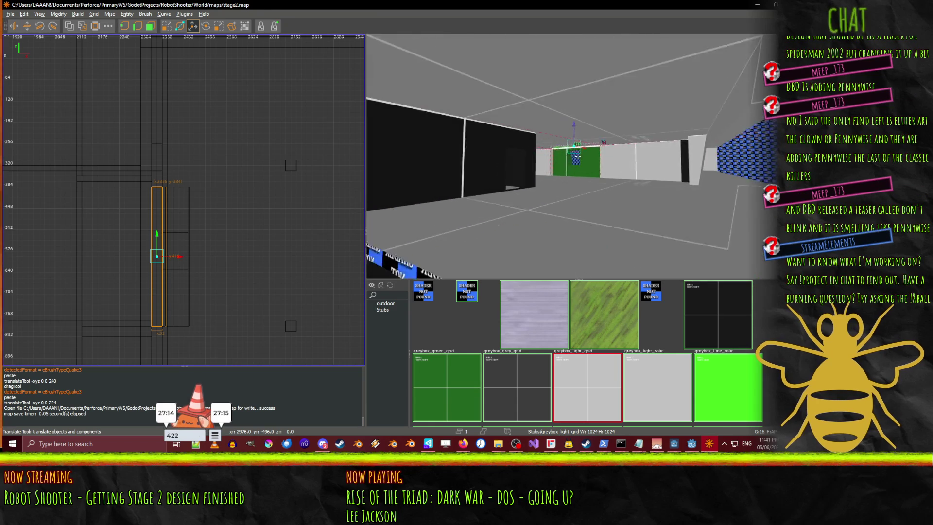
key("Right")
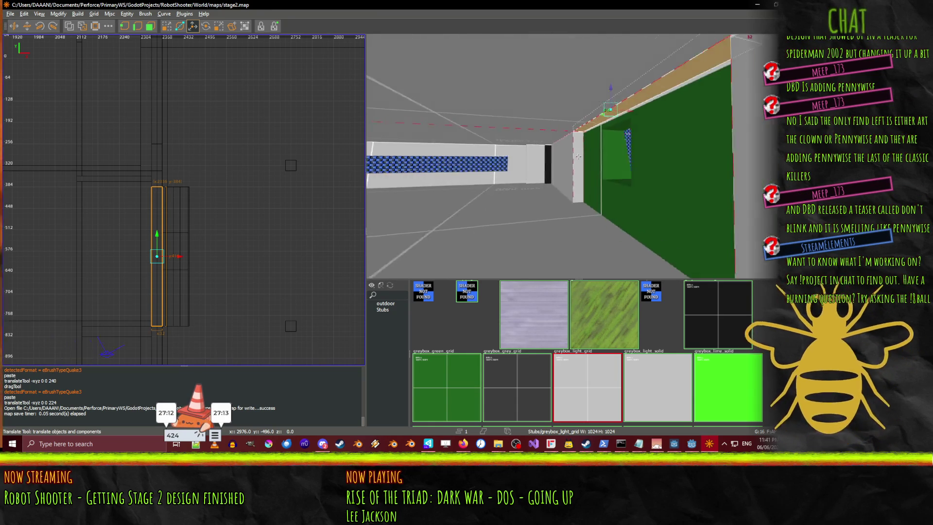
key("Up")
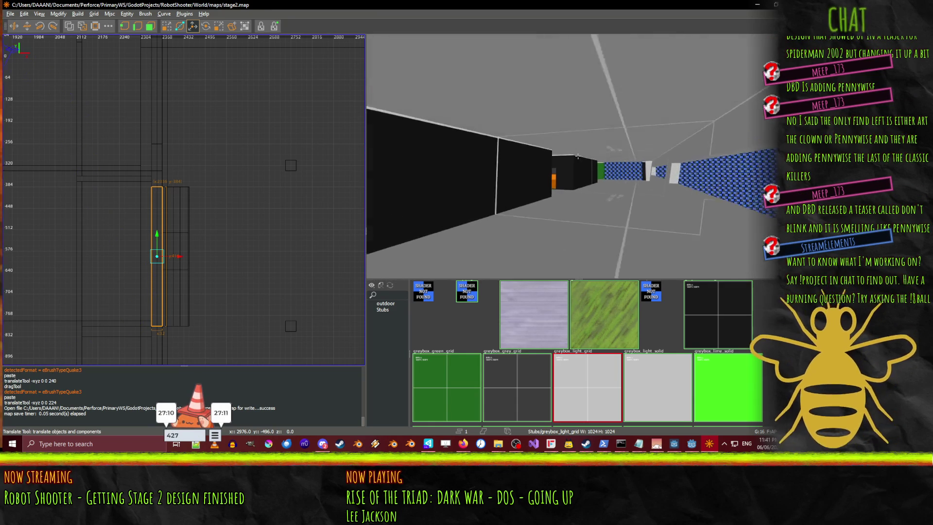
key("Up")
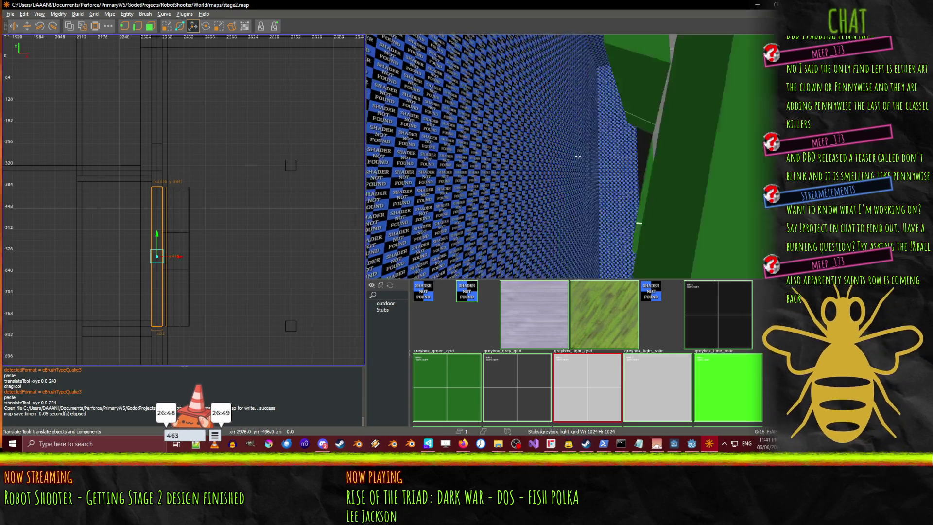
- Fly through the grey wall's opening to review the green block and ceiling strip
scroll(578, 156, "up", 5)
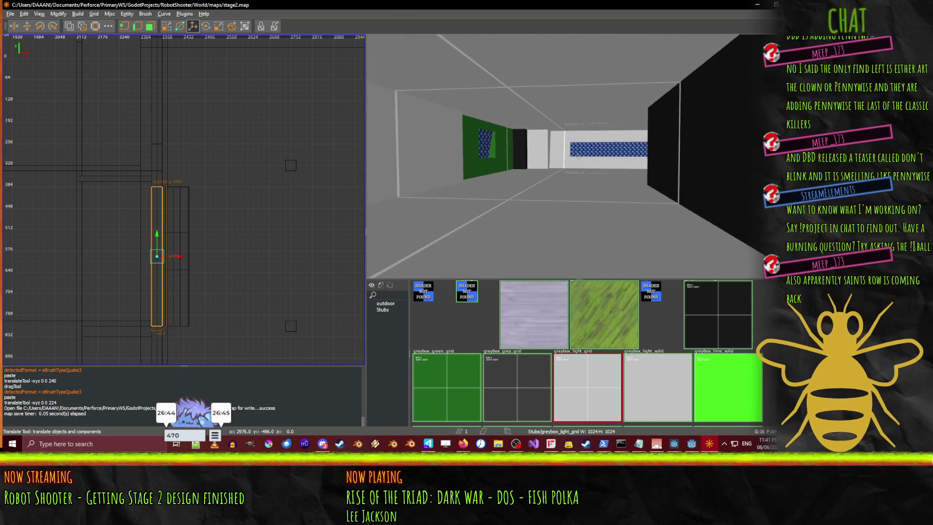
left_click_drag(577, 156, 578, 156)
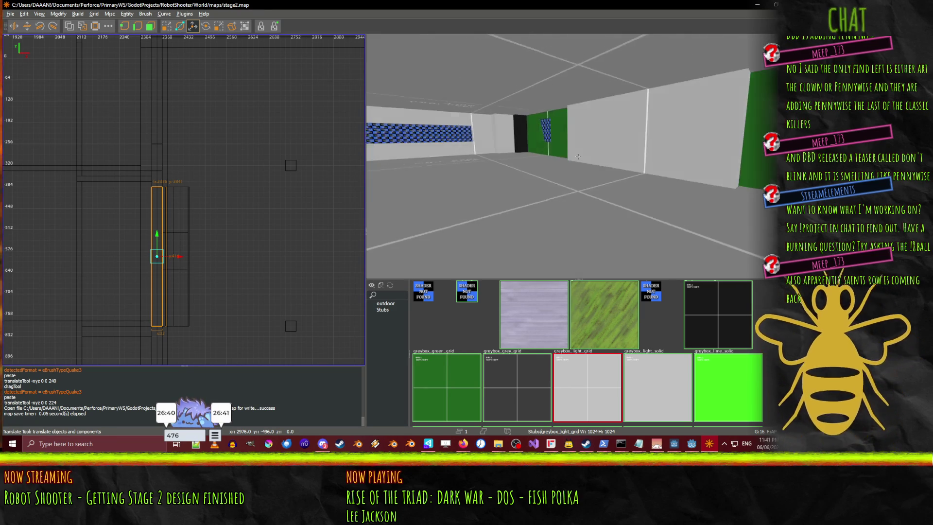
left_click_drag(577, 156, 577, 156)
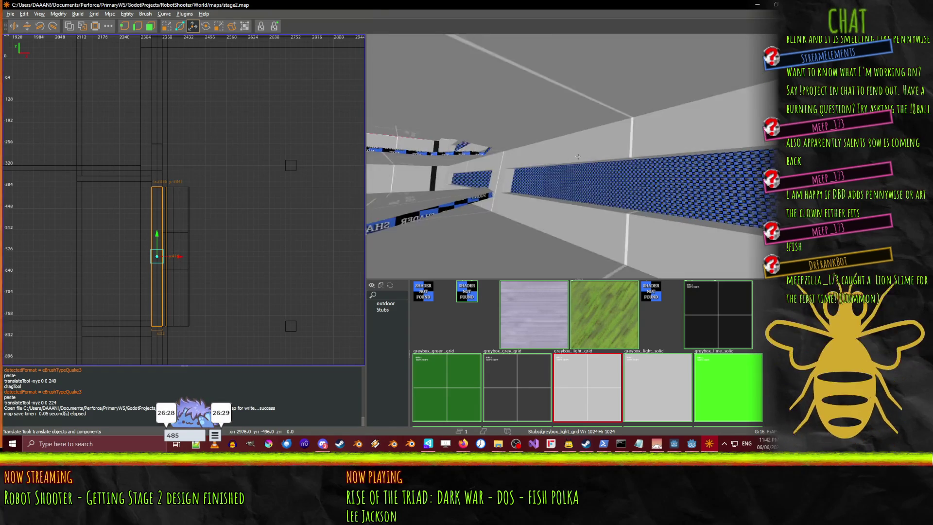
key("a")
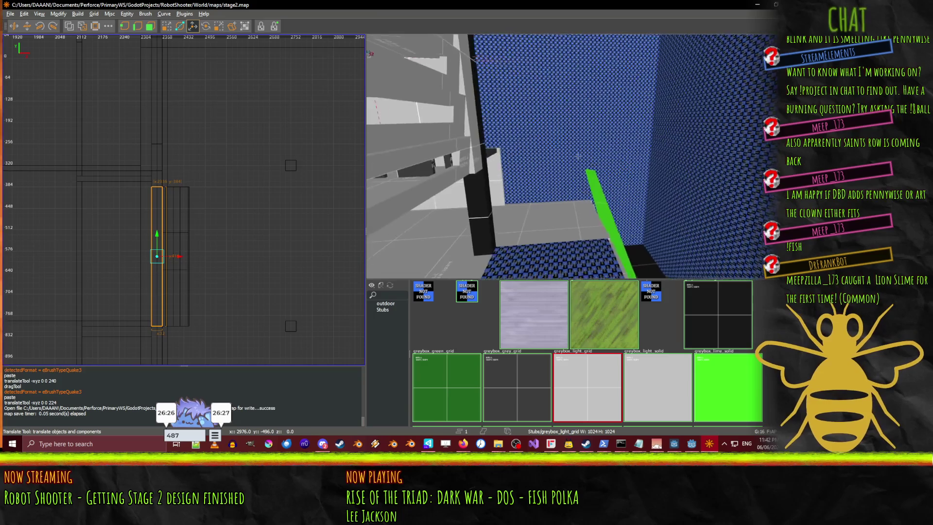
key("s")
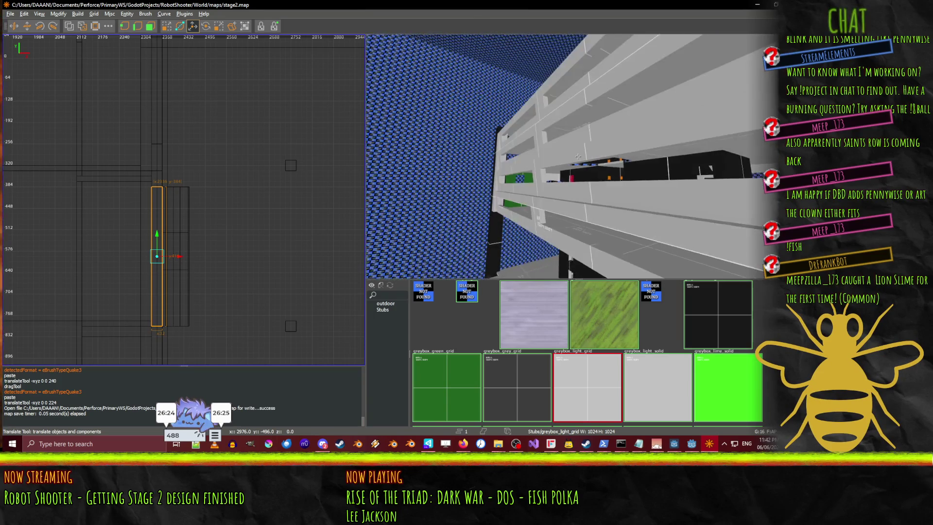
key("w")
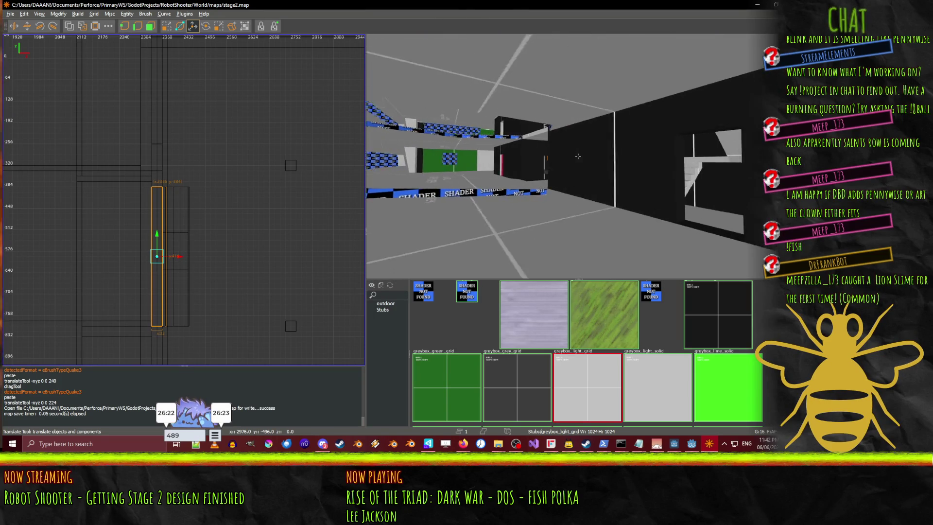
key("w")
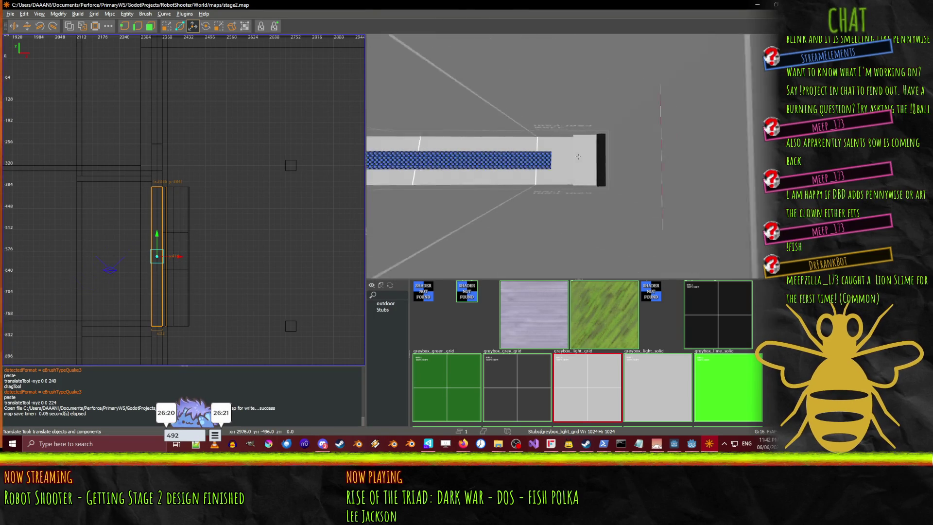
key("w")
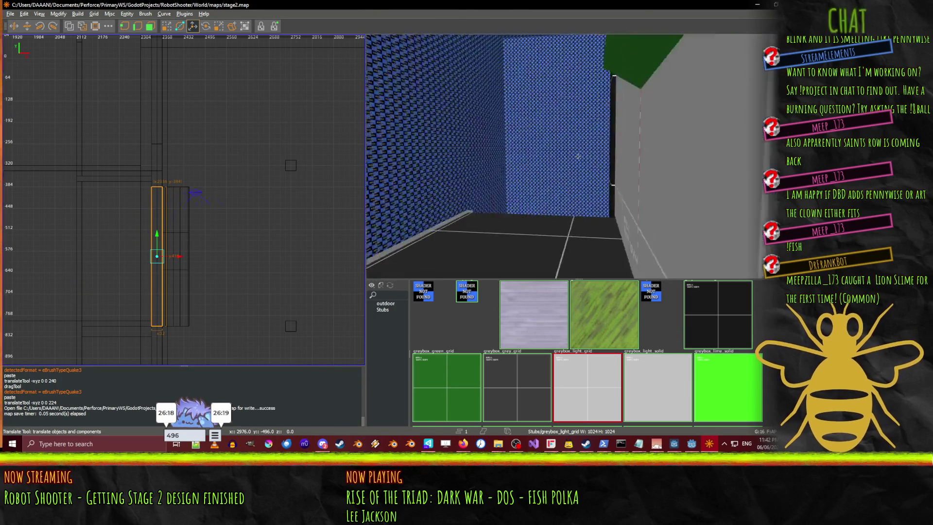
key("w")
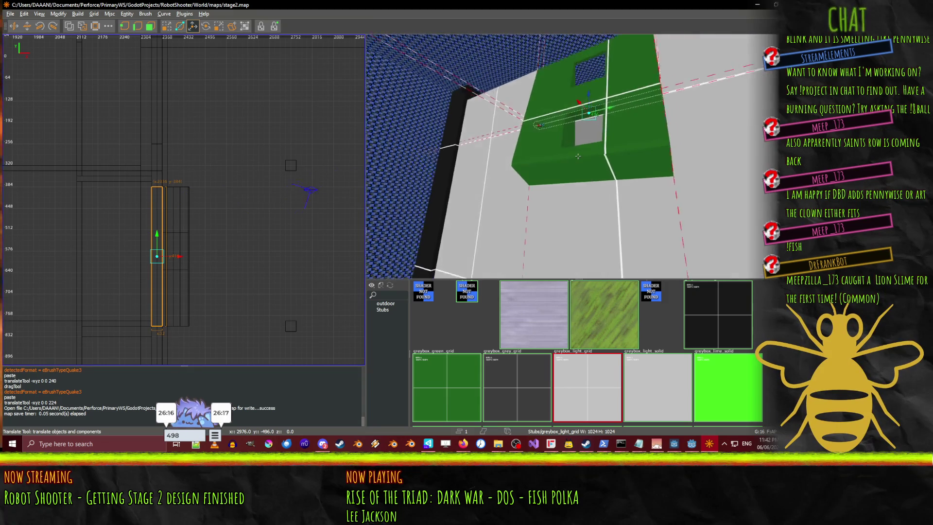
key("w")
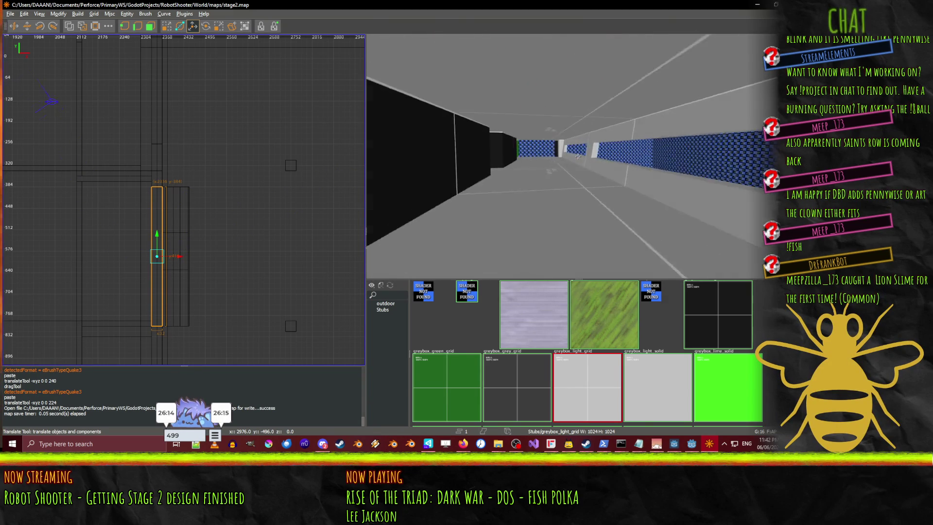
key("w")
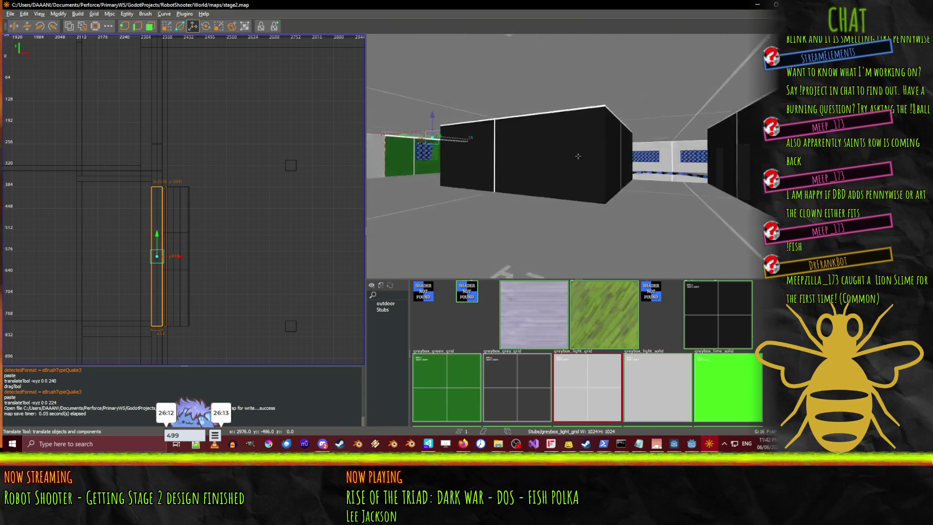
- Slide the tan strip brush 48 units along X into line beside the green wall
left_click_drag(534, 160, 568, 163)
left_click(468, 172, "shift")
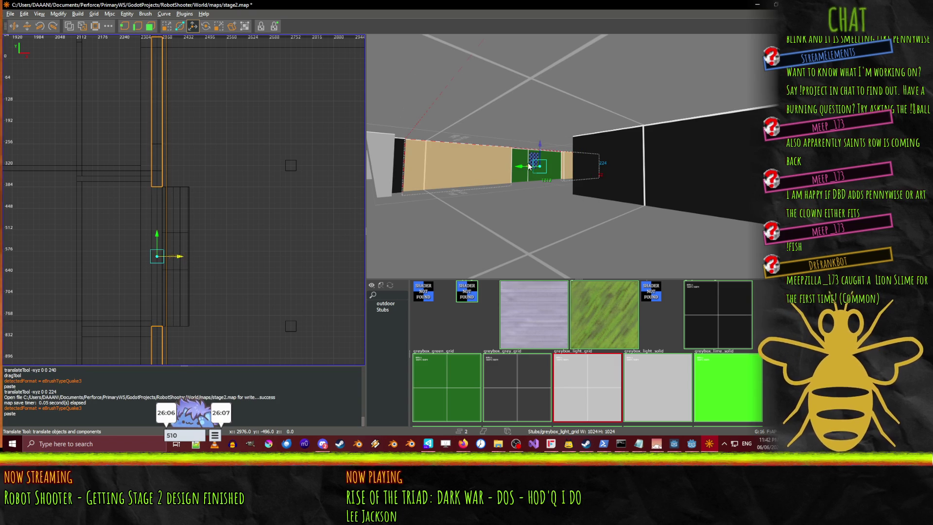
key("Escape")
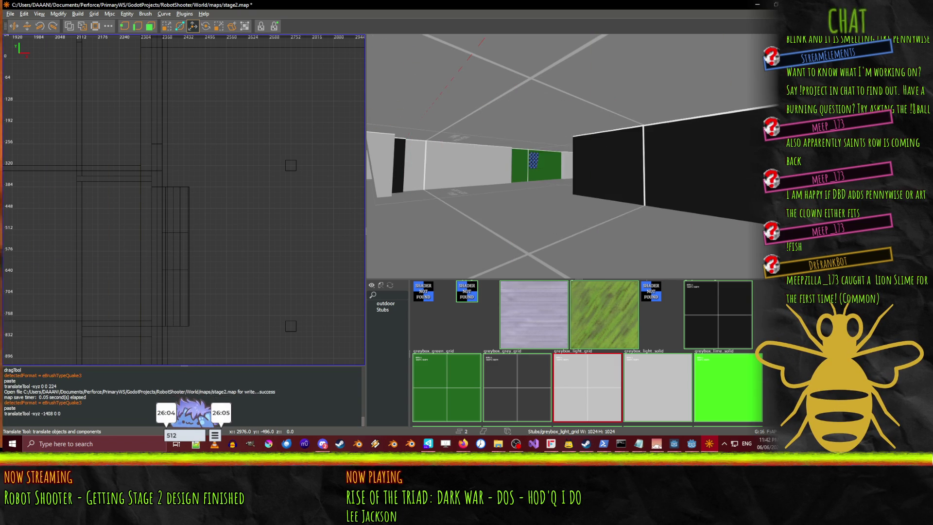
key("shift+v")
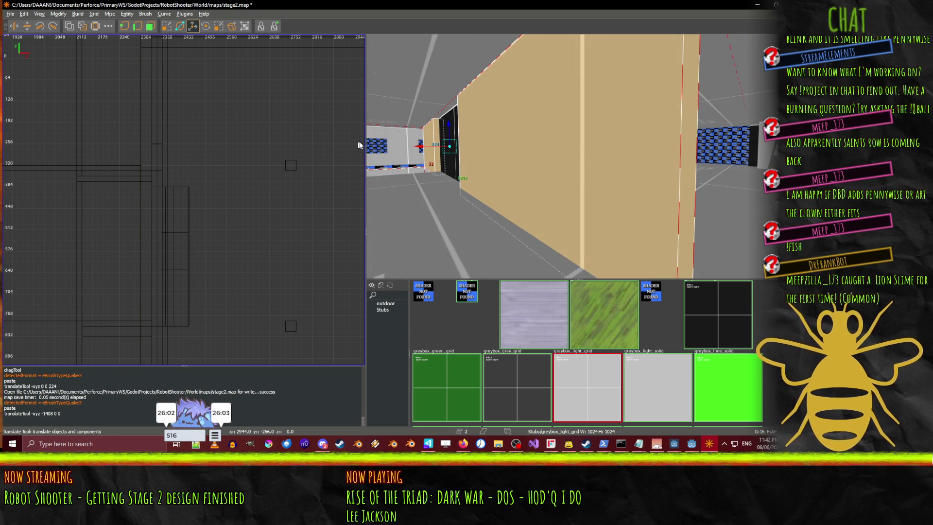
scroll(423, 152, "down", 5)
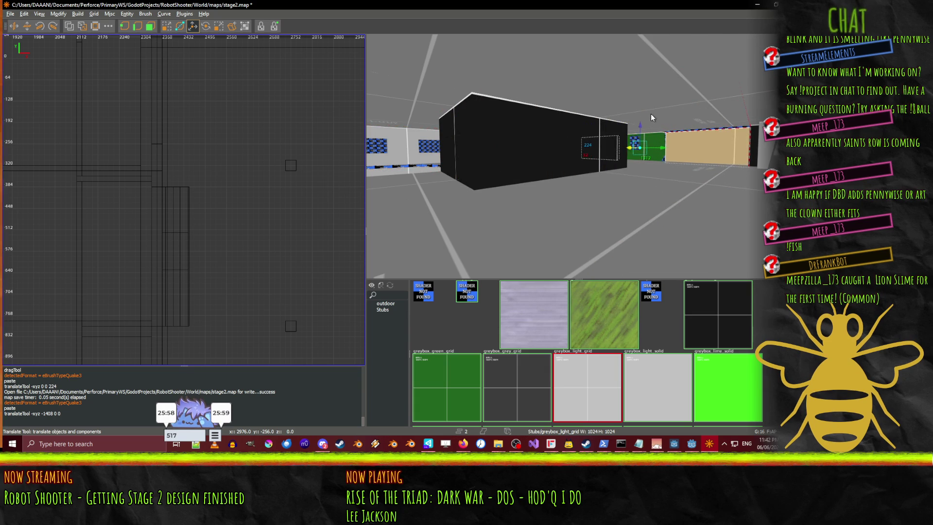
left_click_drag(647, 113, 578, 155)
scroll(577, 155, "up", 6)
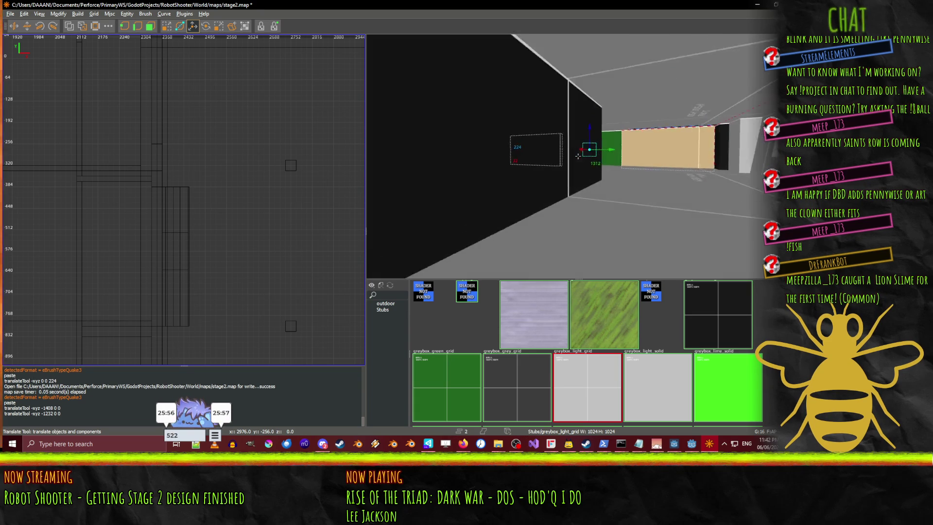
scroll(577, 156, "up", 3)
key("Right")
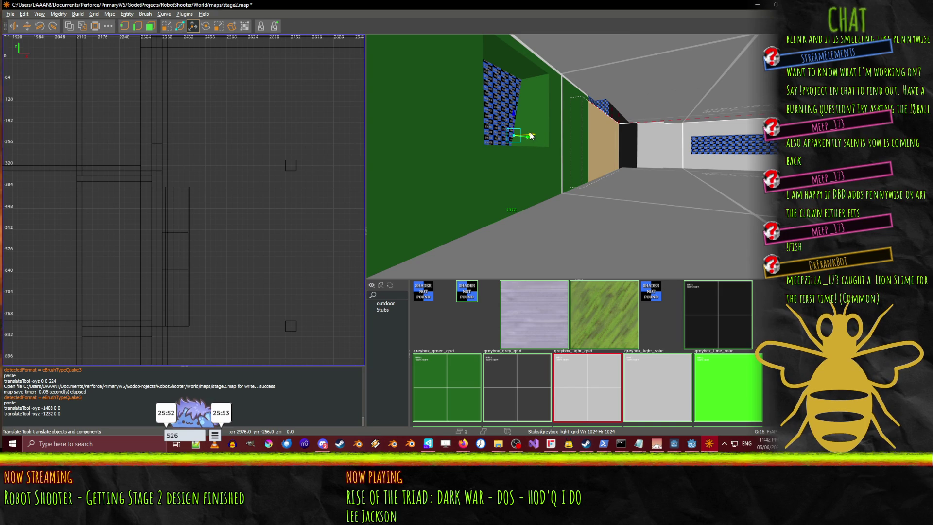
left_click_drag(558, 136, 570, 137)
- Raise the selected tan strip brush 16 units
right_click(569, 137)
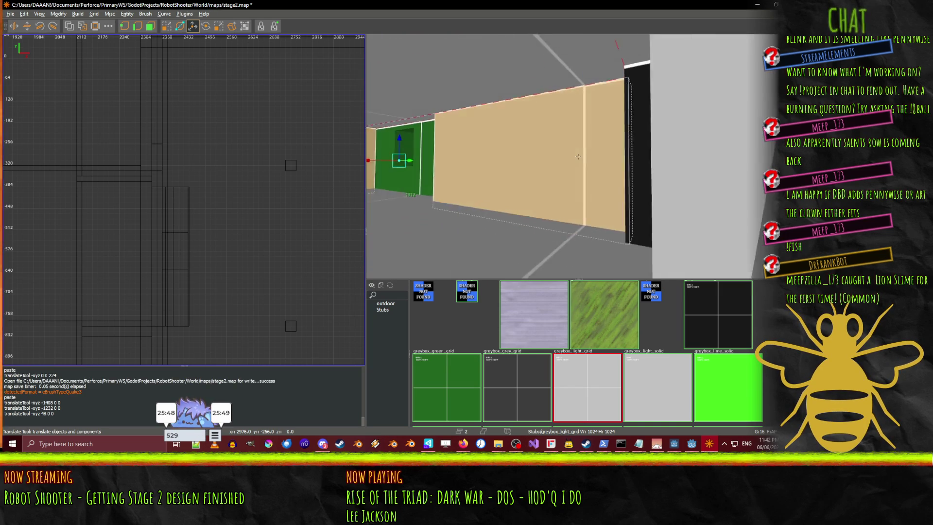
key("Left")
key("Left")
key("Left")
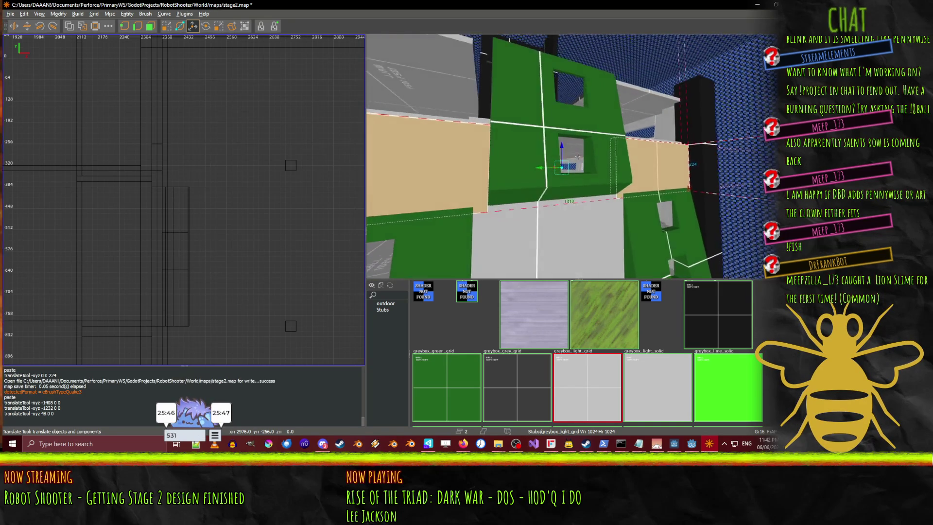
key("Right")
key("Right")
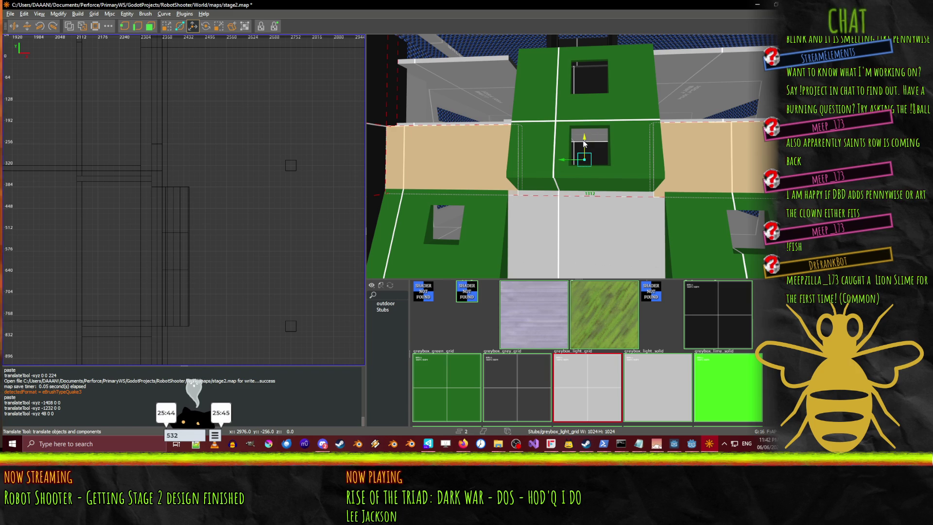
left_click_drag(585, 136, 585, 131)
- Switch to the QE4 drag tool and pull the tan wall's top face higher
key("Left")
key("Left")
key("Left")
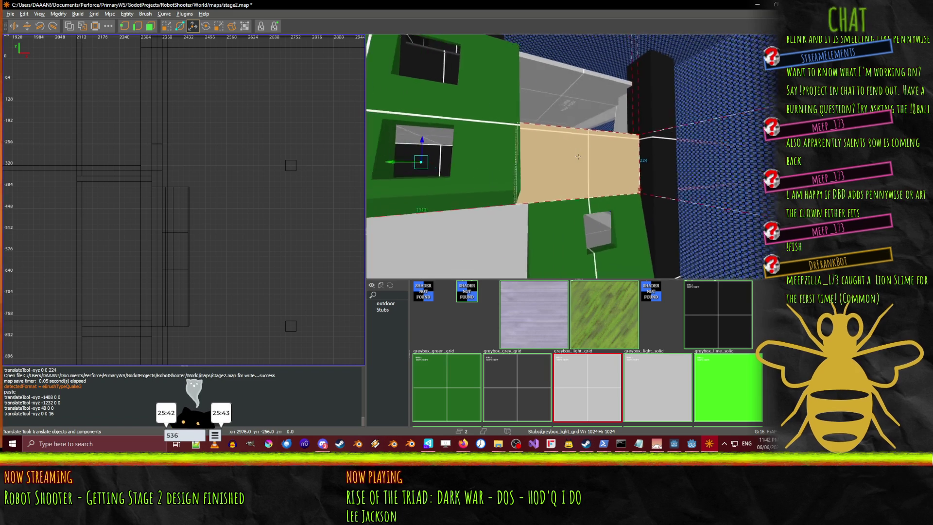
key("Left")
key("Left")
key("Left")
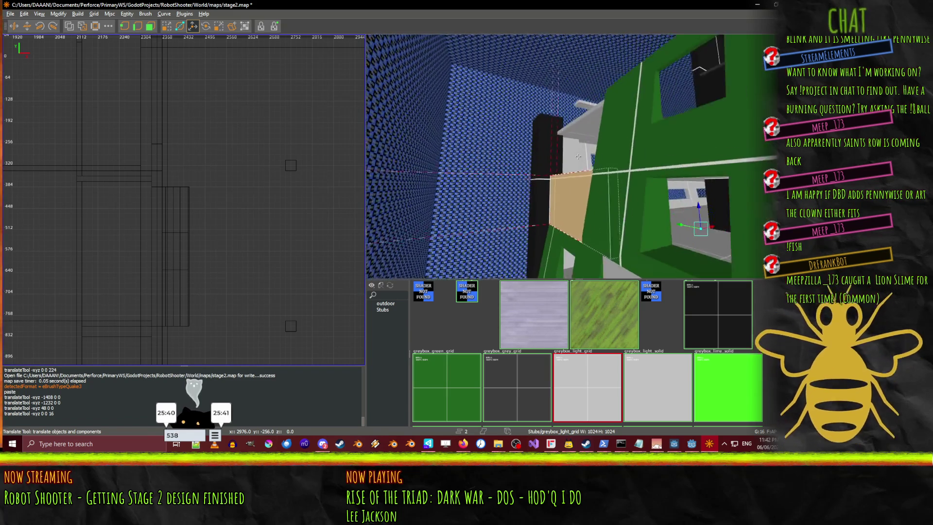
key("Right")
key("Right")
key("Right")
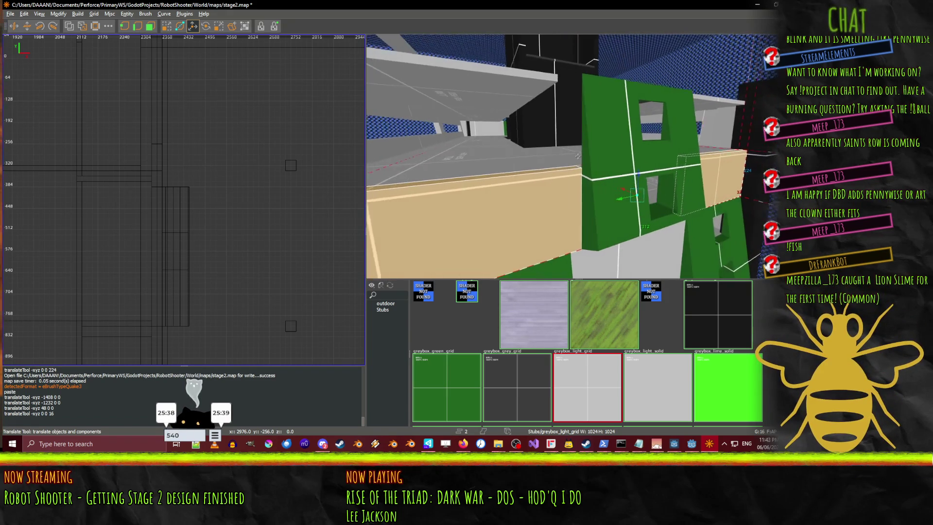
key("q")
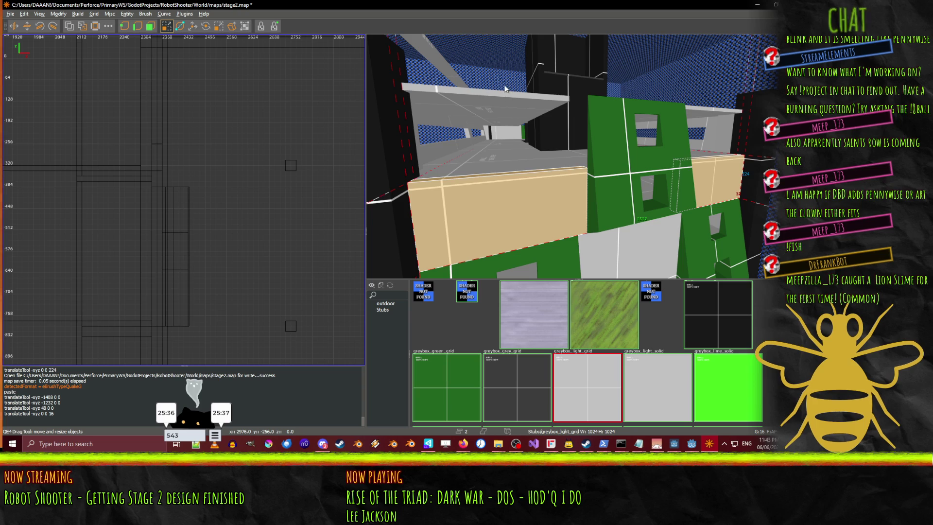
left_click_drag(504, 79, 503, 37)
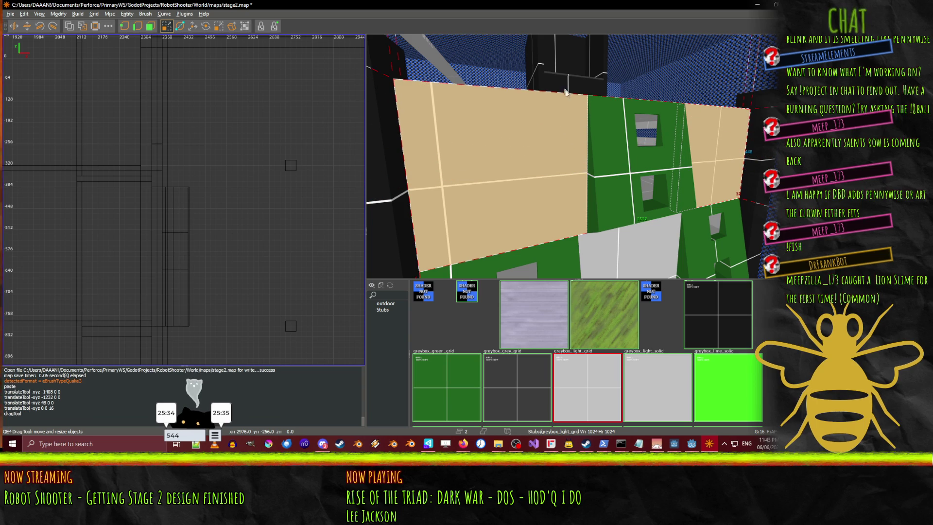
key("Up")
key("Up")
key("Up")
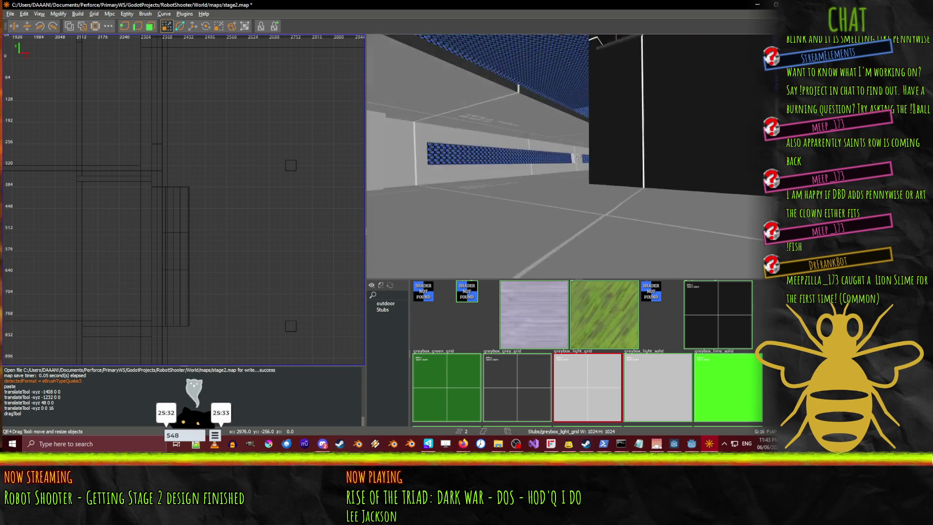
key("Left")
key("Left")
key("Left")
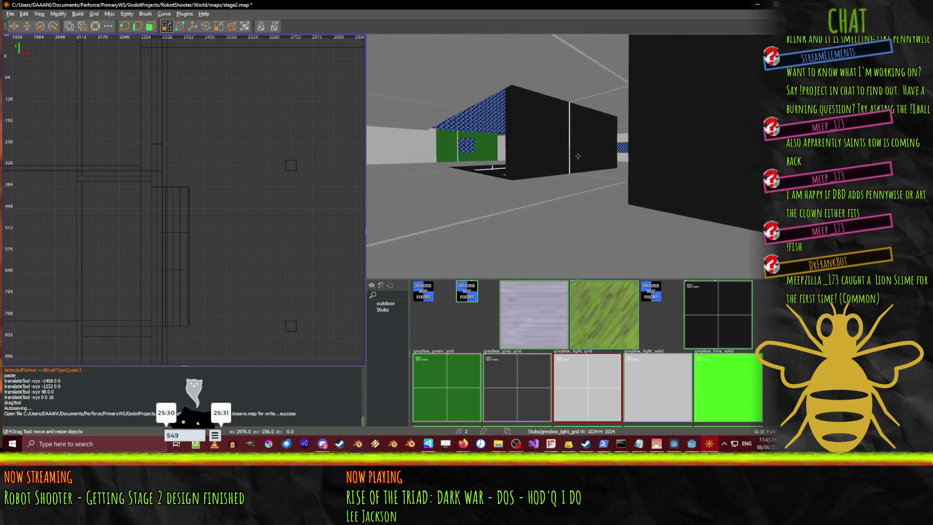
key("Right")
key("Right")
key("Right")
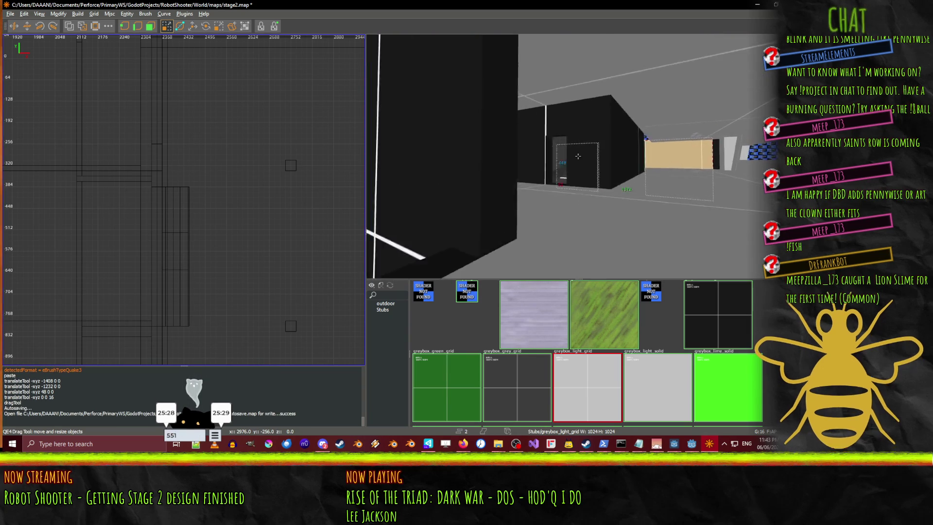
key("Right")
key("Right")
key("Up")
key("Up")
key("Up")
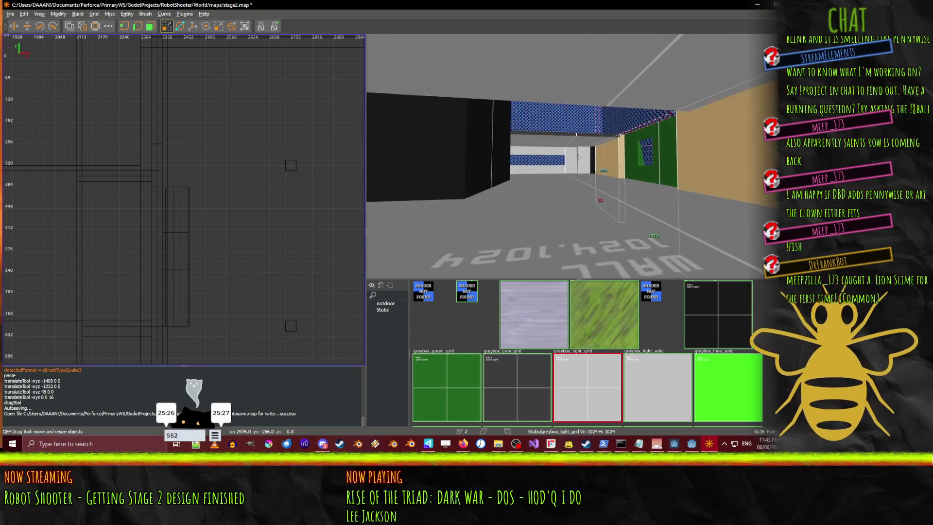
key("Left")
key("Left")
key("Left")
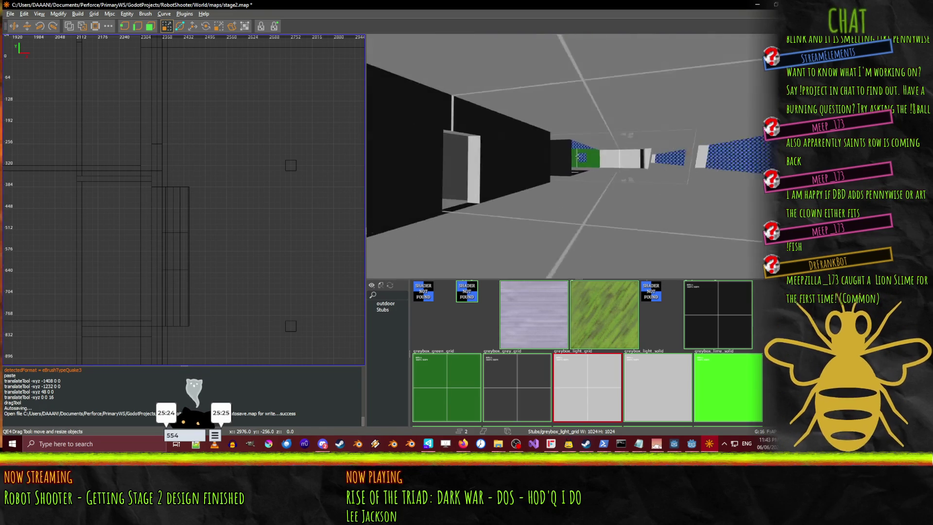
key("Up")
key("Up")
key("Up")
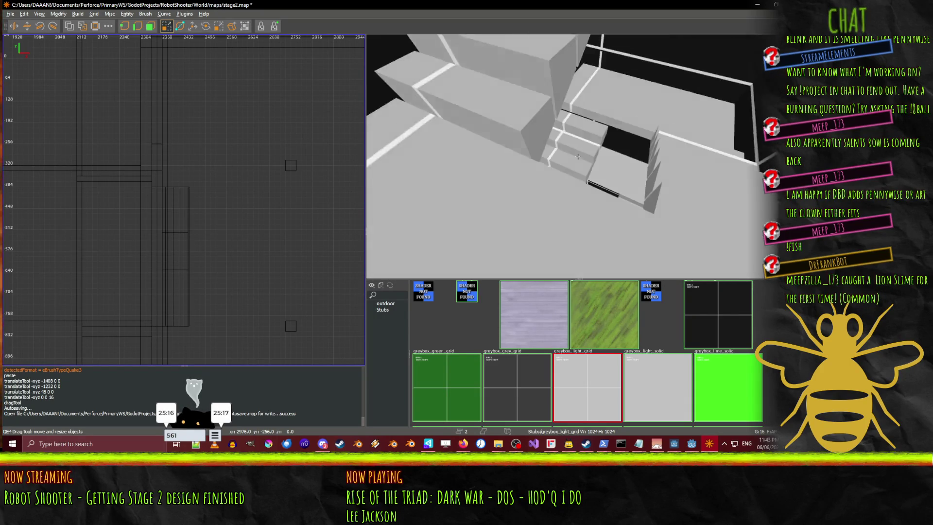
key("Left")
key("Left")
key("Left")
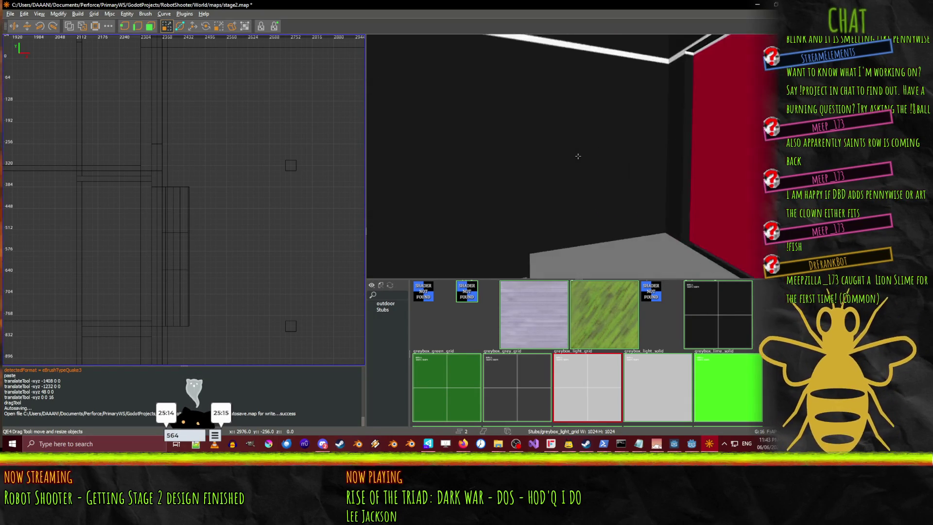
key("Left")
key("Left")
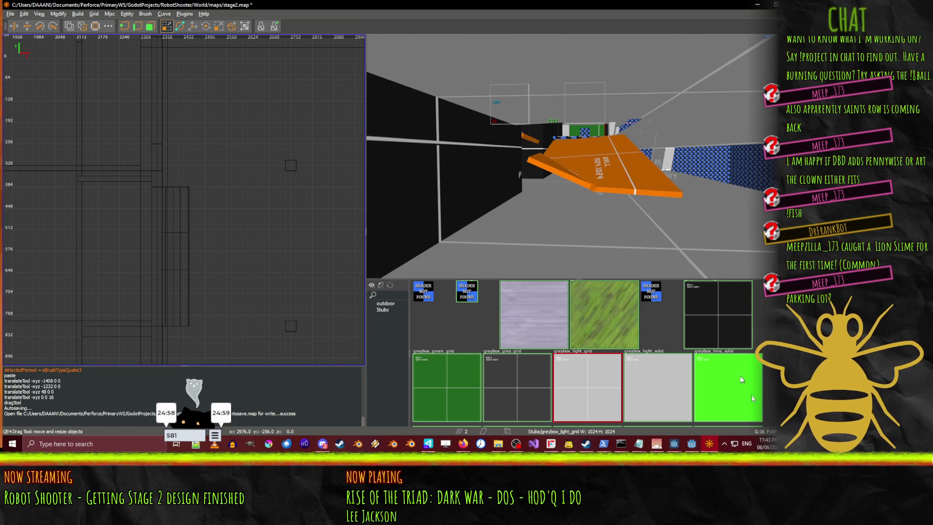
- Let Godot reimport its assets with the updated stage2.map, then resume NetRadiant's 3D view
left_click(692, 443)
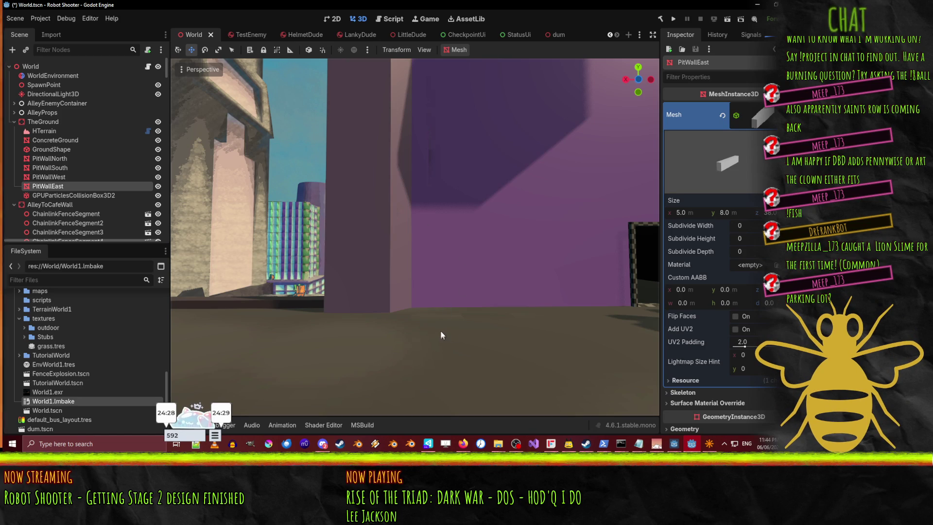
left_click(709, 443)
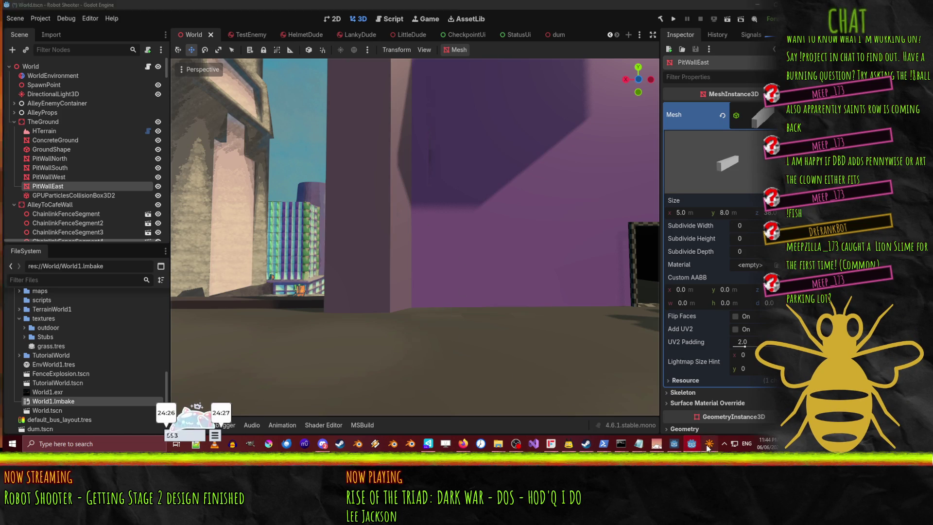
right_click(564, 203)
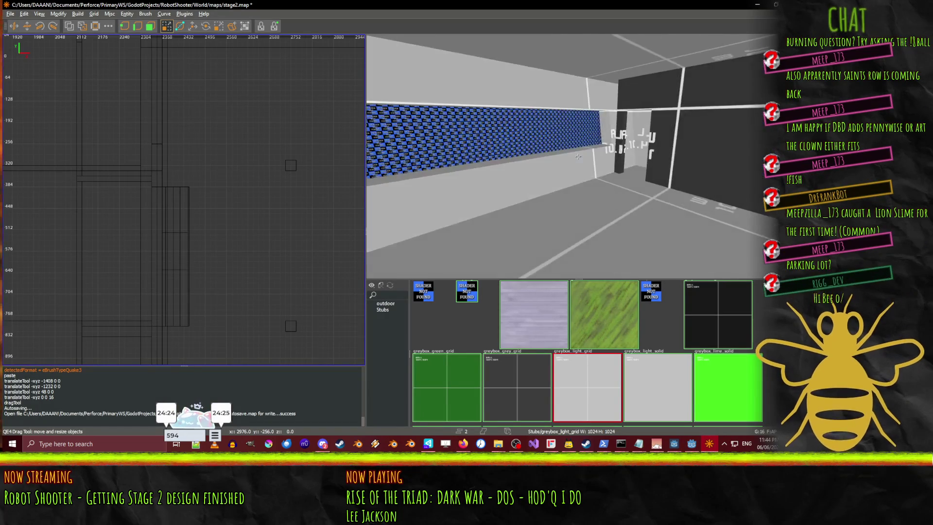
key("w")
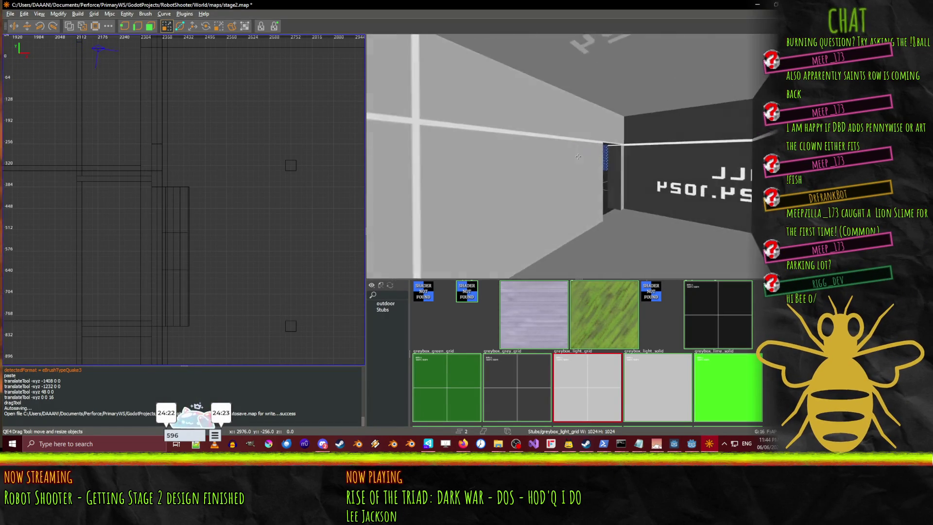
key("w")
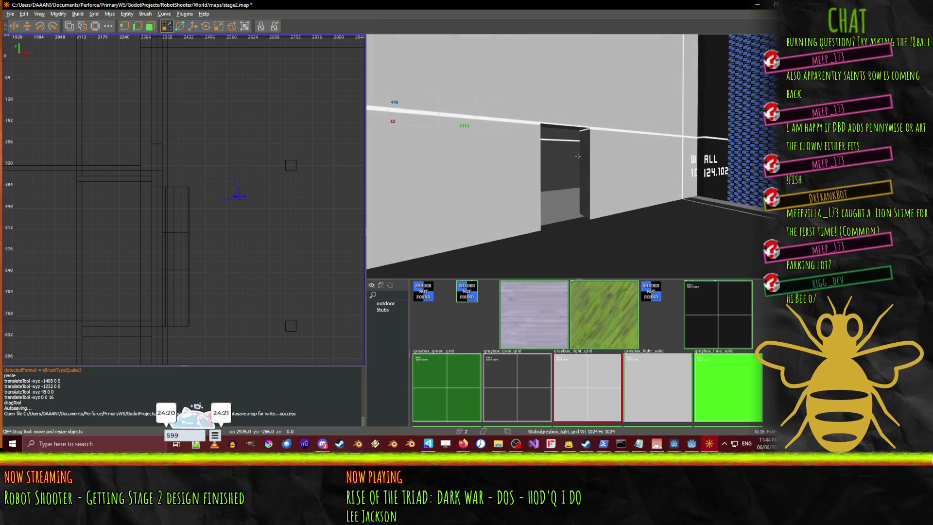
key("w")
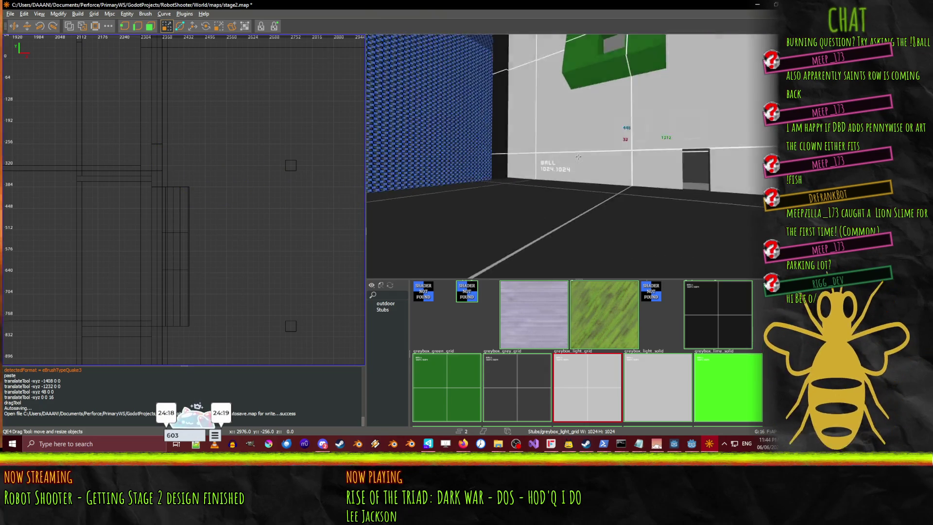
key("w")
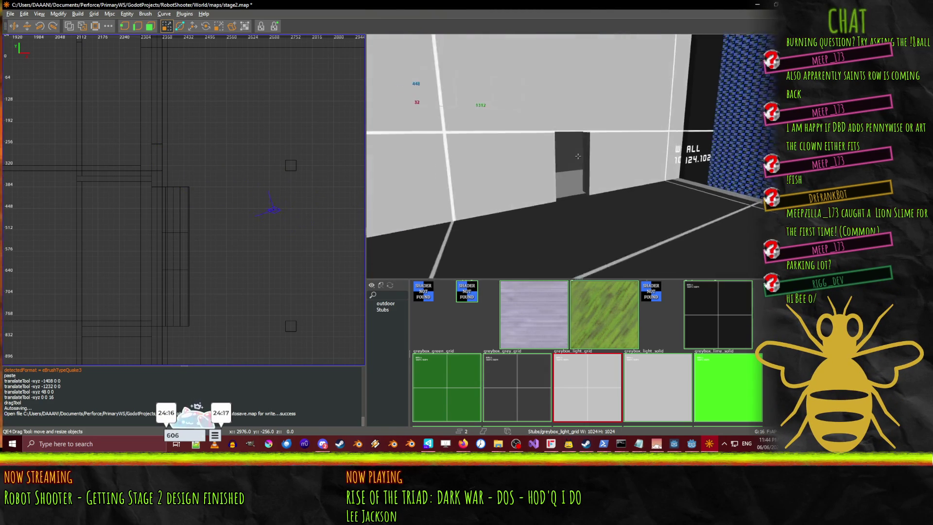
key("w")
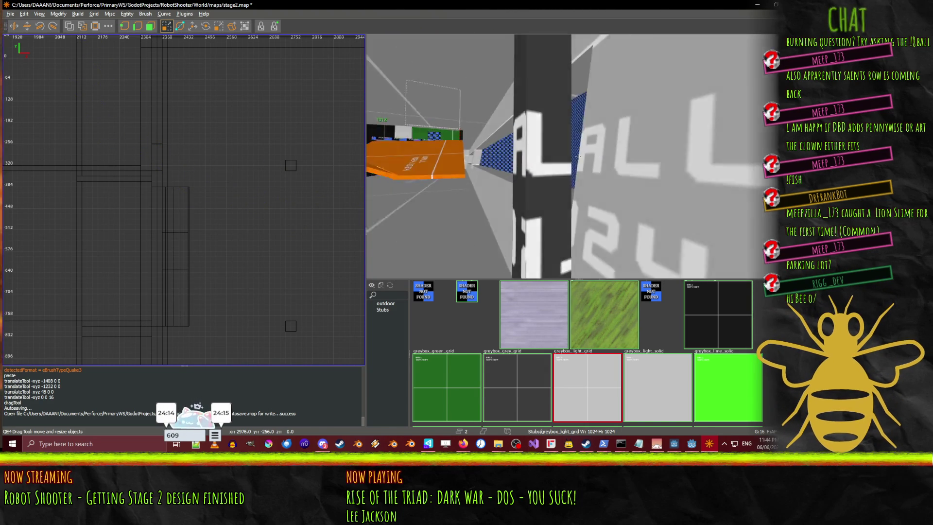
key("w")
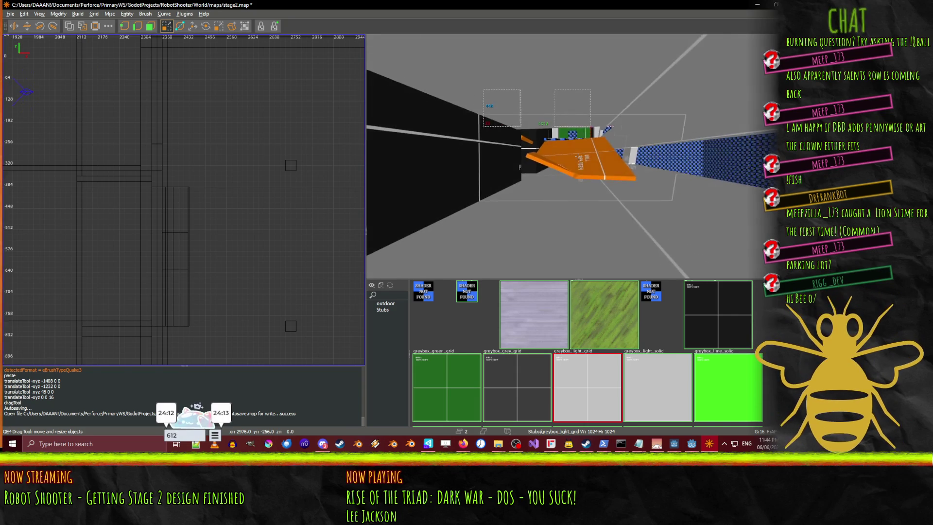
key("s")
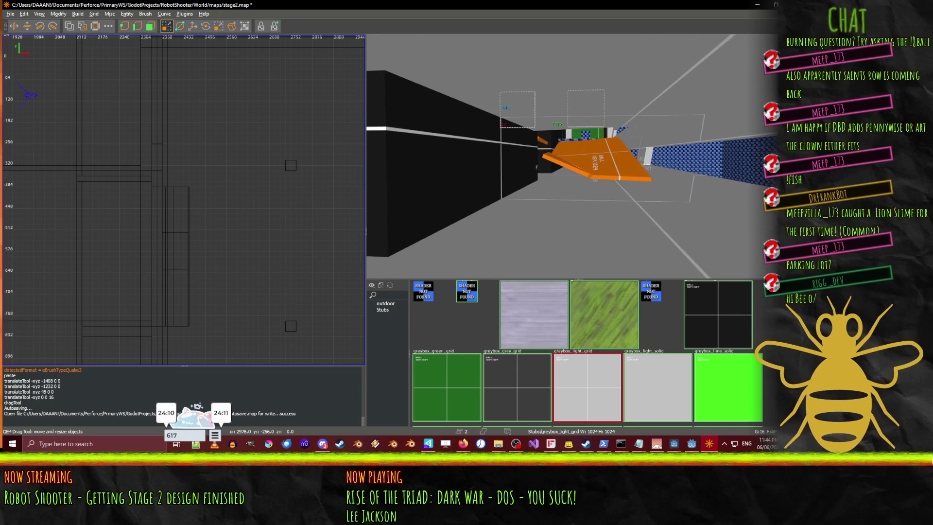
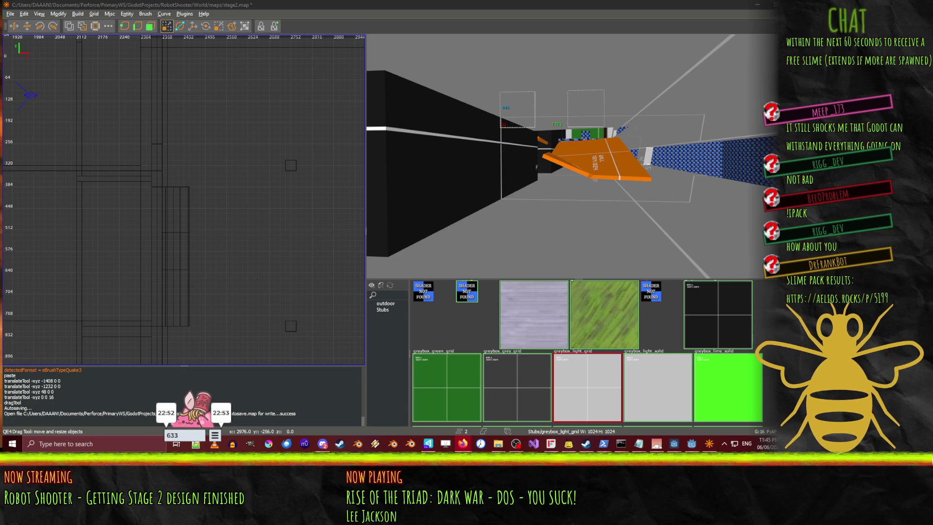
- In a new browser tab, search DuckDuckGo for 'tcaf'
mouse_move(463, 443)
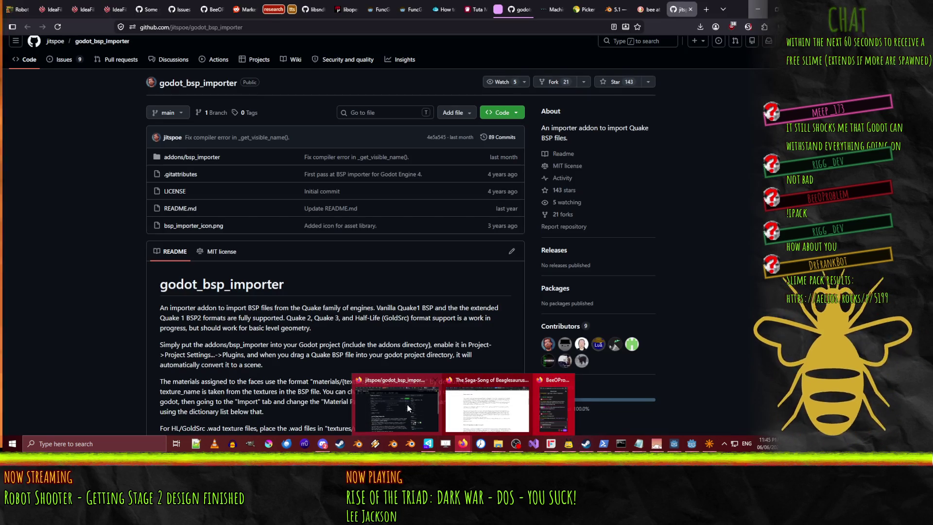
left_click(407, 405)
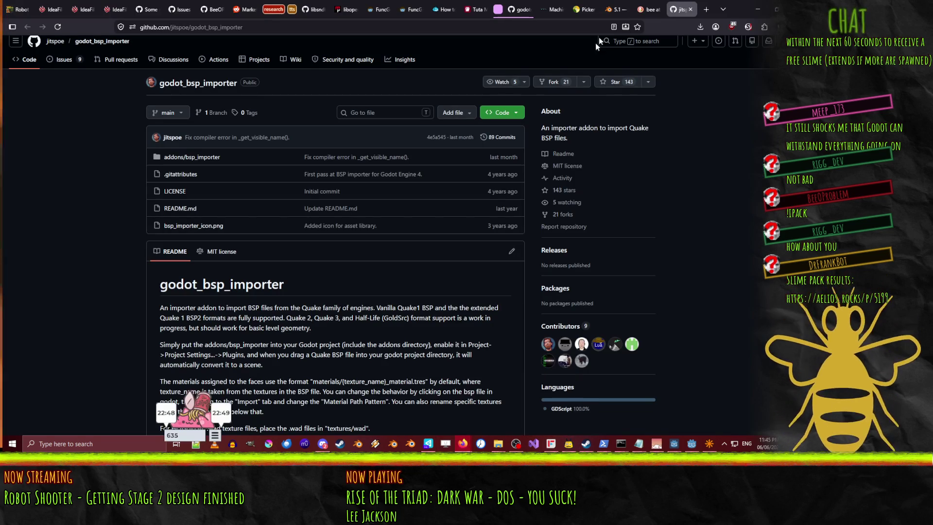
left_click(705, 9)
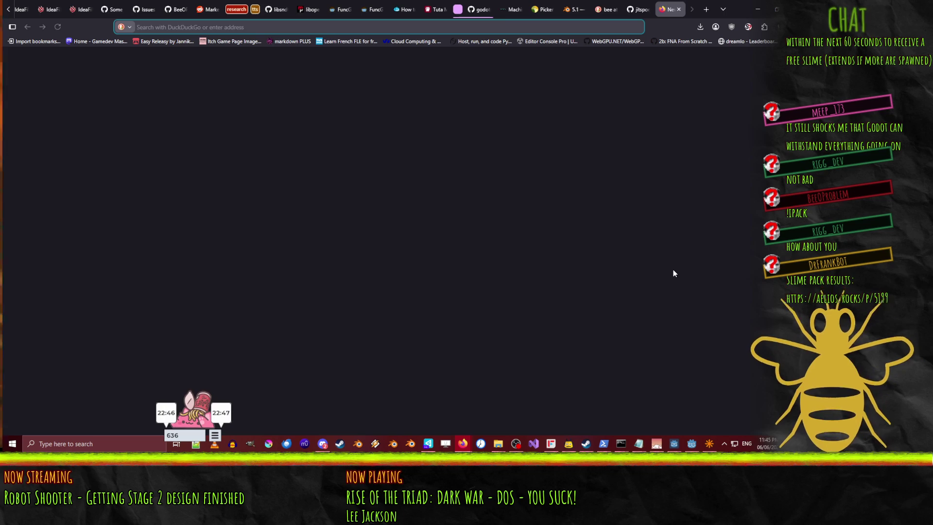
type("tcaf")
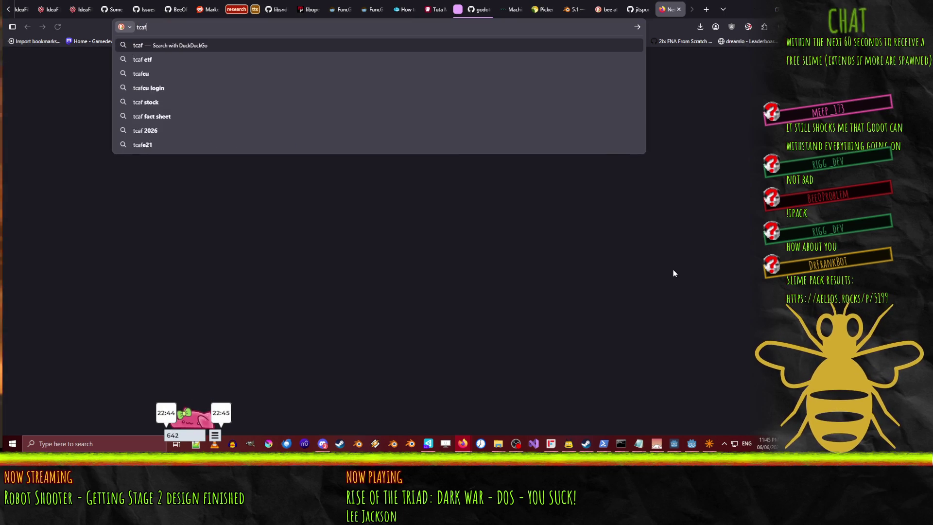
key("Return")
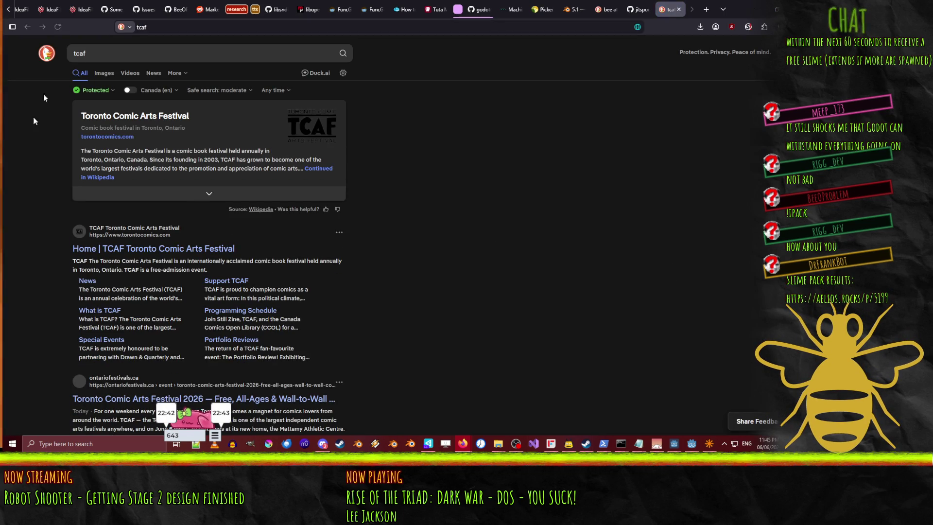
- Open the 'Home | TCAF Toronto Comic Arts Festival' web result at torontocomics.com
left_click(334, 129)
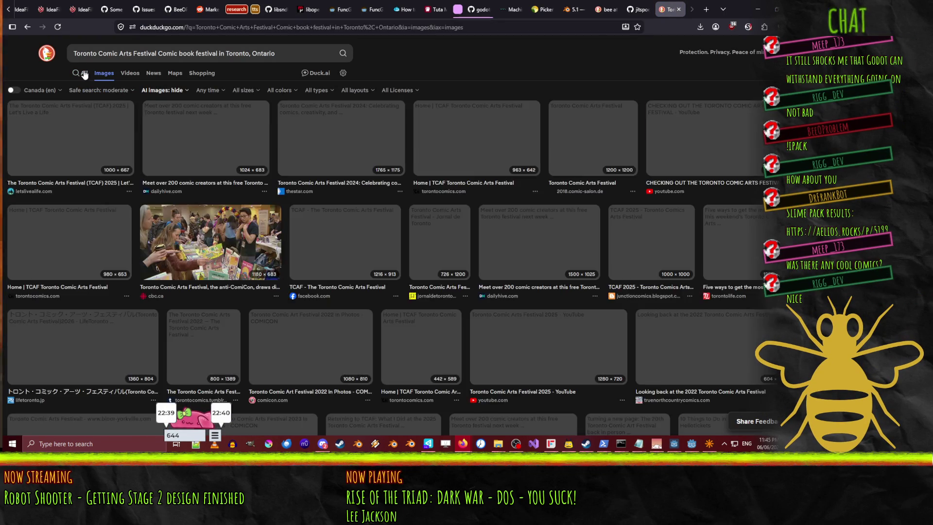
left_click(81, 73)
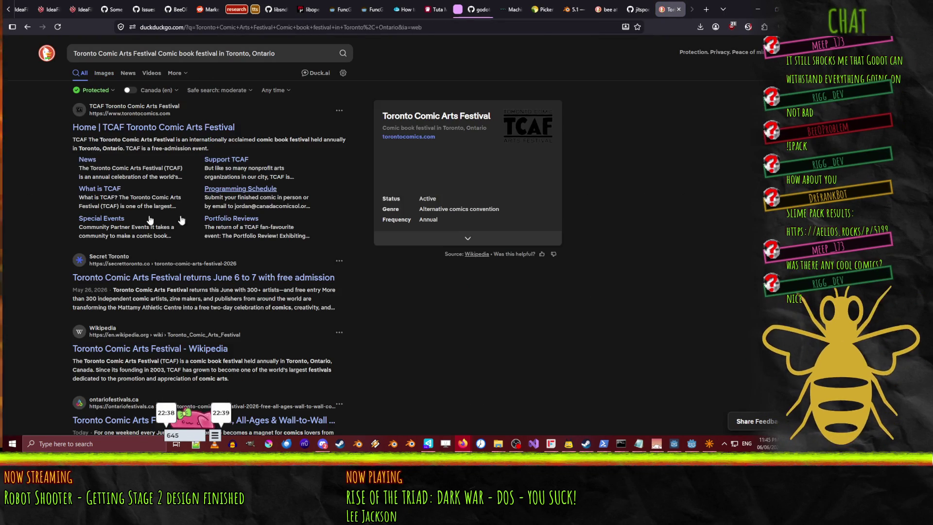
left_click(131, 127)
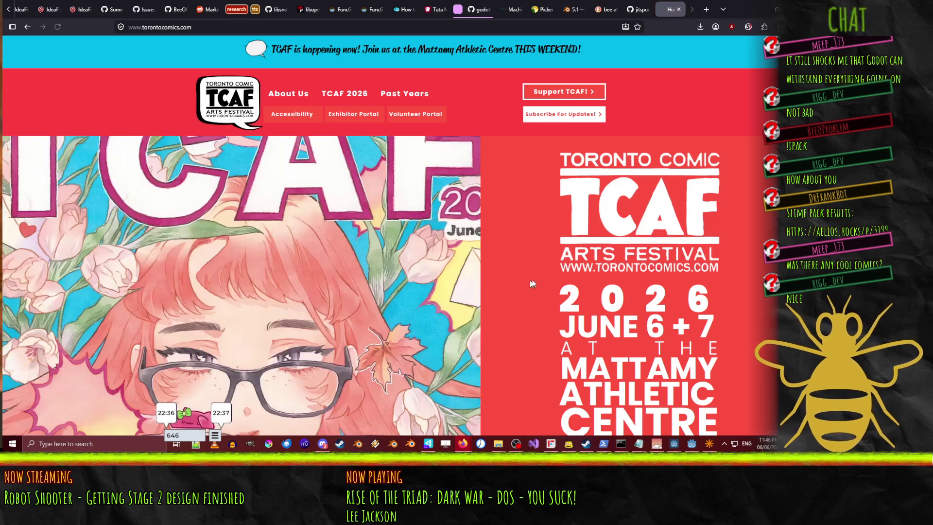
- Scroll the torontocomics.com homepage past About TCAF, news and newsletter to the TCAF Posters grid
scroll(433, 208, "down", 3)
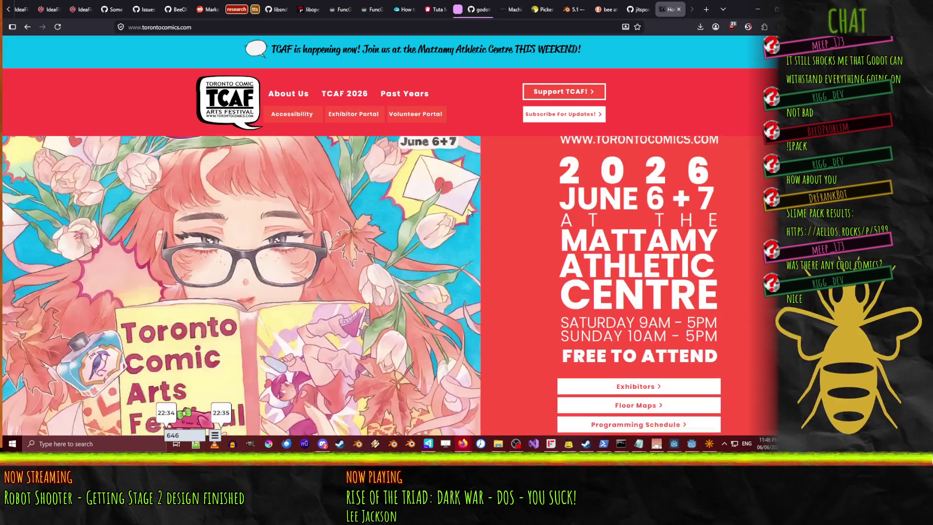
scroll(468, 213, "up", 3)
scroll(467, 219, "down", 10)
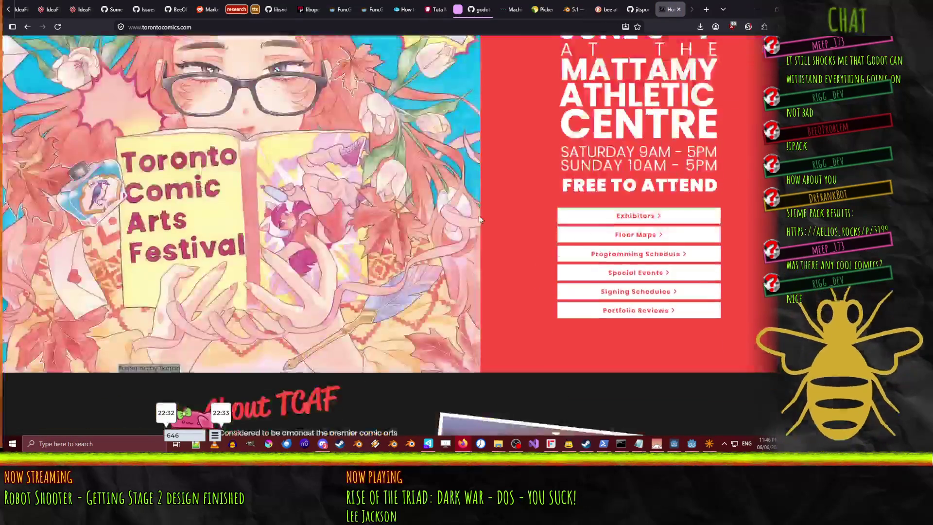
scroll(298, 249, "down", 2)
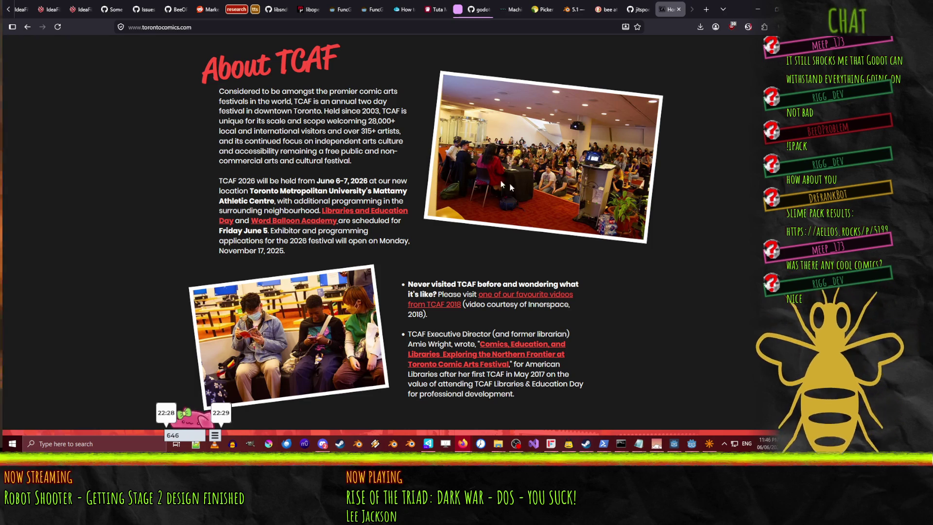
scroll(549, 149, "down", 15)
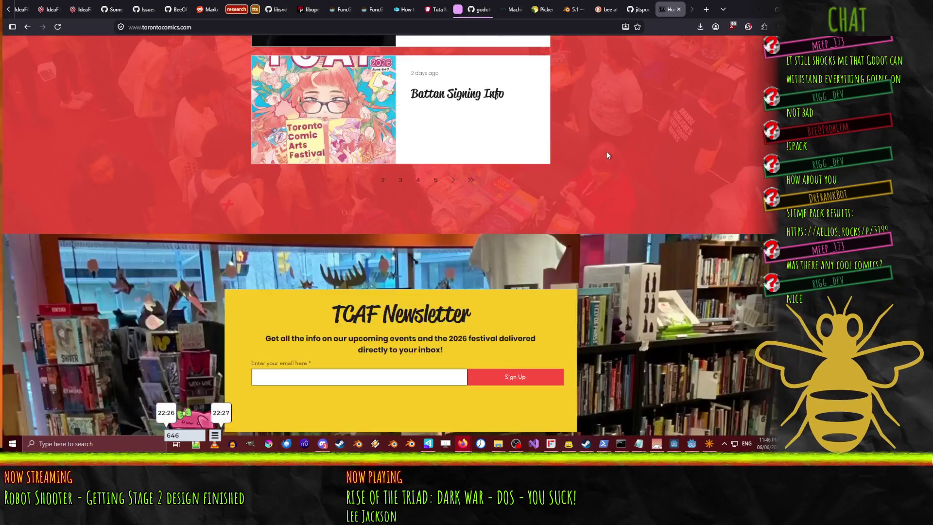
scroll(607, 153, "down", 5)
scroll(682, 192, "down", 5)
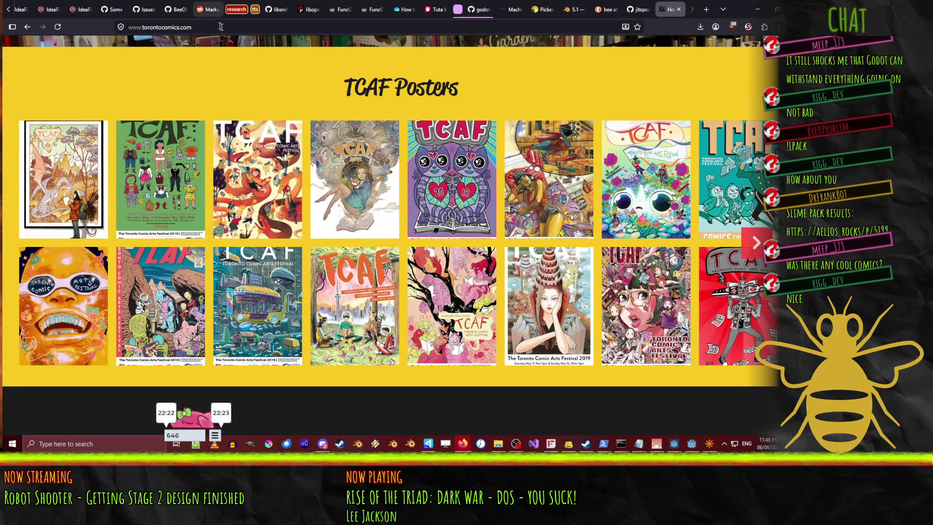
- Search for 'maple leaf gardens' from the address bar and show the image results
left_click(204, 27)
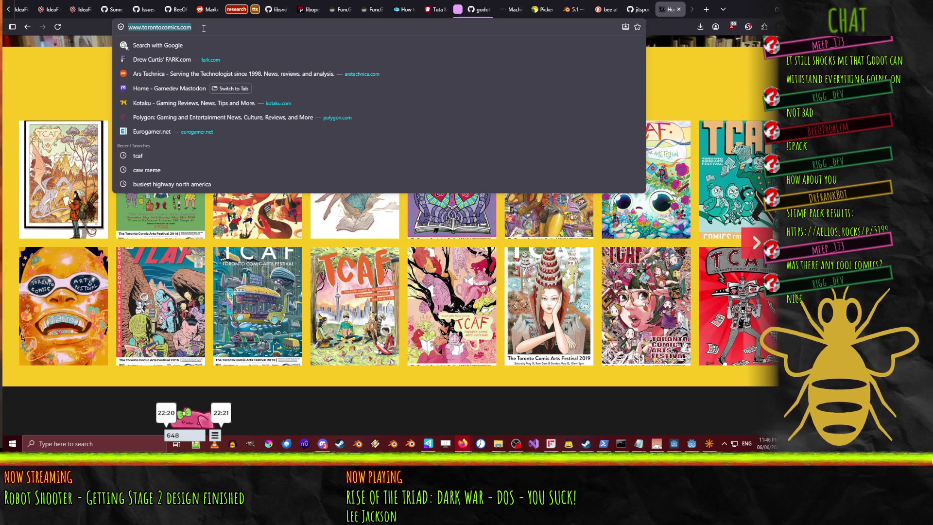
type("maple")
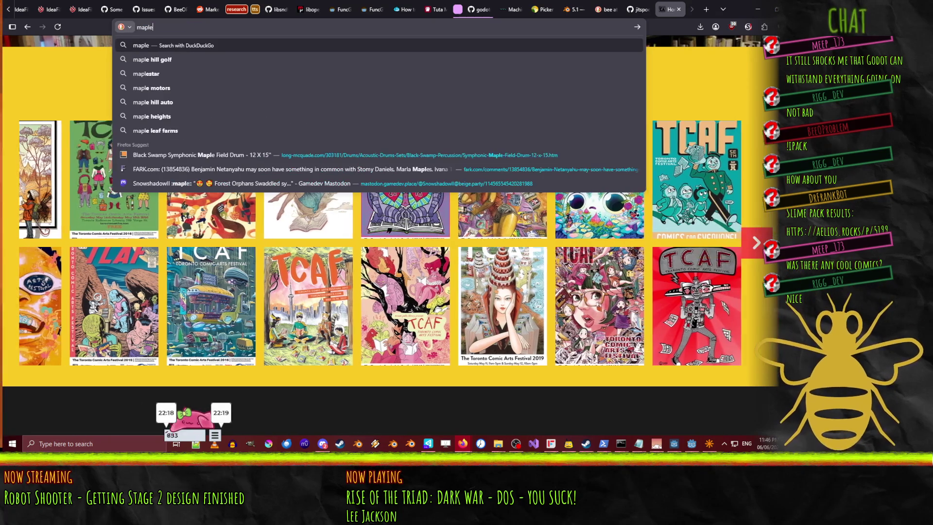
type(" leaf gardens")
key("Return")
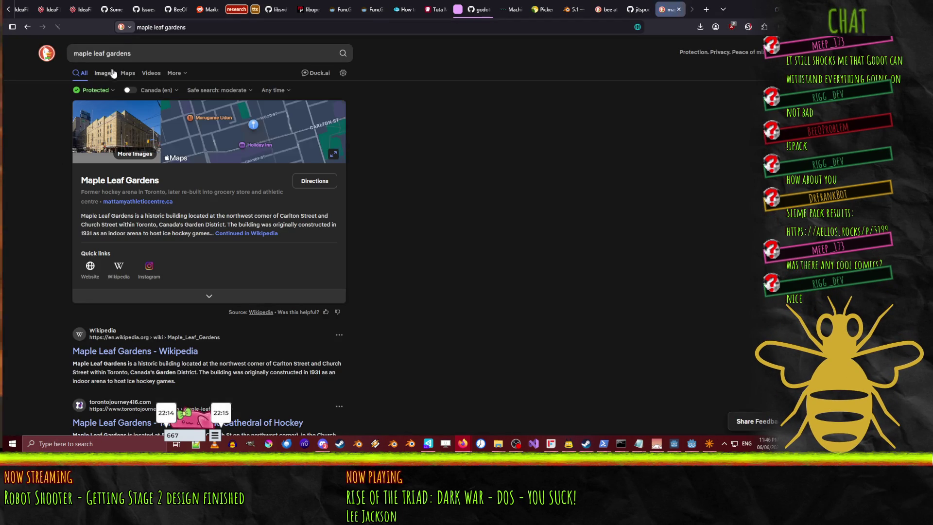
left_click(104, 73)
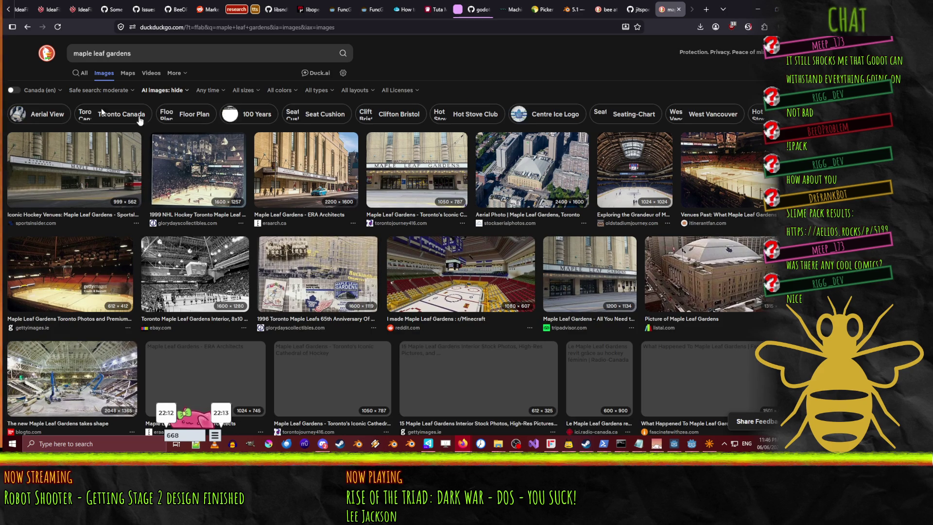
- Preview the ERA Architects photo, then open the 'What Happened To Maple Leaf Gardens' rink interior image
left_click(310, 181)
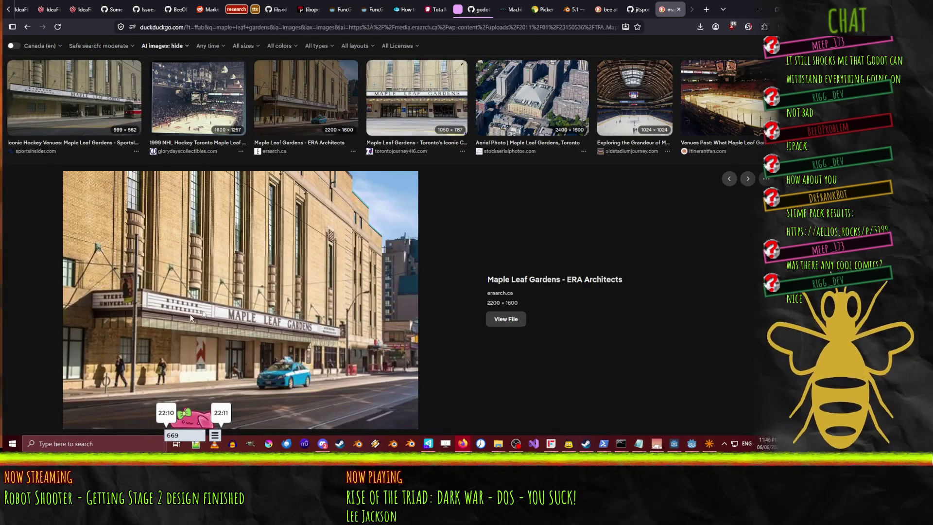
key("Right")
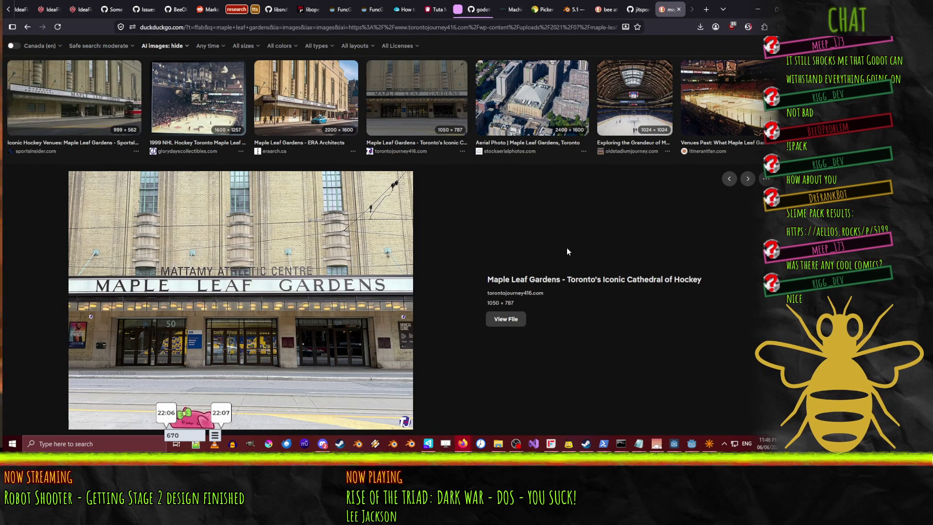
scroll(646, 224, "down", 4)
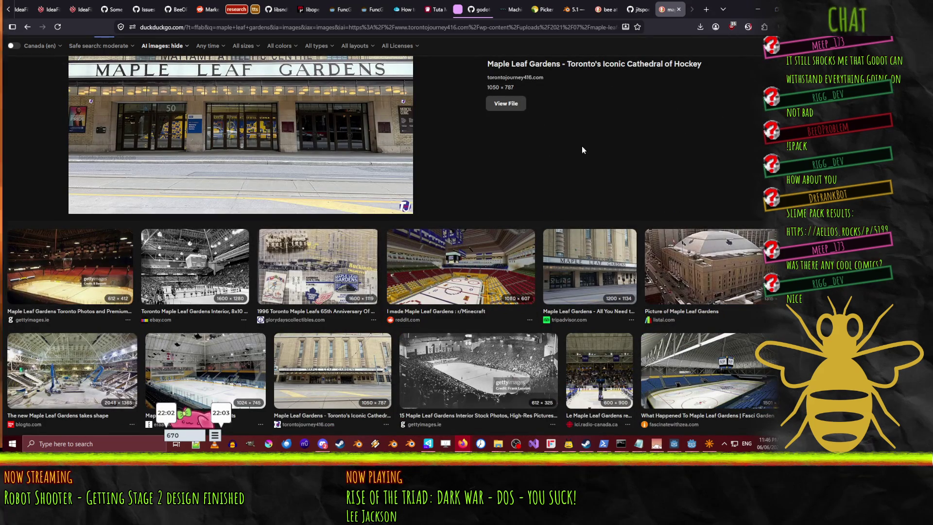
scroll(490, 280, "down", 2)
scroll(490, 280, "down", 1)
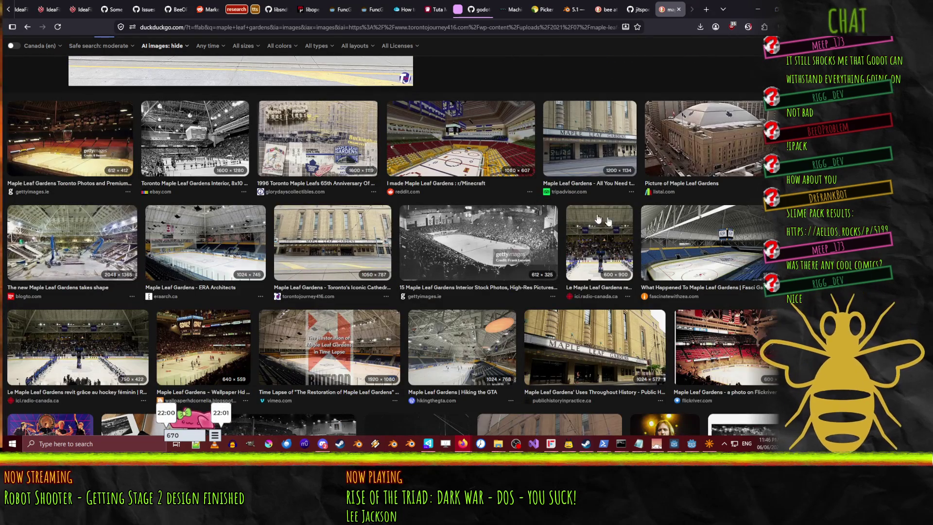
left_click(704, 243)
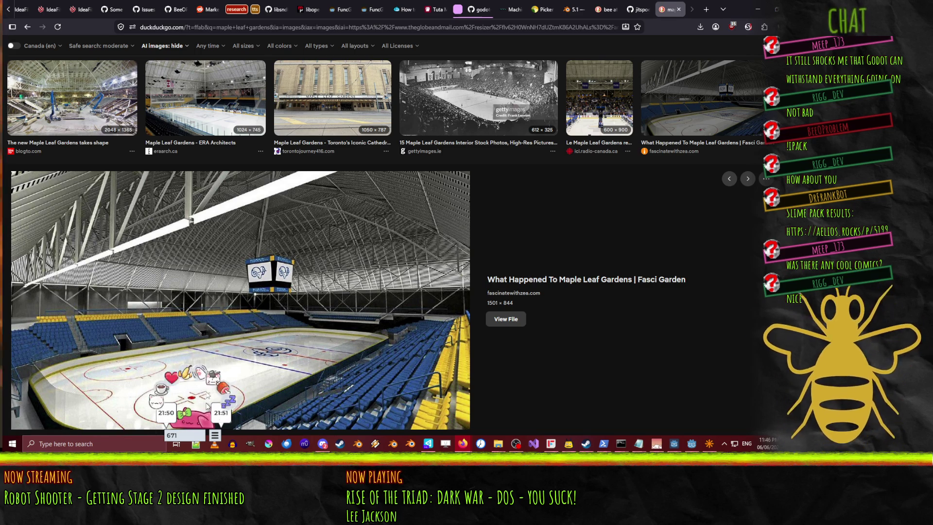
scroll(353, 351, "down", 3)
scroll(354, 350, "down", 1)
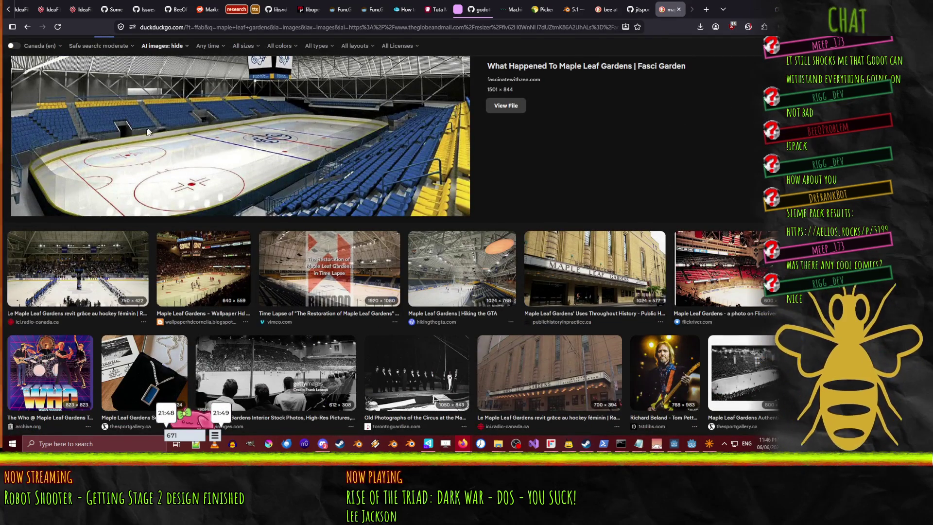
scroll(238, 166, "up", 2)
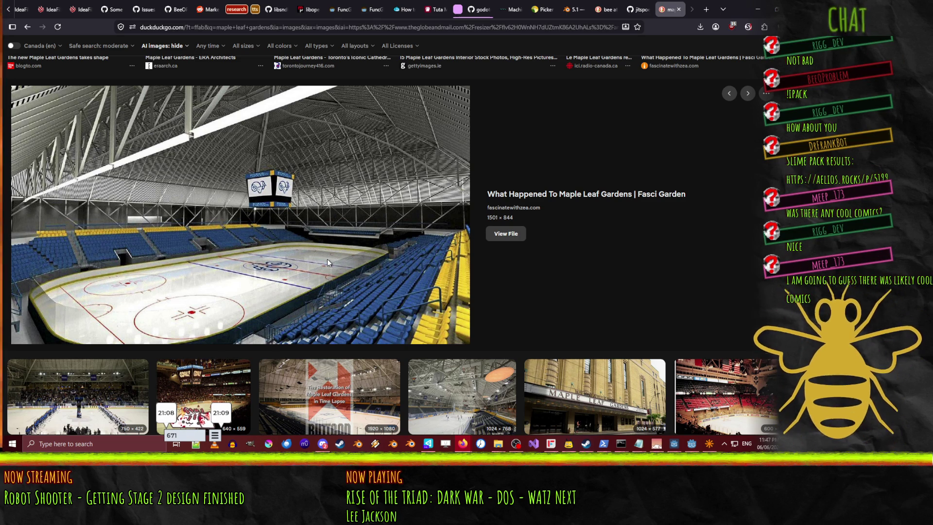
scroll(273, 189, "down", 4)
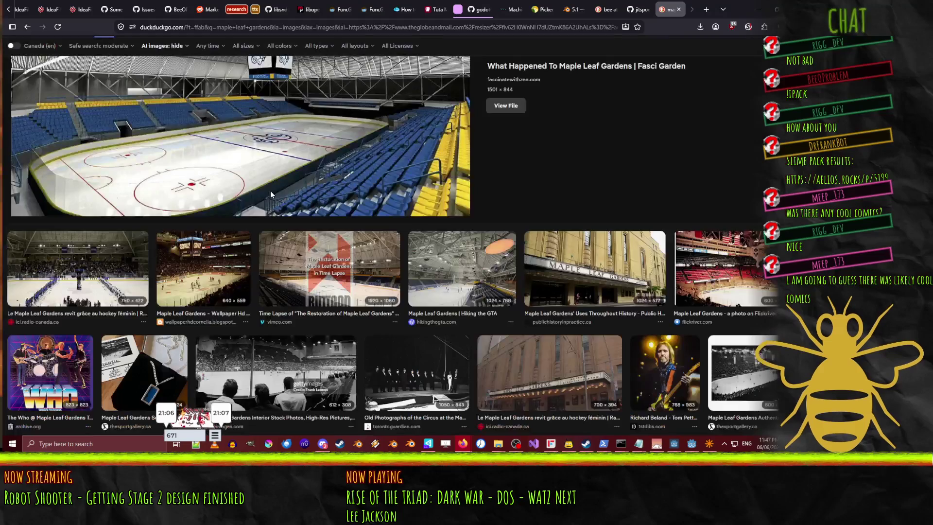
scroll(403, 159, "down", 2)
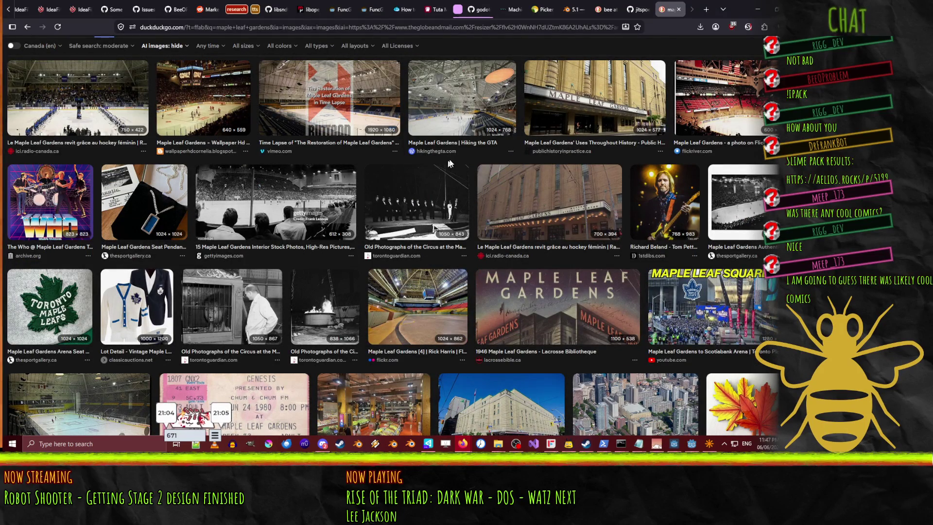
scroll(464, 206, "up", 1)
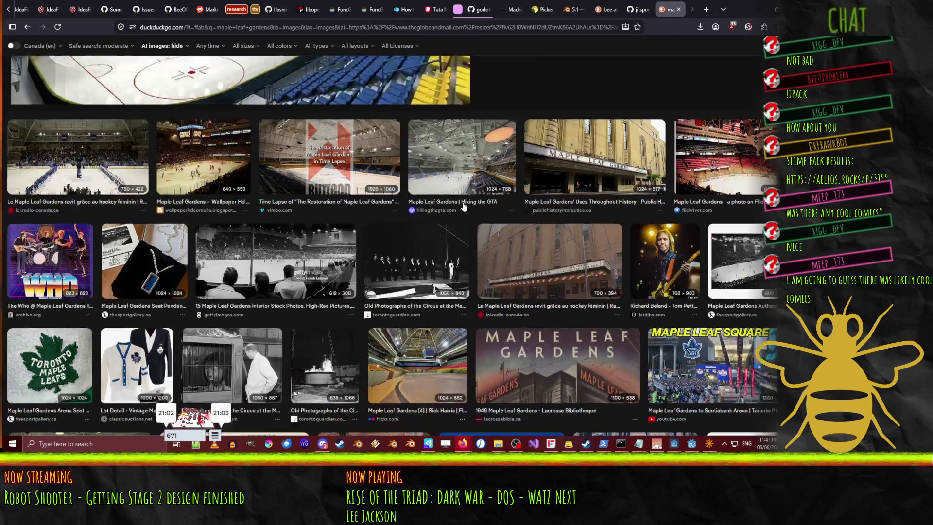
scroll(464, 207, "up", 5)
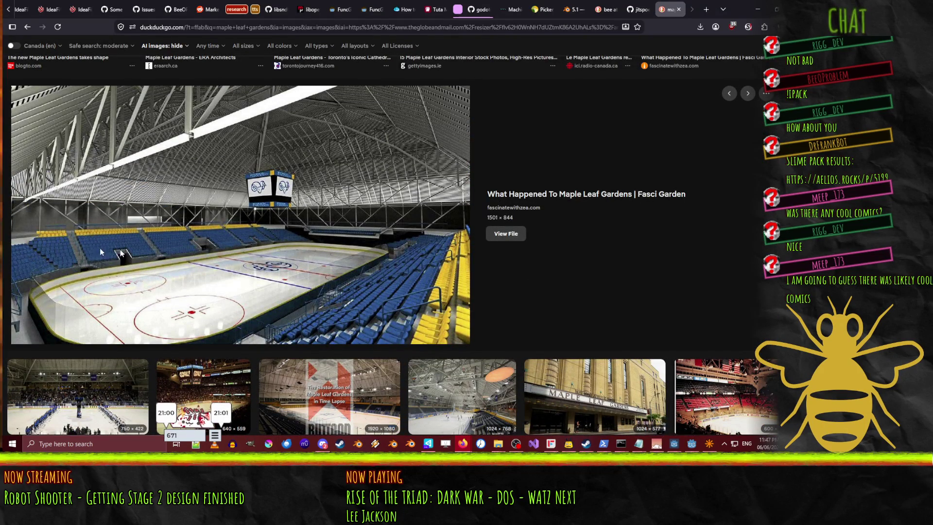
scroll(281, 240, "down", 7)
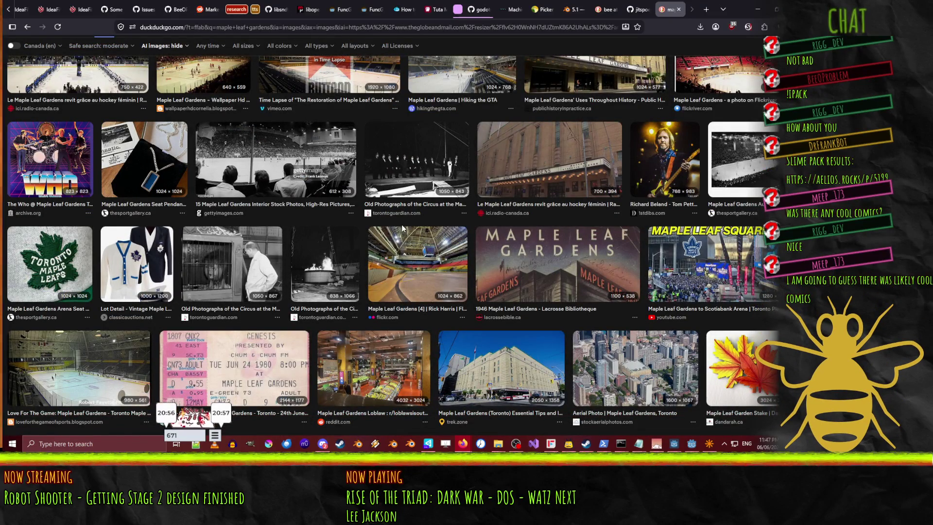
scroll(402, 228, "down", 3)
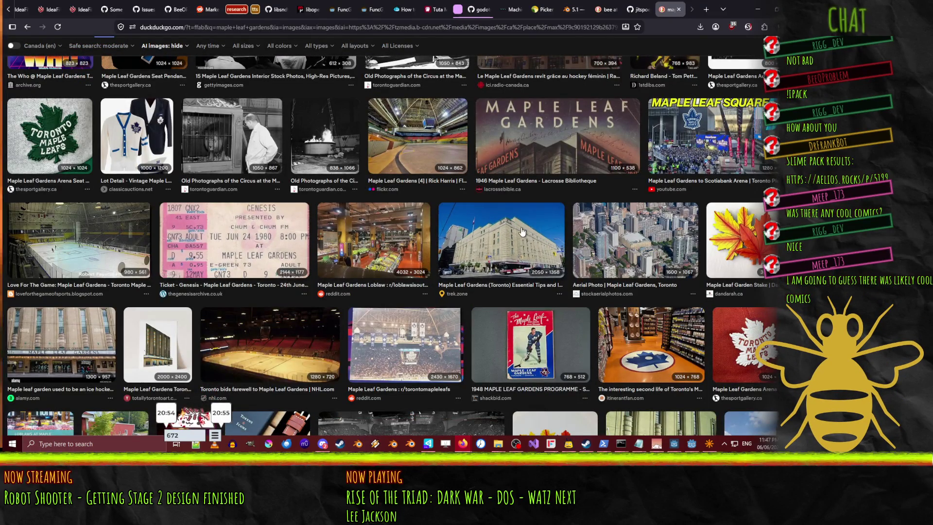
- View the trek.zone building and aerial photos, then close the Maple Leaf Gardens image search tab
left_click(522, 232)
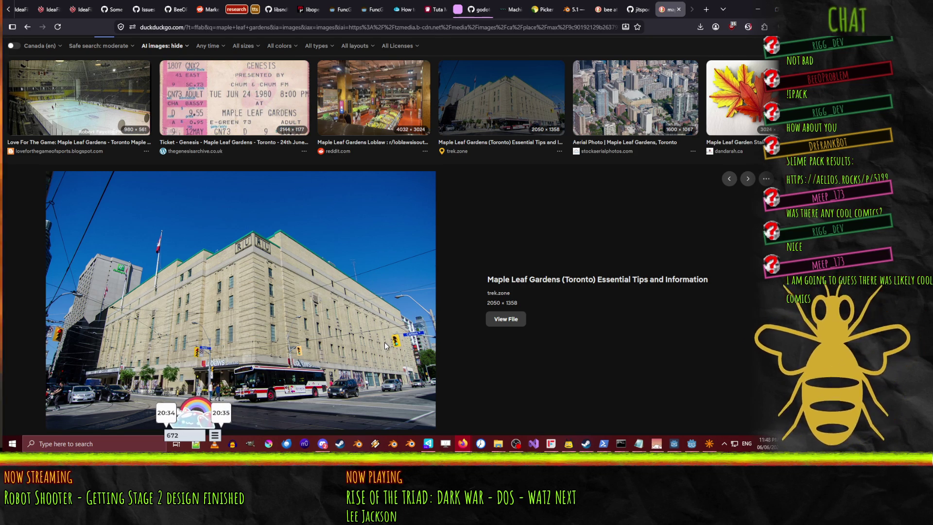
key("Right")
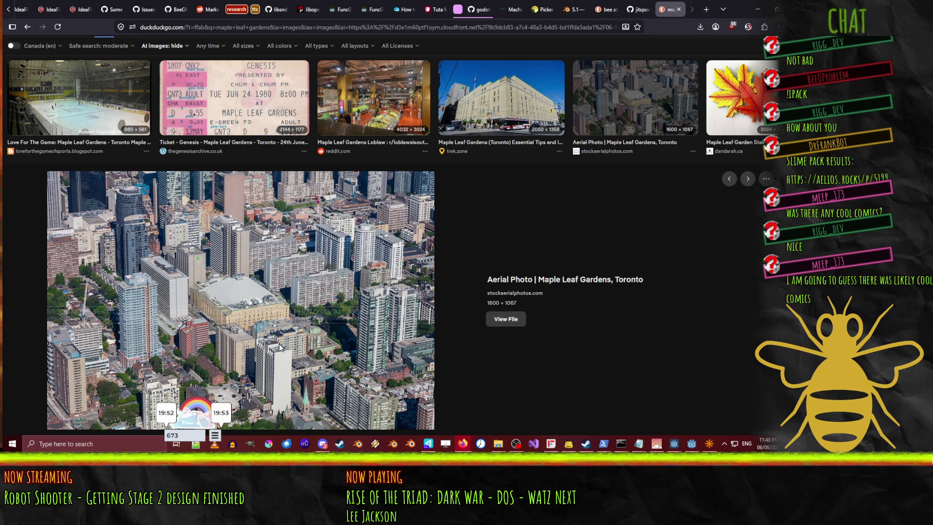
scroll(279, 346, "up", 1)
left_click(679, 9)
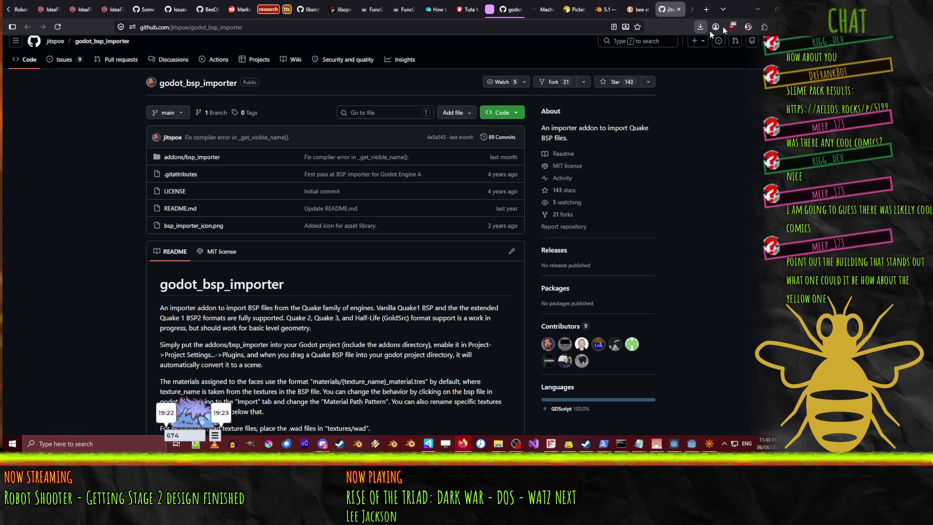
- Return to NetRadiant and fly the 3D camera over the orange platform to the strip
left_click(758, 9)
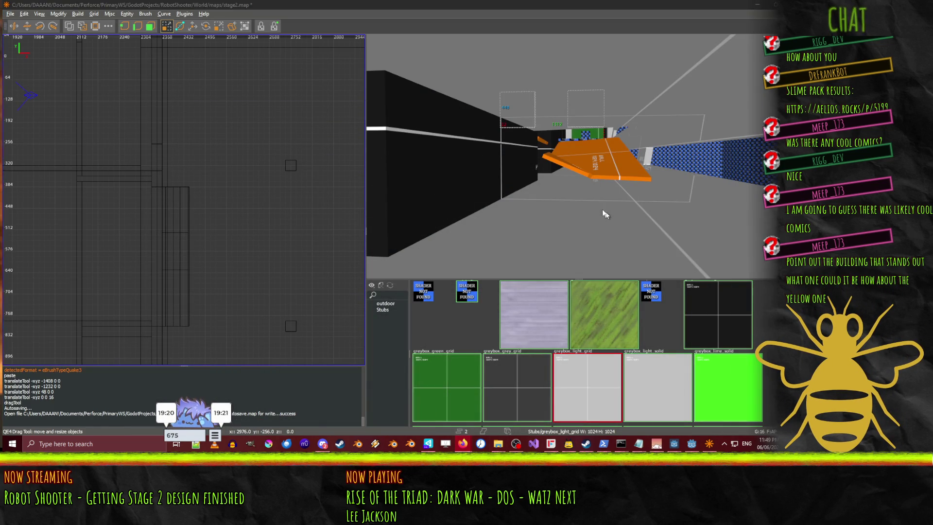
right_click(594, 219)
key("w")
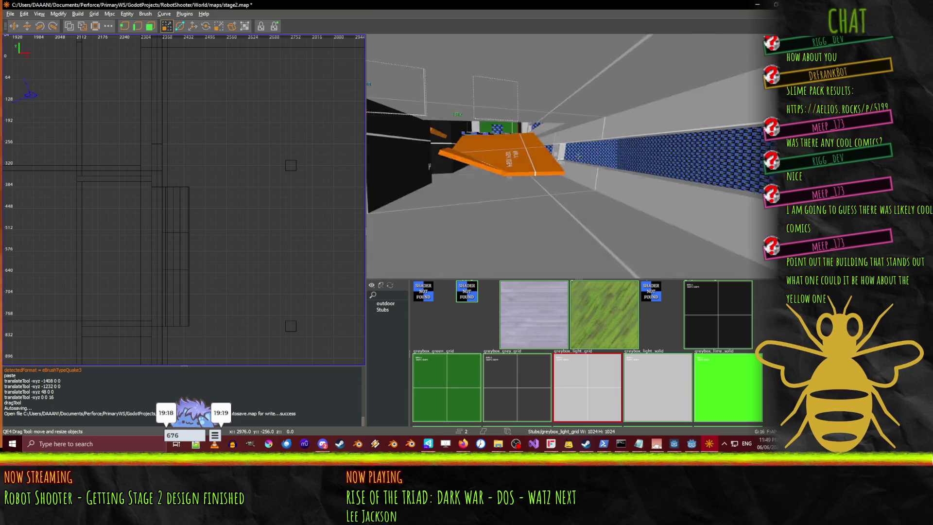
key("w")
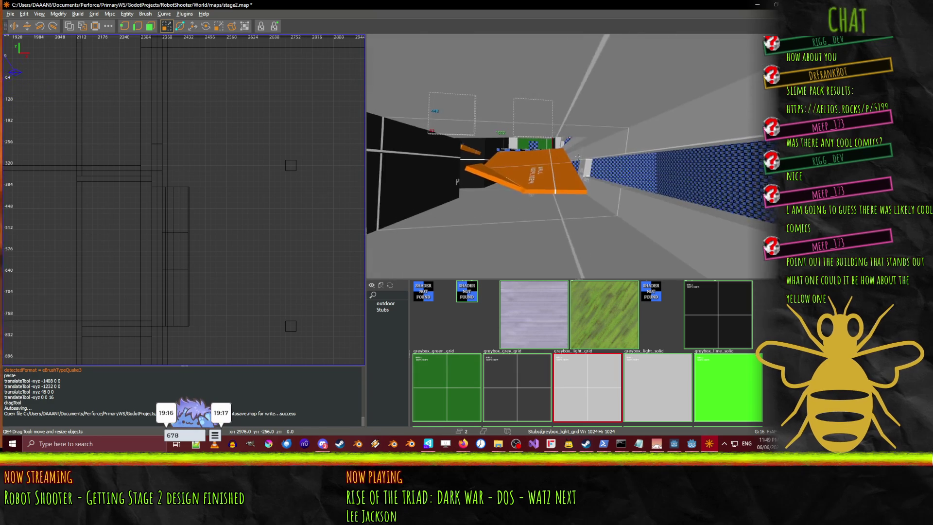
key("w")
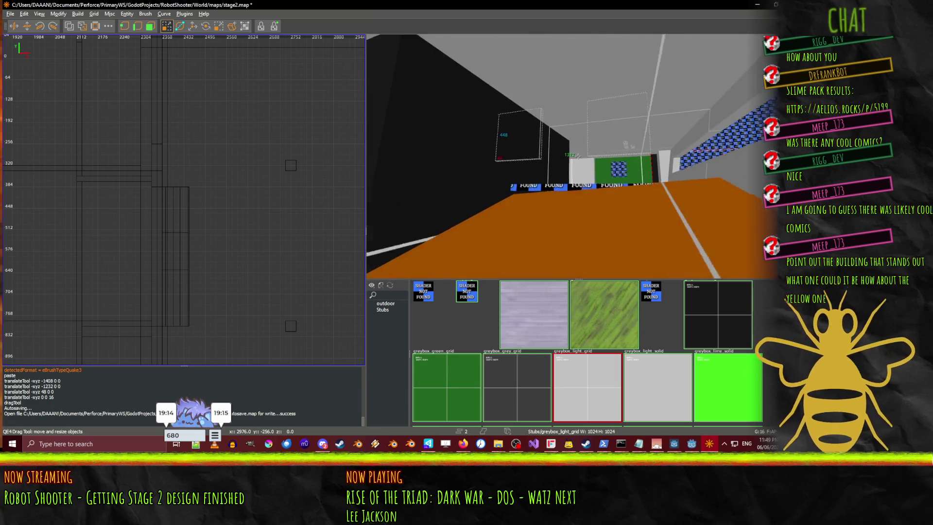
key("w")
right_click(578, 155)
- Retexture the missing-shader strip brush with greybox_grey_grid
left_click(521, 197, "shift")
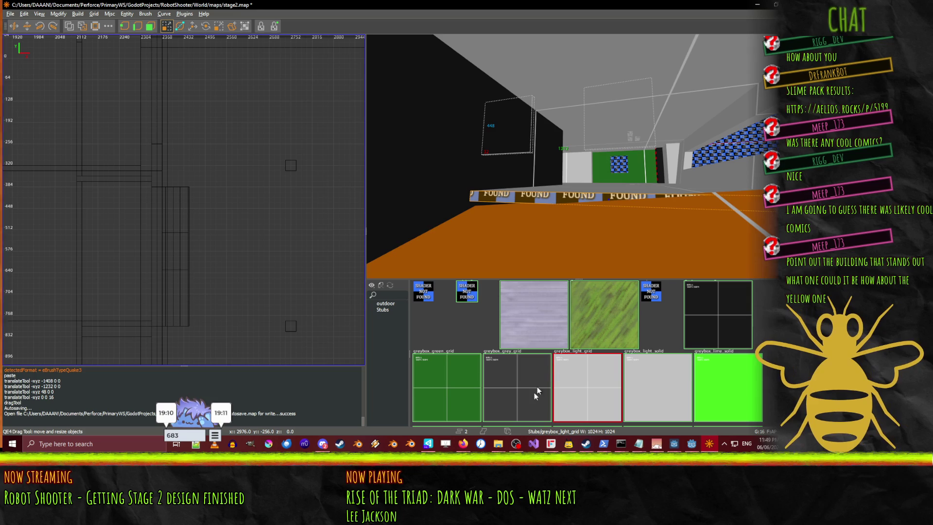
left_click(507, 371)
right_click(607, 201)
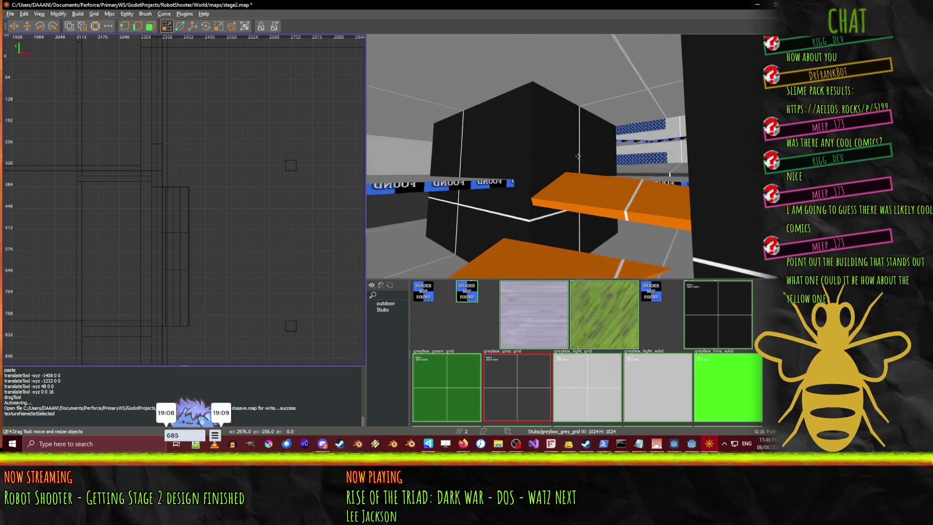
right_click(608, 200)
right_click(608, 201)
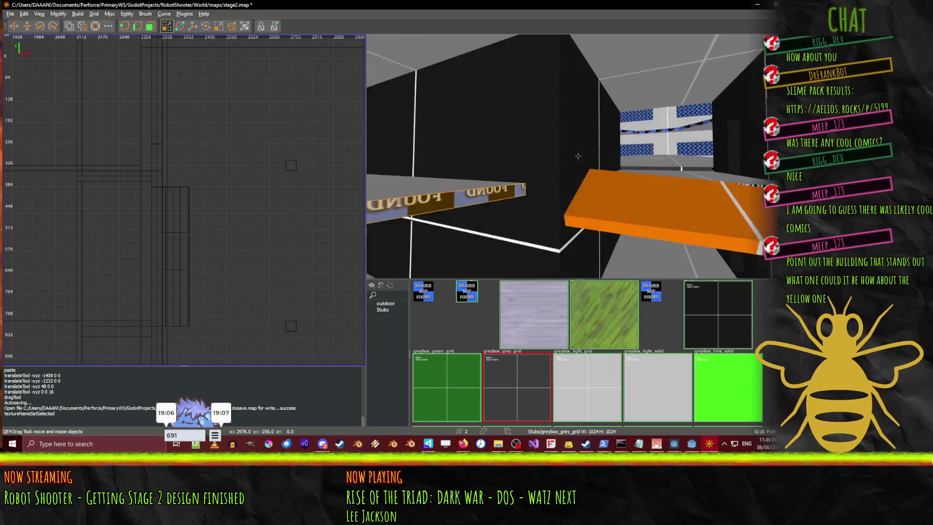
right_click(681, 189)
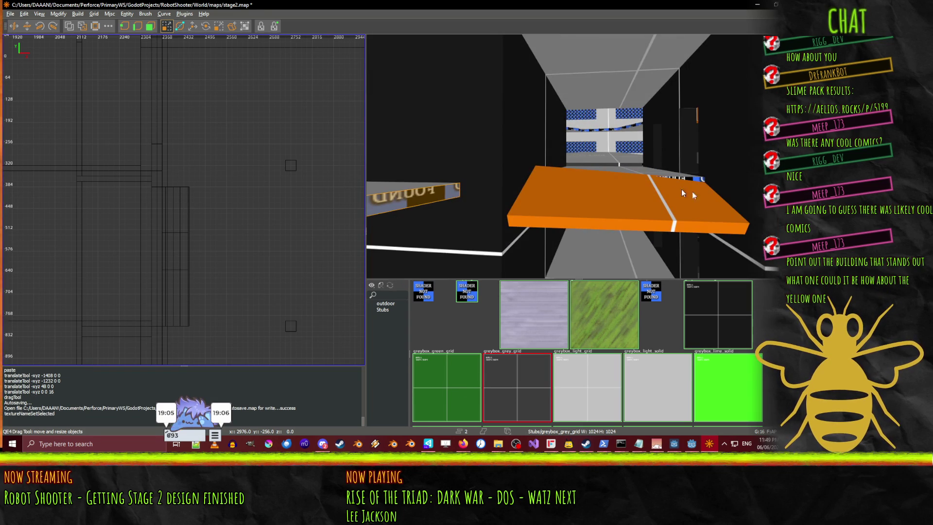
- Flatten the next missing-shader slab into a thin strip and texture it greybox_grey_grid
left_click(500, 398)
right_click(577, 155)
key("Up")
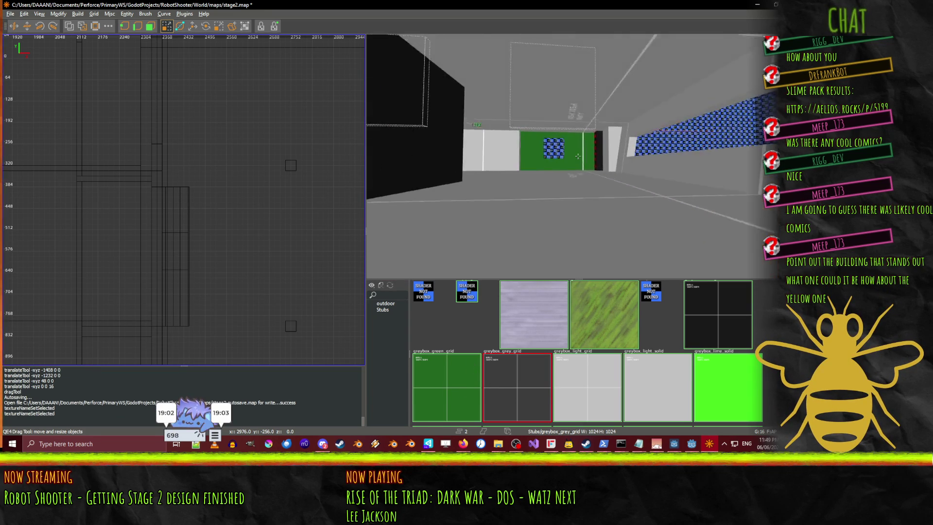
key("Up")
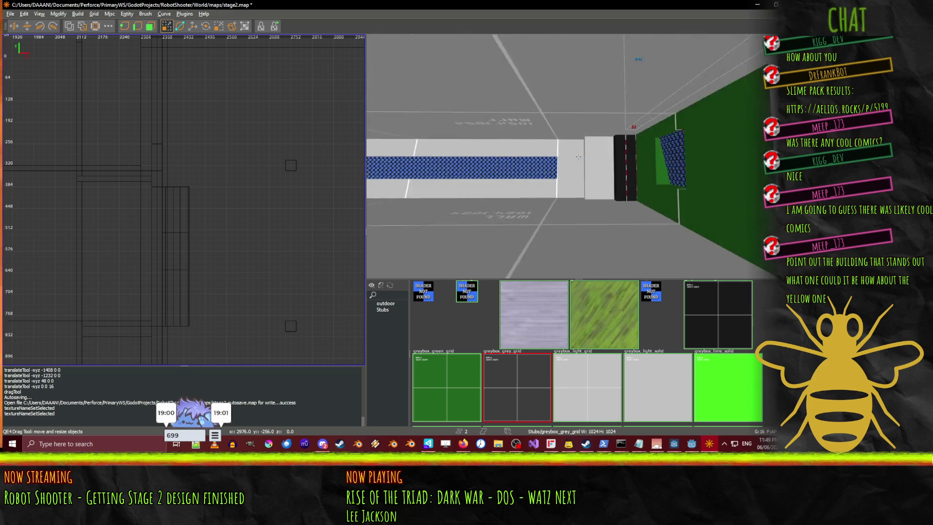
right_click(548, 199)
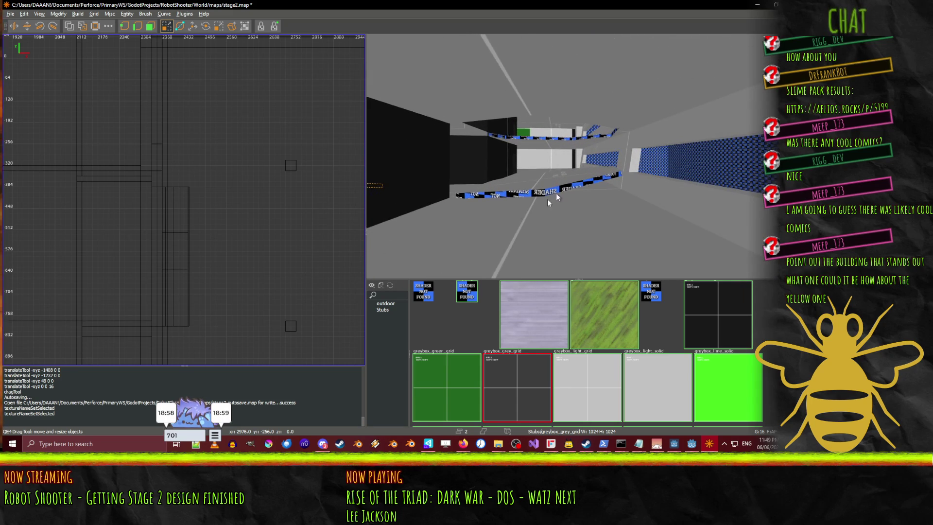
left_click(513, 196)
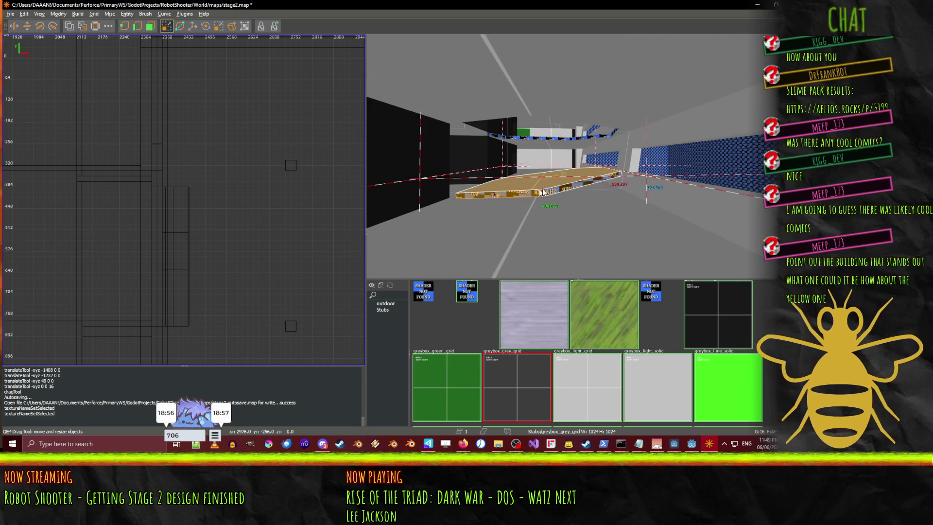
mouse_move(554, 190)
left_mouse_down()
mouse_move(535, 191)
mouse_move(542, 177)
left_mouse_up()
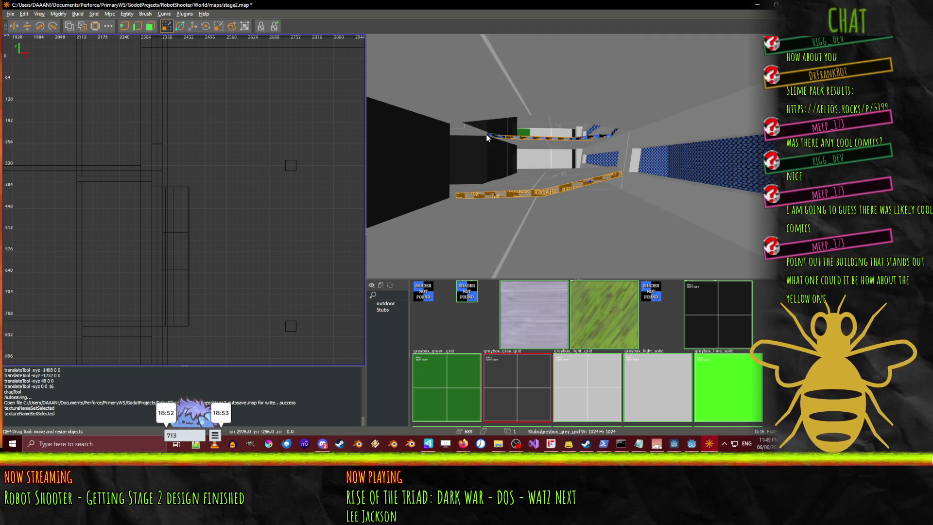
left_click(506, 368)
- Add the left and right missing-shader strip segments along the wall to the selection
right_click(524, 243)
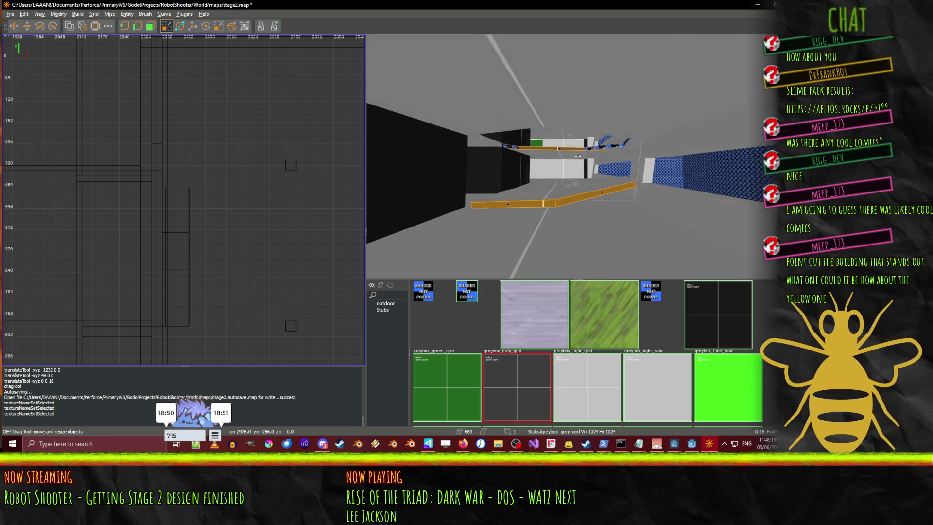
right_click(479, 165)
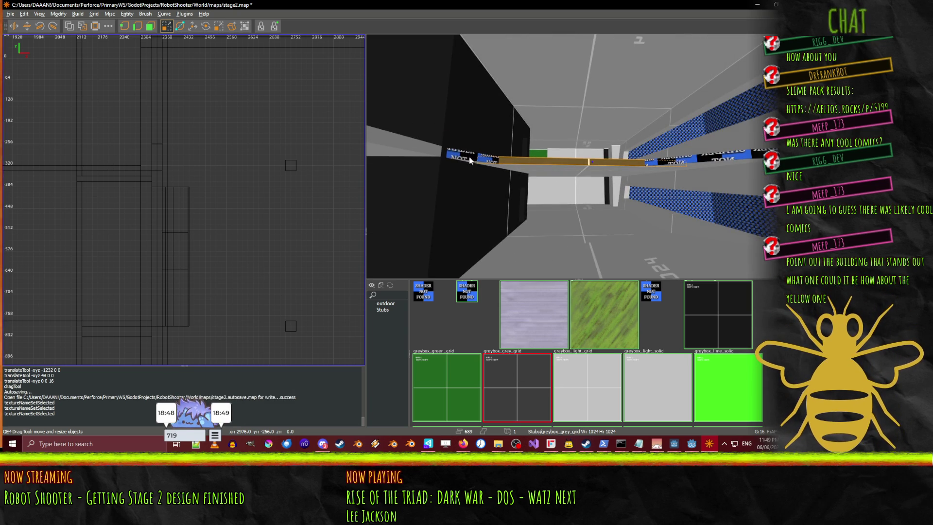
left_click(469, 160, "shift")
left_click(675, 162, "shift")
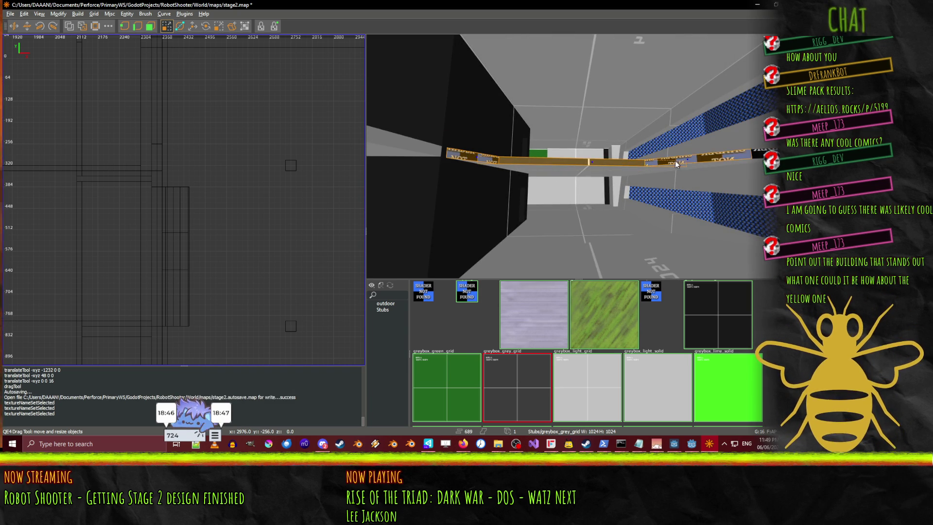
right_click(675, 162)
right_click(552, 177)
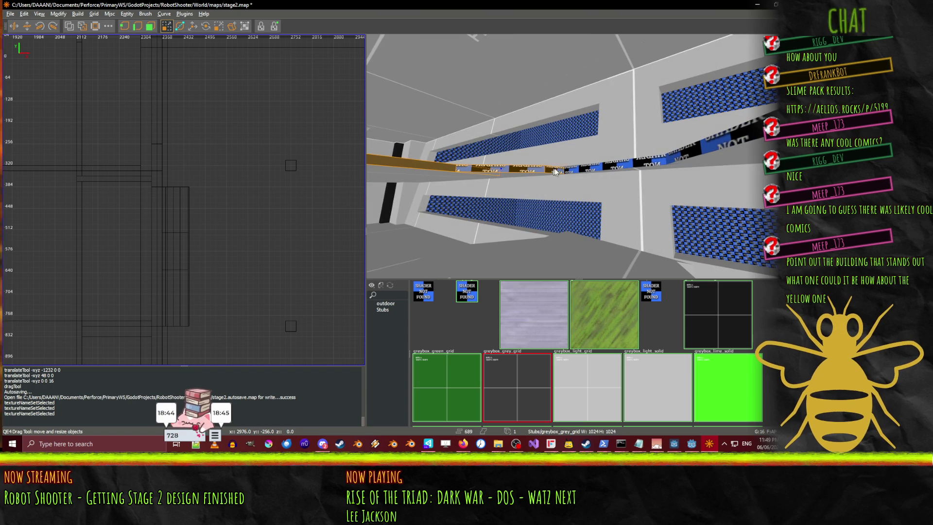
left_click(678, 158, "shift")
left_click(689, 150, "shift")
right_click(689, 150)
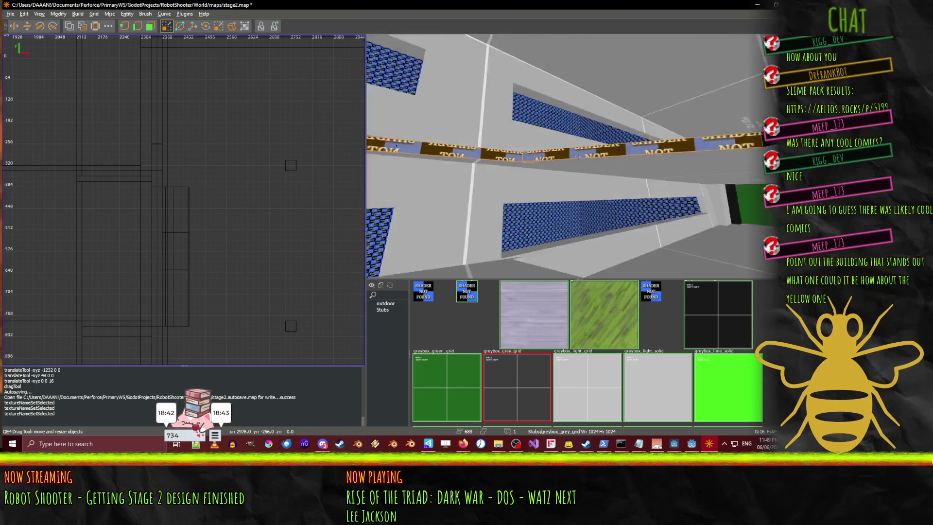
right_click(558, 149)
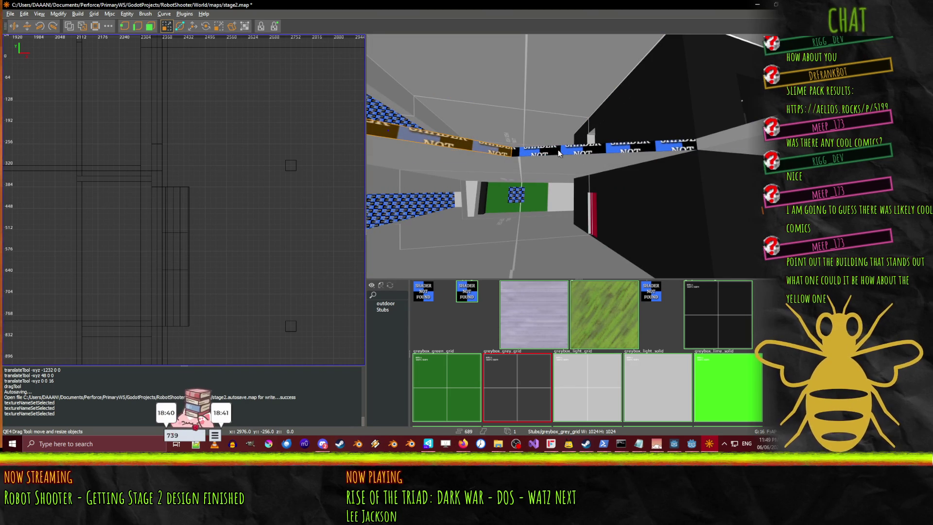
- Select the rest of the strip, apply greybox_grey_grid to it all, and deselect
left_click(558, 150, "shift")
left_click(508, 405)
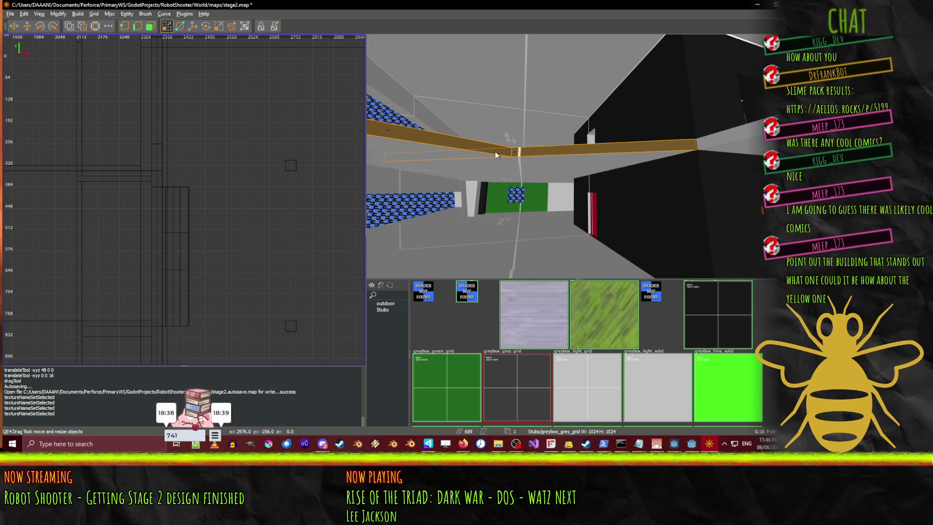
right_click(495, 154)
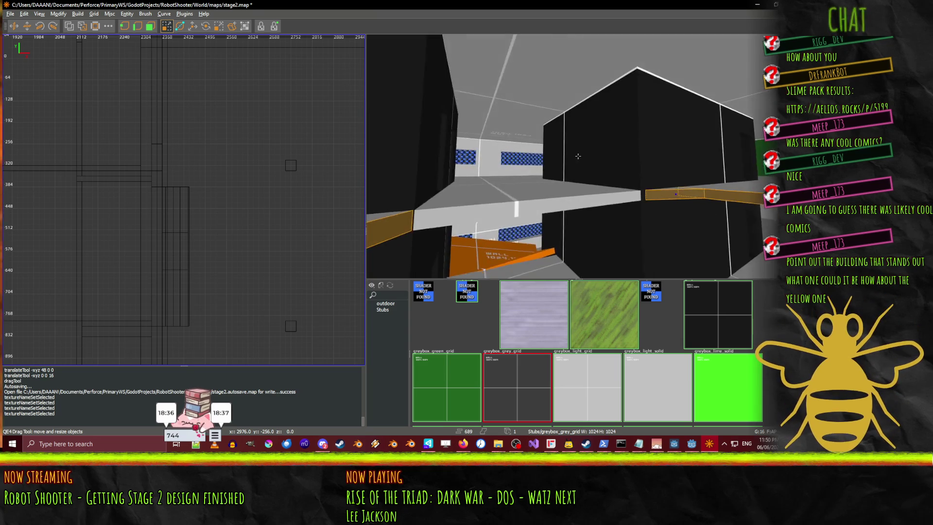
right_click(517, 188)
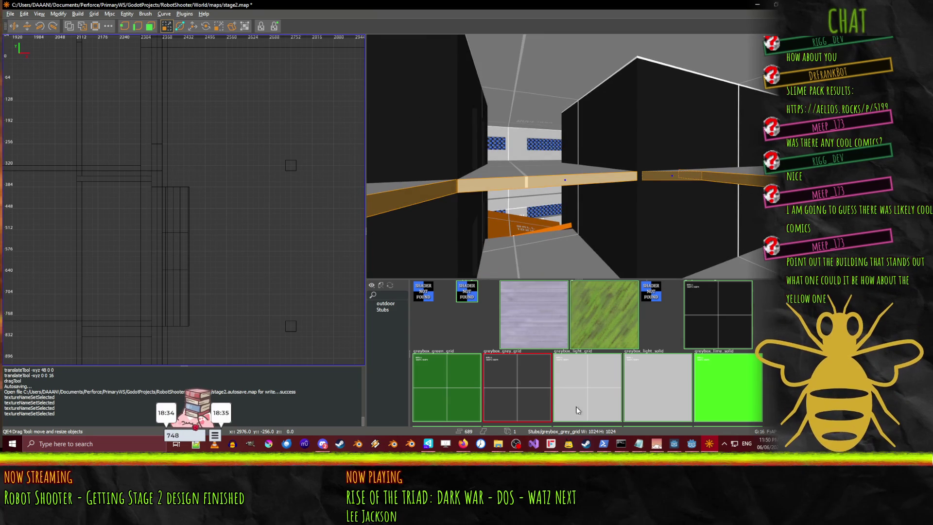
key("Escape")
right_click(573, 219)
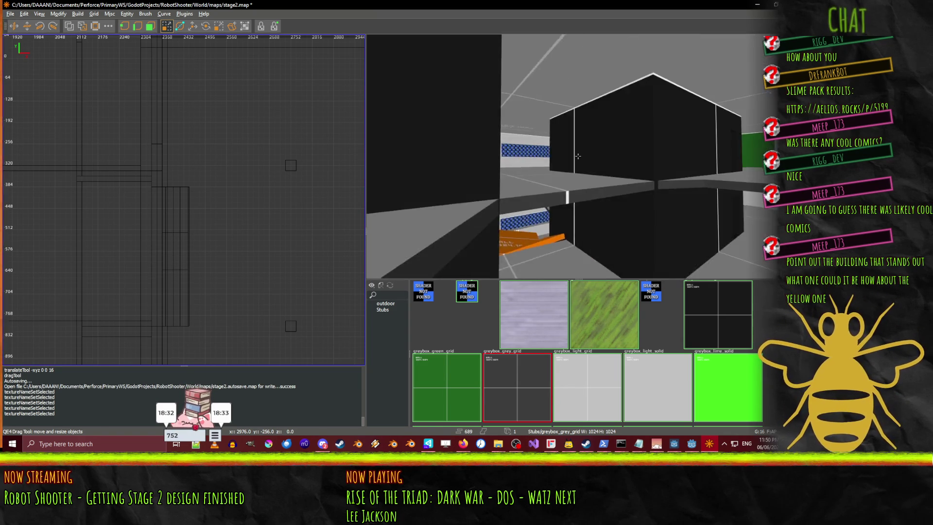
key("Up")
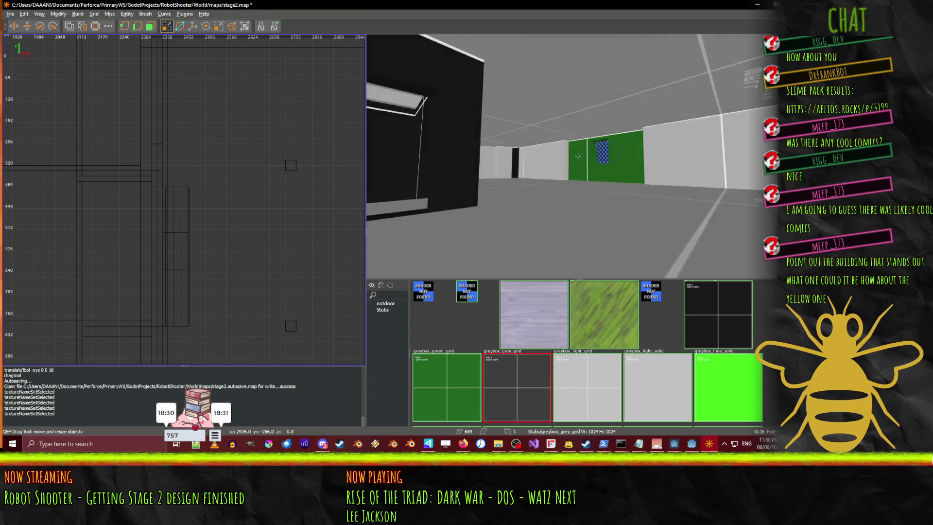
key("Up")
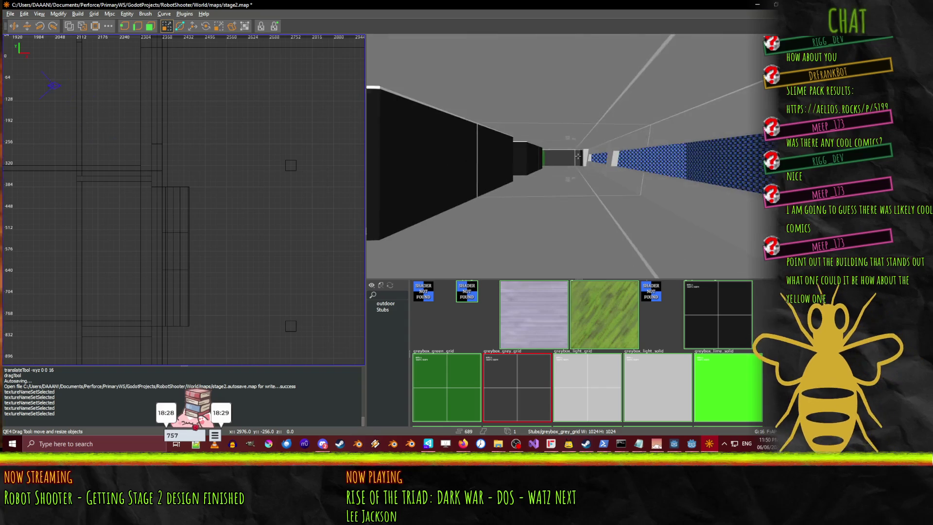
key("Up")
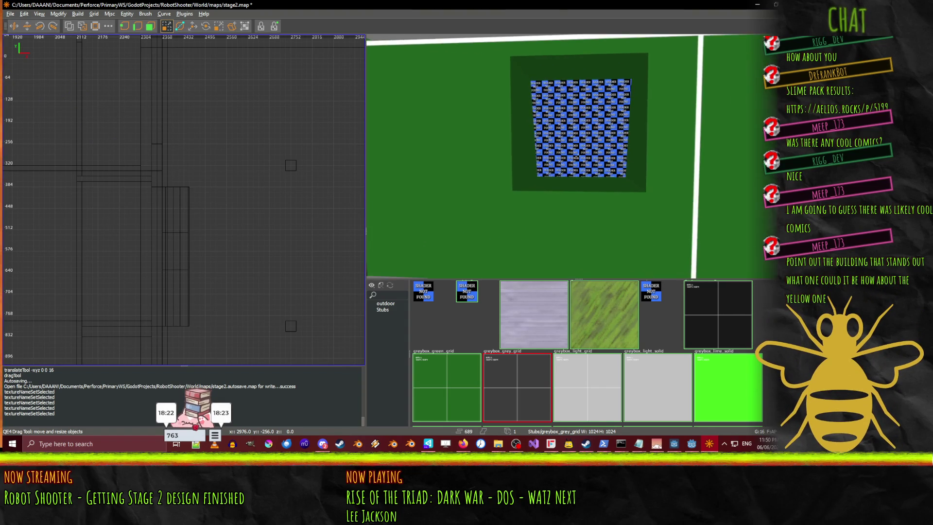
key("Up")
key("Up")
key("Up")
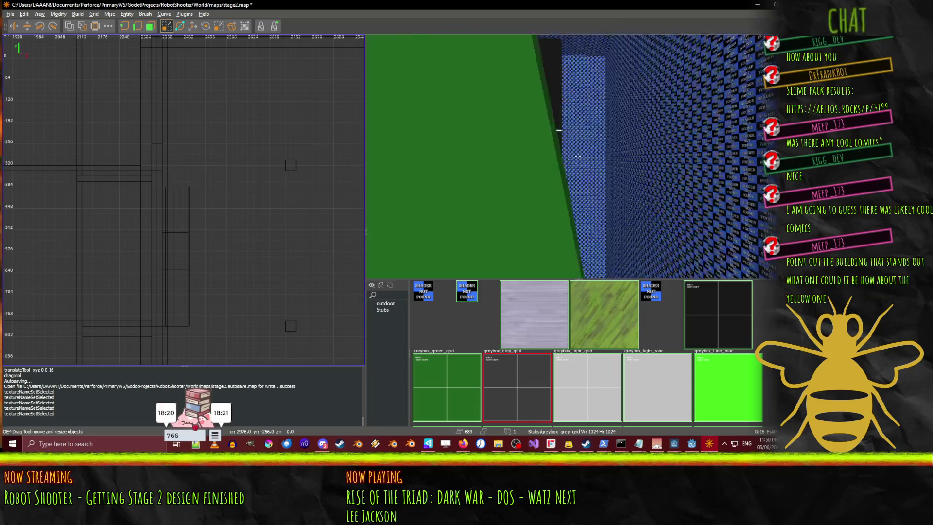
key("Up")
key("Up")
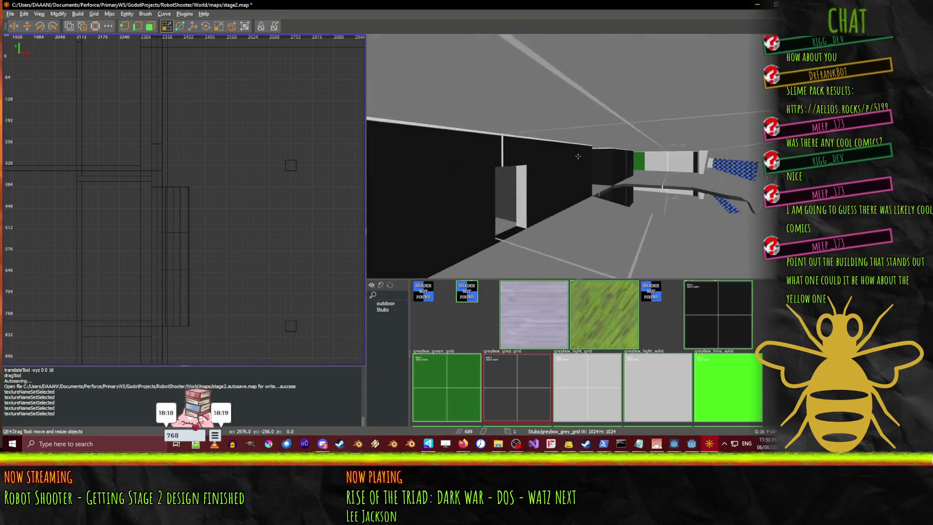
key("Up")
key("Up")
key("Up")
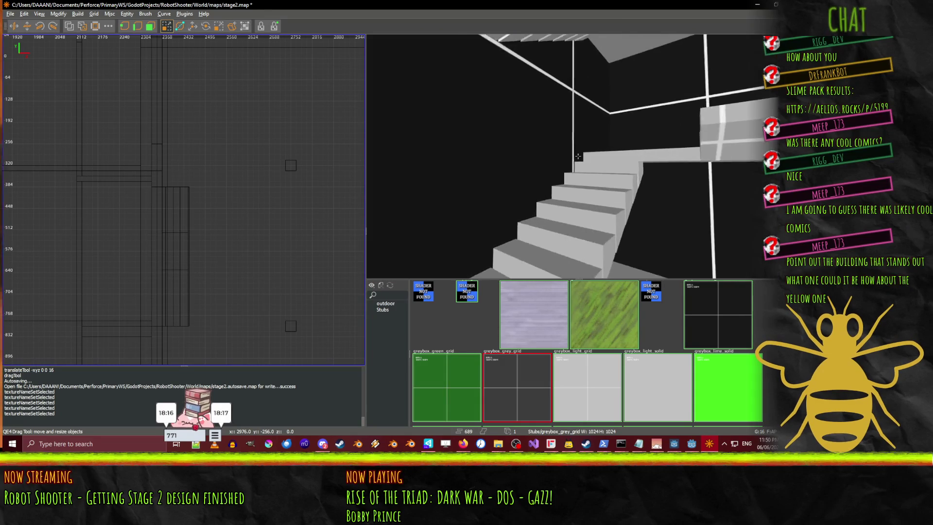
key("Up")
key("Up")
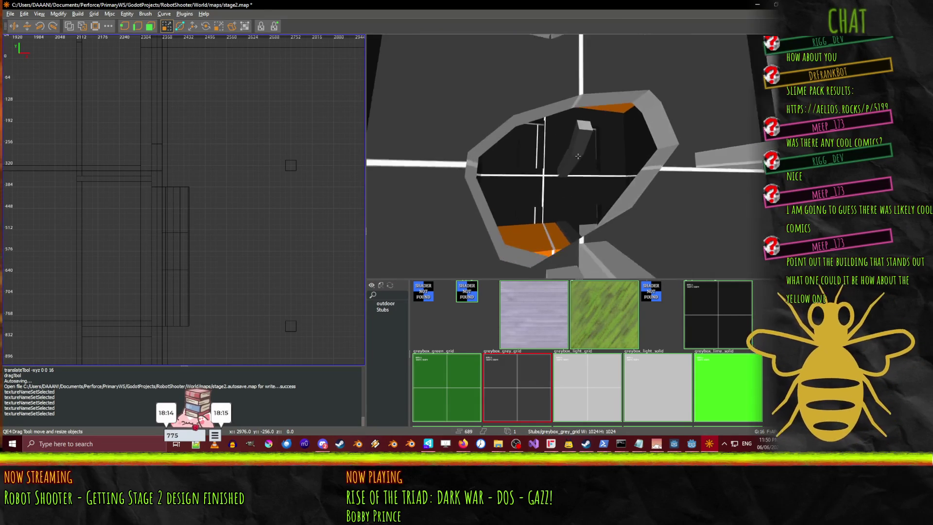
key("Up")
key("Up")
key("Up")
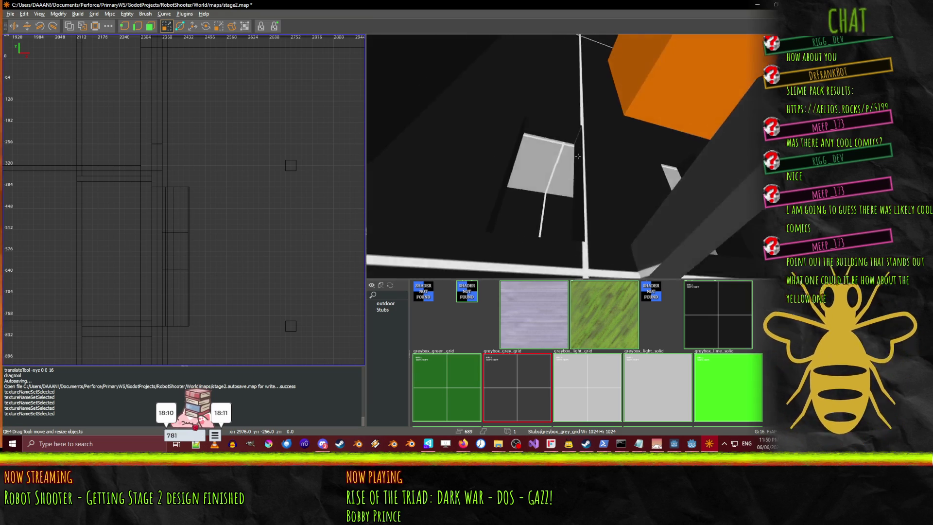
key("Right")
key("Right")
key("Right")
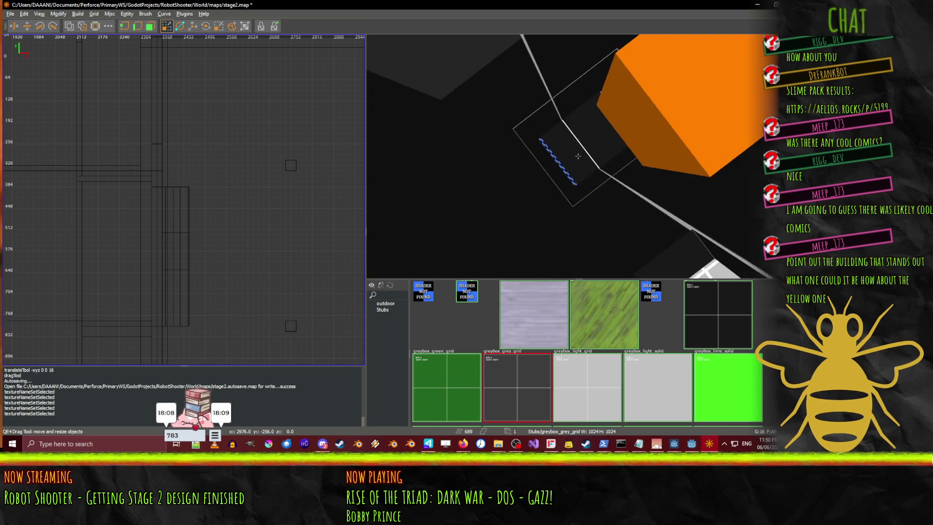
key("Right")
key("Right")
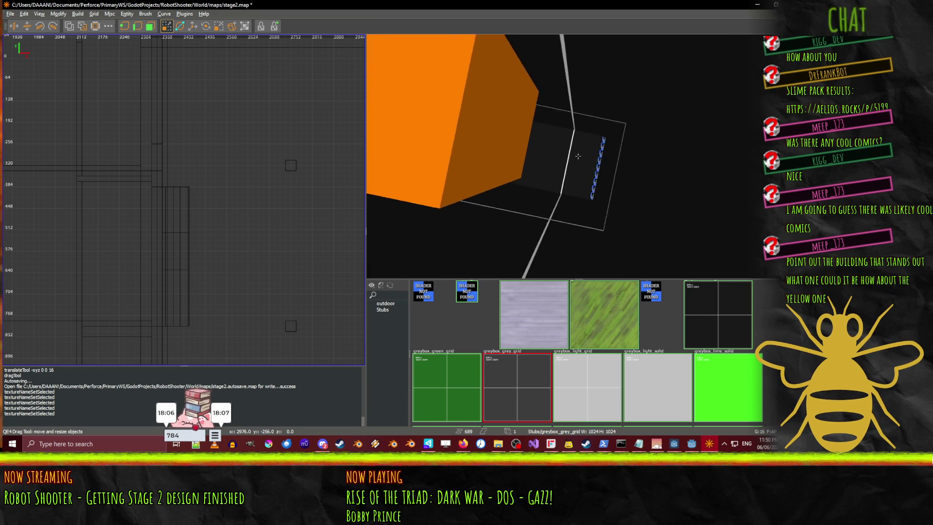
key("Up")
key("Up")
key("Up")
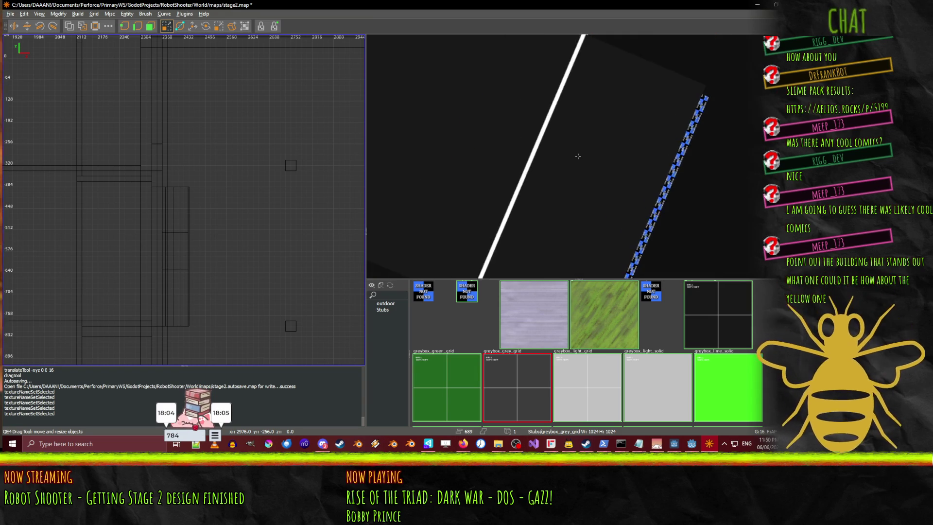
key("Down")
key("Down")
key("Down")
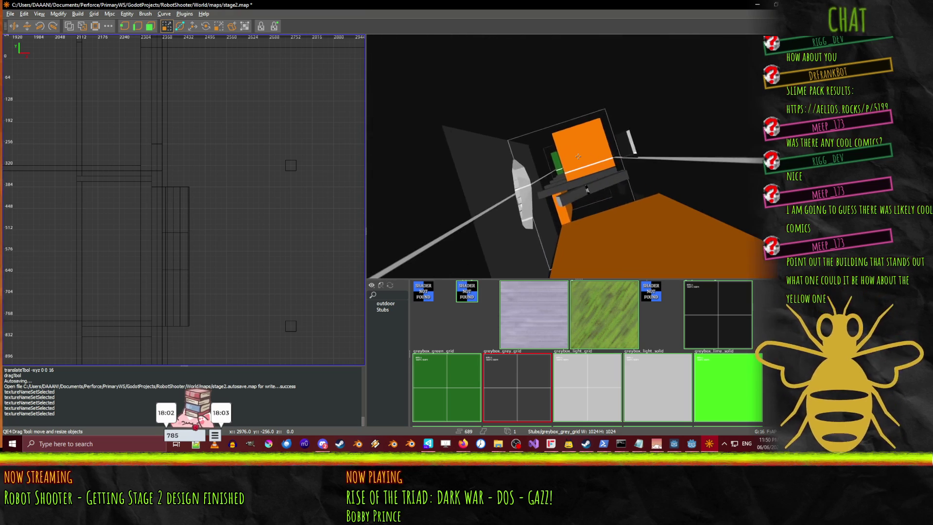
key("Up")
key("Up")
key("Up")
key("Up")
key("Up")
key("Up")
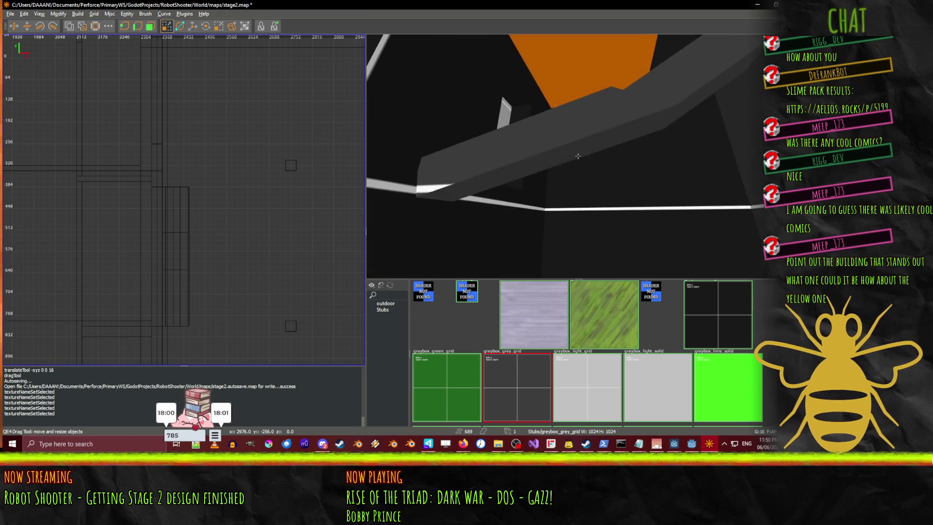
key("a")
key("a")
key("a")
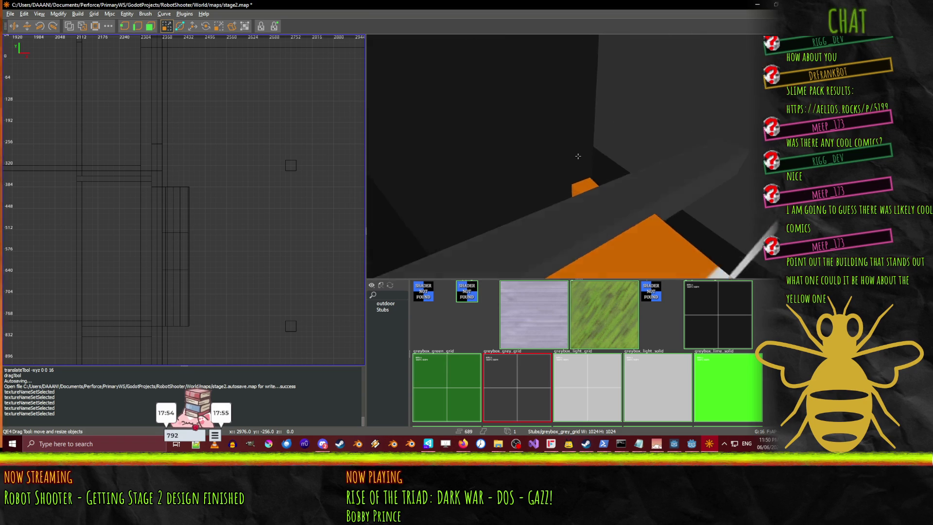
key("Left")
key("Left")
key("Up")
key("Up")
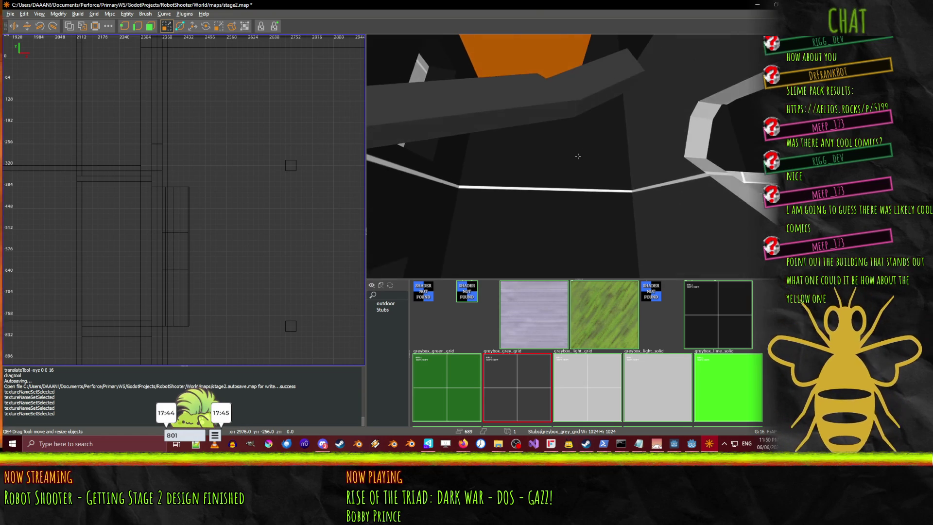
key("Left")
- Fly the camera through the grey room and black-block corridor to the WALL 1024 block
key("Up")
key("Up")
key("Up")
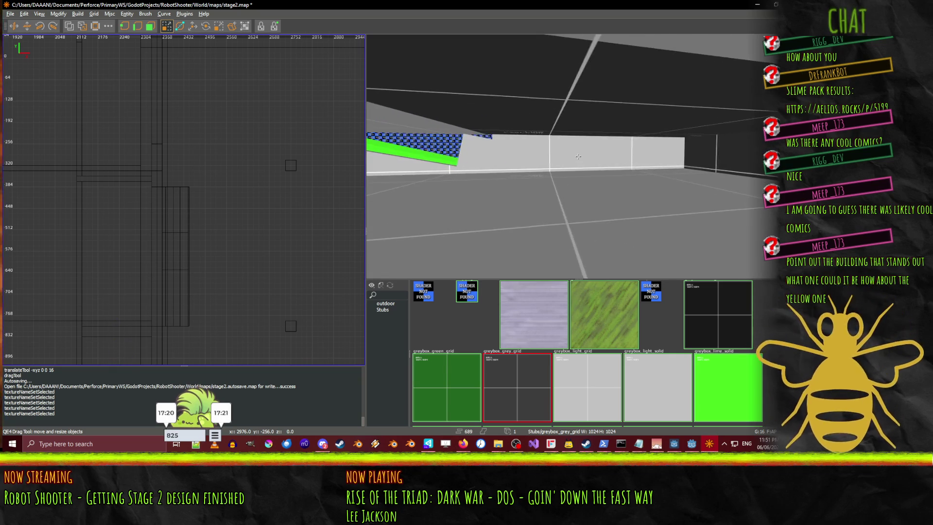
key("w")
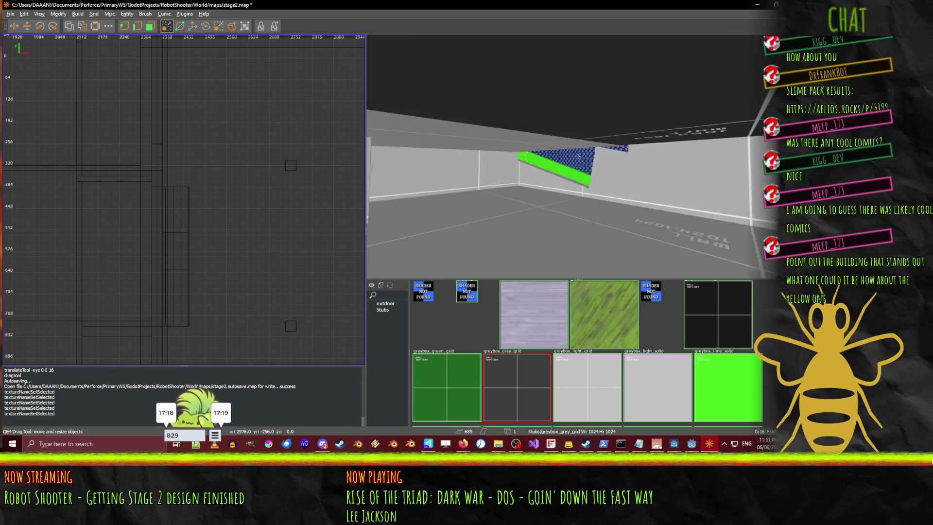
key("w")
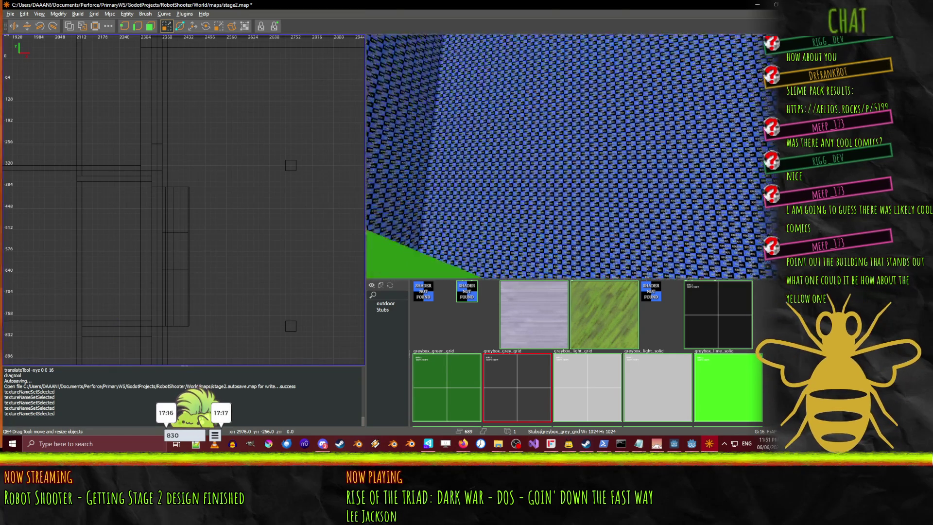
key("w")
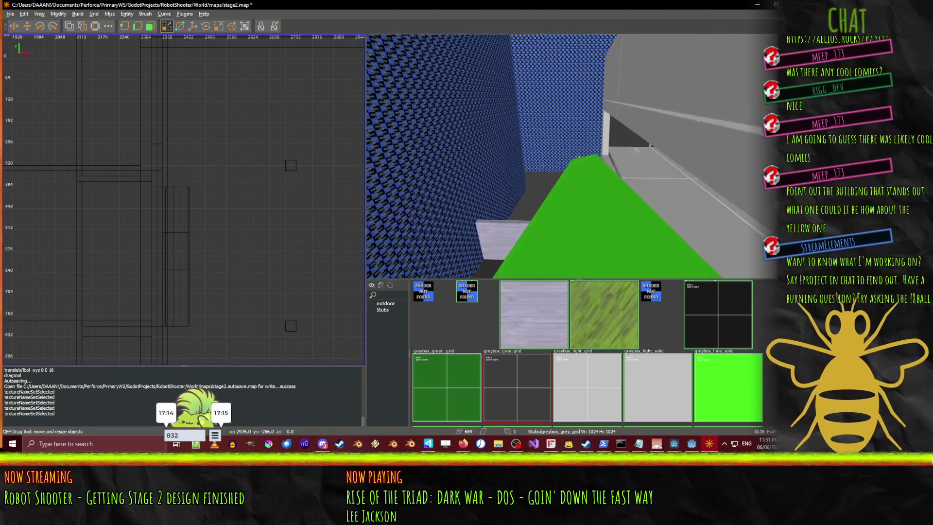
key("w")
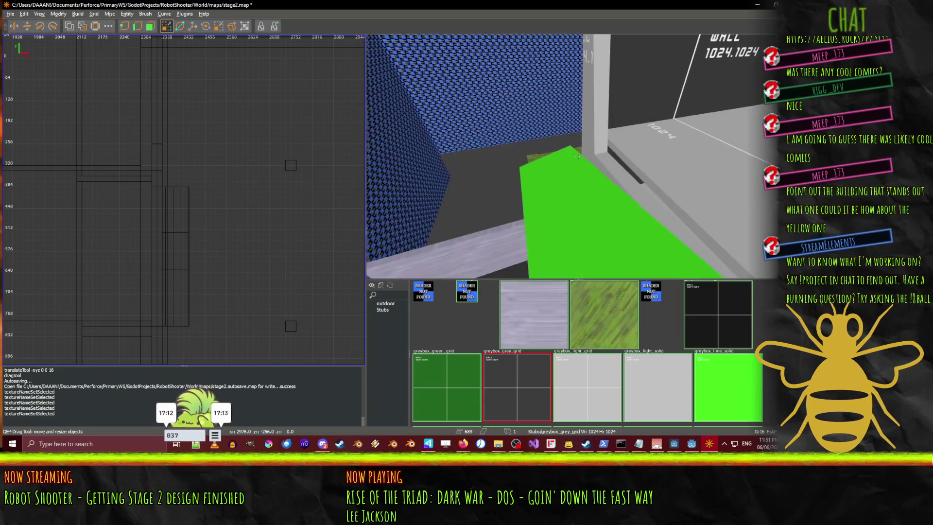
key("w")
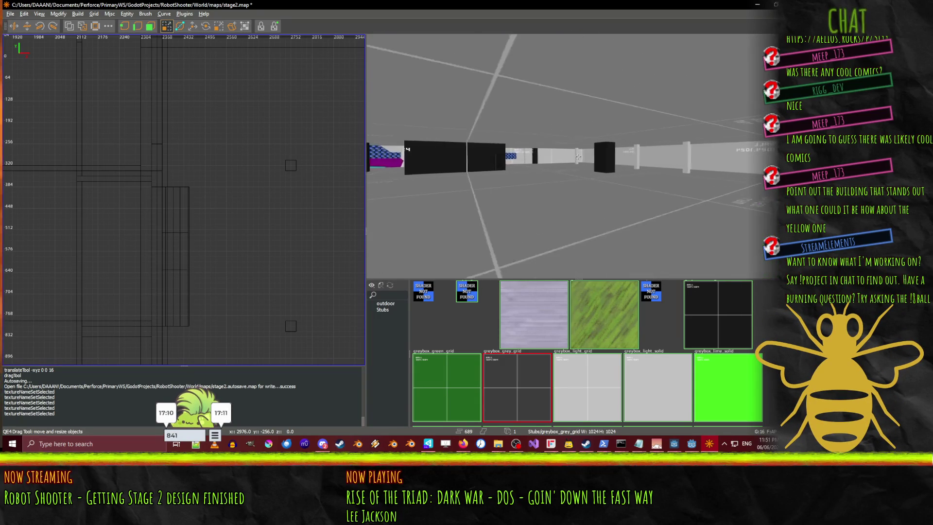
key("w")
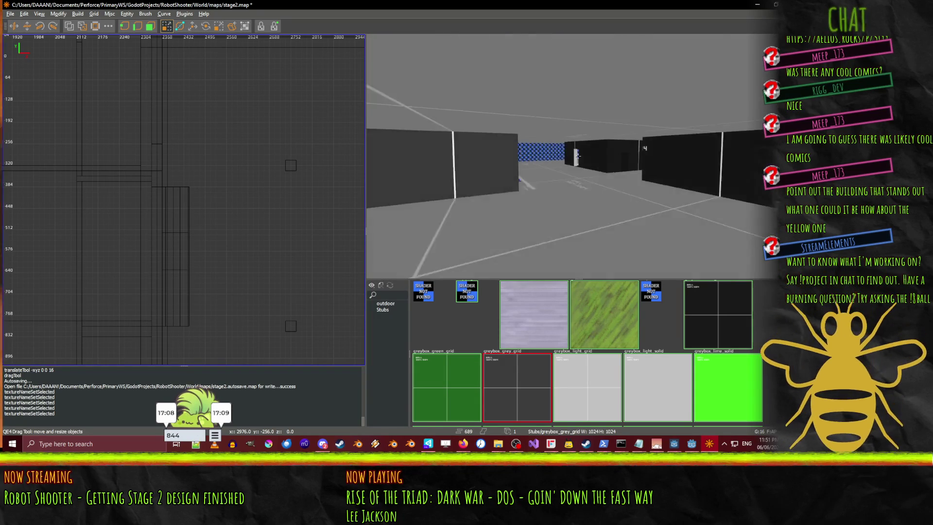
key("w")
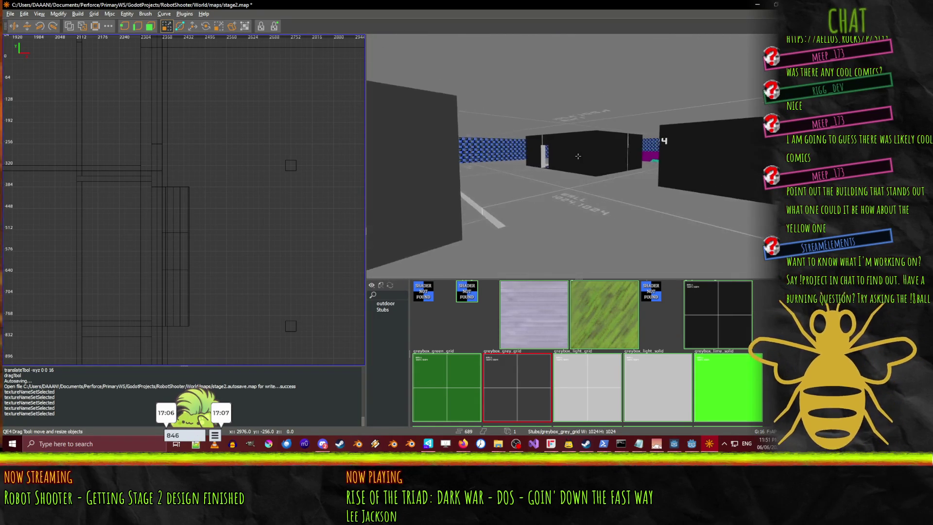
key("s")
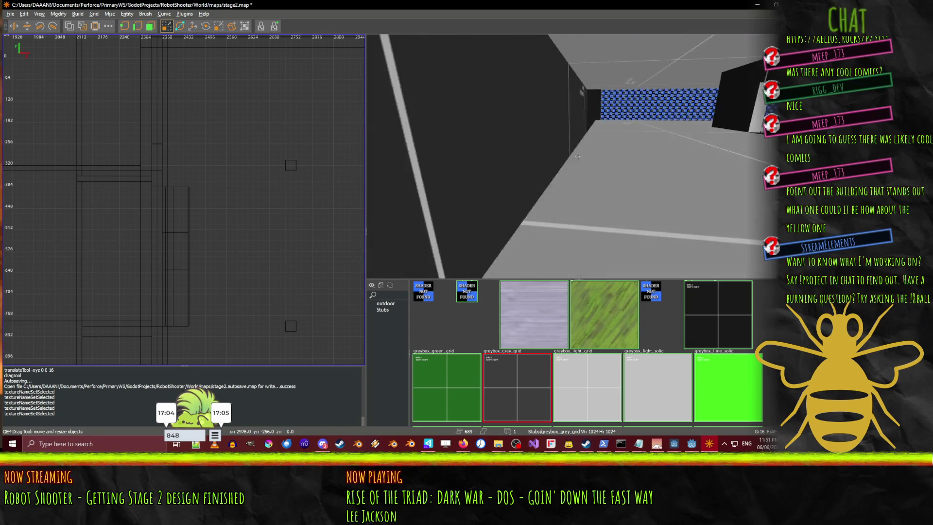
- Inspect the wall brush and walkway floor brush, then save stage2.map with Ctrl+S
left_click(578, 156)
key("w")
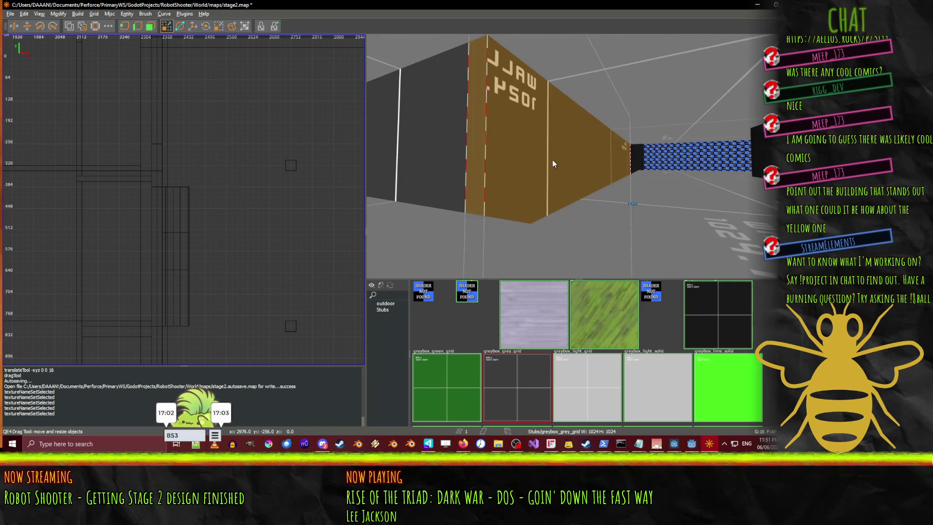
key("w")
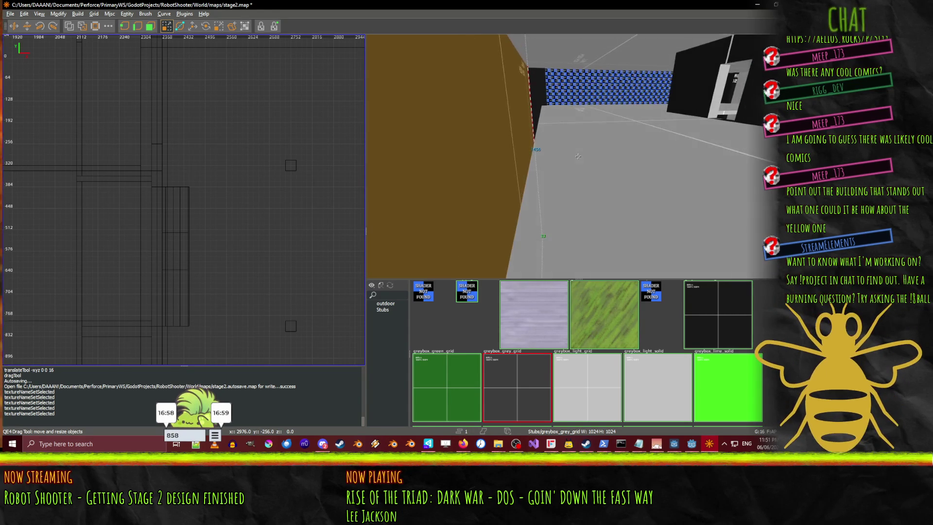
right_click(578, 156)
left_click(581, 159)
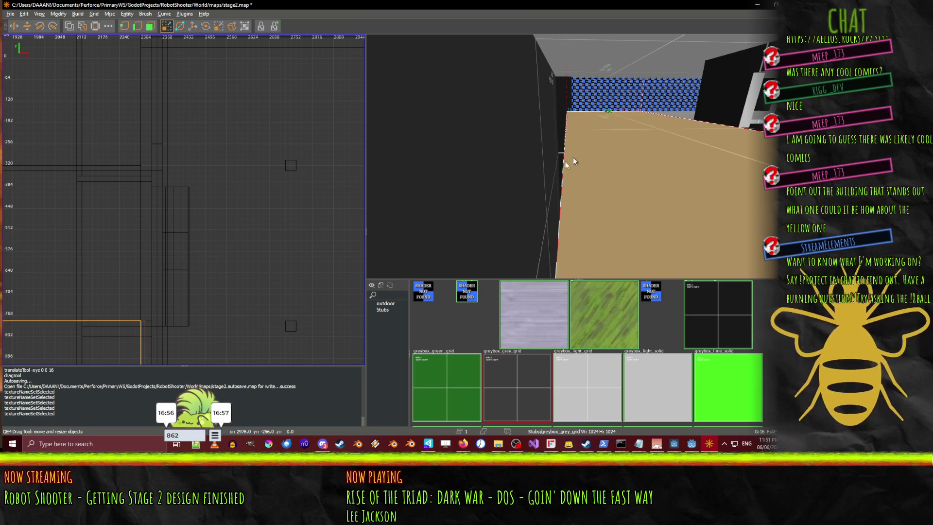
right_click(656, 159)
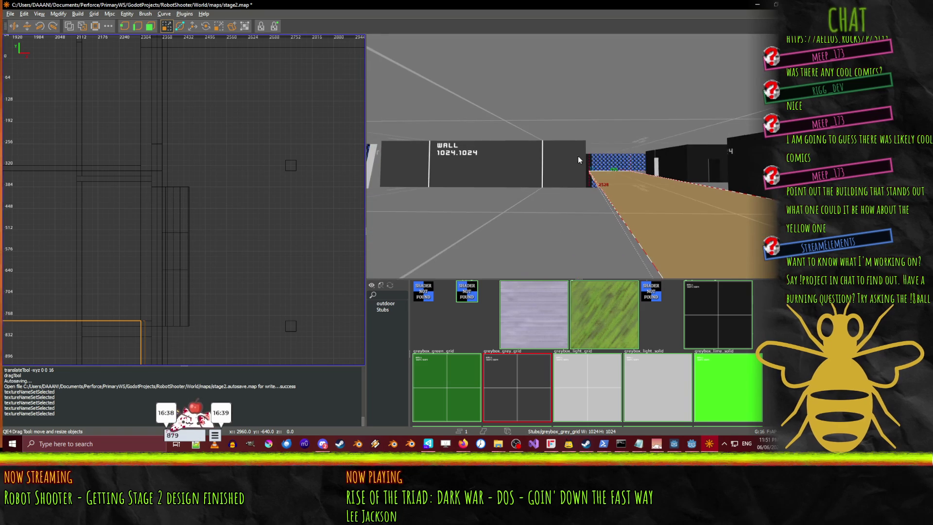
right_click(578, 156)
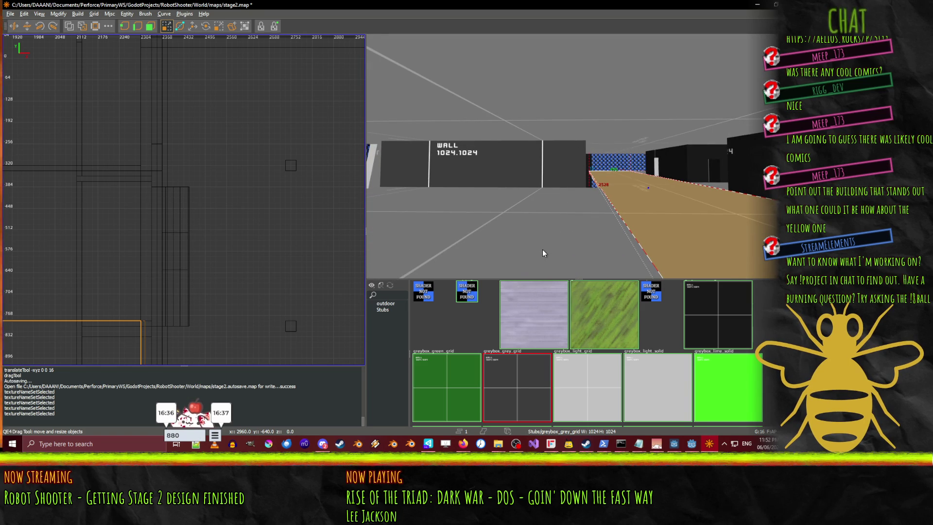
key("ctrl+s")
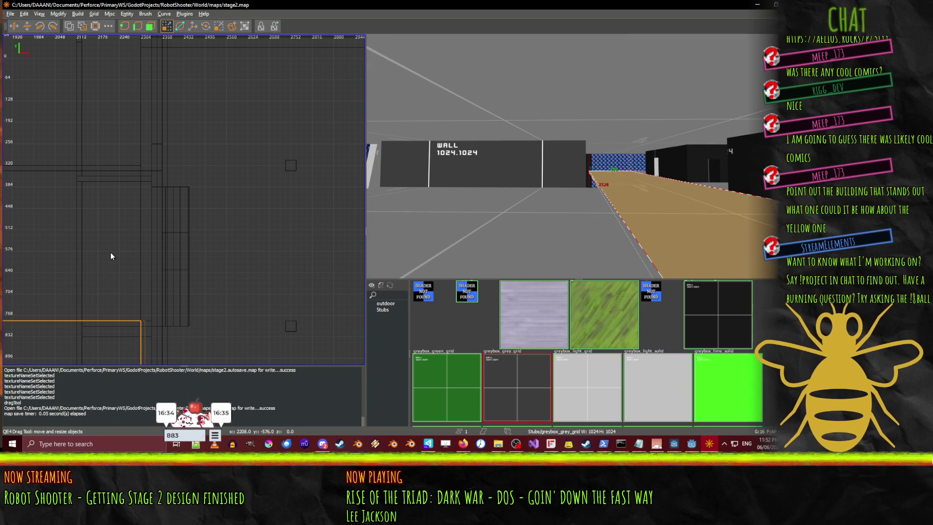
left_click(112, 260)
key("ctrl+z")
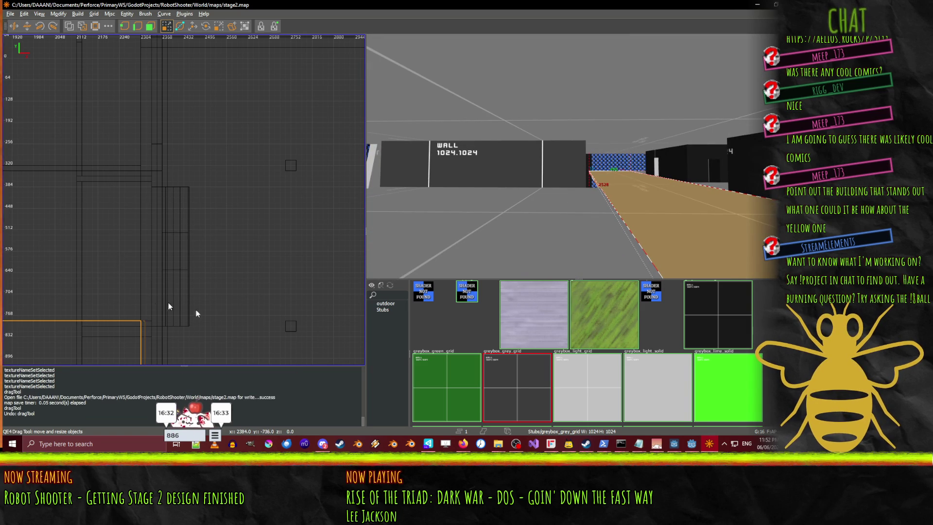
left_click_drag(346, 94, 220, 368)
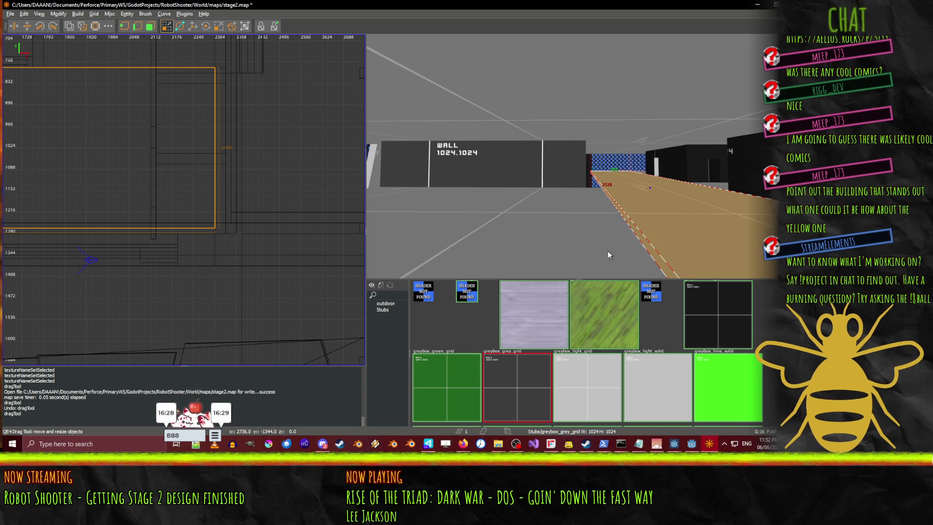
left_click_drag(607, 251, 706, 249)
key("Up")
key("Up")
key("Up")
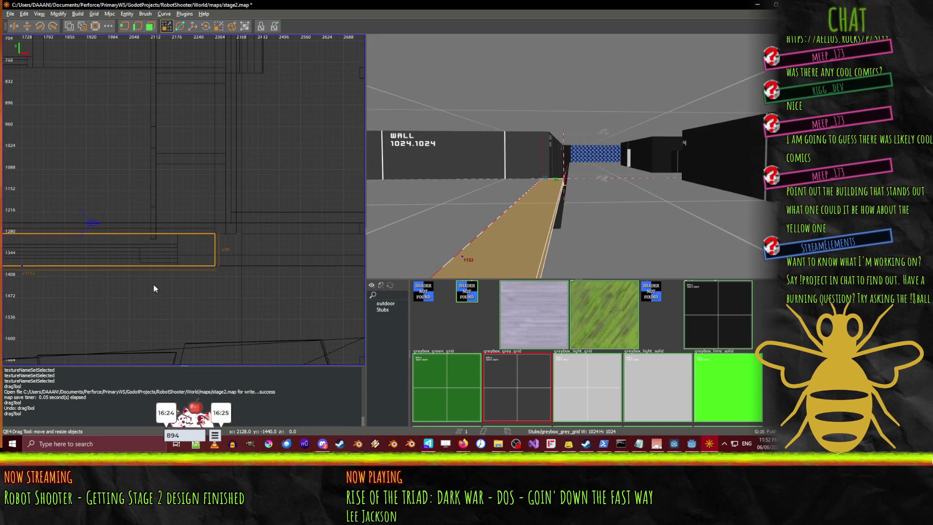
left_click_drag(128, 204, 127, 201)
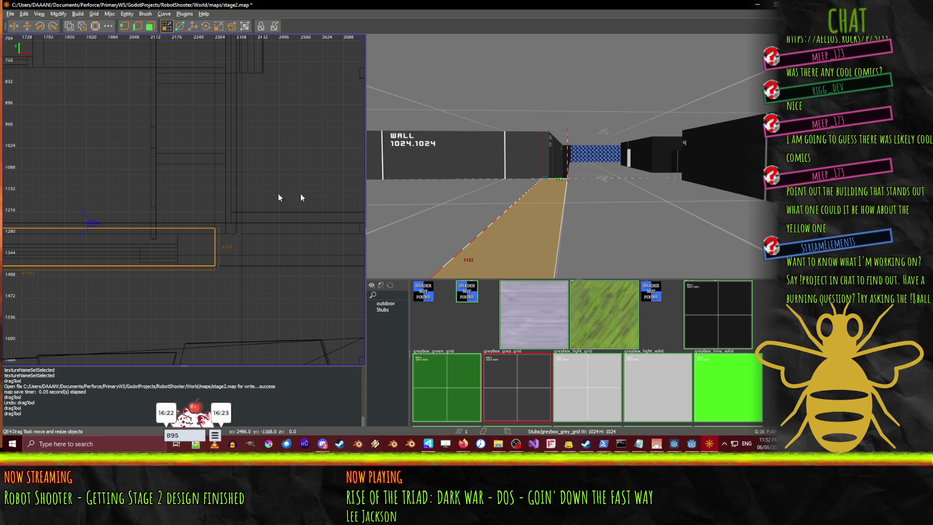
right_click(512, 202)
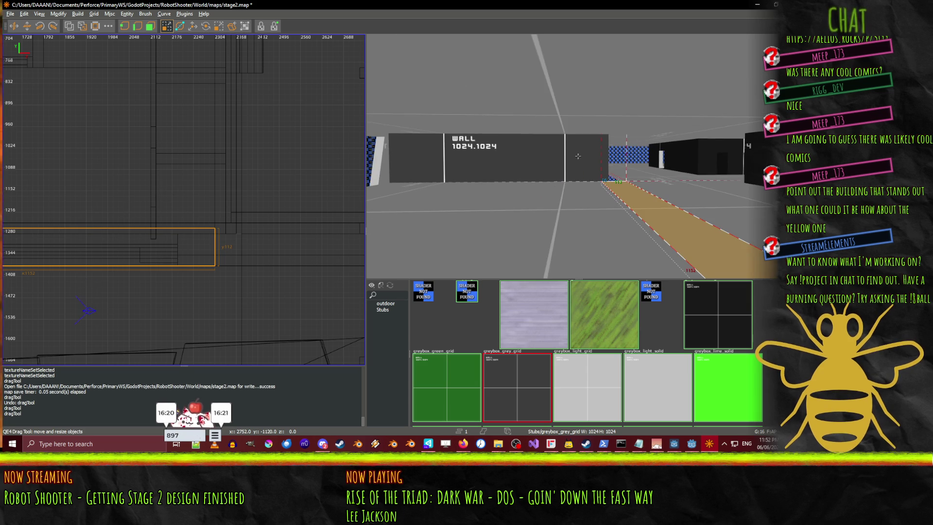
key("w")
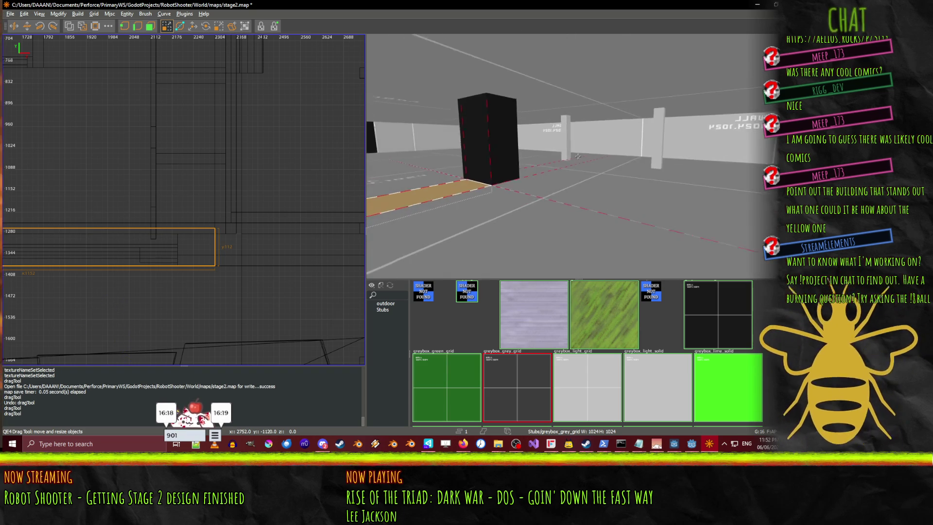
key("w")
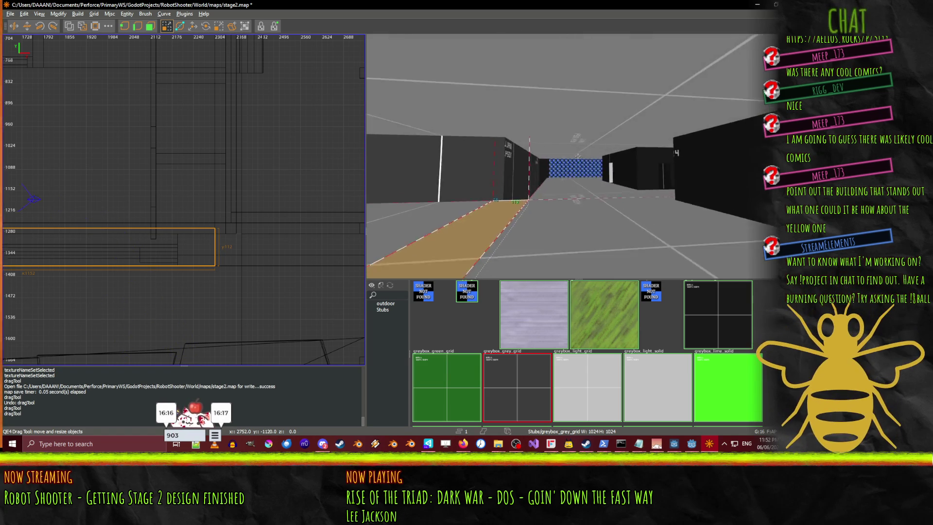
key("w")
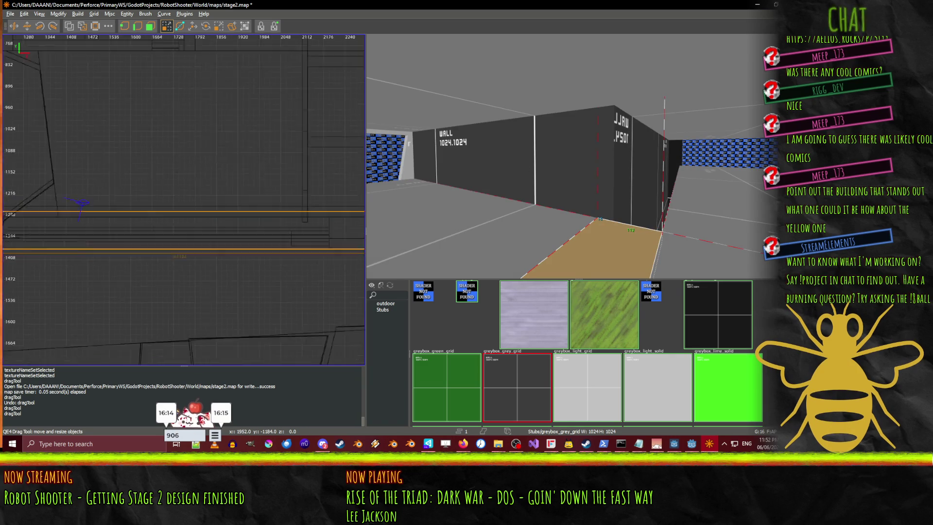
key("Escape")
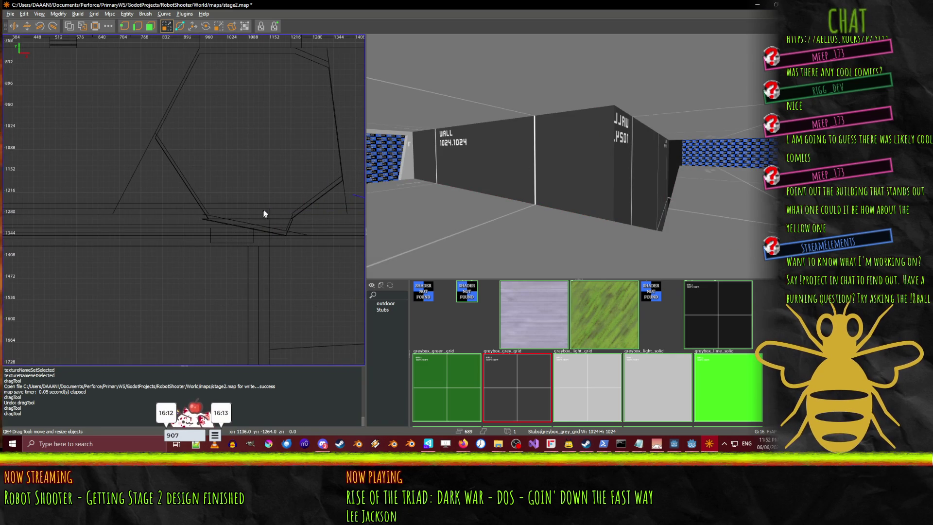
- Extend the walkway brush west with its left edge at x -192 and apply greybox_light_grid
mouse_move(14, 227)
left_mouse_down()
mouse_move(4, 221)
mouse_move(88, 216)
mouse_move(56, 219)
left_mouse_up()
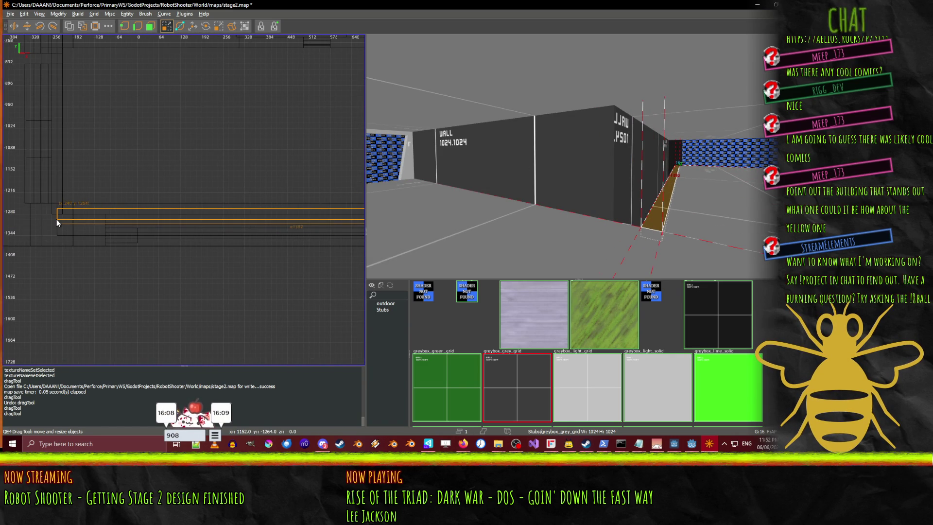
right_click(578, 156)
right_click(578, 156)
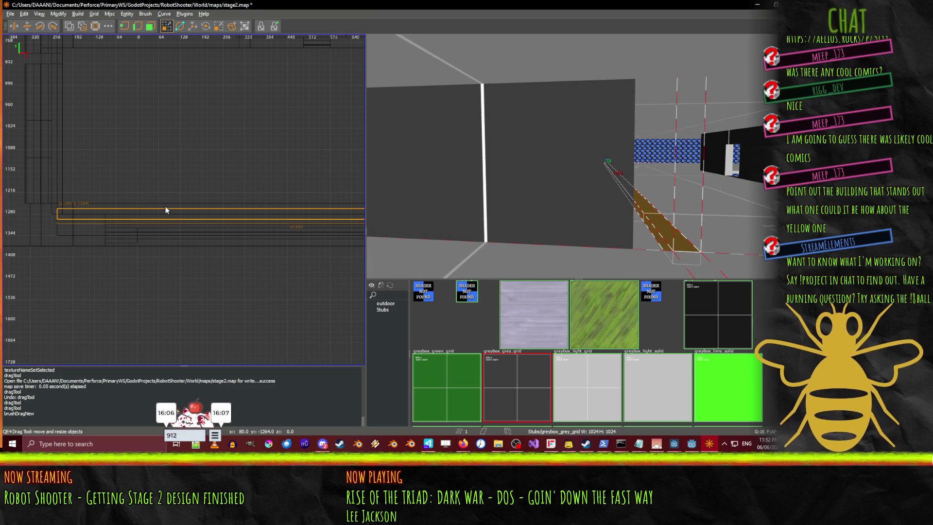
mouse_move(170, 196)
left_mouse_down()
mouse_move(171, 188)
mouse_move(187, 265)
left_mouse_up()
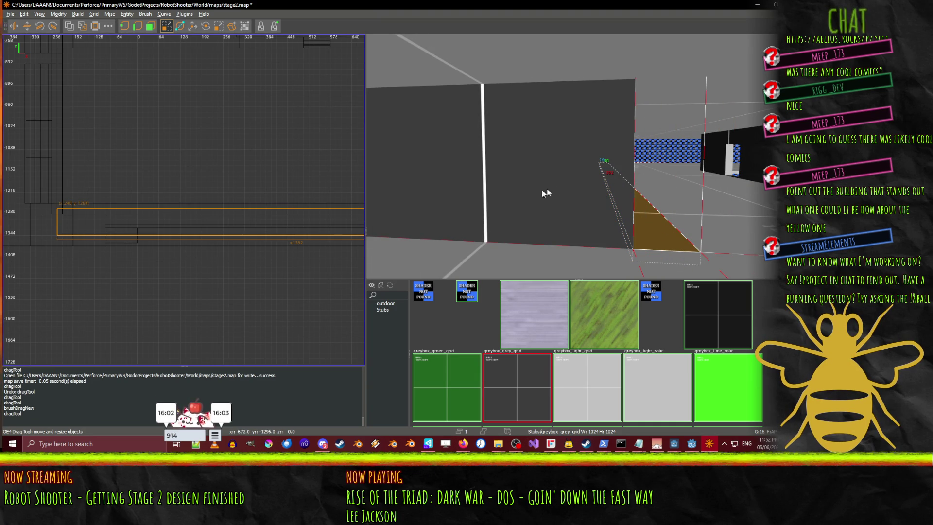
right_click(577, 156)
key("Up")
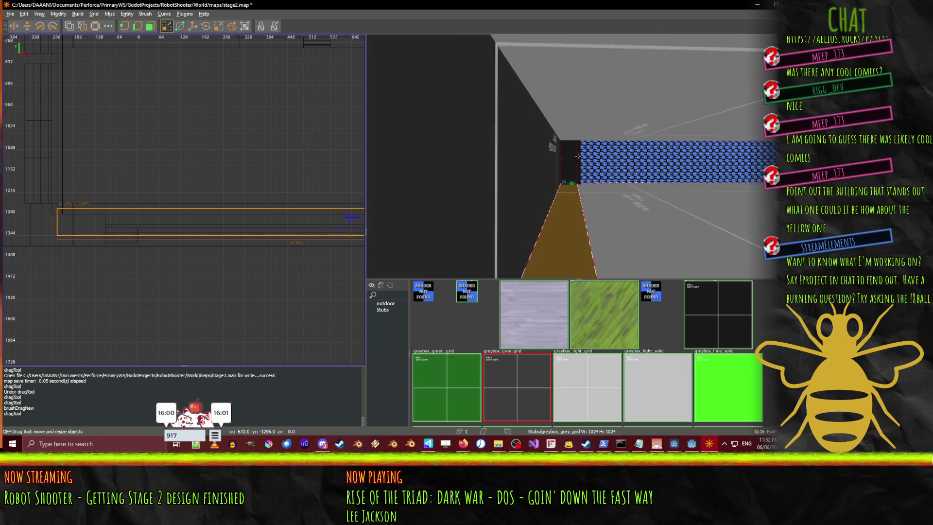
right_click(578, 156)
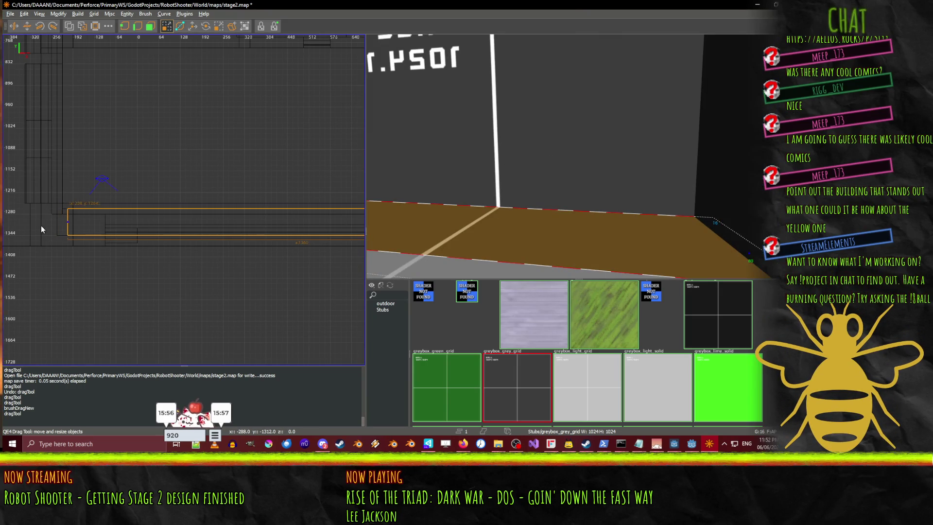
left_click_drag(40, 225, 48, 226)
left_click(593, 386)
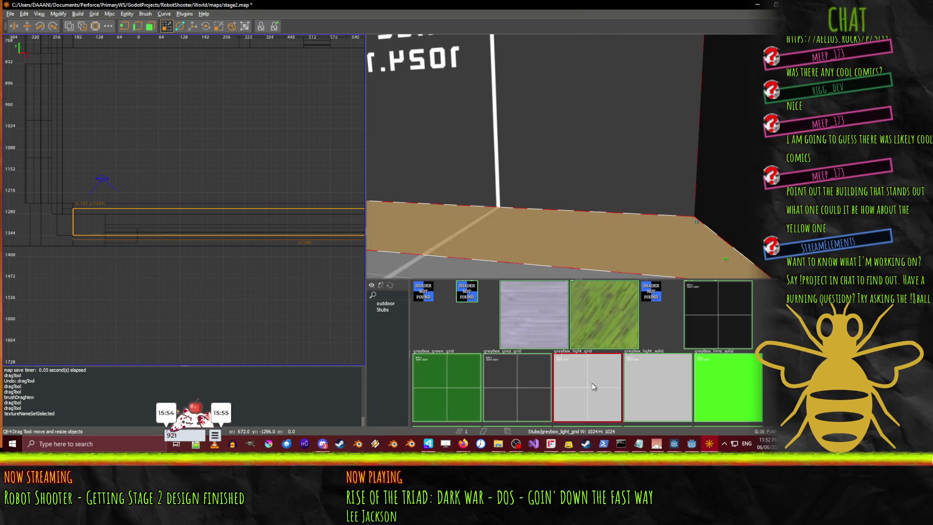
right_click(578, 156)
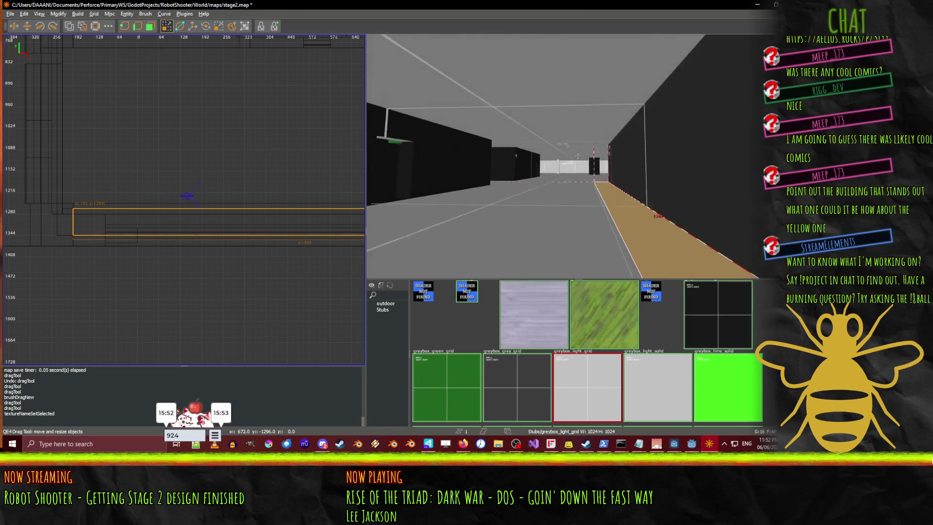
key("w")
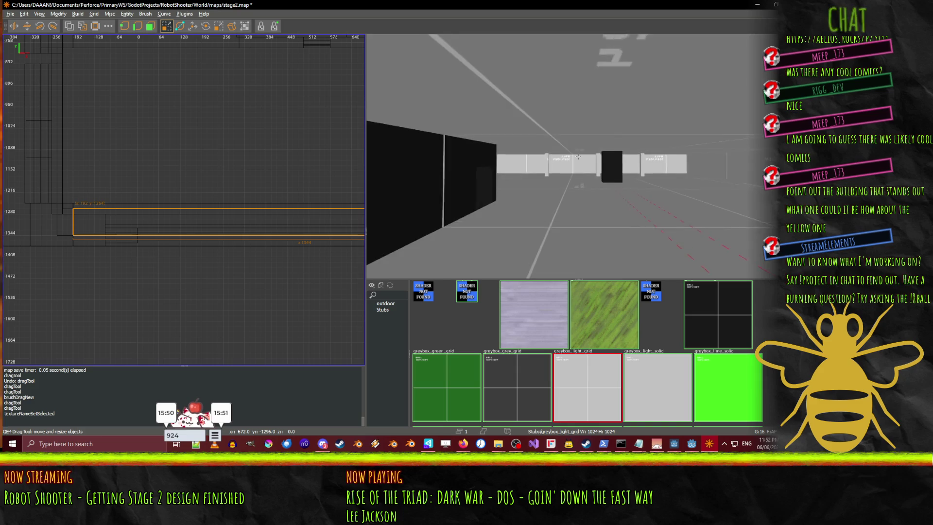
key("w")
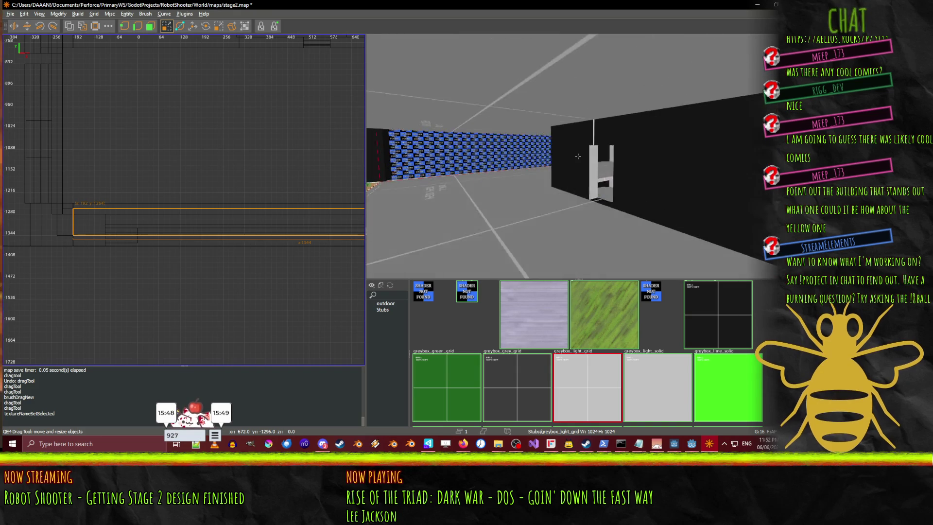
key("w")
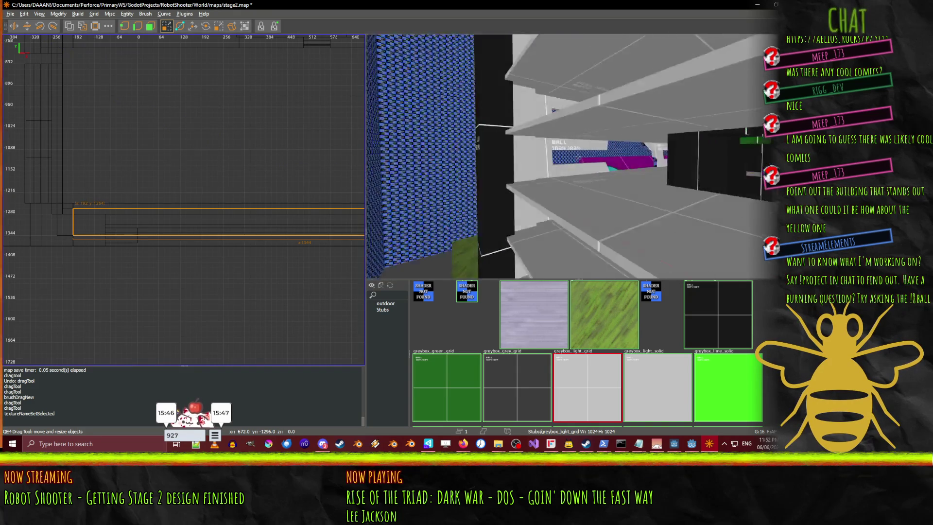
key("w")
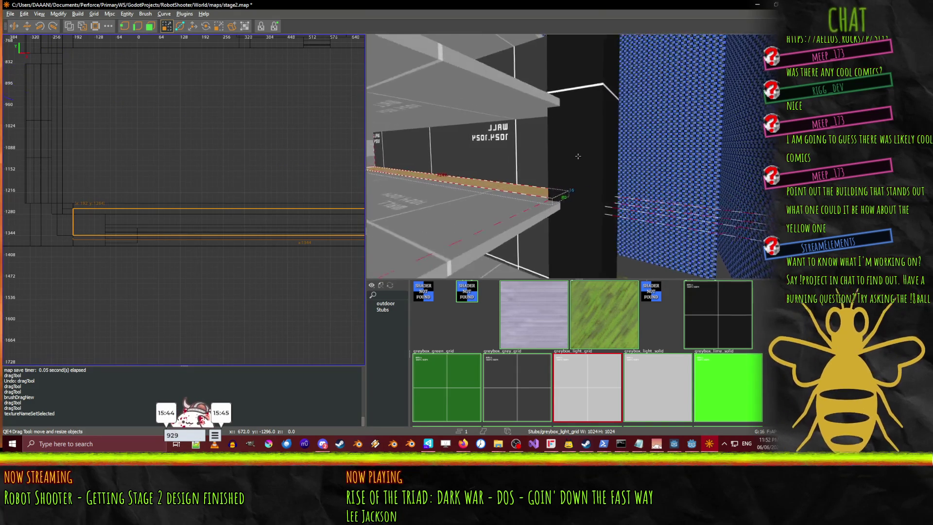
key("w")
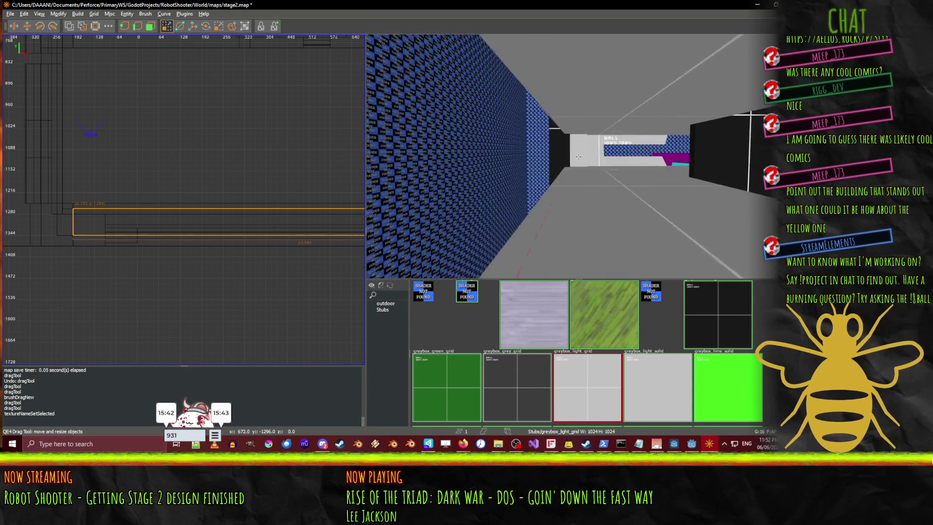
key("w")
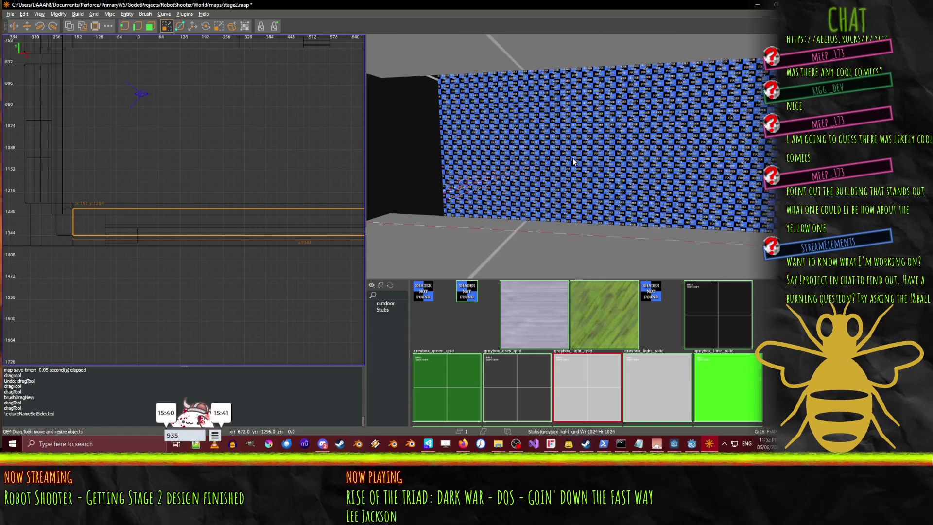
key("Escape")
right_click(16, 183)
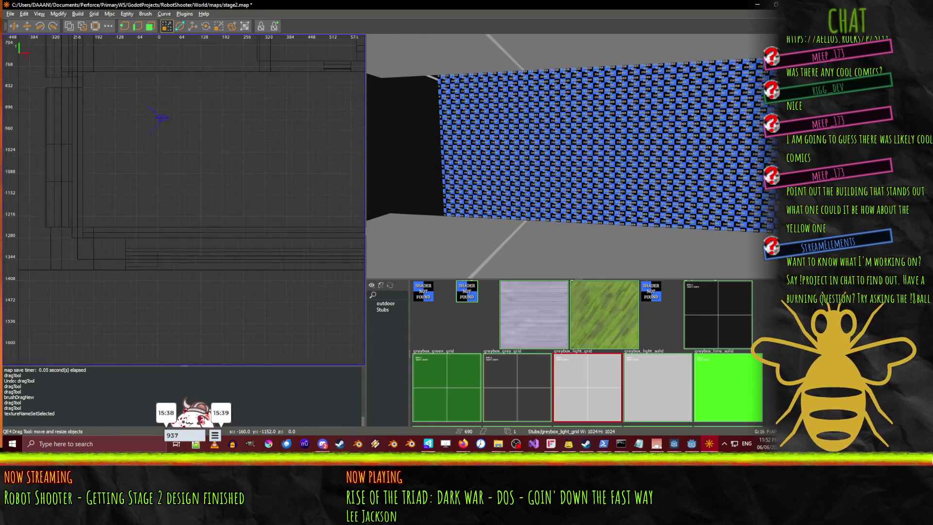
right_click(89, 223)
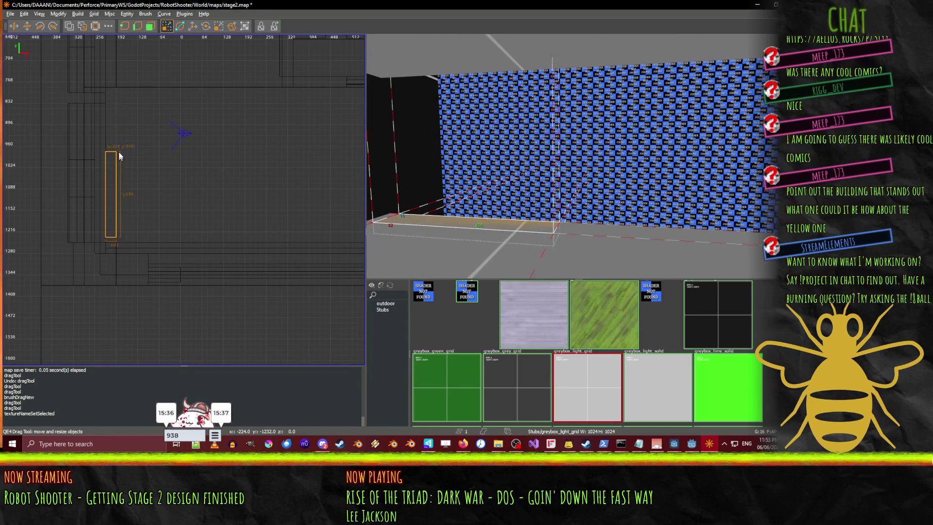
- Shape the new kerb brush 32 units wide and raise it off the floor
left_click_drag(118, 156, 110, 144)
left_click_drag(114, 98, 114, 91)
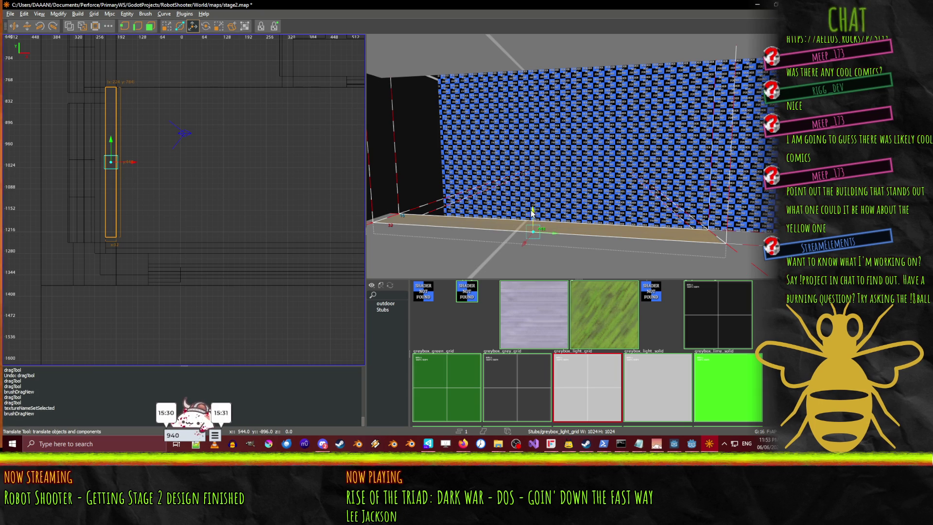
left_click_drag(533, 212, 531, 199)
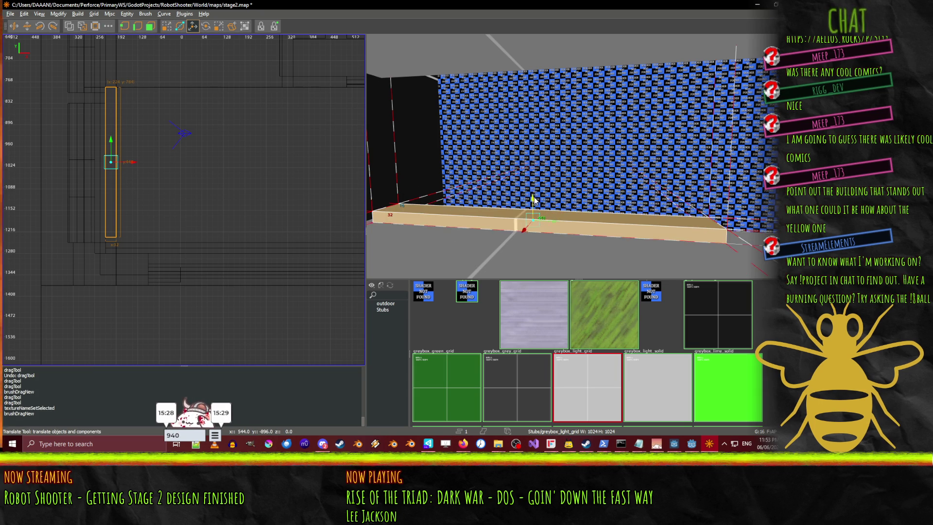
scroll(170, 115, "up", 5)
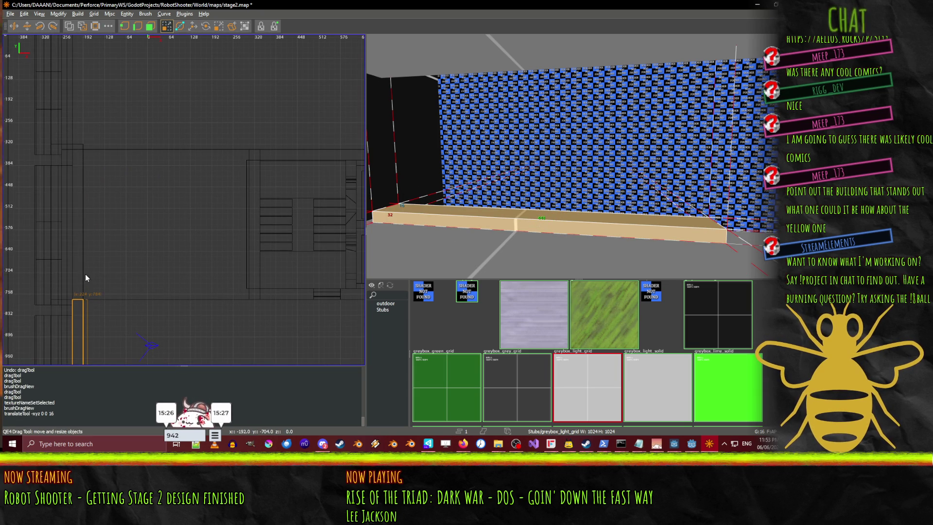
mouse_move(78, 321)
left_mouse_down()
mouse_move(87, 204)
mouse_move(112, 184)
left_mouse_up()
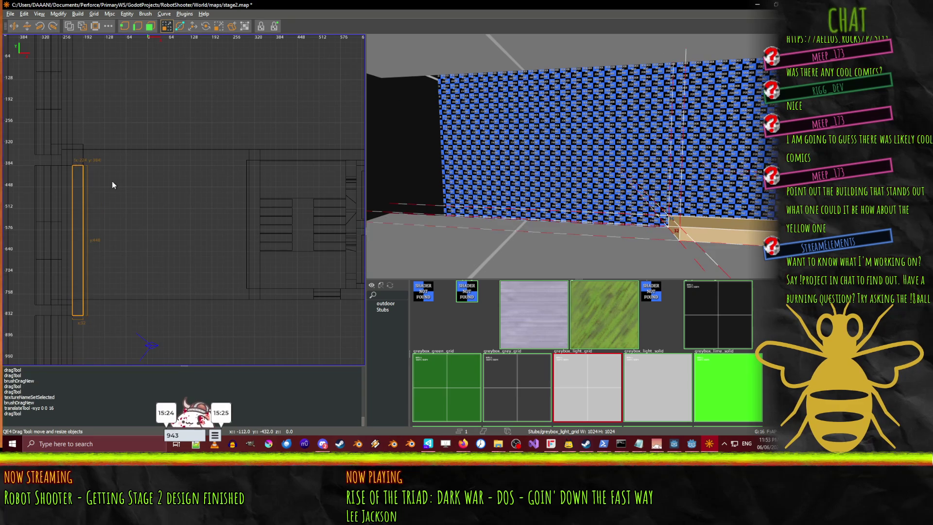
key("ctrl+z")
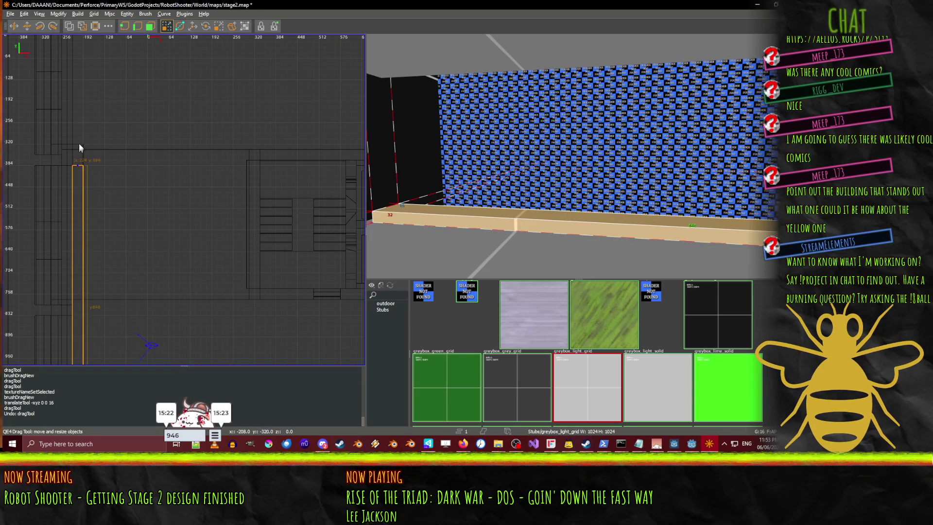
- Stretch the kerb past y 336 along the blue checker wall toward the black block
left_click_drag(80, 145, 81, 127)
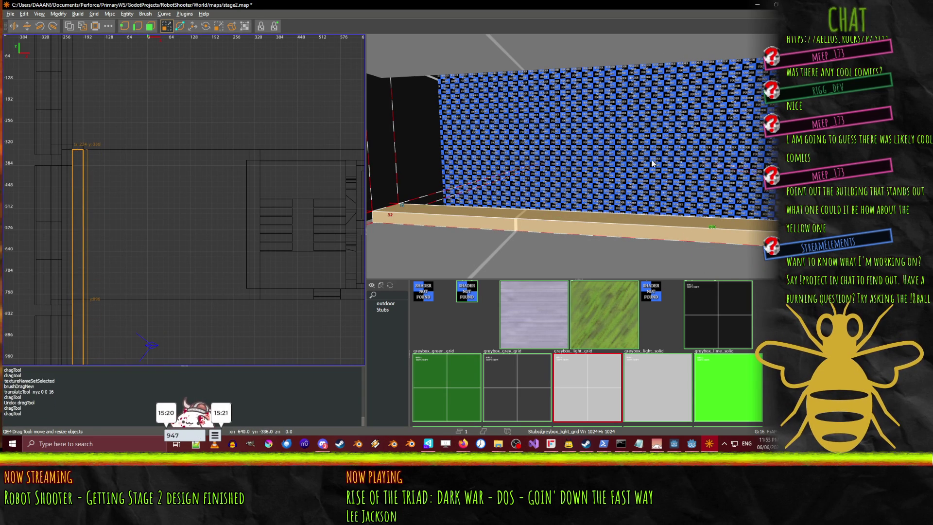
scroll(653, 164, "up", 10)
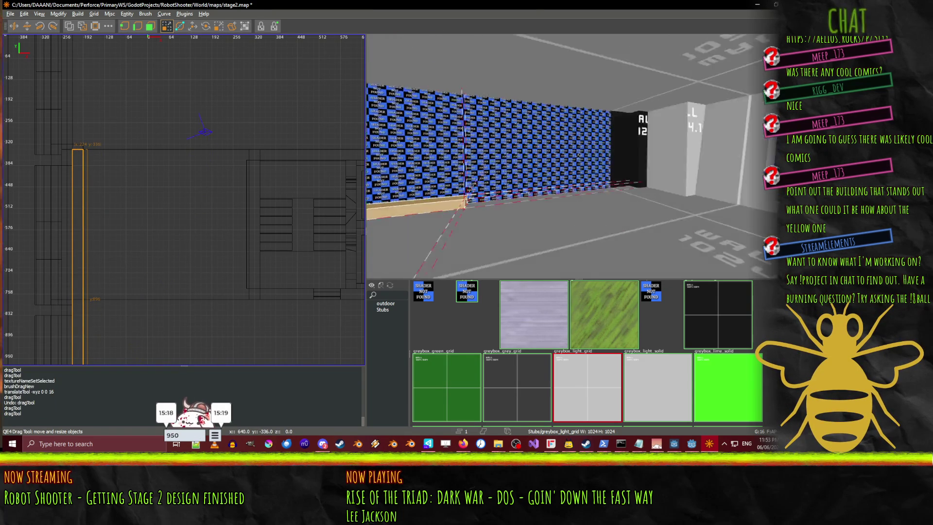
scroll(579, 156, "up", 5)
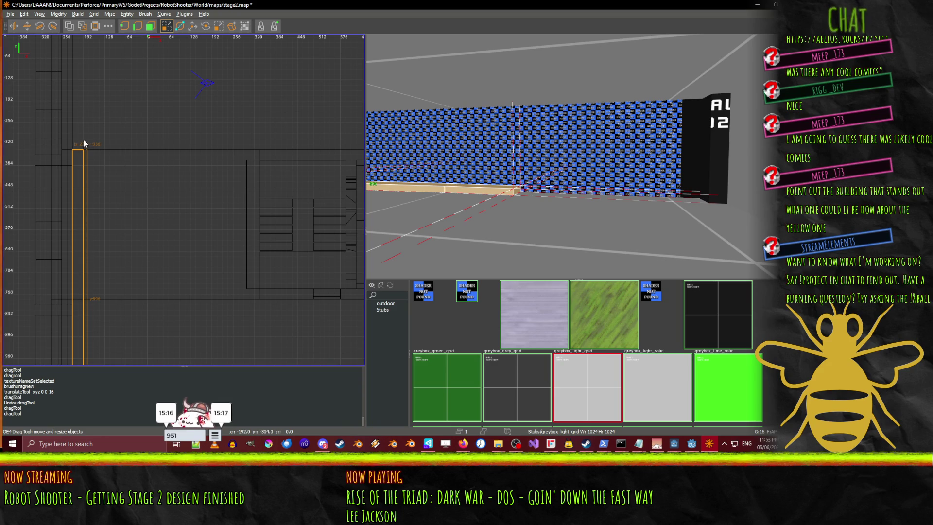
left_click_drag(82, 130, 73, 63)
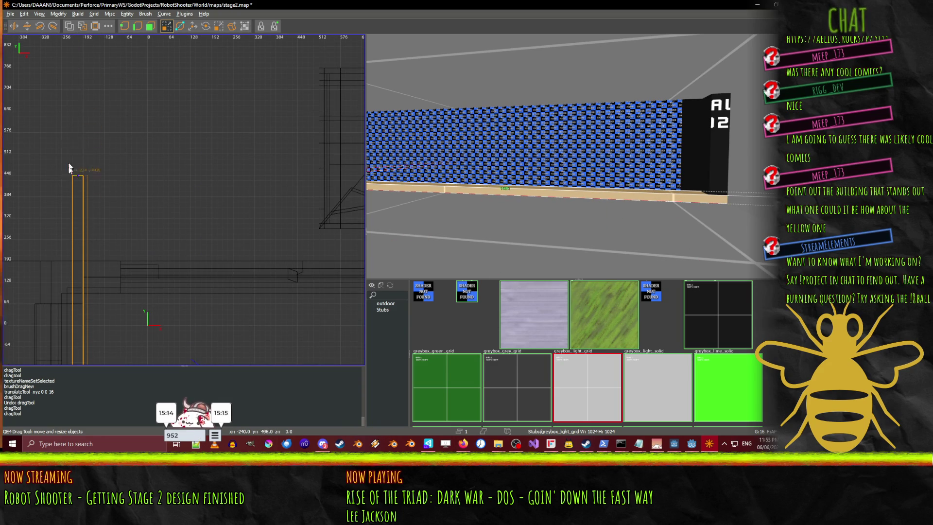
left_click_drag(132, 302, 113, 257)
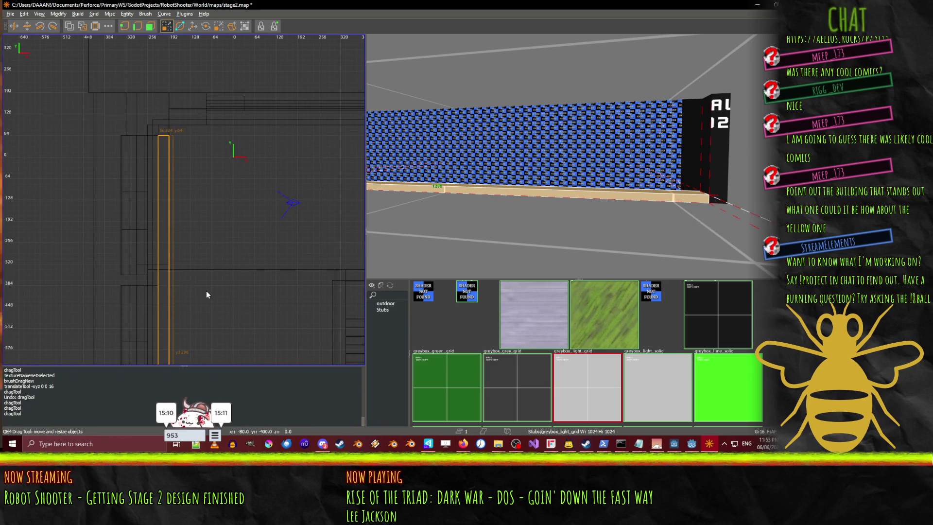
mouse_move(206, 294)
left_mouse_down()
mouse_move(194, 257)
mouse_move(164, 231)
left_mouse_up()
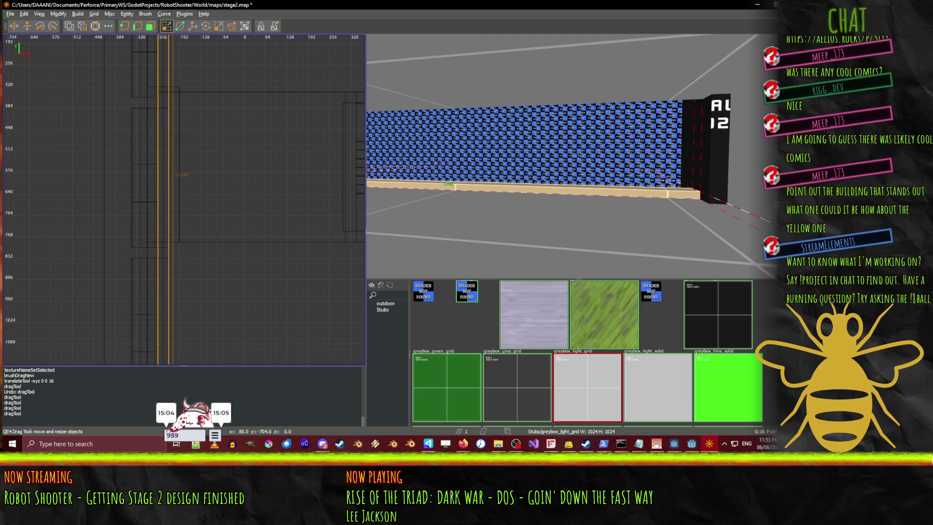
key("w")
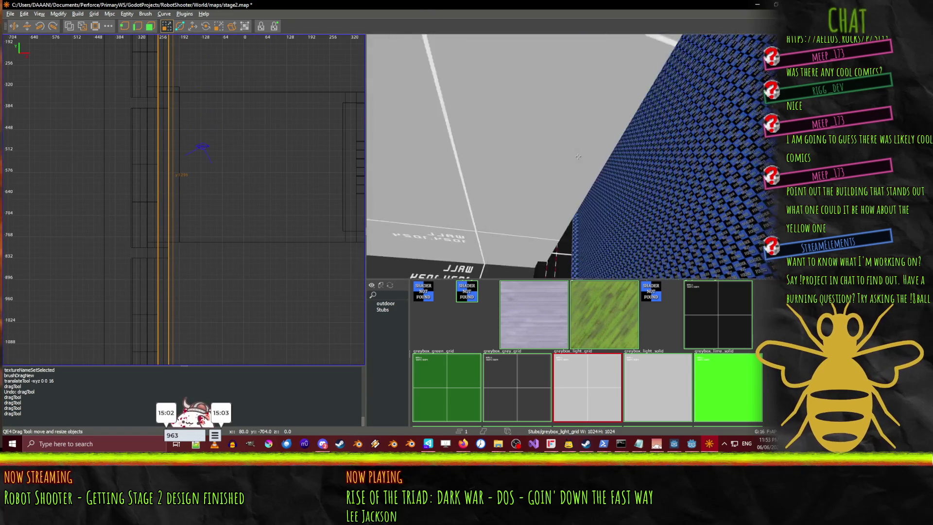
key("w")
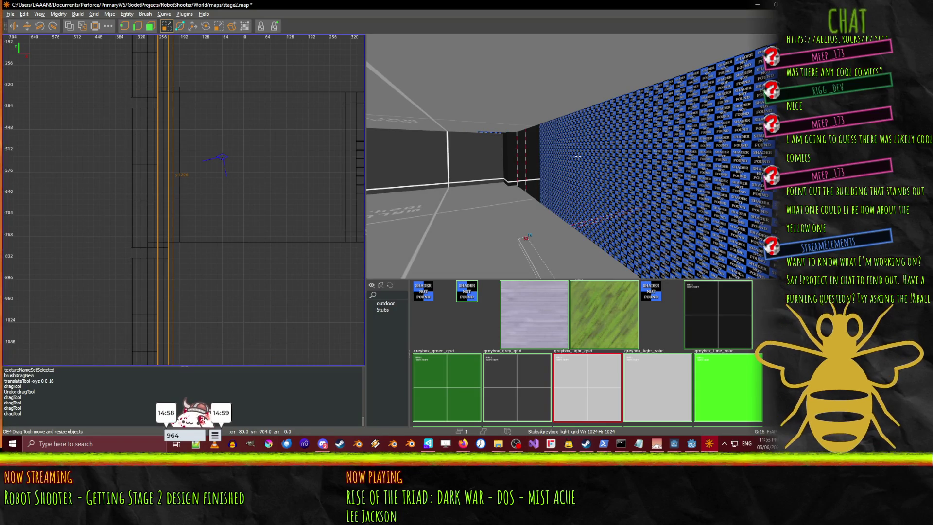
- Position the camera between the blue and grey walls and drag the tan strip's top upward
key("Right")
key("w")
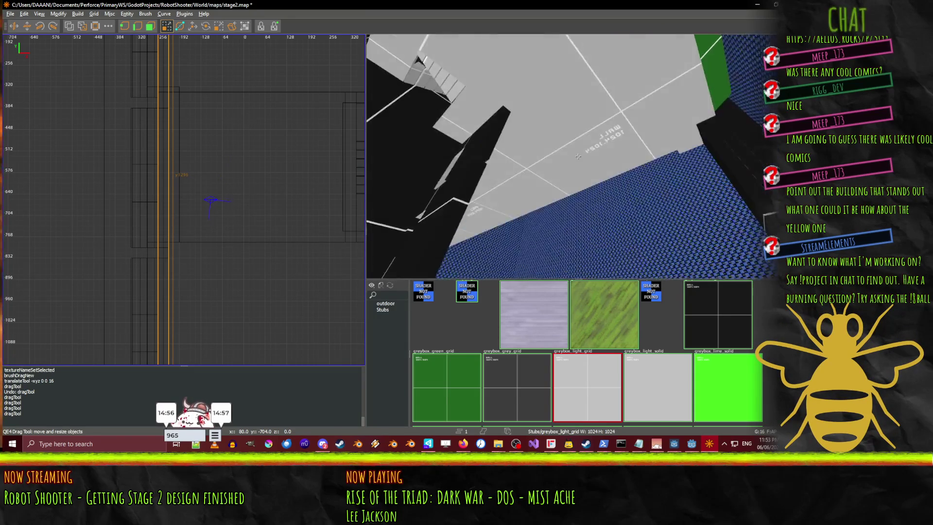
key("z")
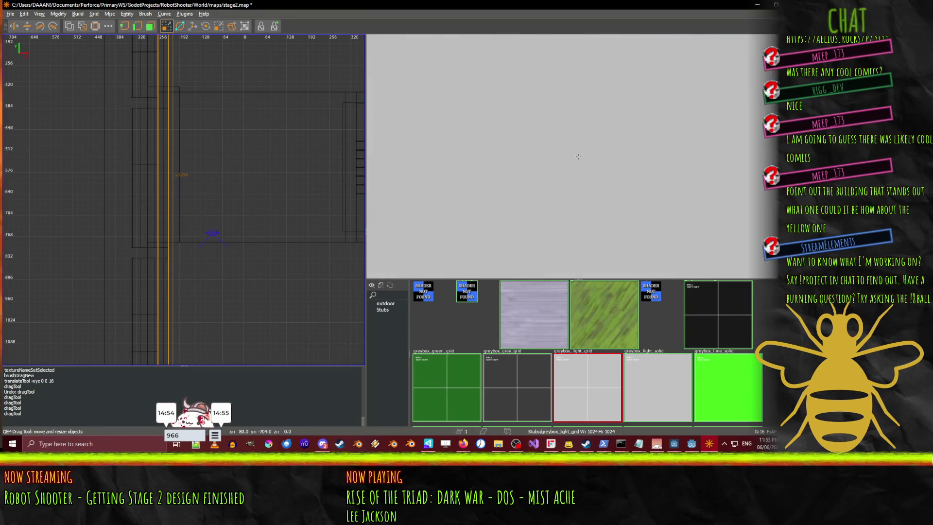
key("a")
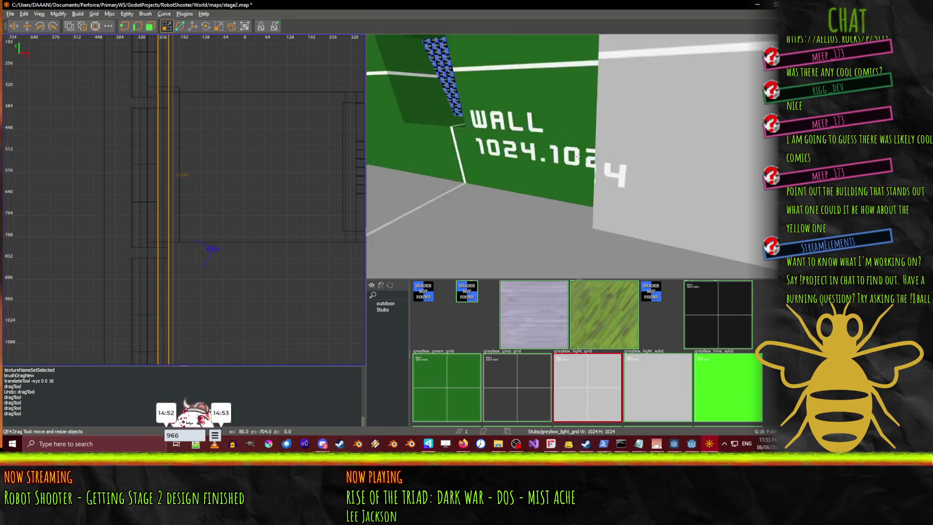
key("Left")
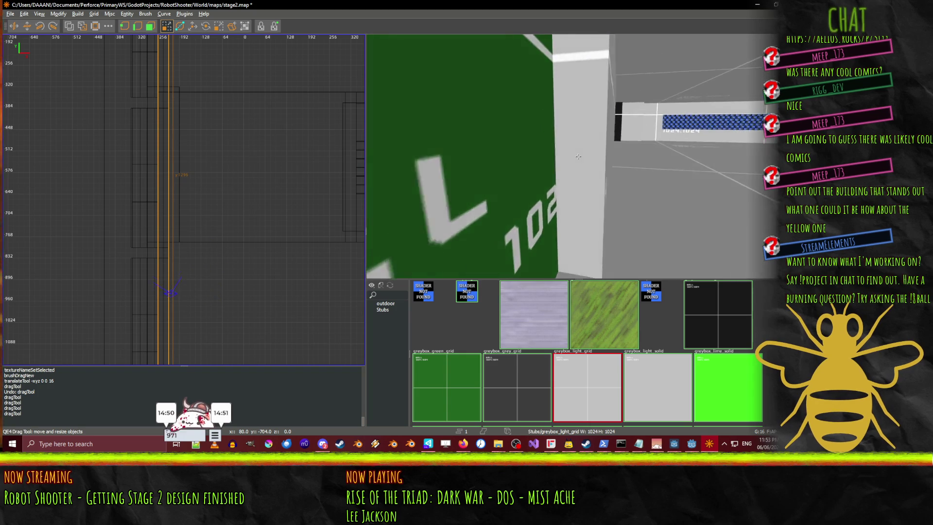
key("Right")
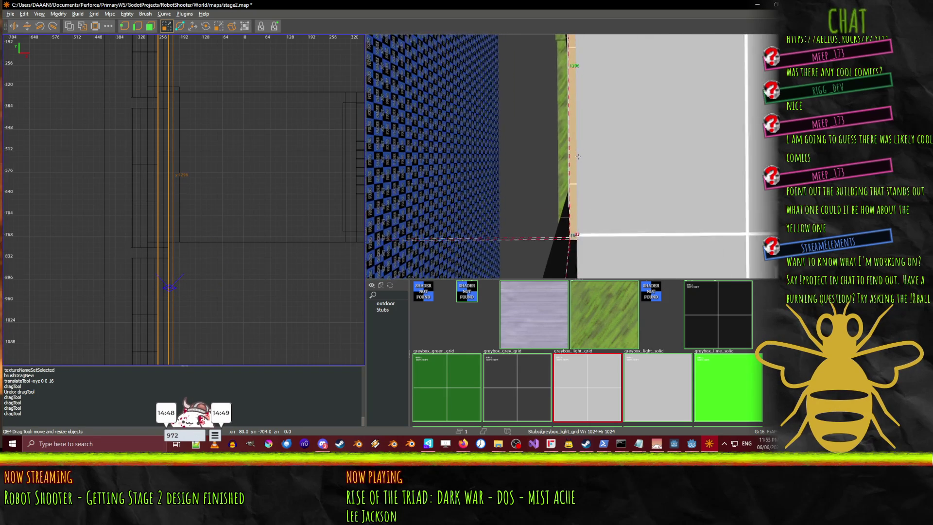
key("Up")
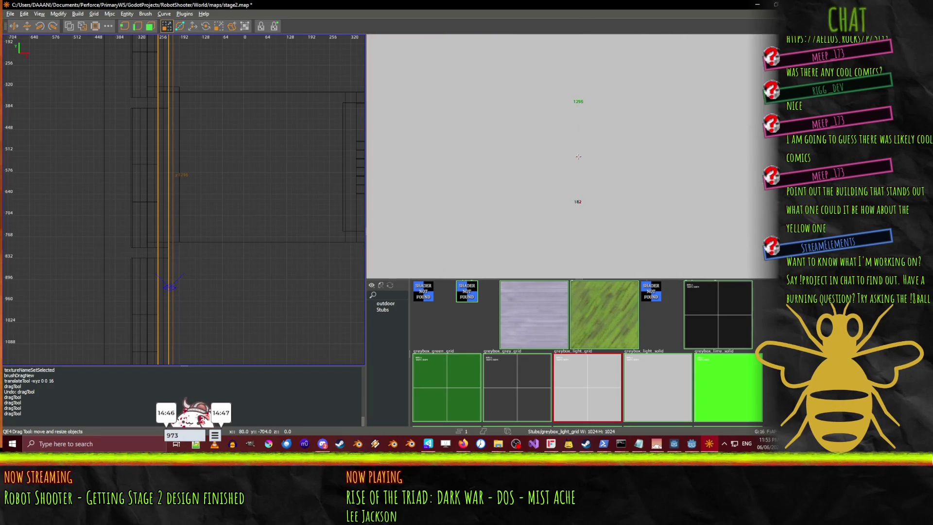
key("Down")
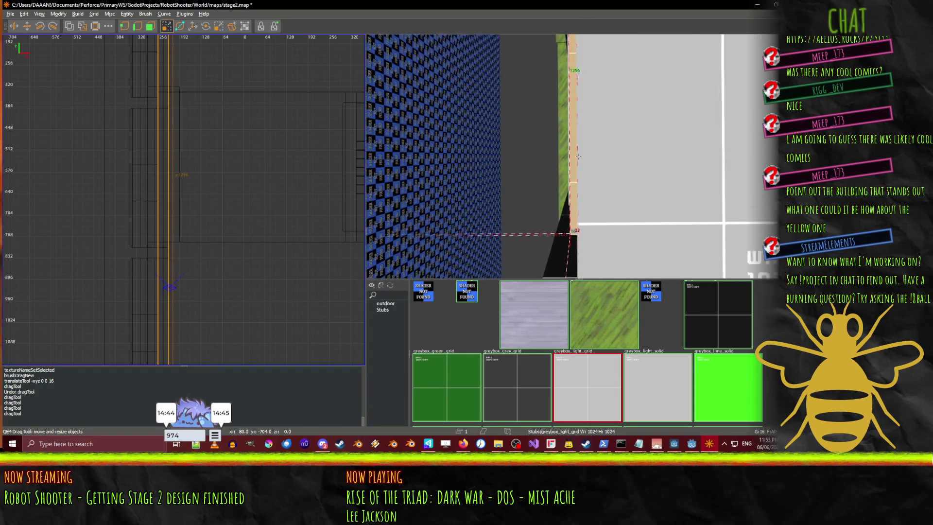
key("Down")
key("Down")
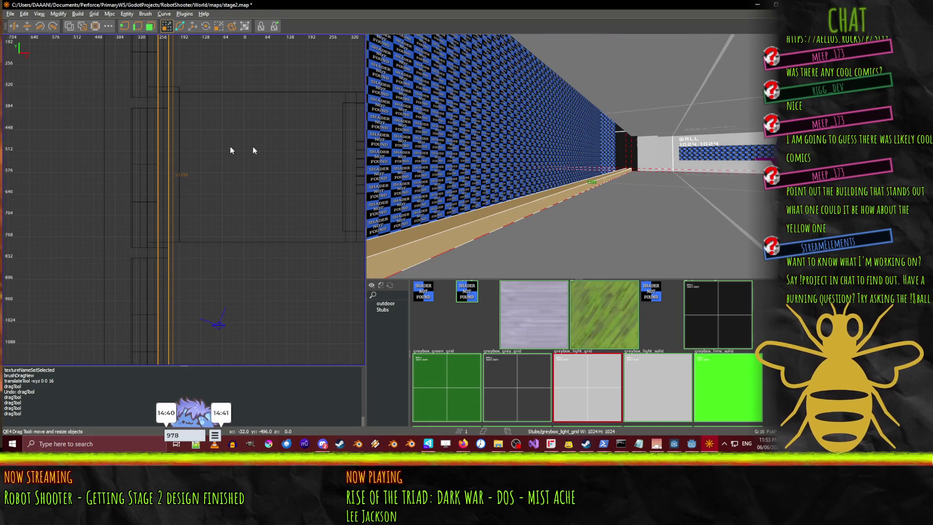
mouse_move(539, 140)
left_mouse_down()
mouse_move(585, 143)
mouse_move(586, 77)
left_mouse_up()
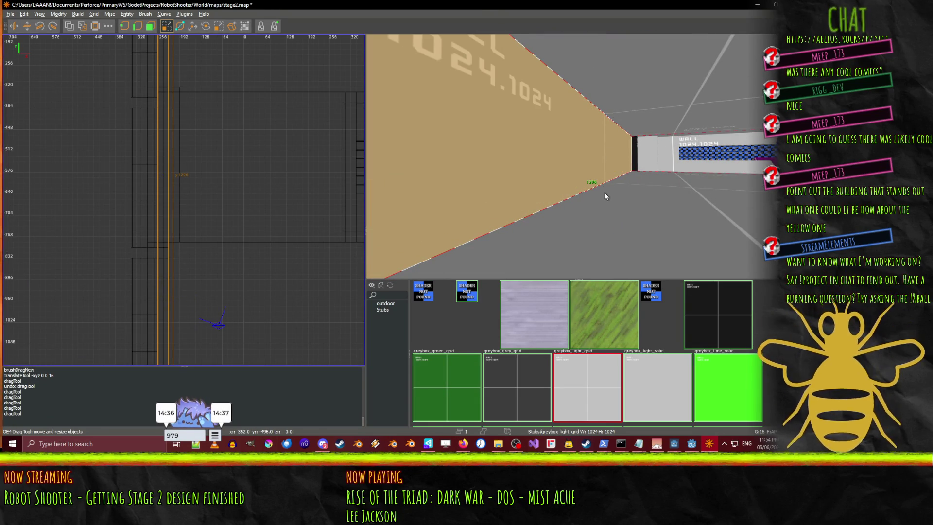
- Fly along the corridor to check the new tan wall beside the blue-textured wall
right_click(627, 200)
key("Up")
key("Up")
key("Up")
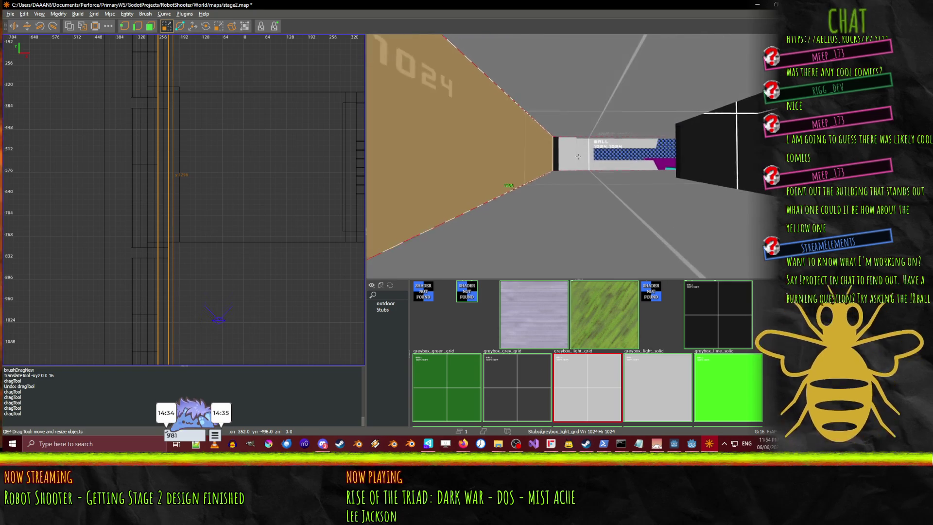
key("Down")
key("Down")
key("Down")
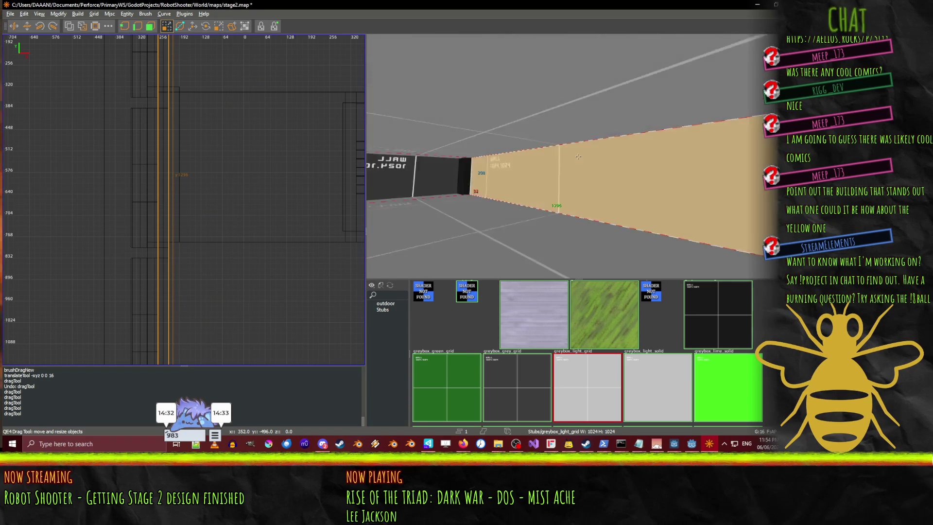
key("Down")
key("Down")
key("Down")
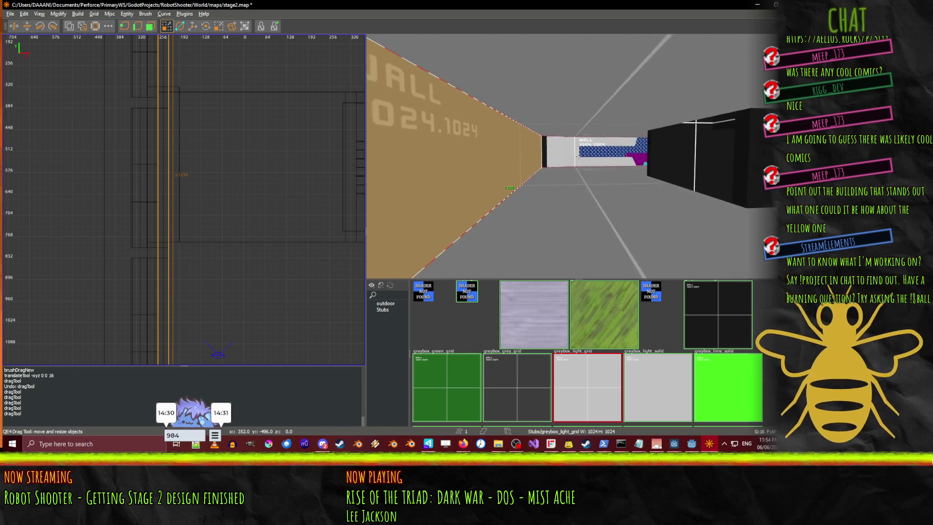
key("Down")
key("Down")
key("Down")
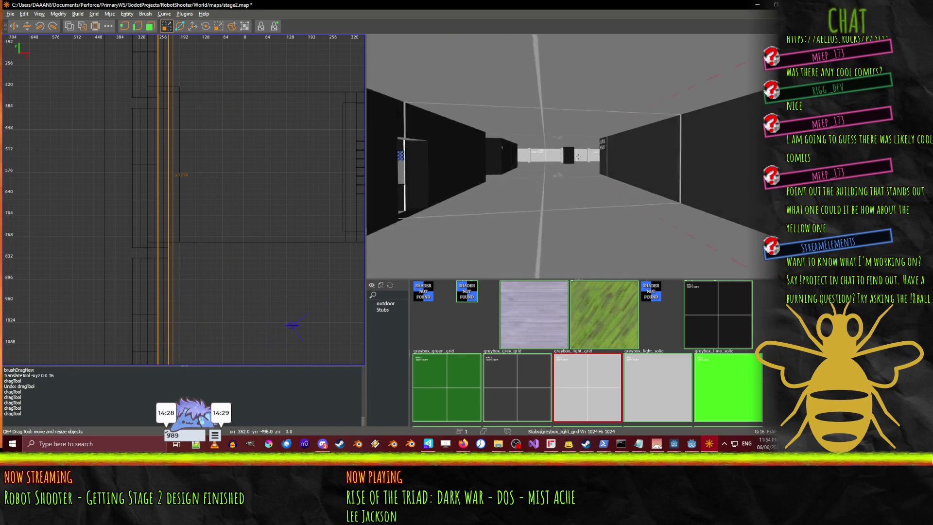
key("Down")
key("Down")
key("Down")
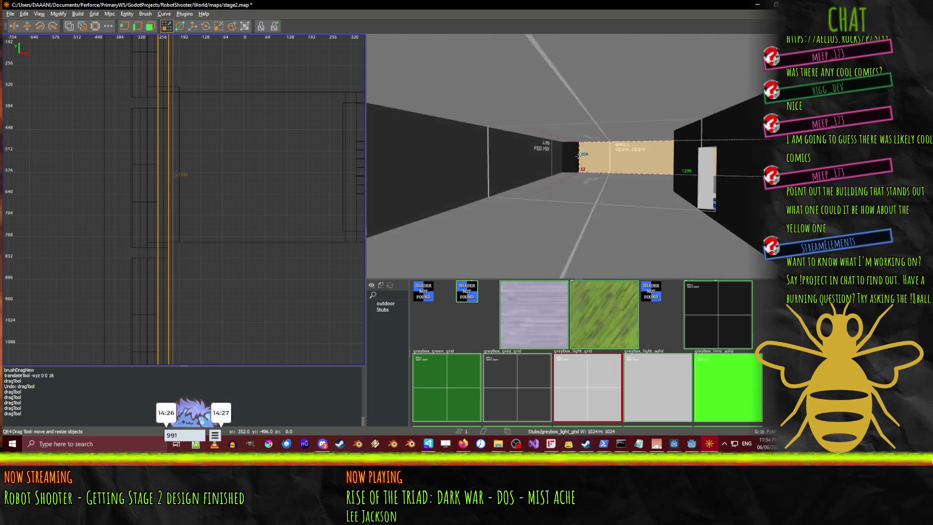
key("Down")
key("Down")
key("Down")
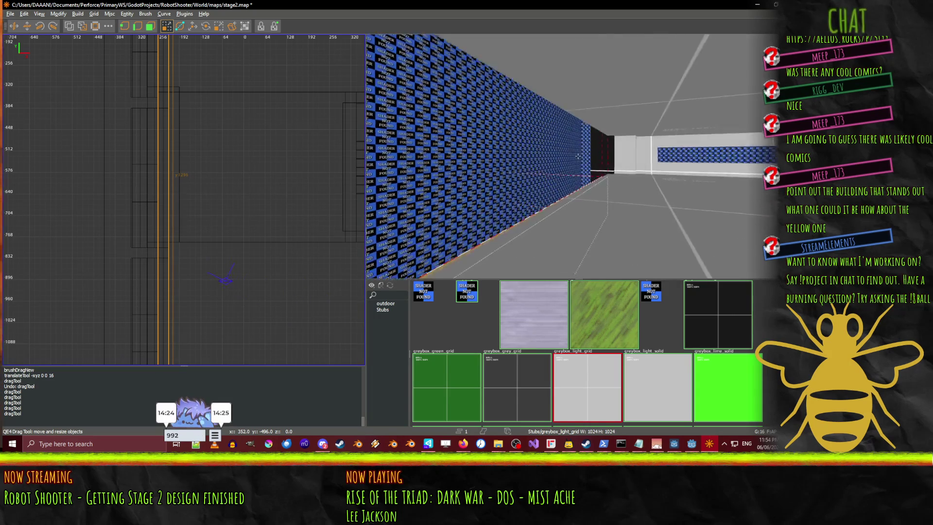
key("Down")
right_click(578, 155)
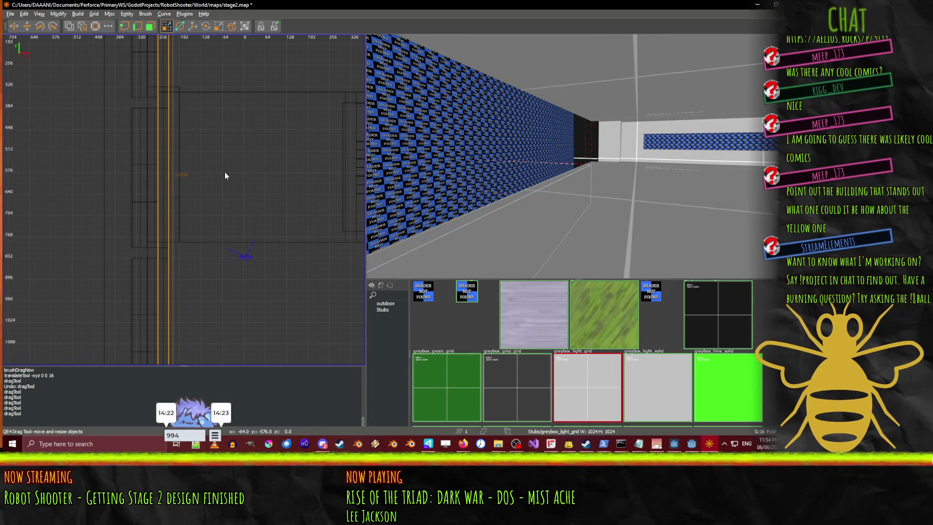
- Raise the pasted tan brush 224 units onto the corridor wall top and check it in 3D
key("w")
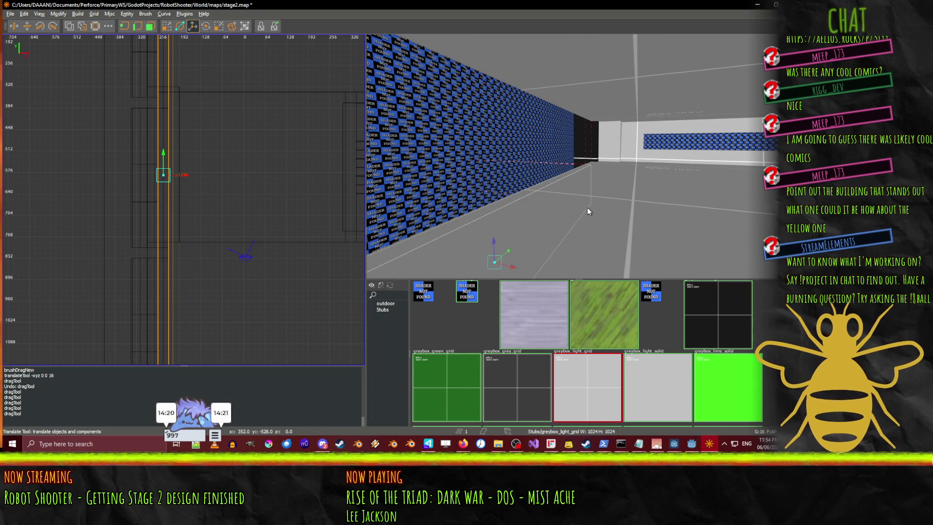
left_click_drag(495, 208, 494, 143)
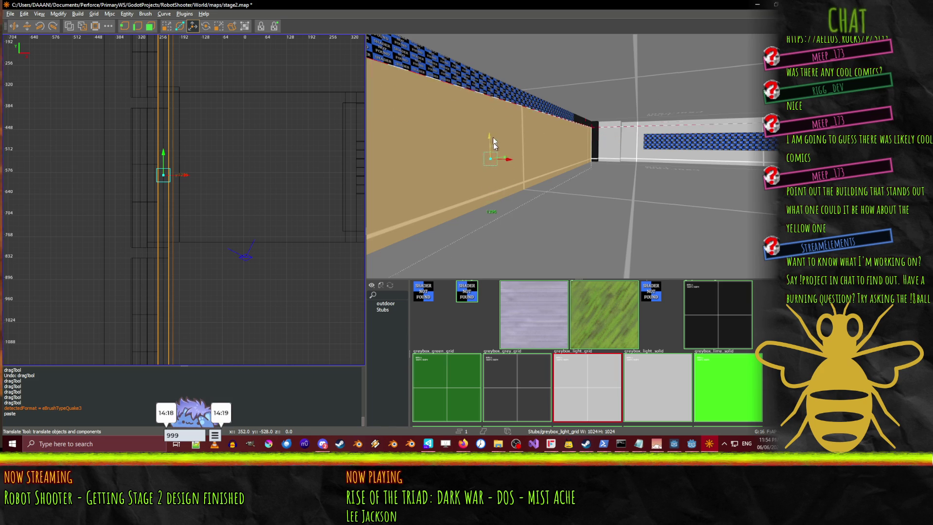
right_click(577, 156)
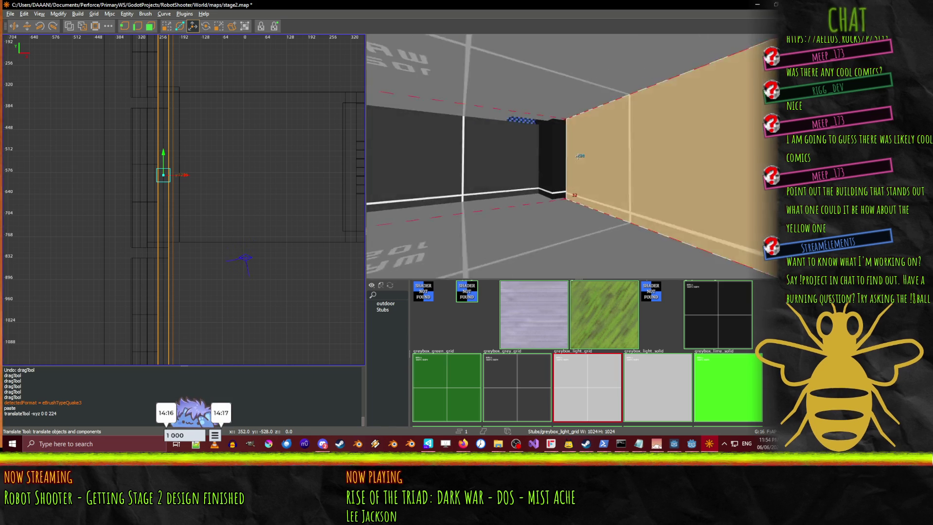
right_click(578, 156)
right_click(577, 156)
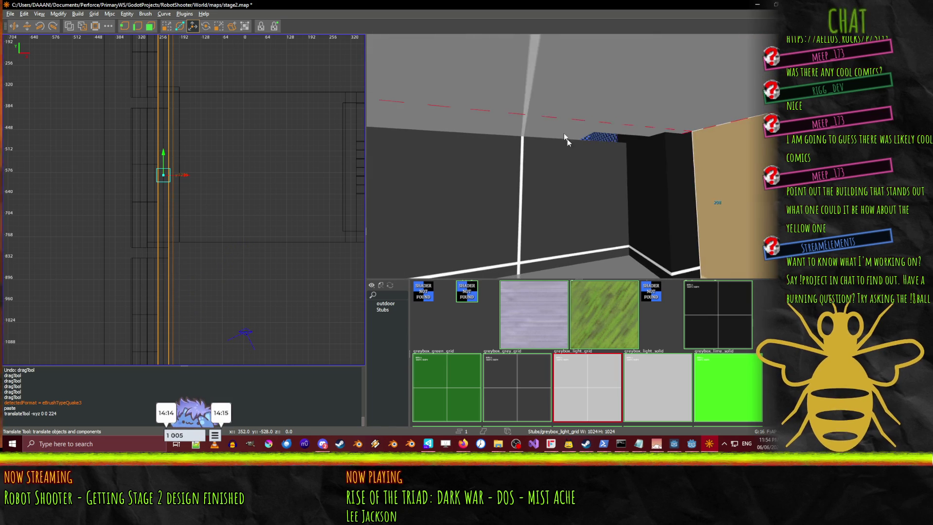
right_click(578, 156)
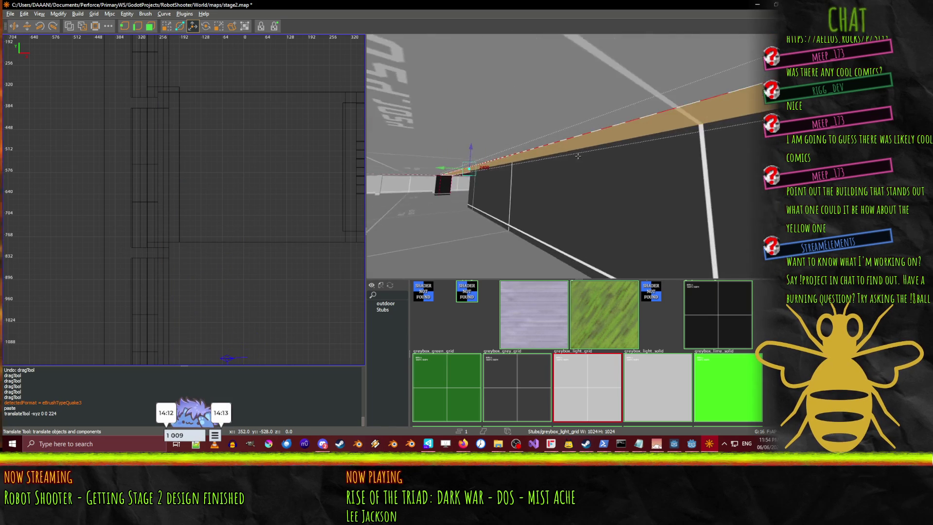
right_click(579, 156)
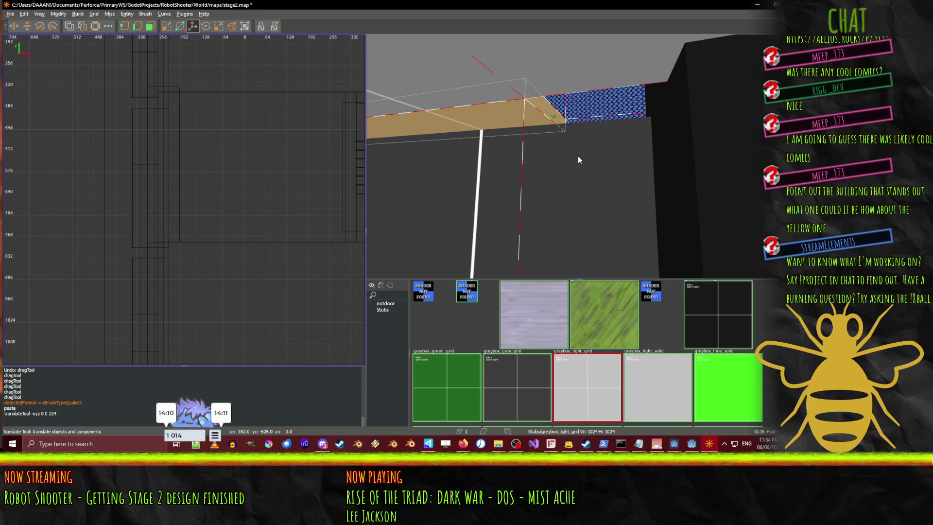
key("q")
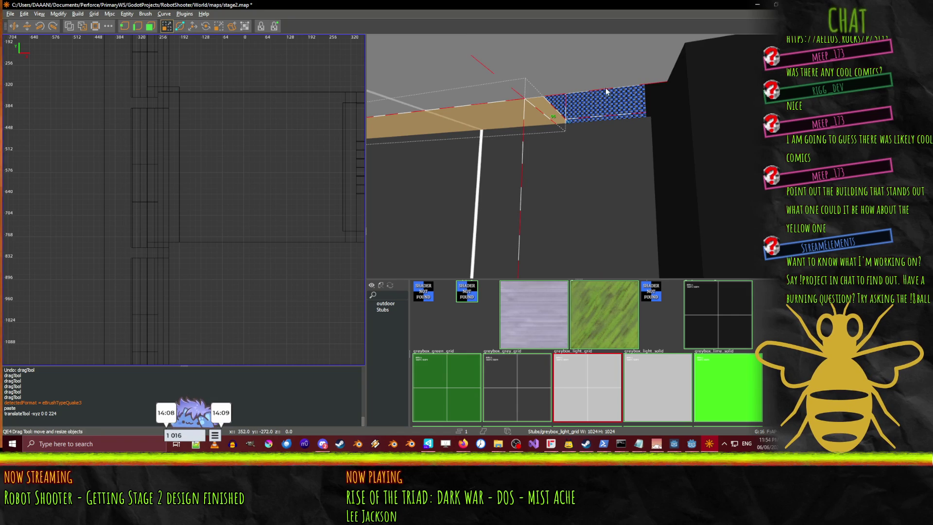
key("Right")
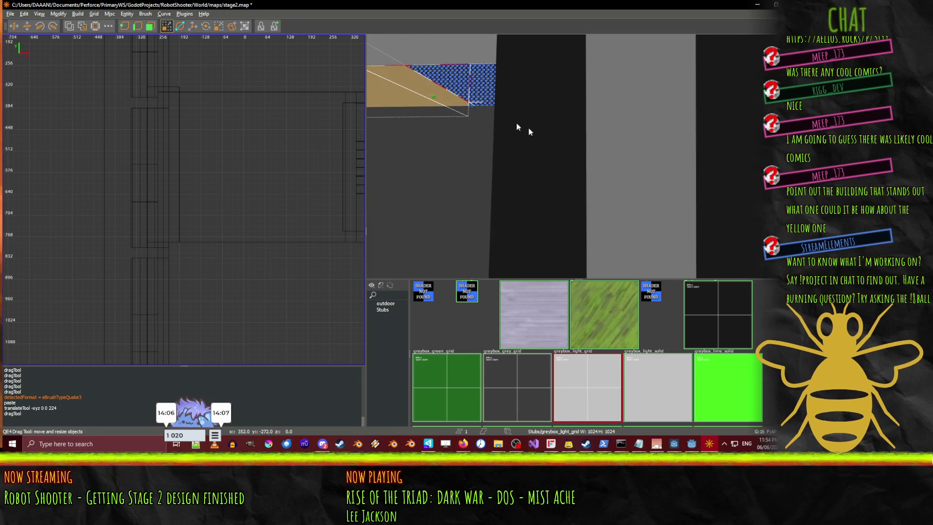
right_click(524, 95)
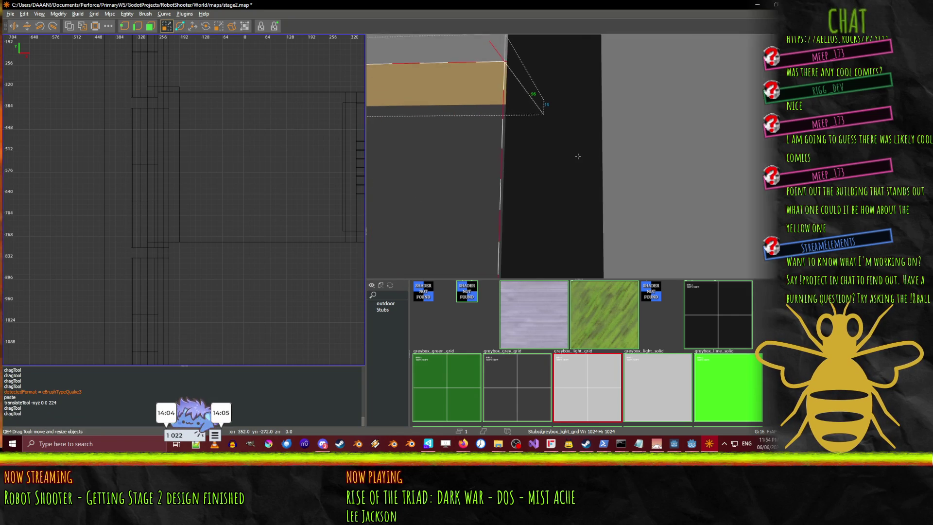
right_click(578, 156)
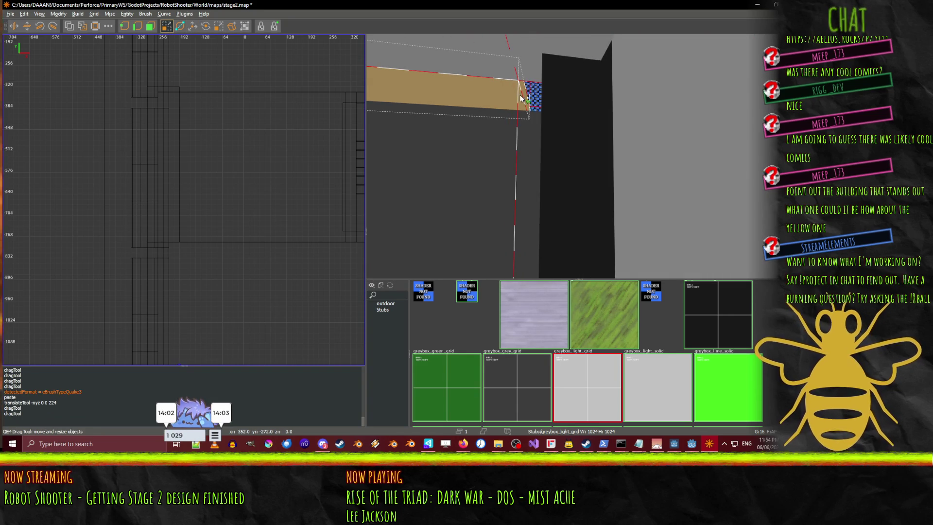
right_click(611, 135)
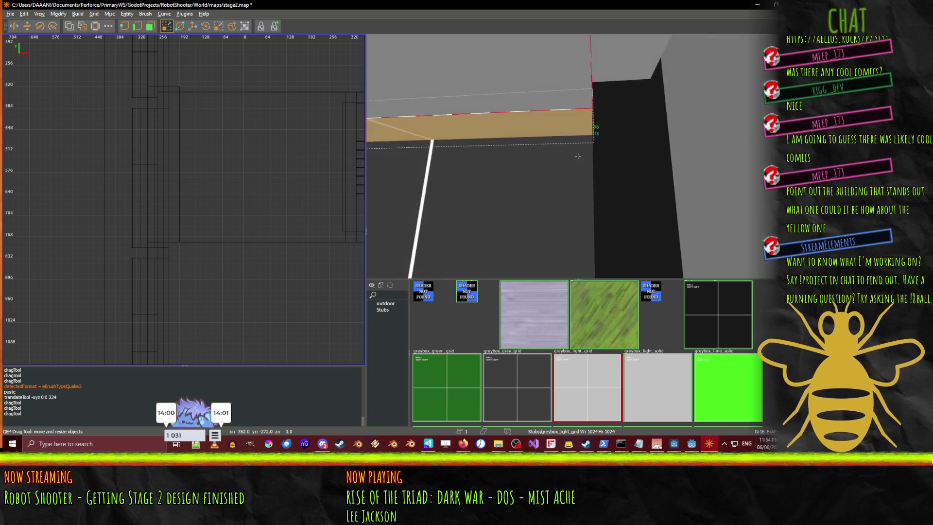
- Fly the camera around the dark blocks and corridor toward the white end wall
key("Up")
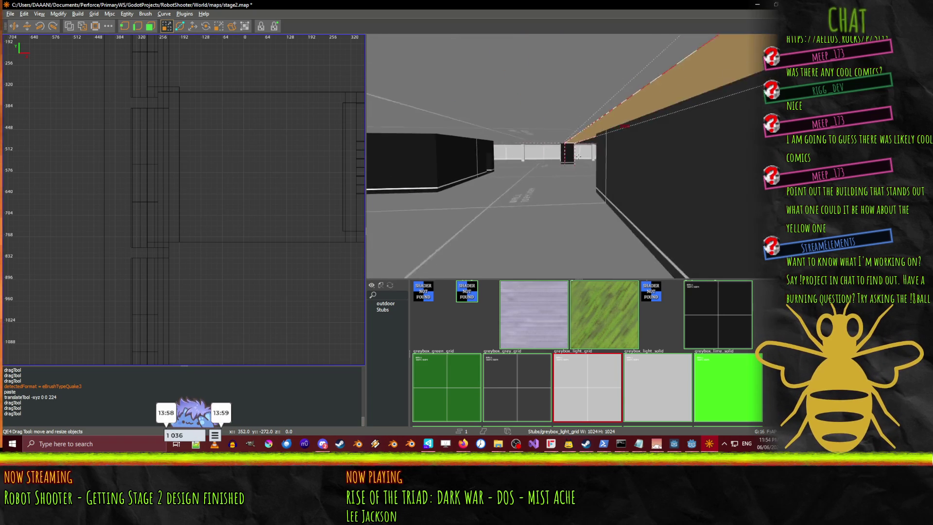
key("Up")
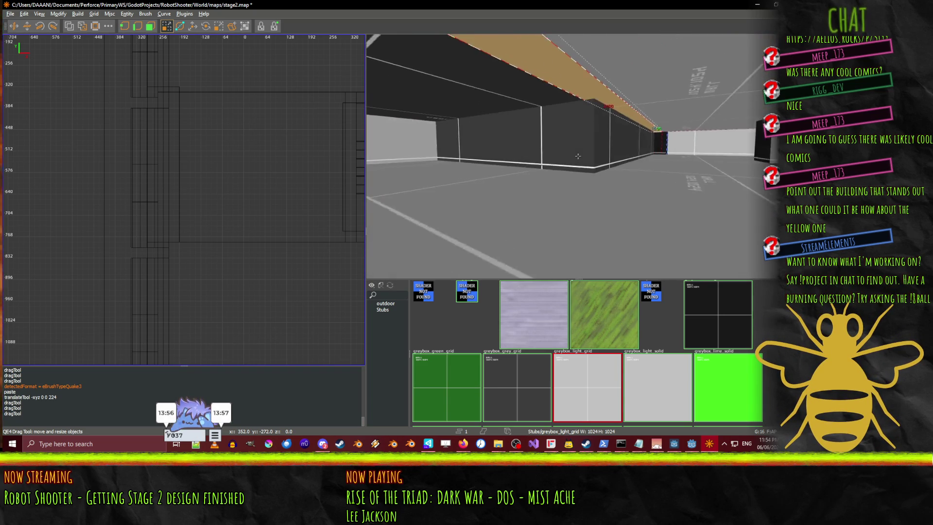
key("w")
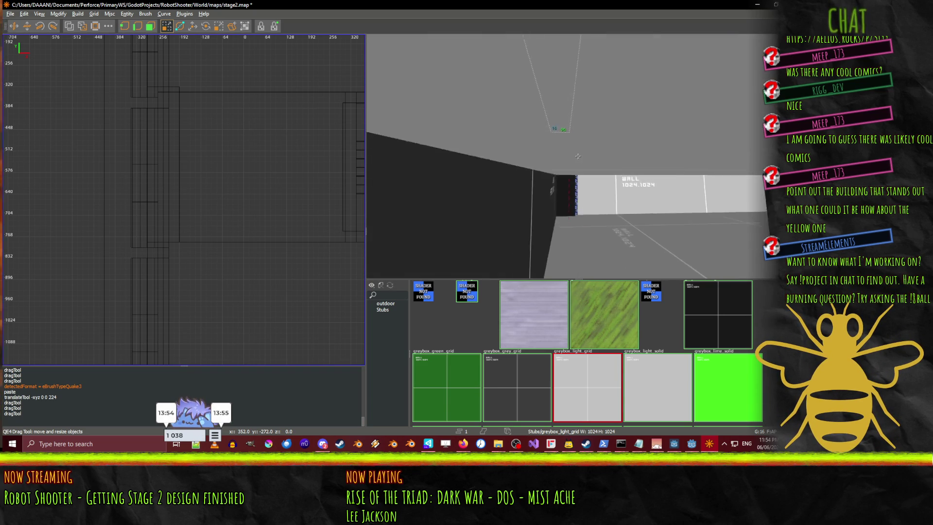
key("w")
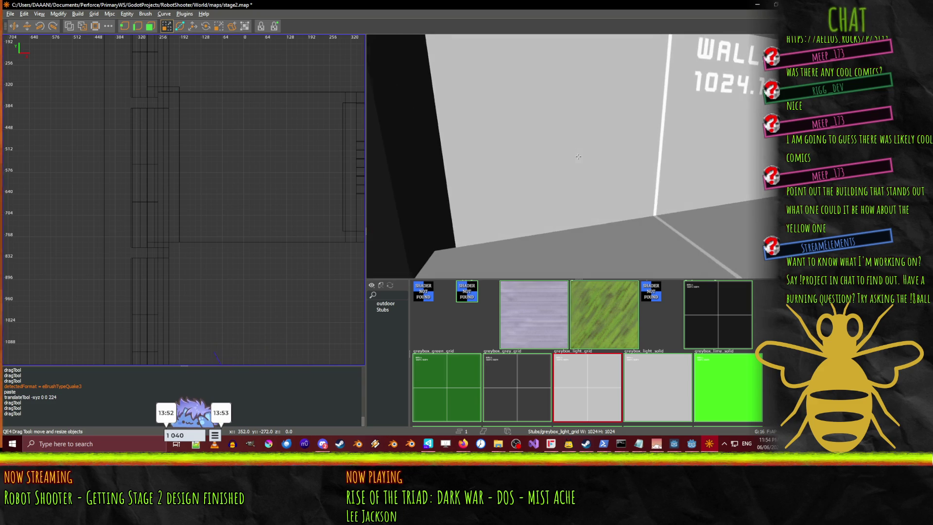
right_click(577, 155)
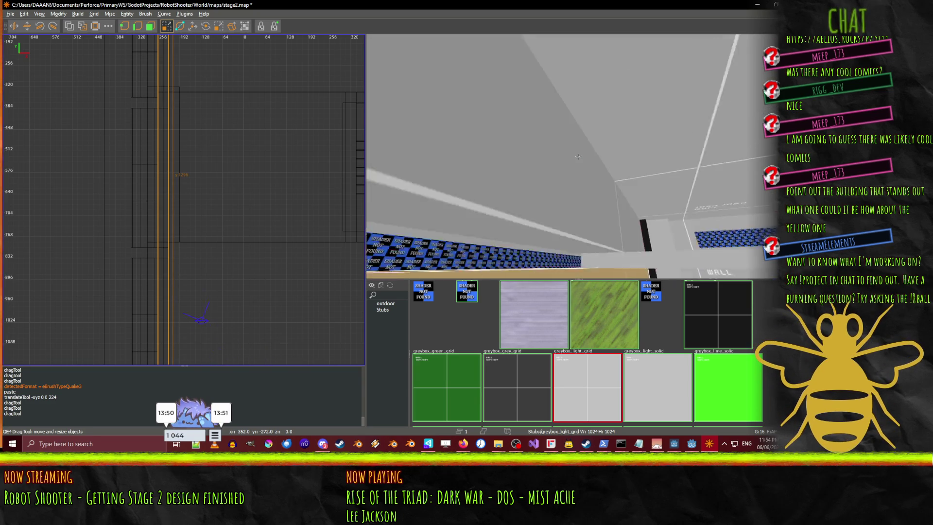
right_click(550, 168)
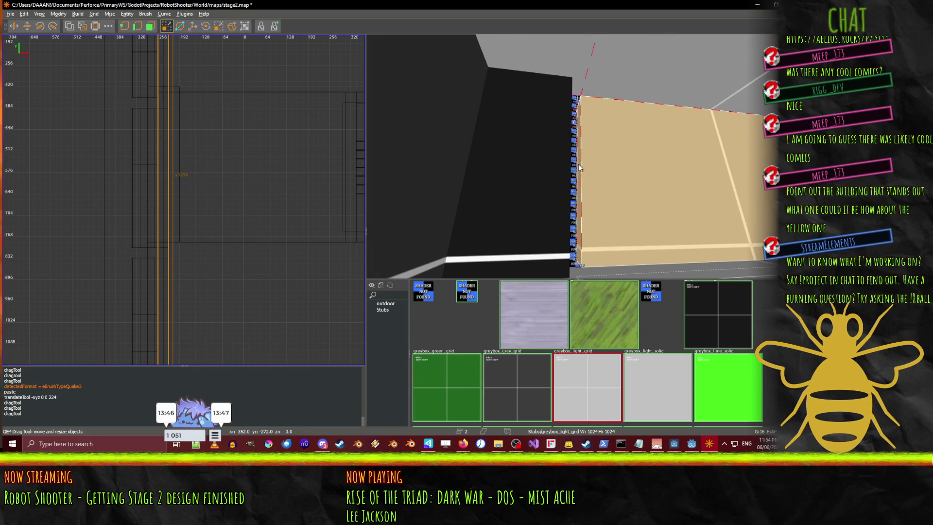
right_click(569, 169)
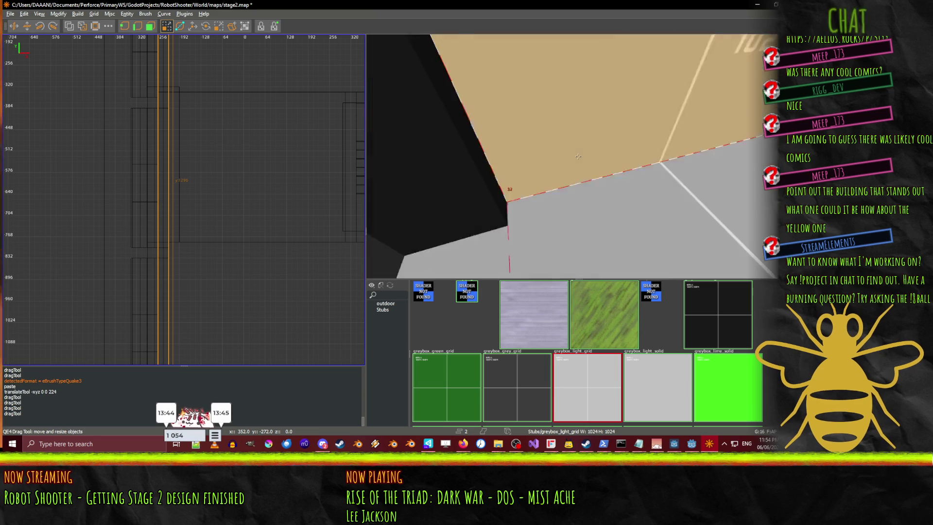
key("w")
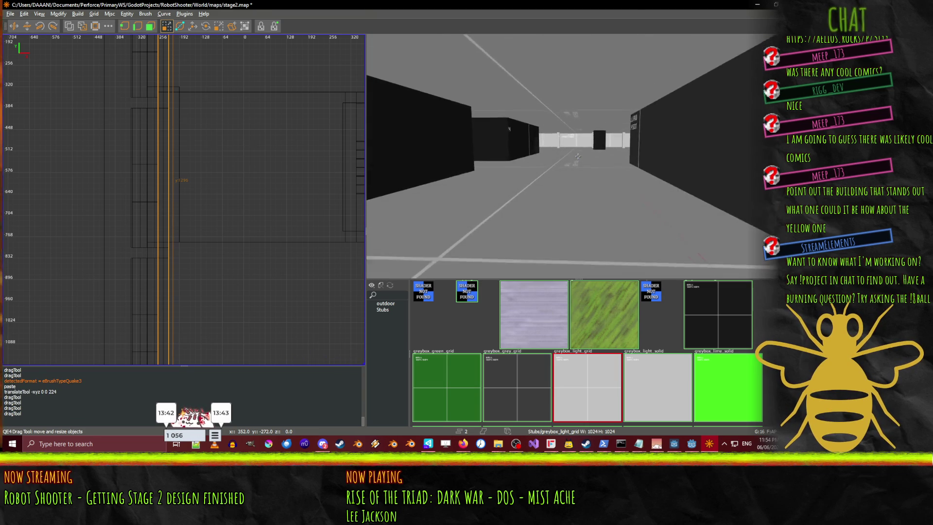
mouse_move(579, 156)
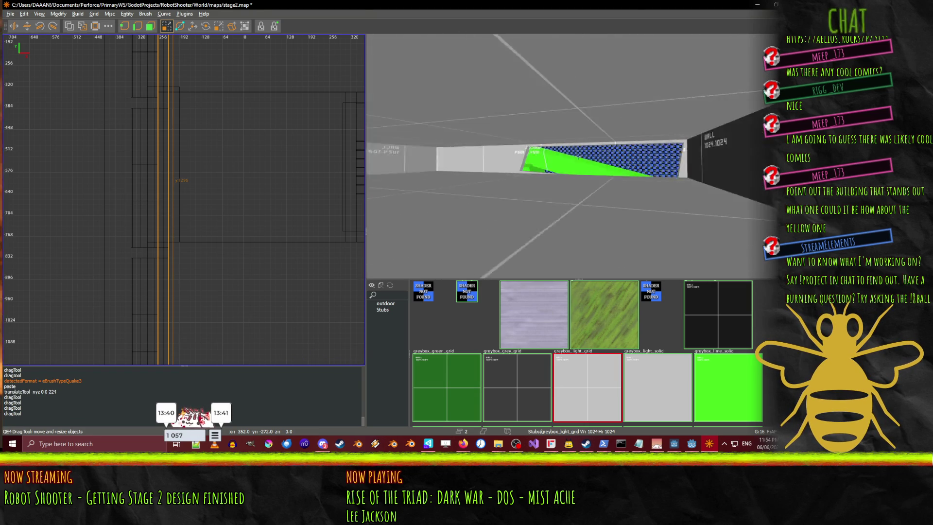
key("s")
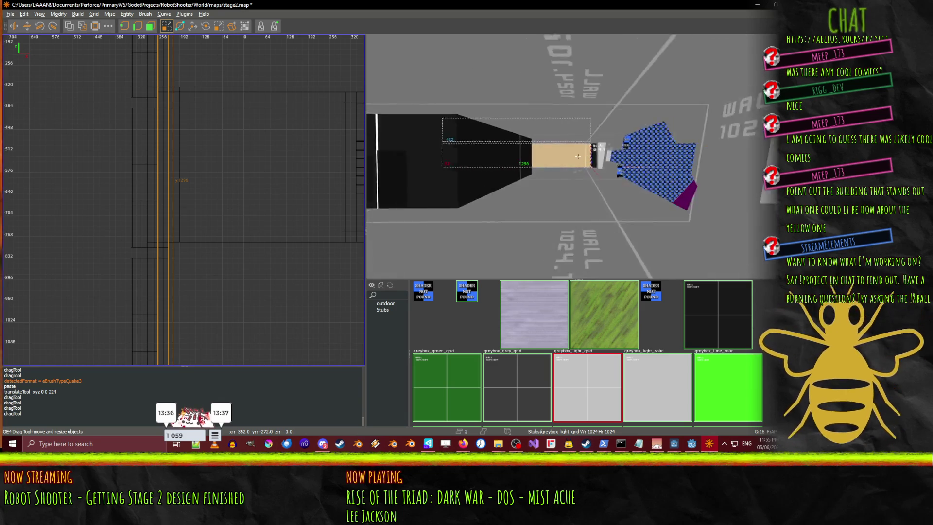
key("w")
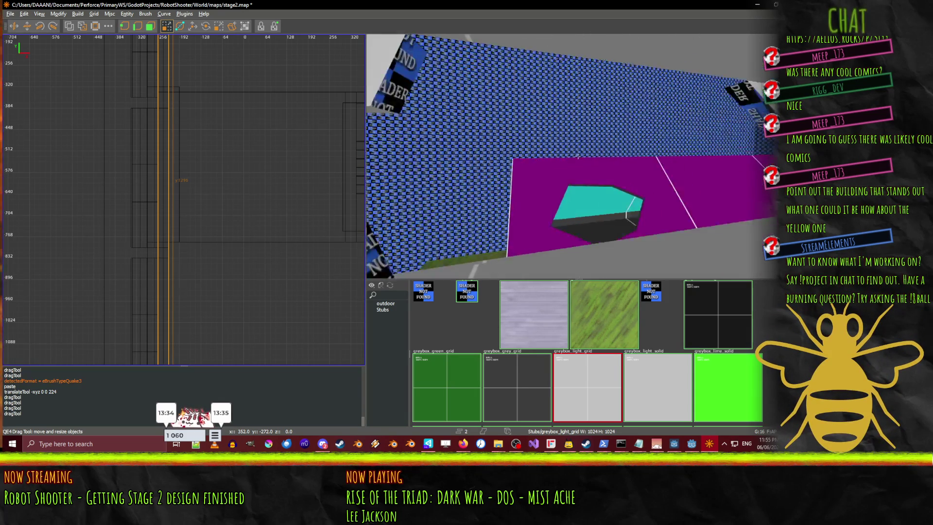
key("s")
right_click(579, 158)
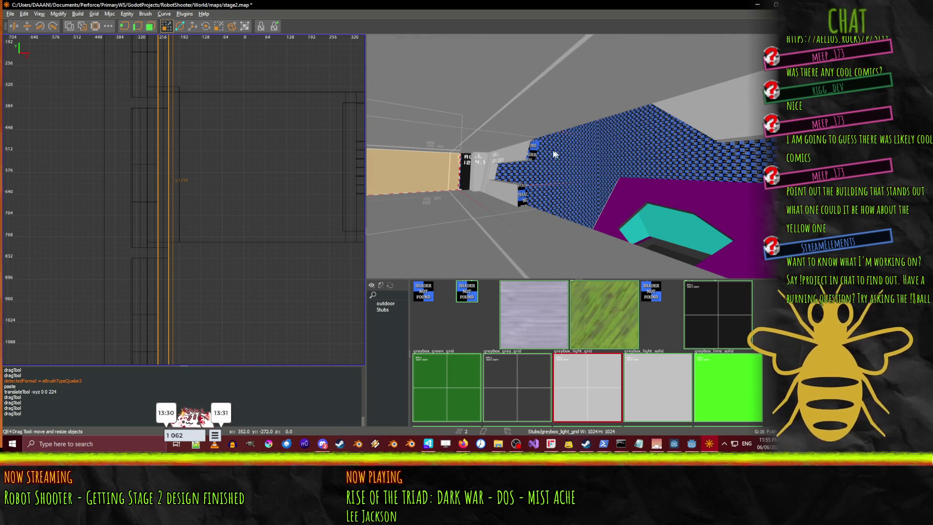
- Clear the selection and select the small brush beside the white end wall
key("Escape")
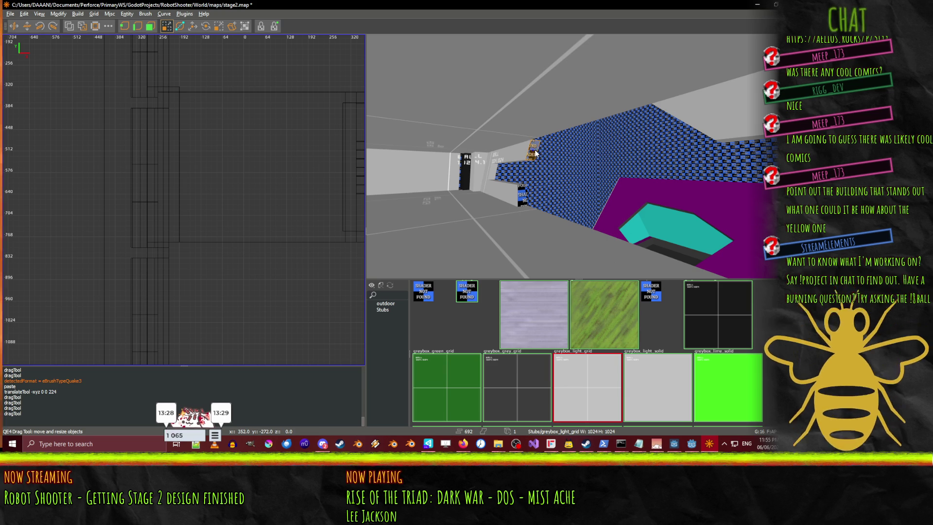
key("w")
mouse_move(578, 156)
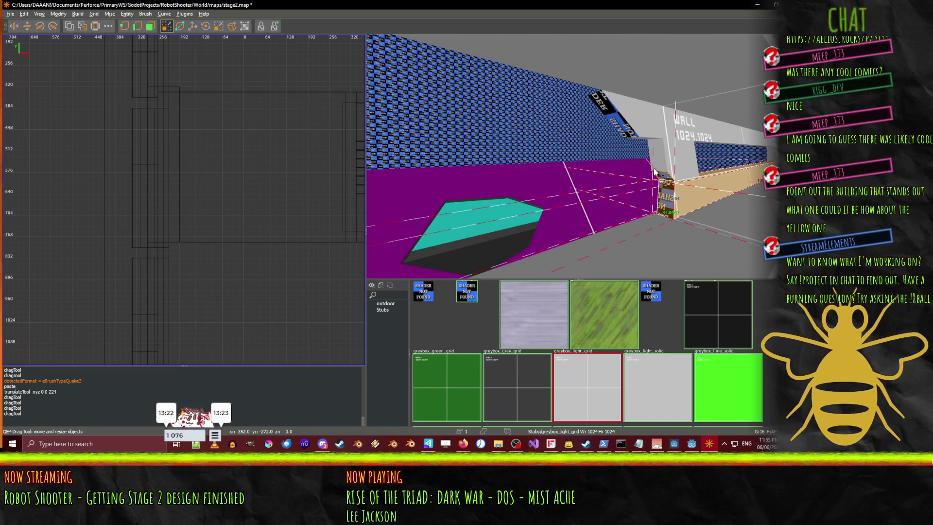
key("Escape")
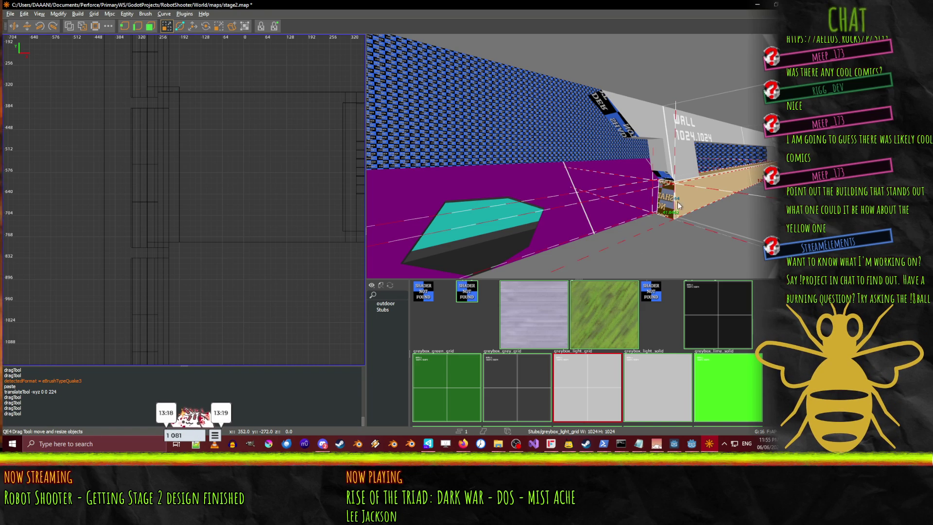
left_click(666, 206, "shift")
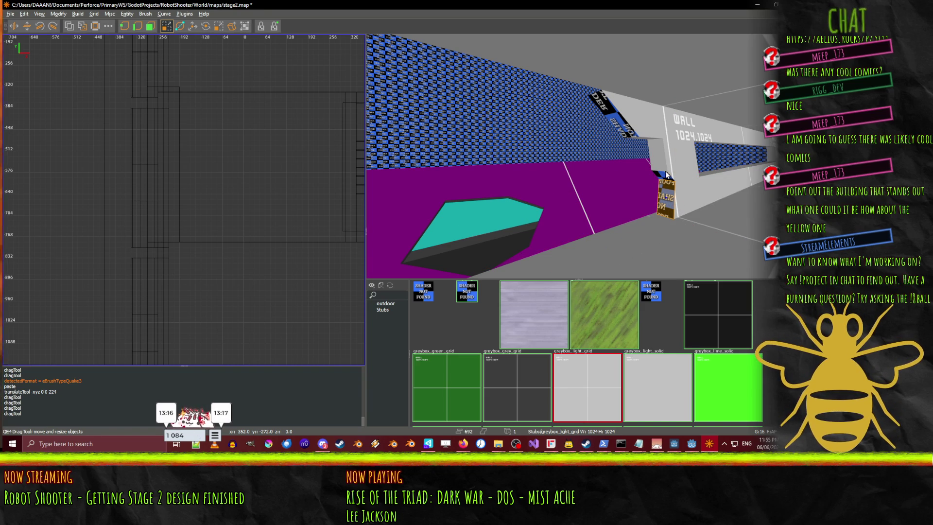
right_click(615, 112)
right_click(578, 156)
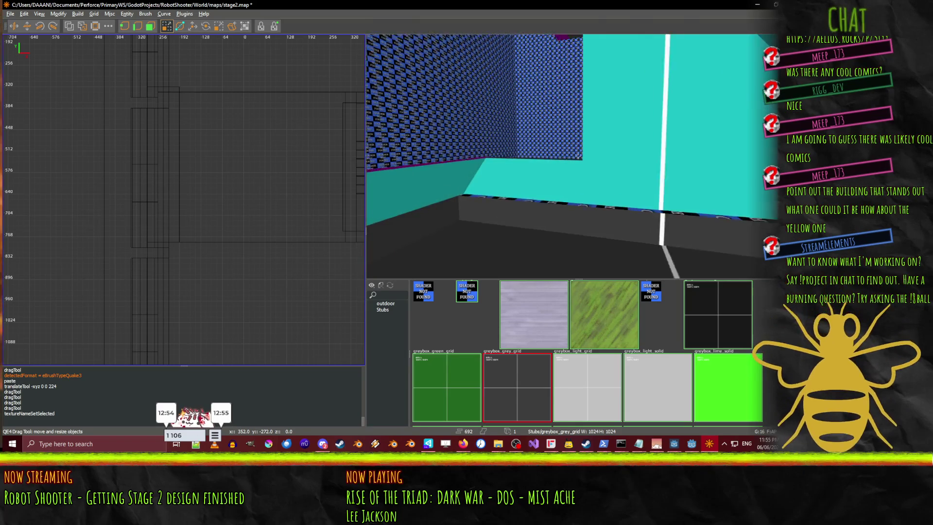
- Apply greybox_grey_grid to the floor strip below the cyan area
right_click(577, 156)
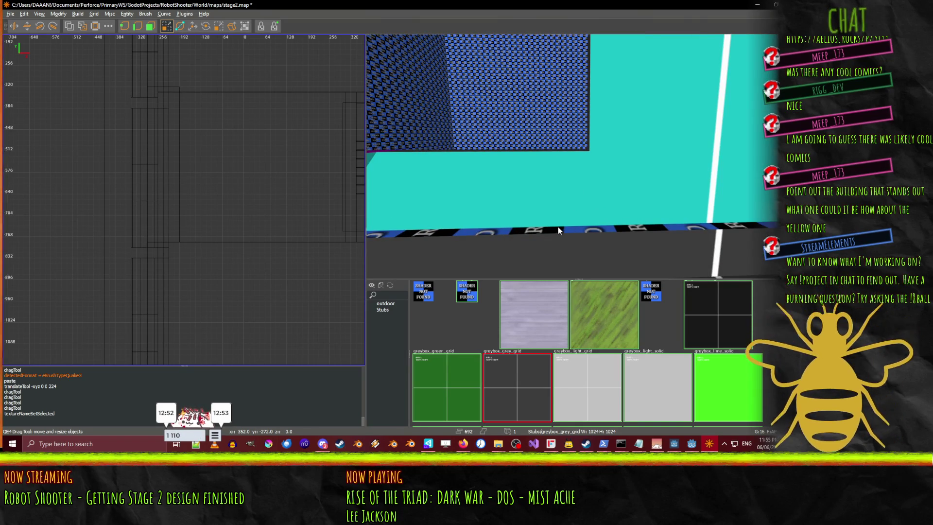
left_click(558, 226, "shift")
left_click(535, 396)
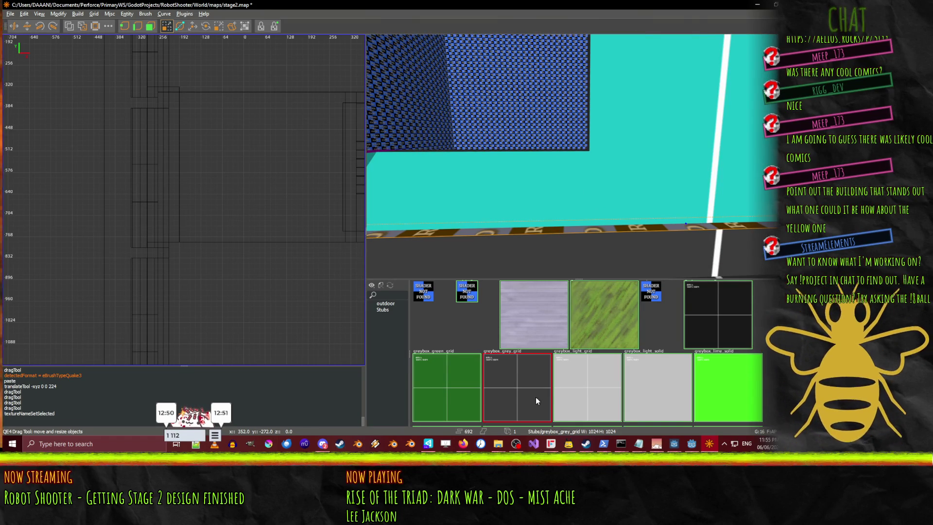
right_click(578, 156)
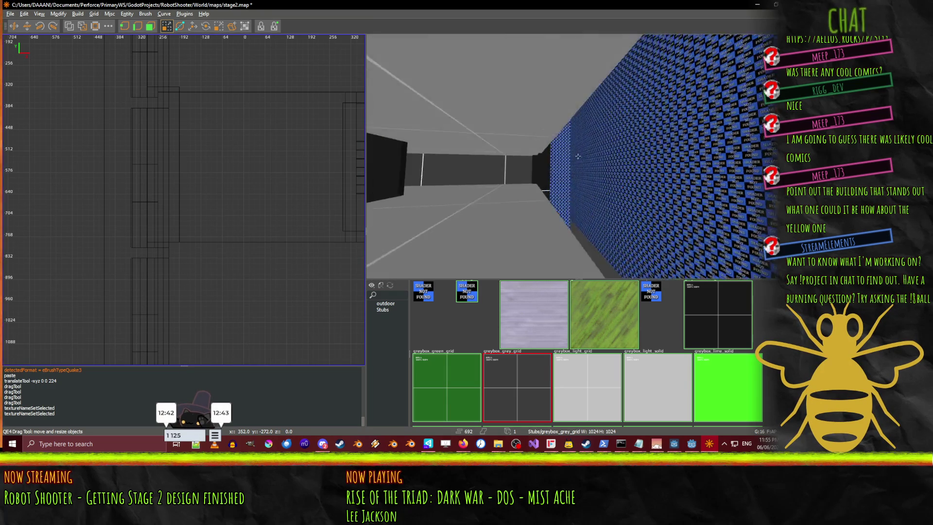
- Lower the tan brush by 224 units
right_click(578, 156)
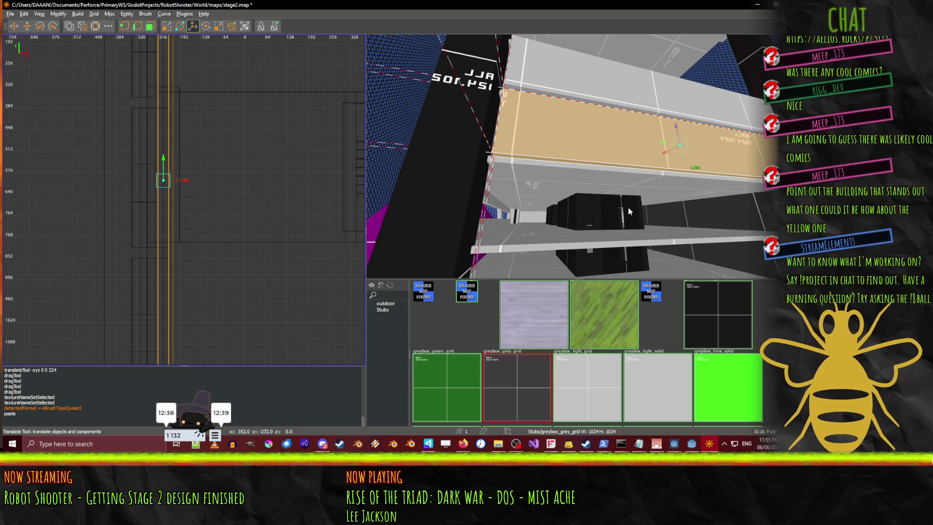
left_click_drag(678, 127, 675, 183)
right_click(675, 184)
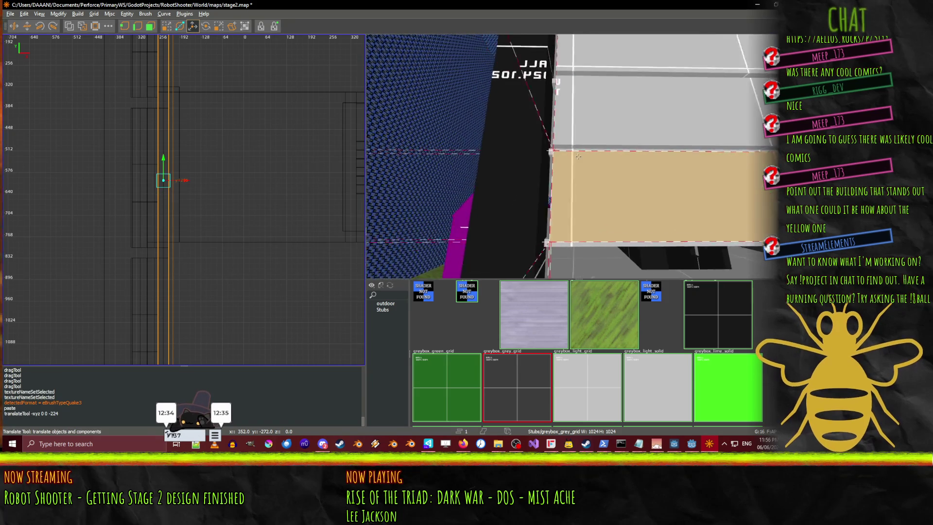
right_click(578, 156)
- Add the grey brush and top strip to the selection, positioning the camera facing the tan wall
left_click(619, 88, "shift")
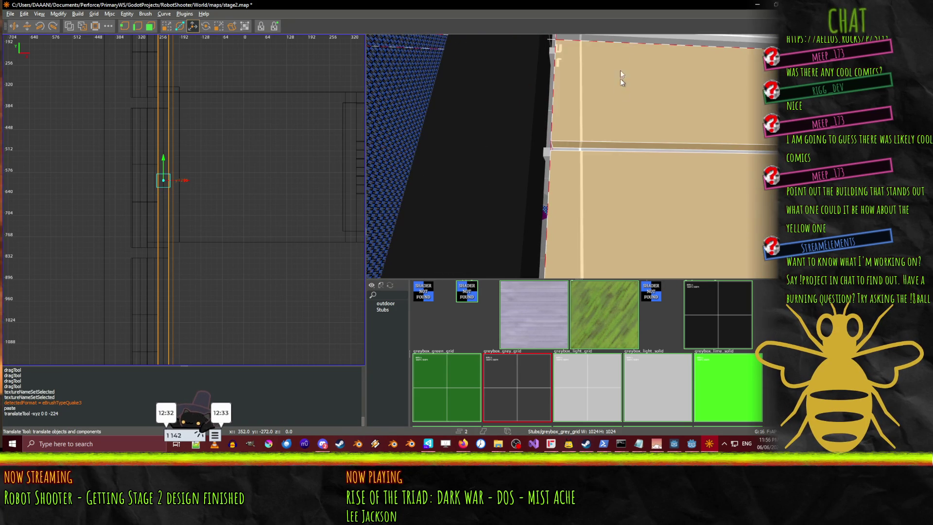
left_click(652, 35, "shift")
right_click(652, 35)
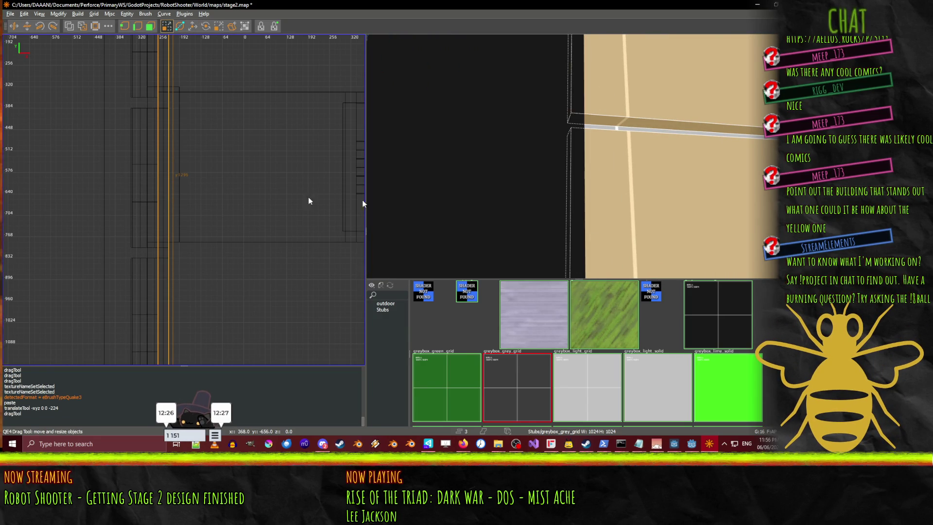
scroll(257, 275, "down", 3)
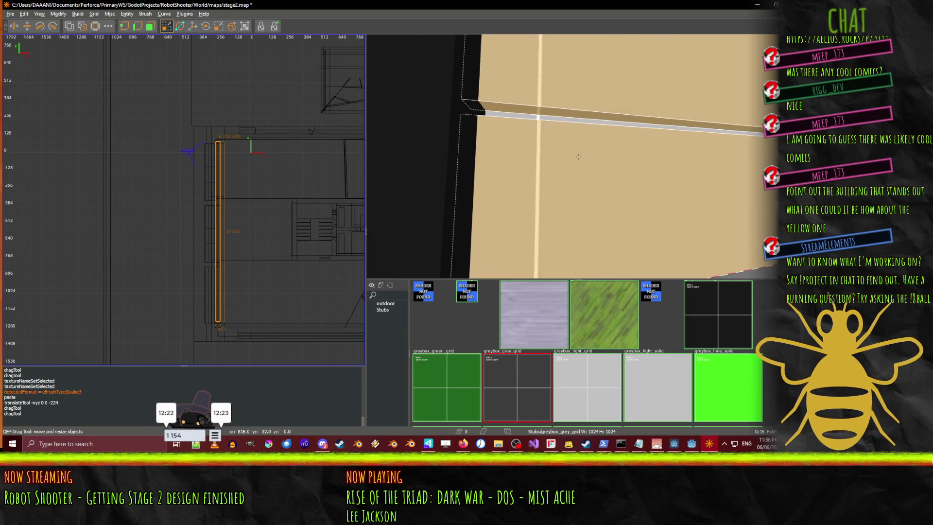
right_click(578, 156)
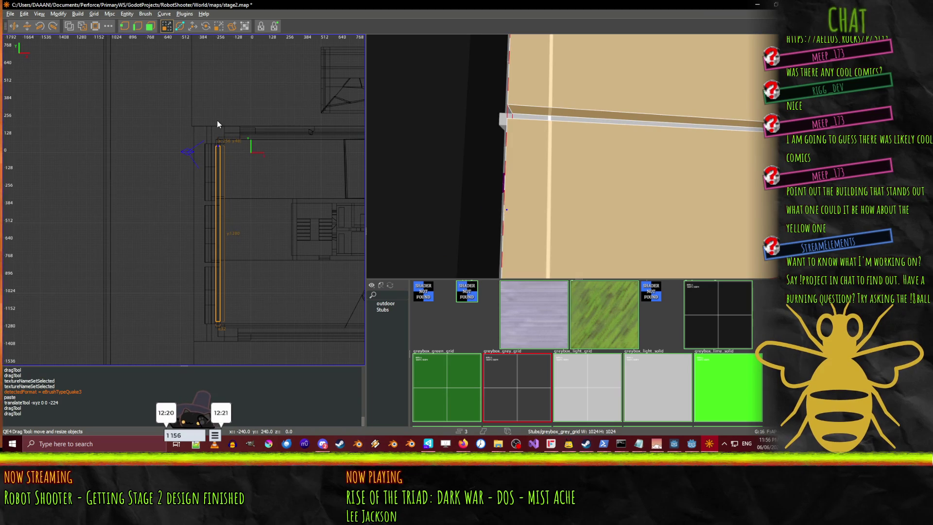
key("Down")
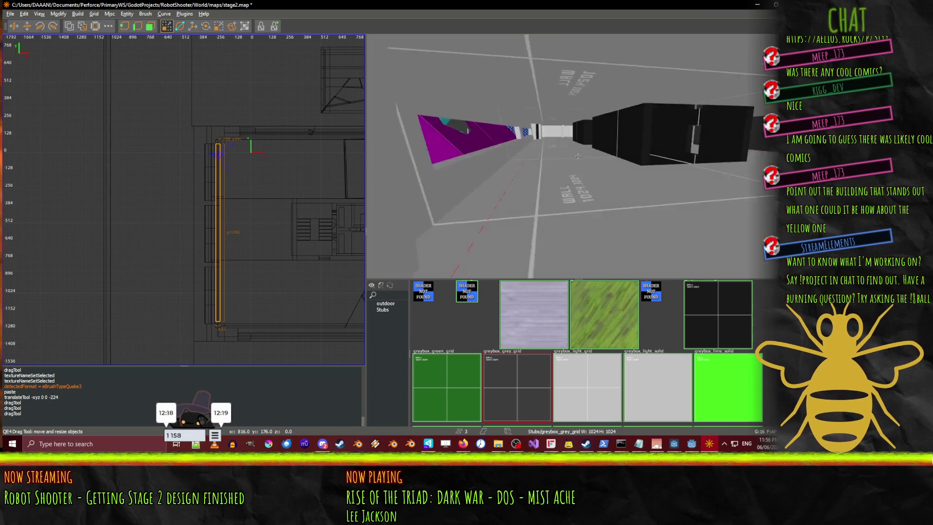
key("Up")
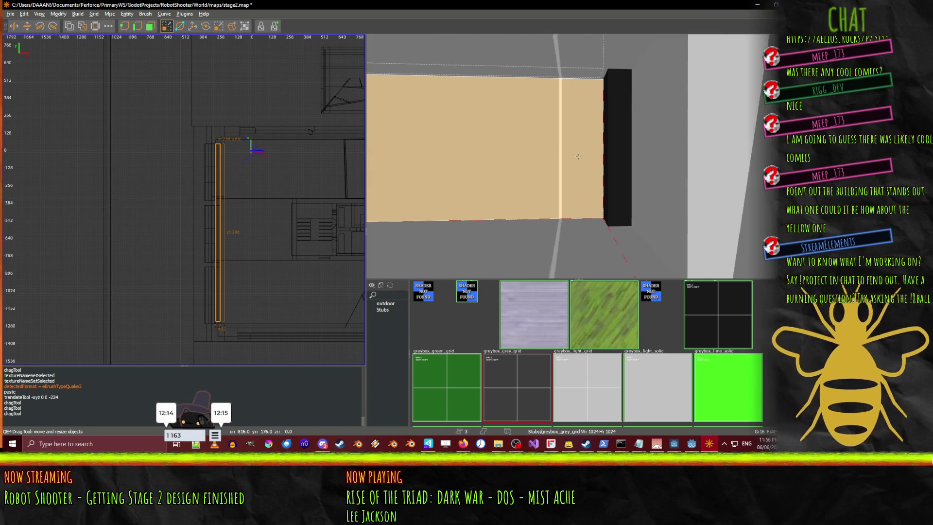
key("Up")
key("Down")
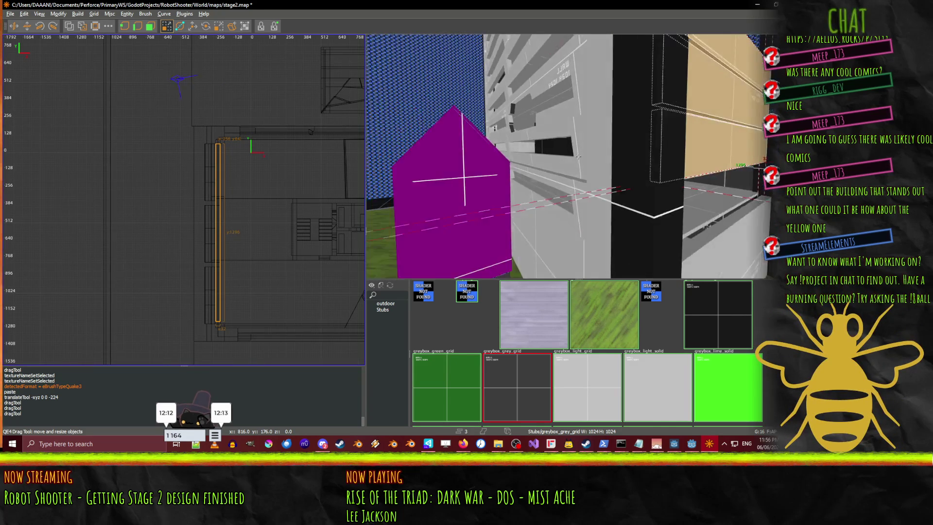
key("Down")
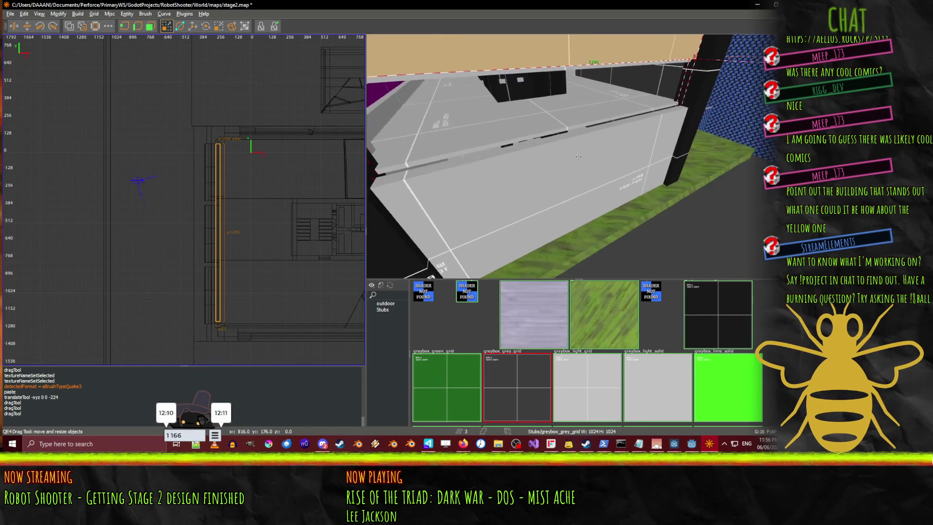
key("Left")
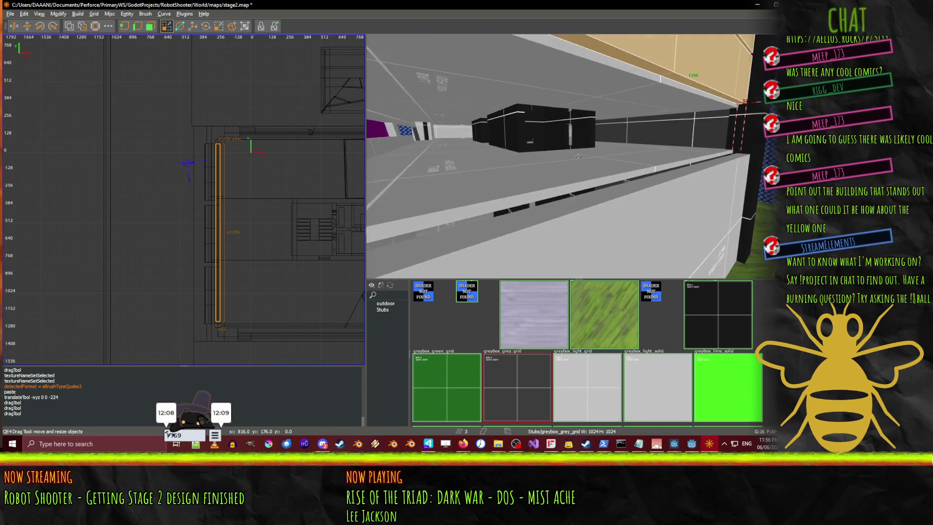
key("Up")
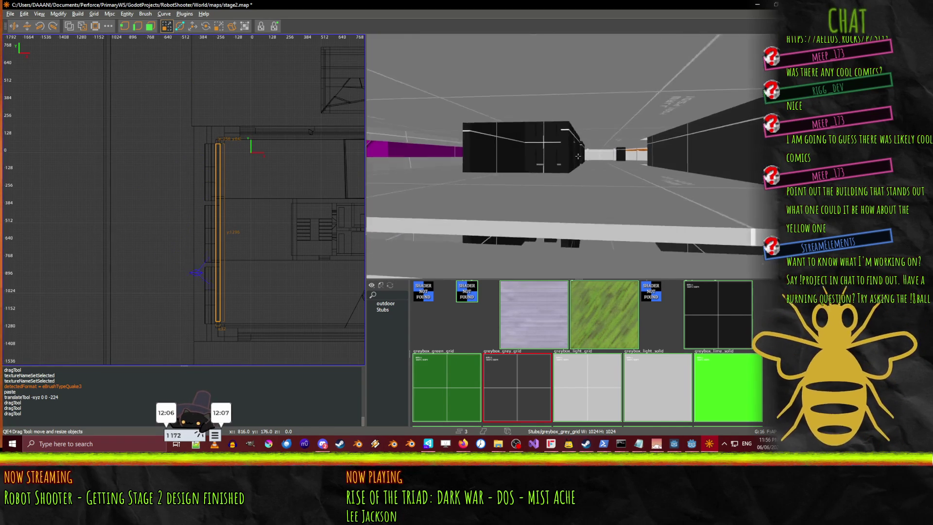
key("Up")
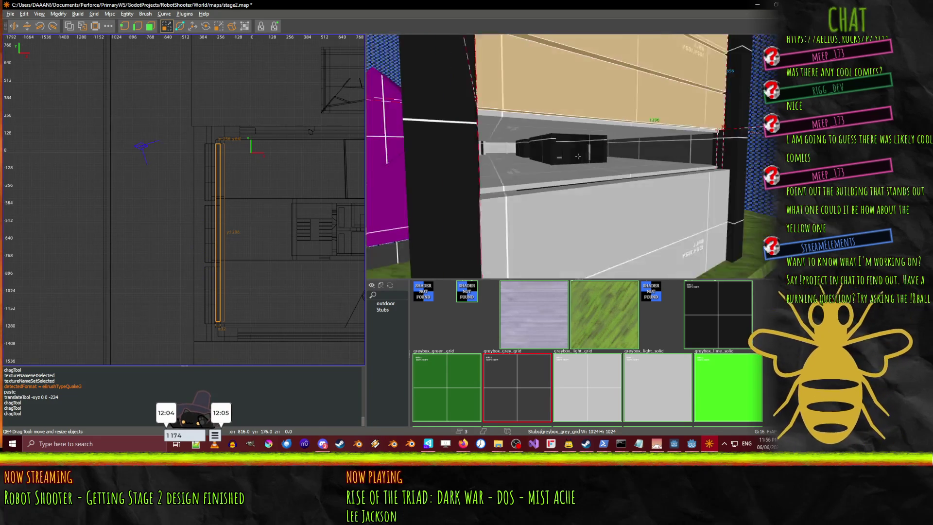
right_click(577, 156)
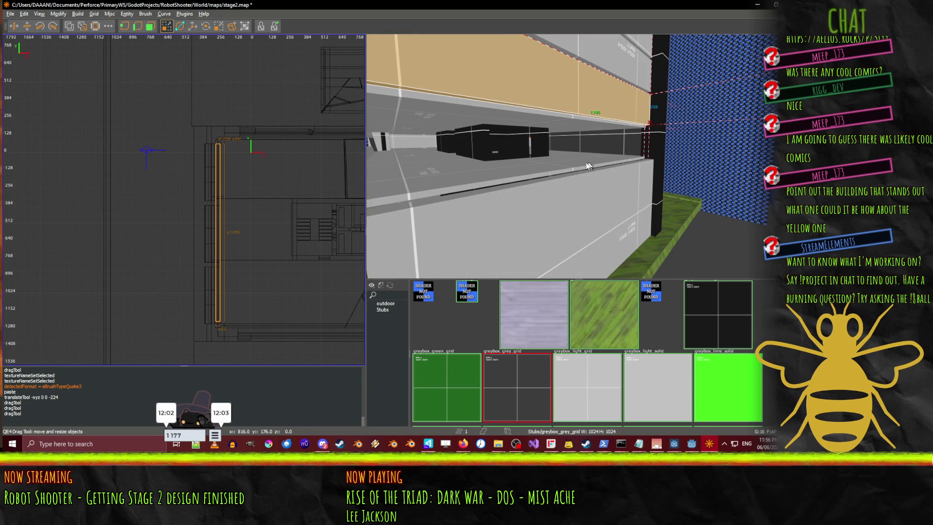
- Move the selected strip down 224 units and 16 units along X against the wall
key("w")
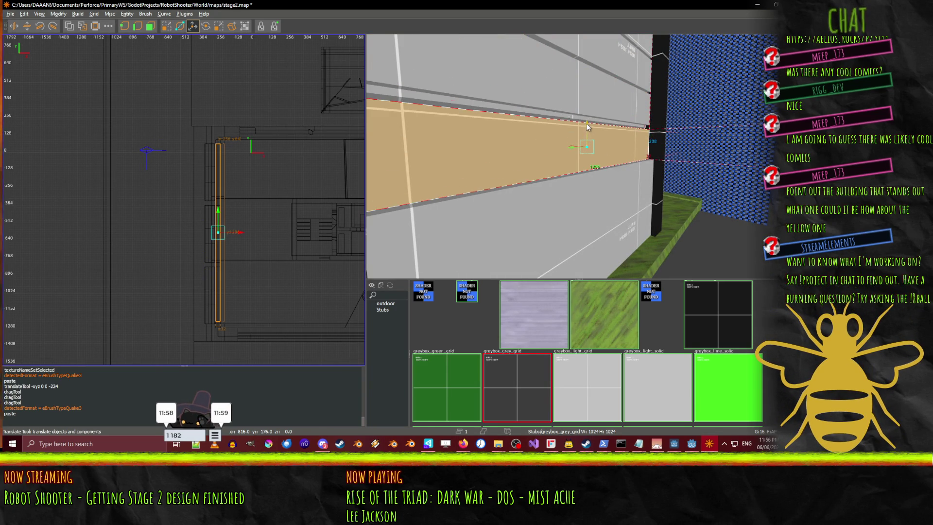
left_click_drag(586, 124, 586, 170)
right_click(578, 156)
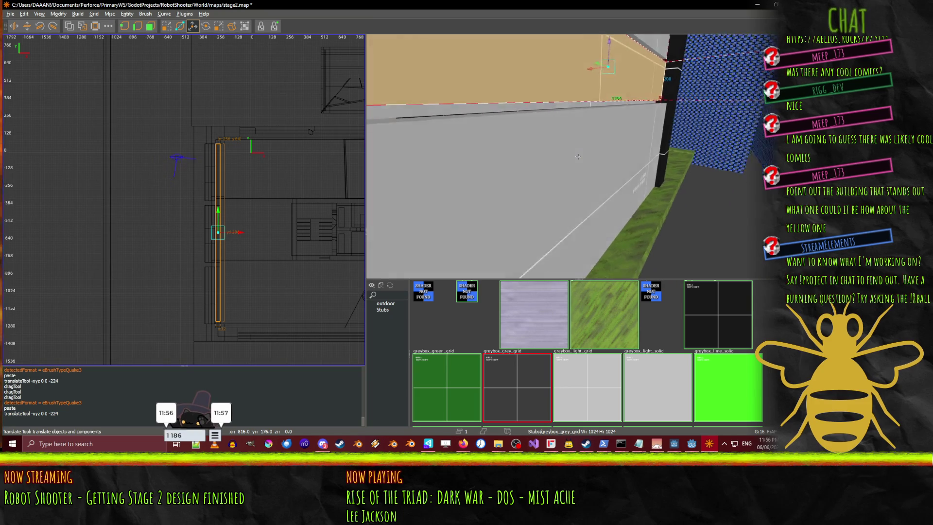
key("w")
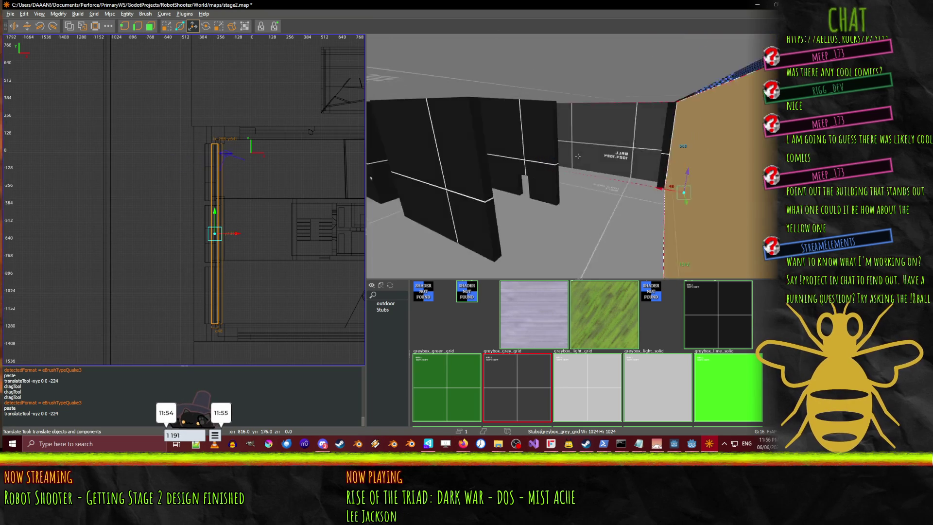
key("w")
key("w")
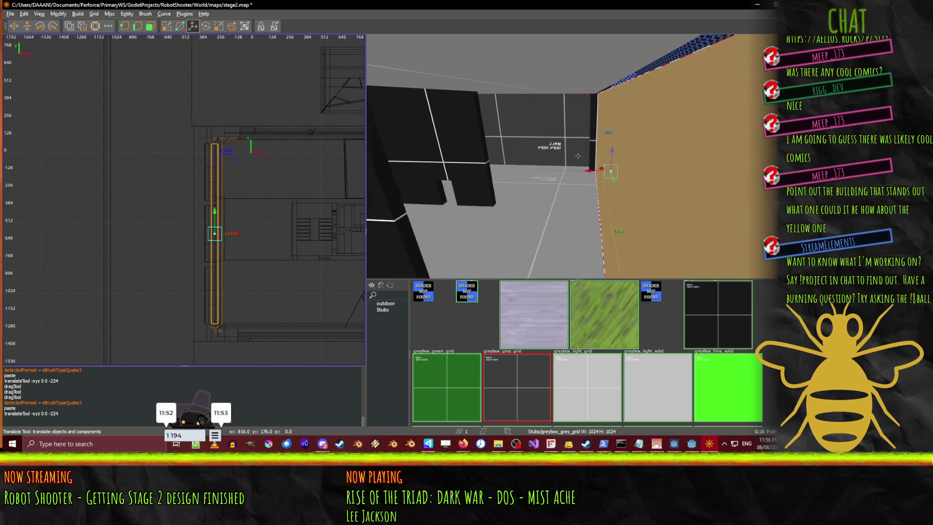
left_click_drag(571, 177, 578, 177)
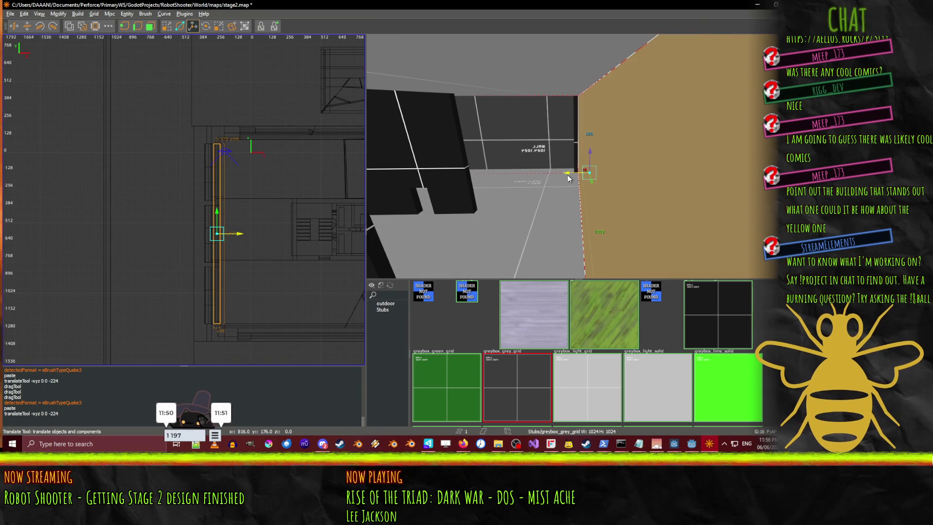
right_click(577, 177)
key("w")
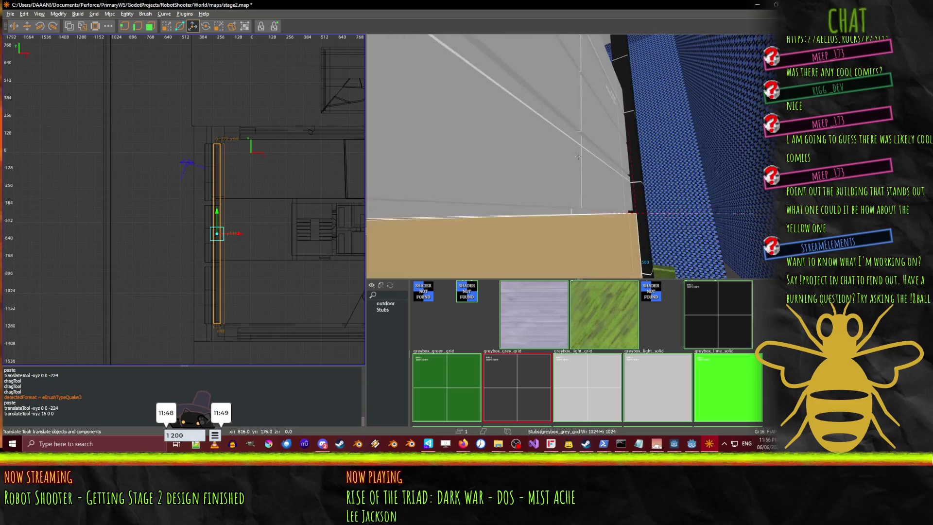
key("w")
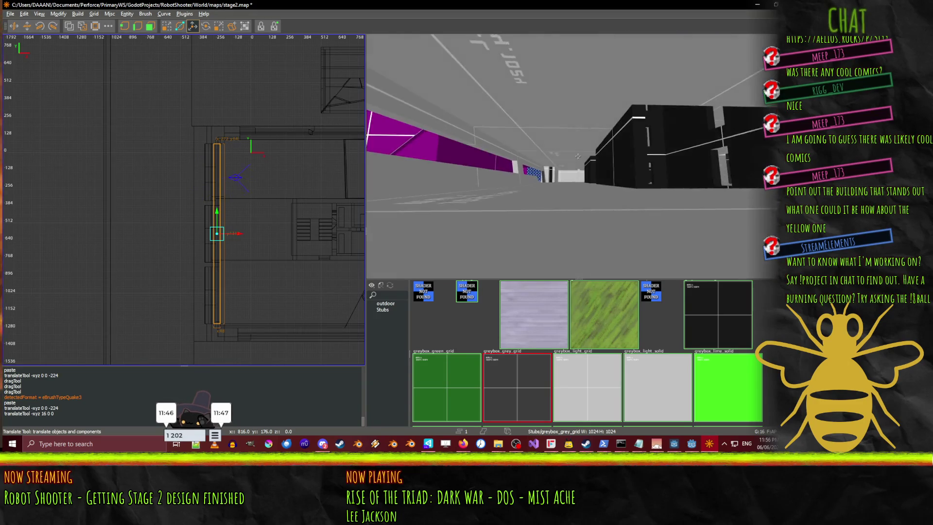
key("w")
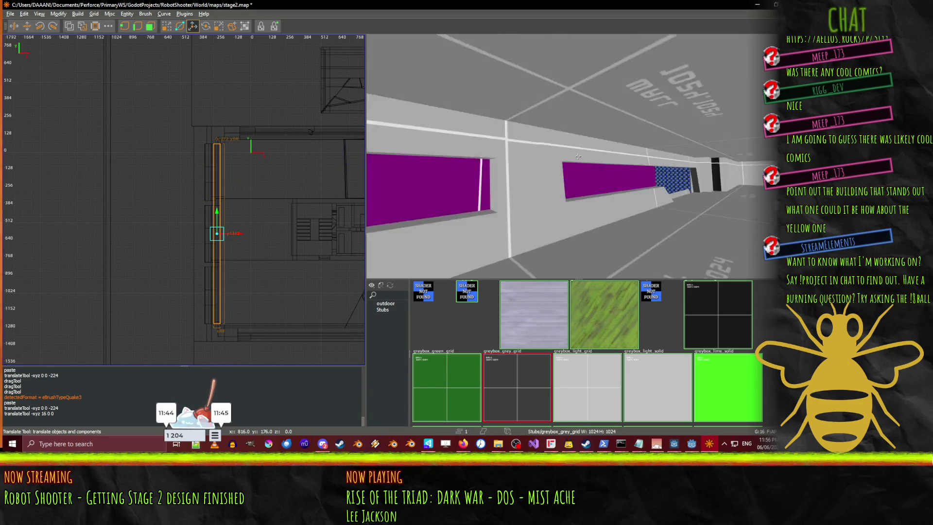
key("w")
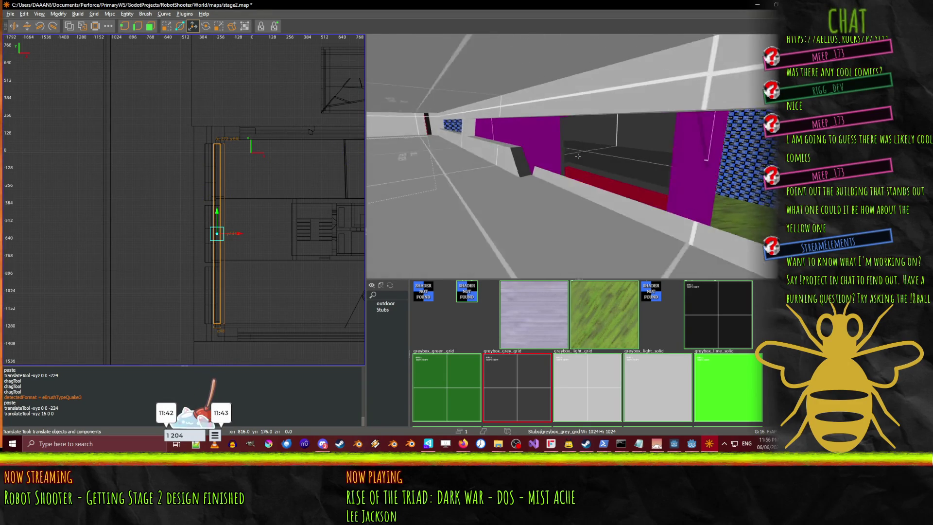
right_click(578, 155)
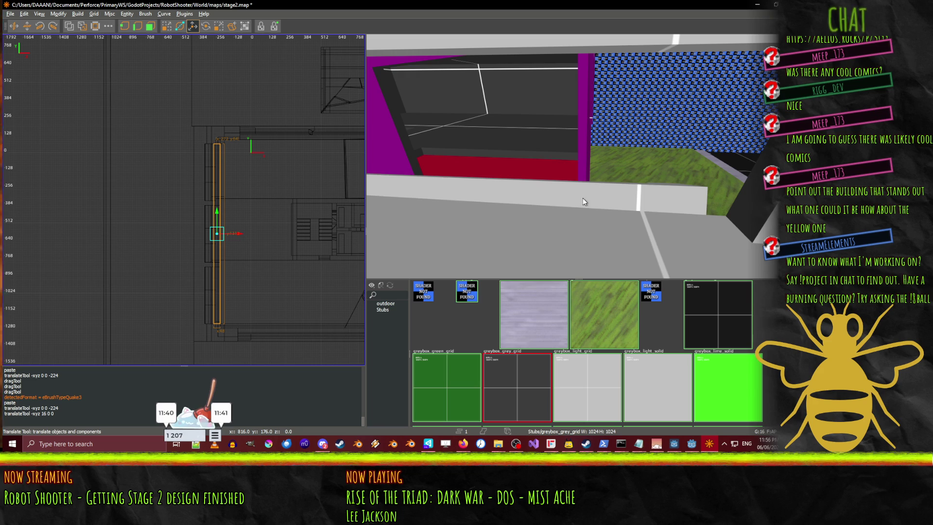
right_click(576, 193)
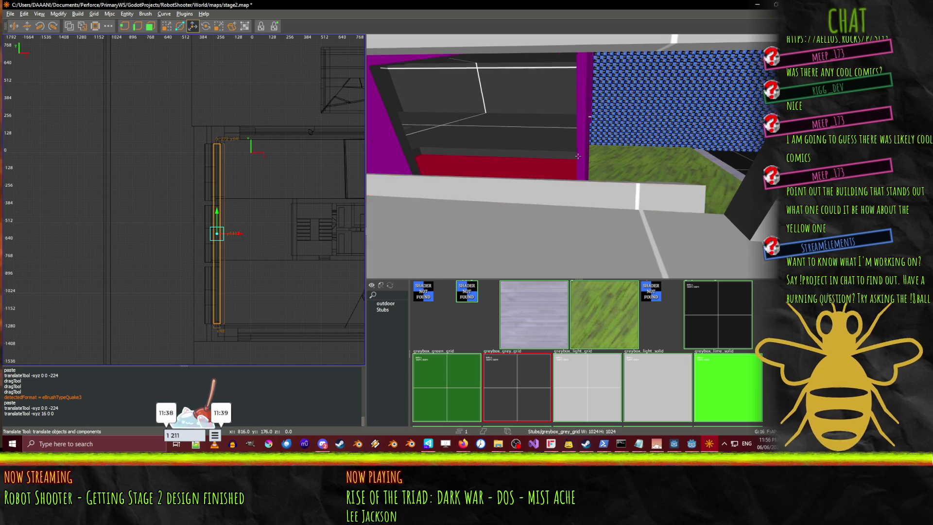
key("Escape")
right_click(579, 156)
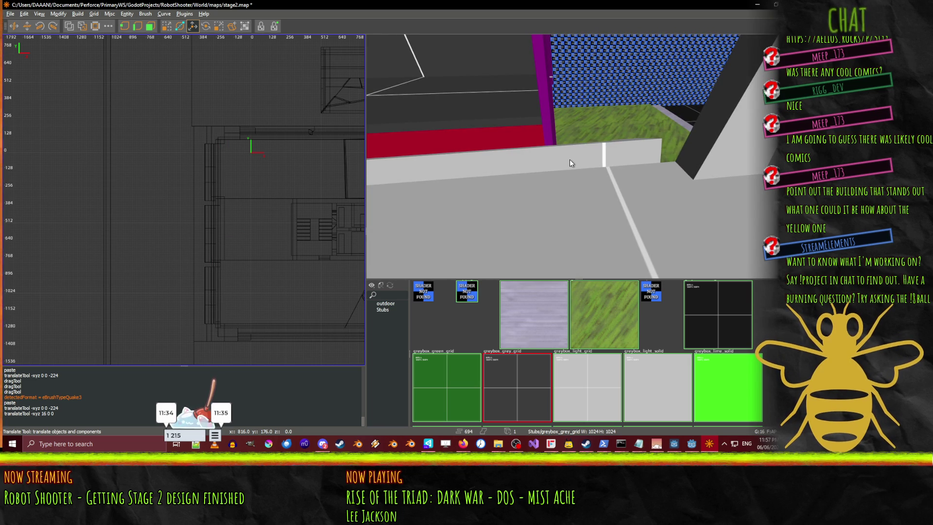
right_click(569, 159)
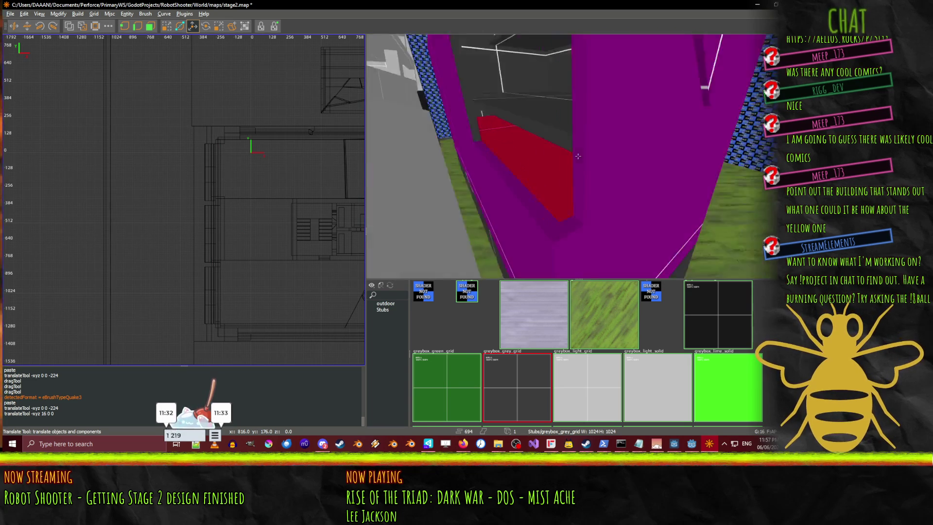
right_click(578, 156)
left_click(554, 205)
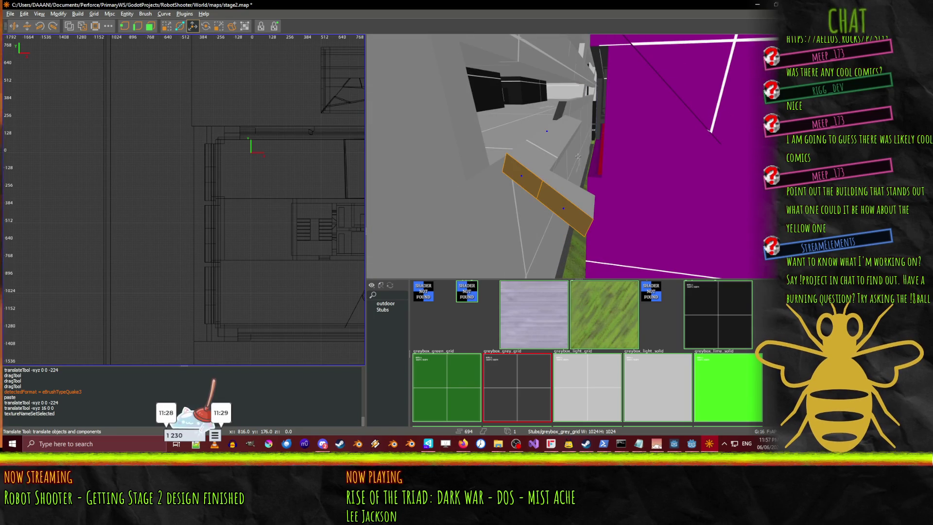
key("w")
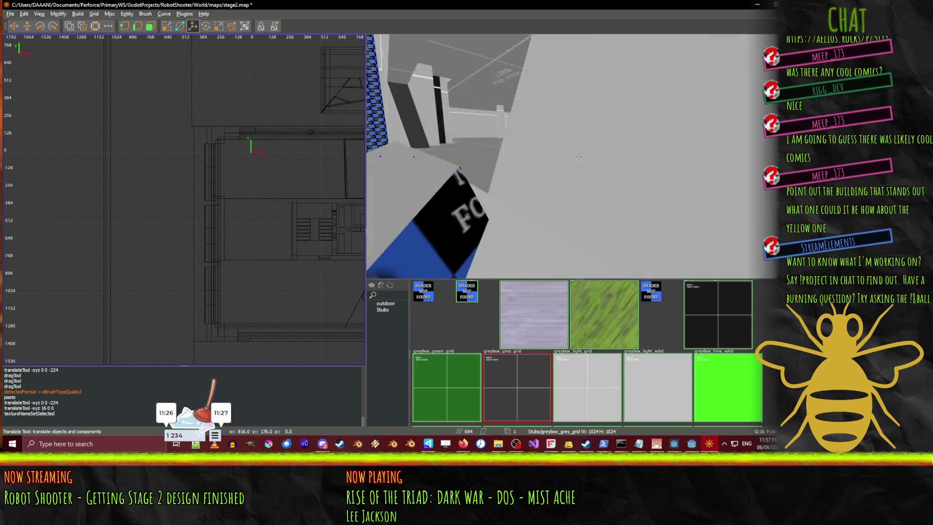
key("s")
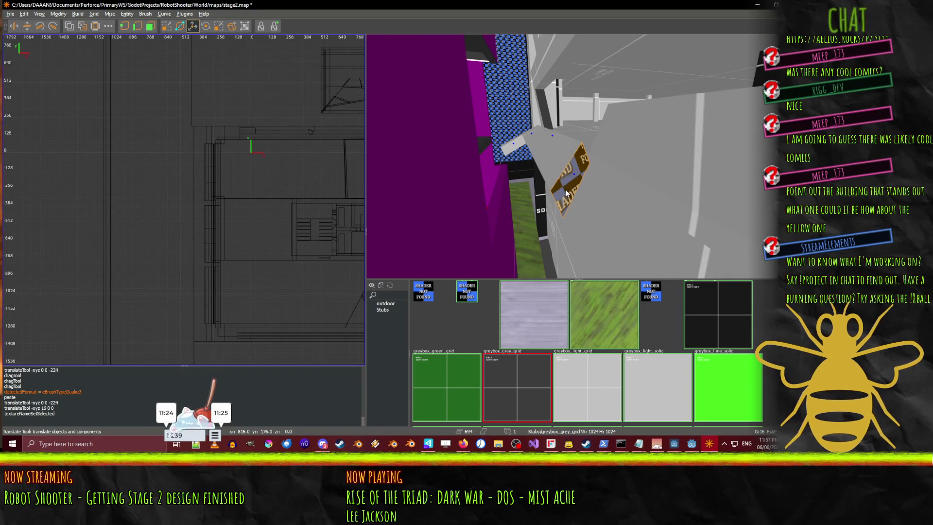
key("w")
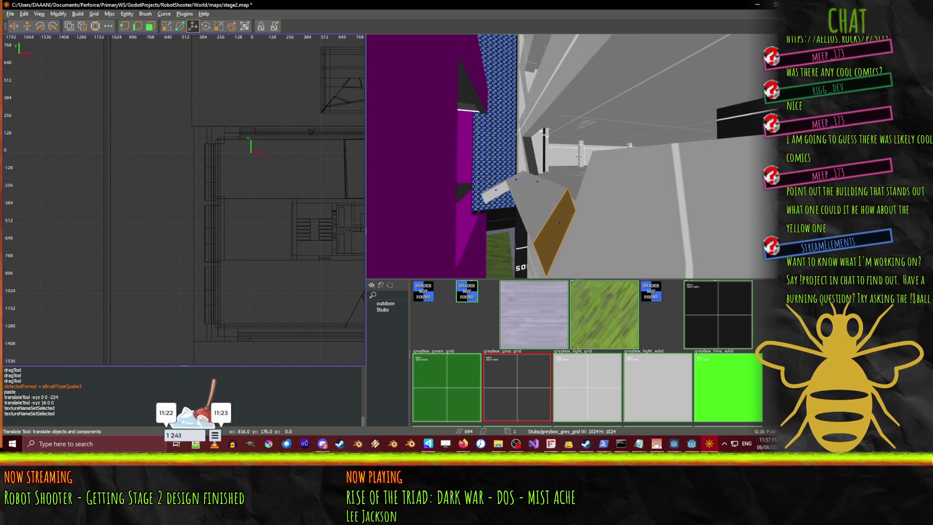
key("s")
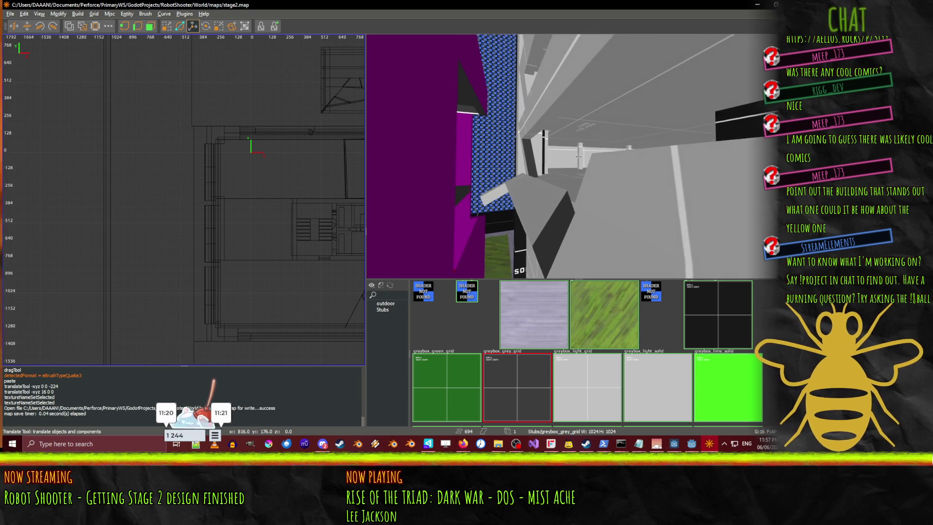
key("d")
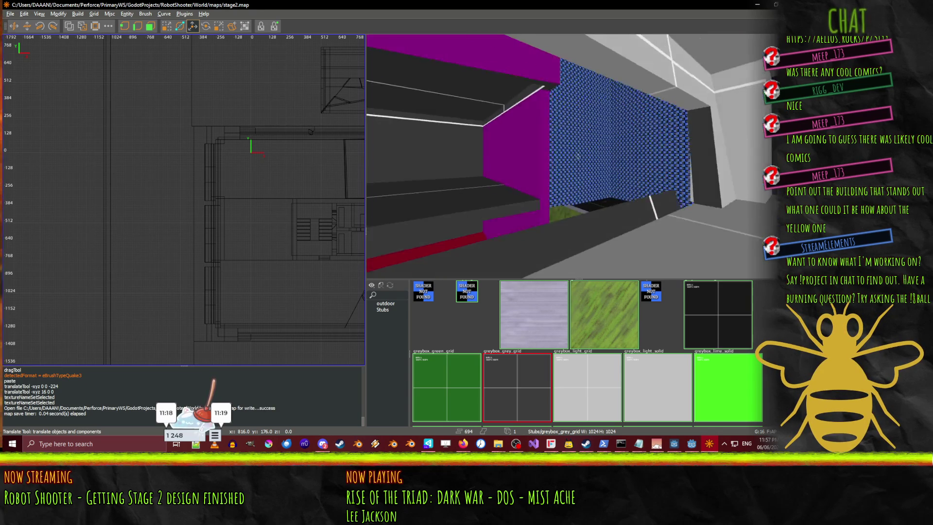
key("s")
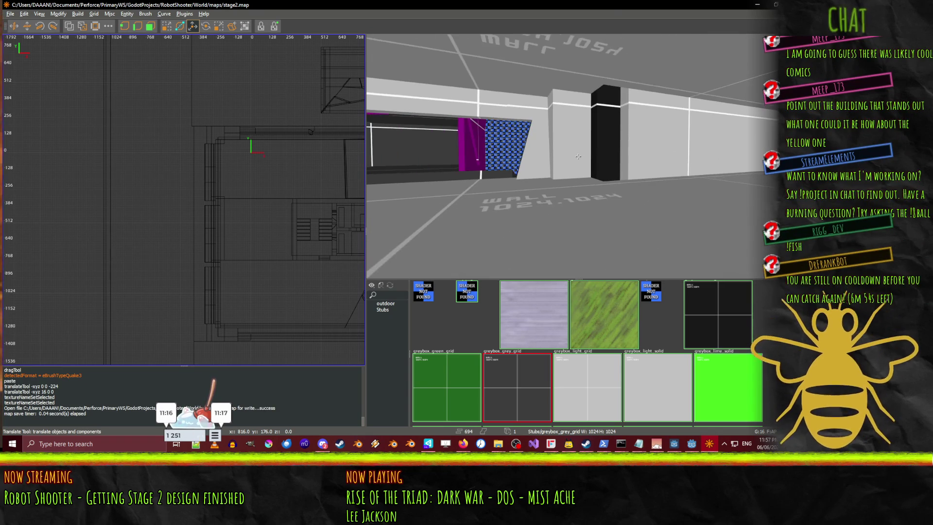
key("alt+Tab")
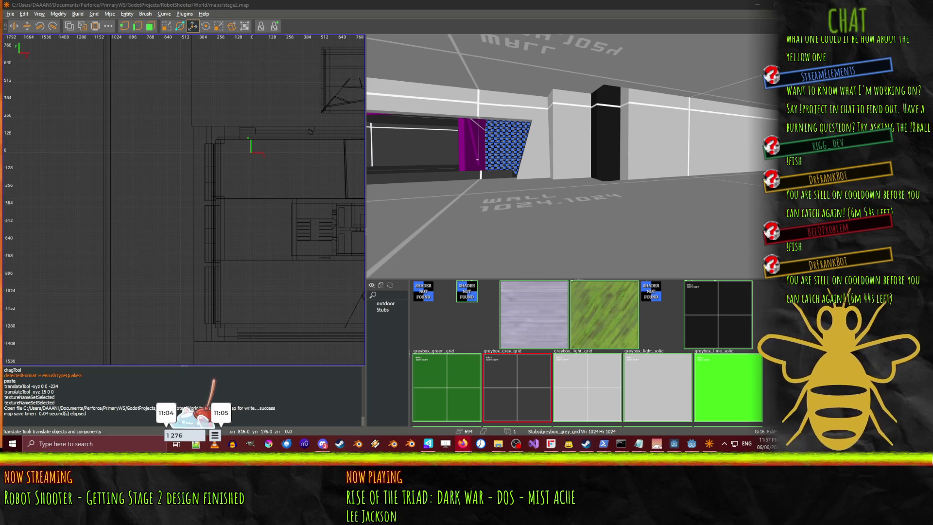
right_click(466, 180)
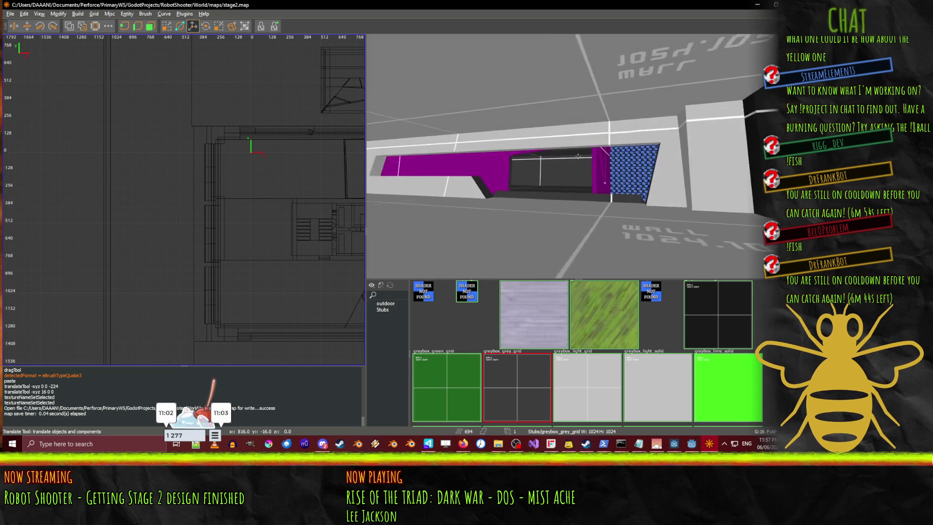
key("Up")
key("Up")
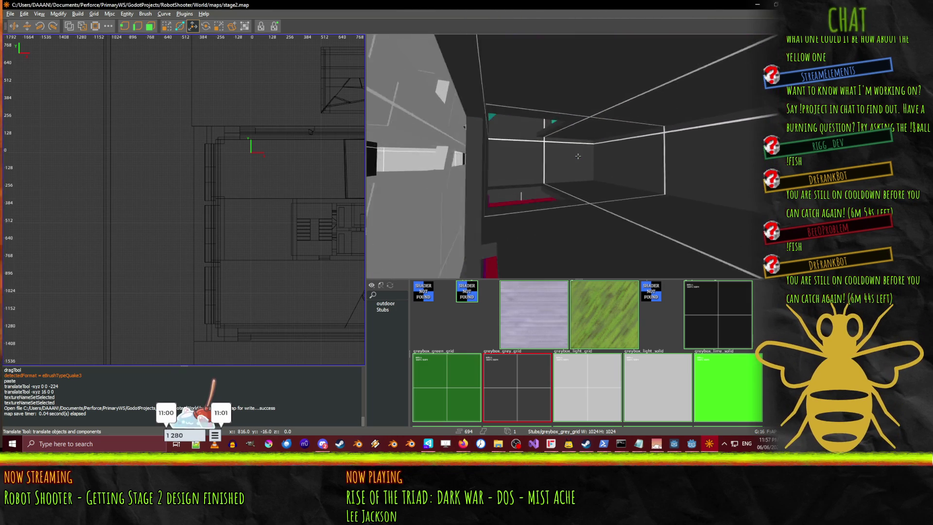
key("Up")
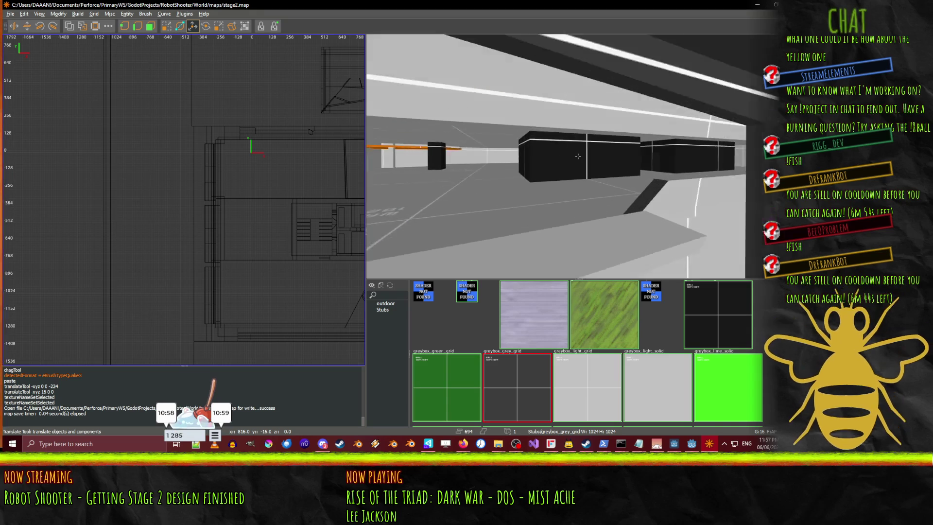
key("Up")
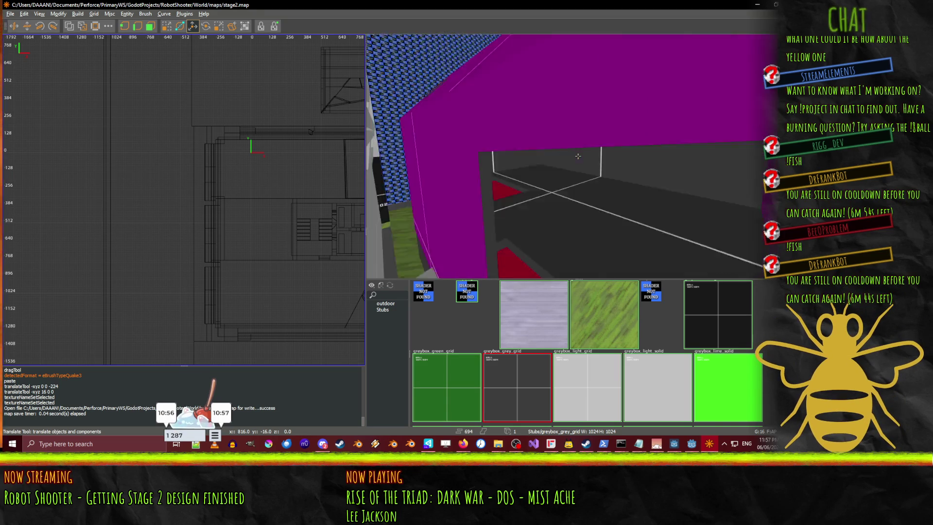
key("Up")
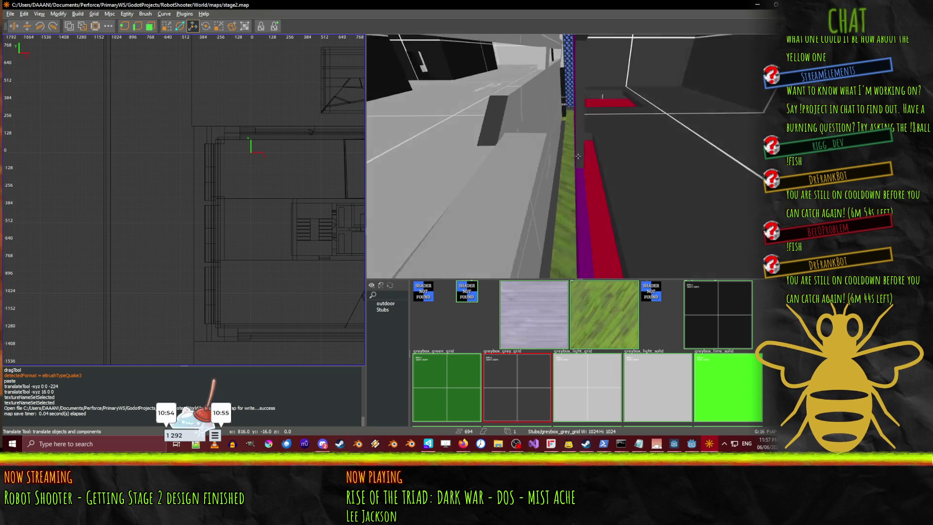
key("Up")
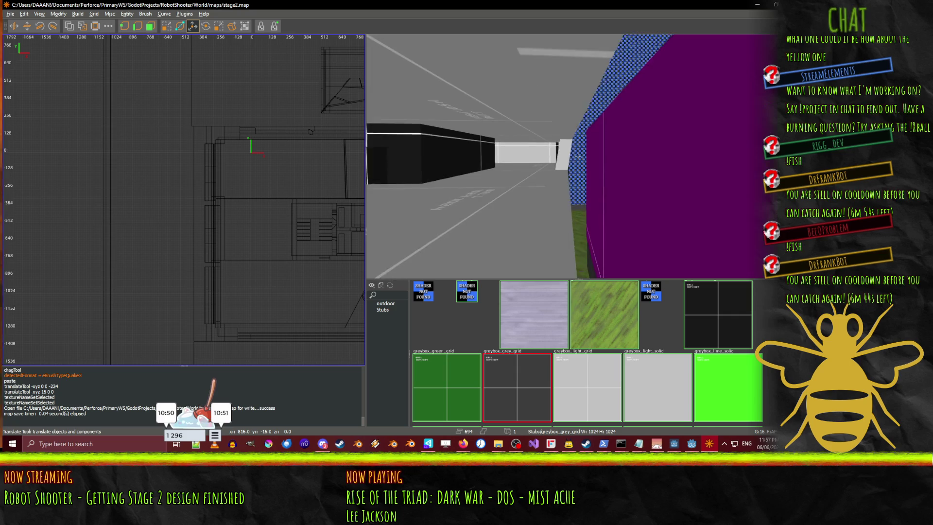
key("Up")
key("Up")
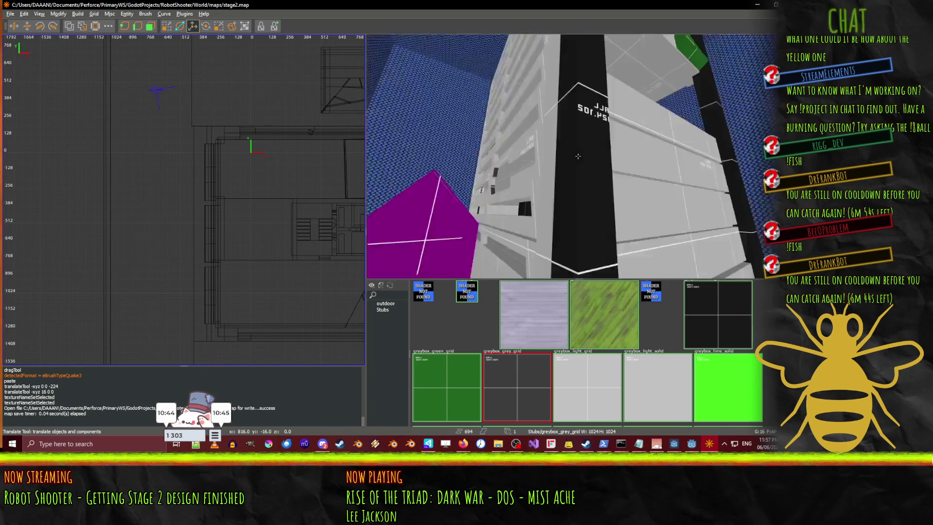
key("Down")
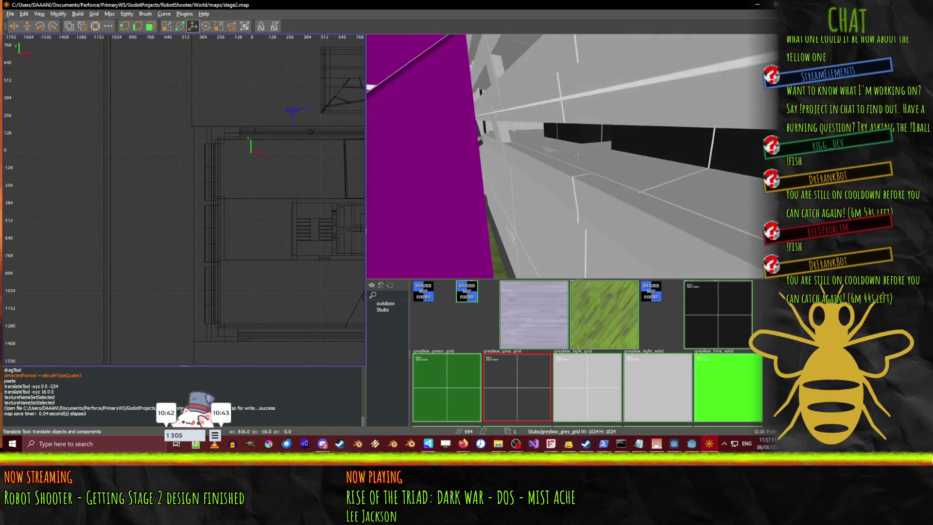
key("Up")
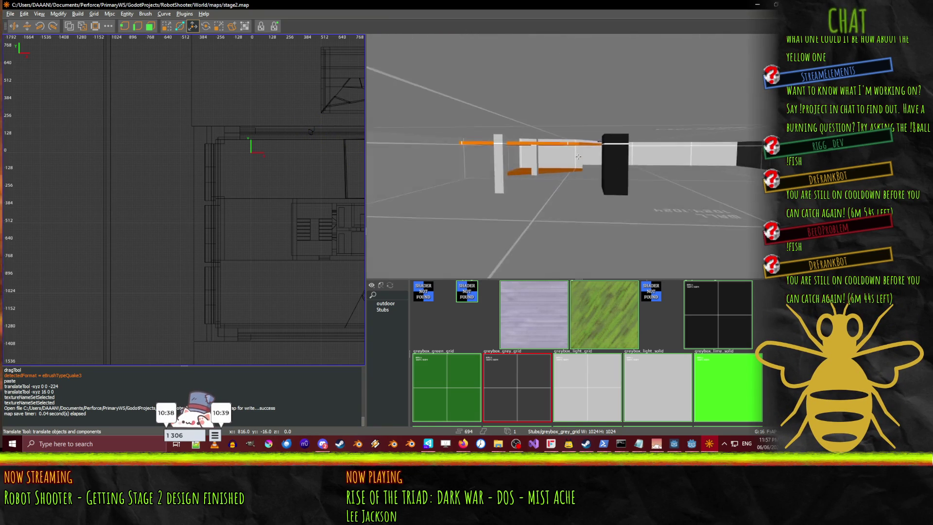
key("Left")
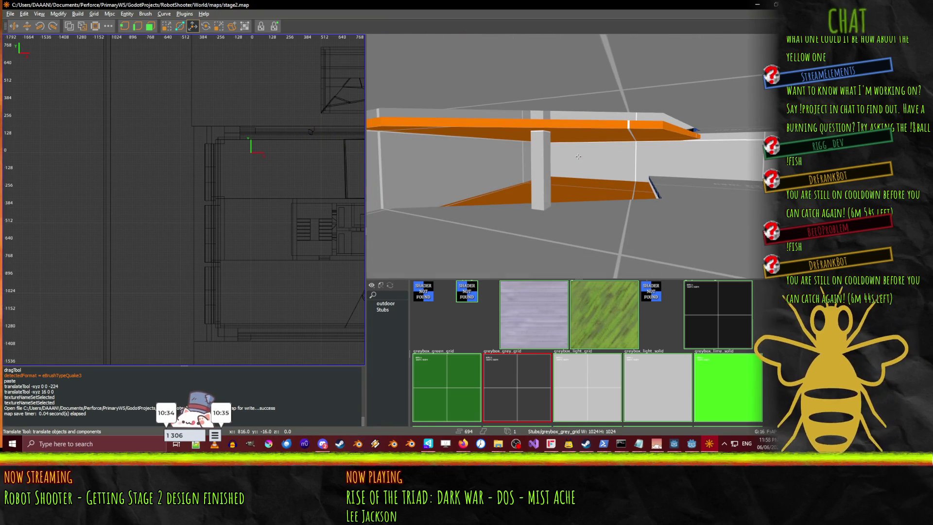
key("Page_Up")
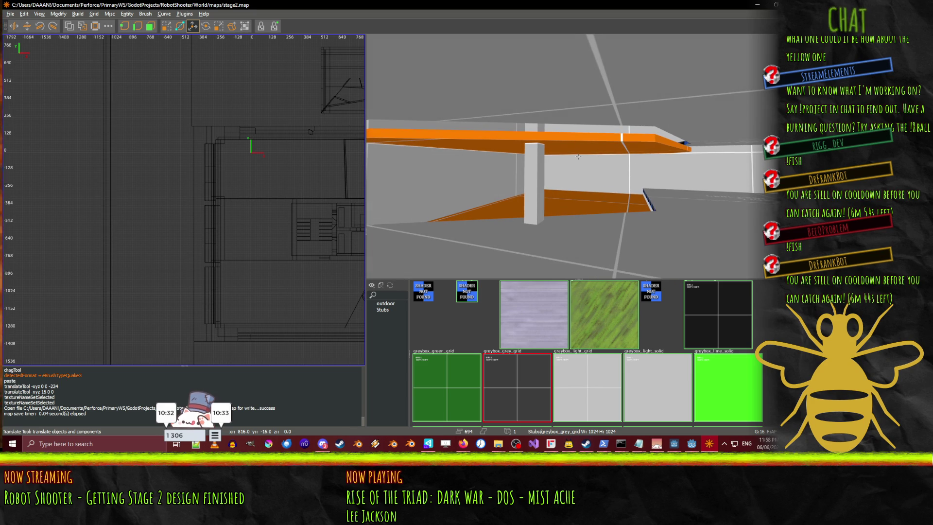
key("Page_Down")
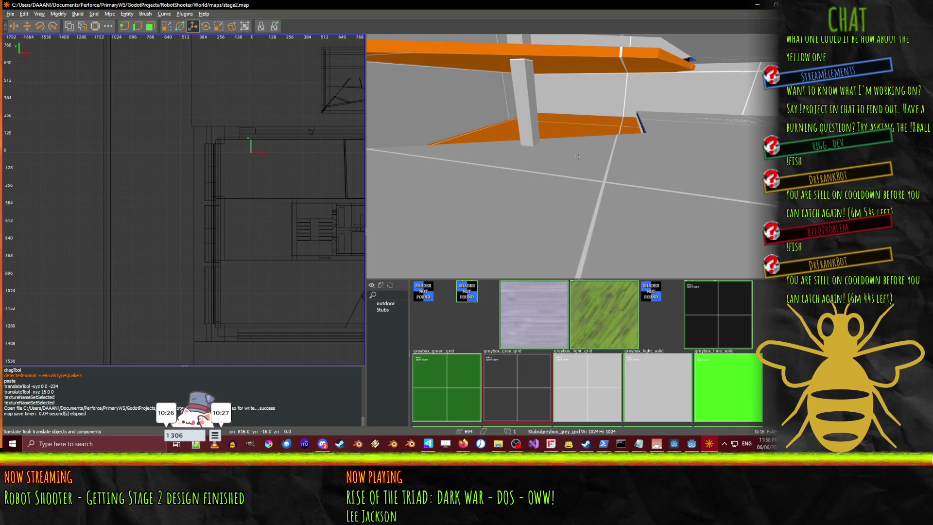
key("Up")
key("Up")
key("Up")
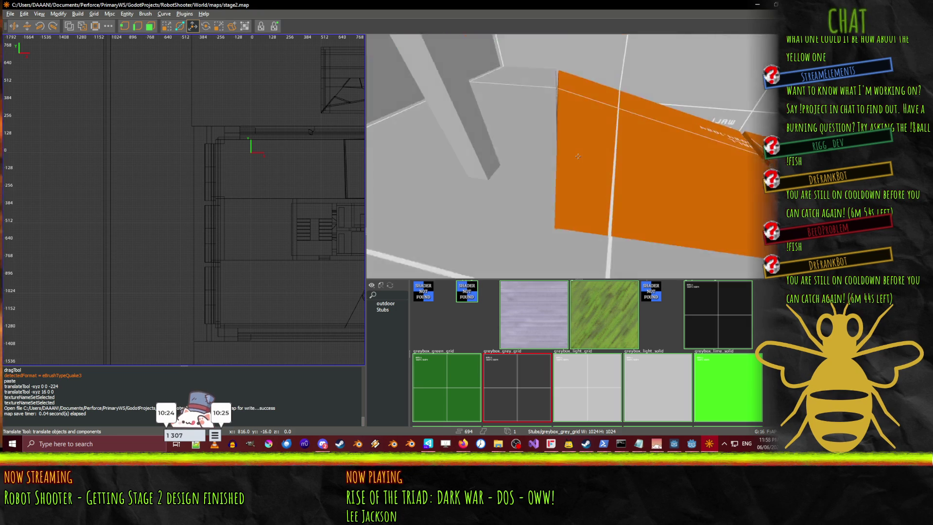
key("Down")
key("Down")
key("Page_Up")
key("Page_Up")
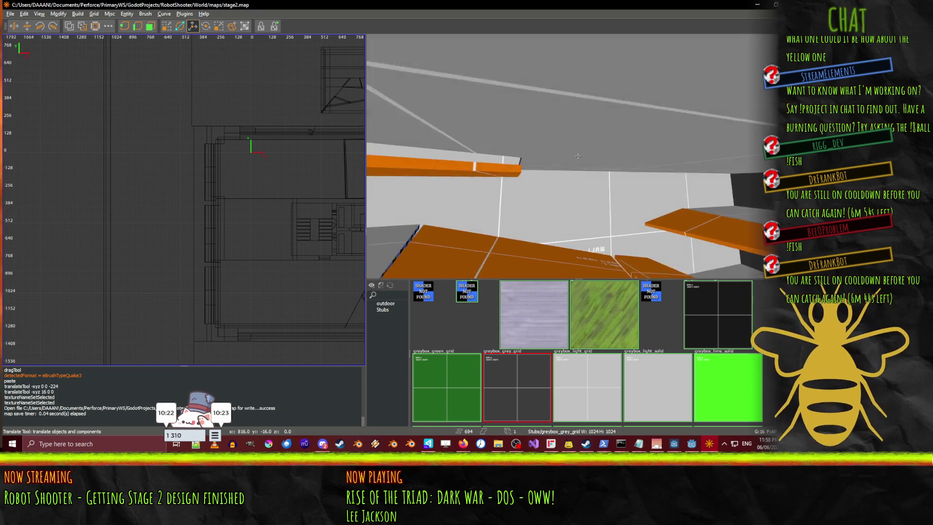
key("Page_Down")
key("Page_Down")
key("Up")
key("Up")
key("Up")
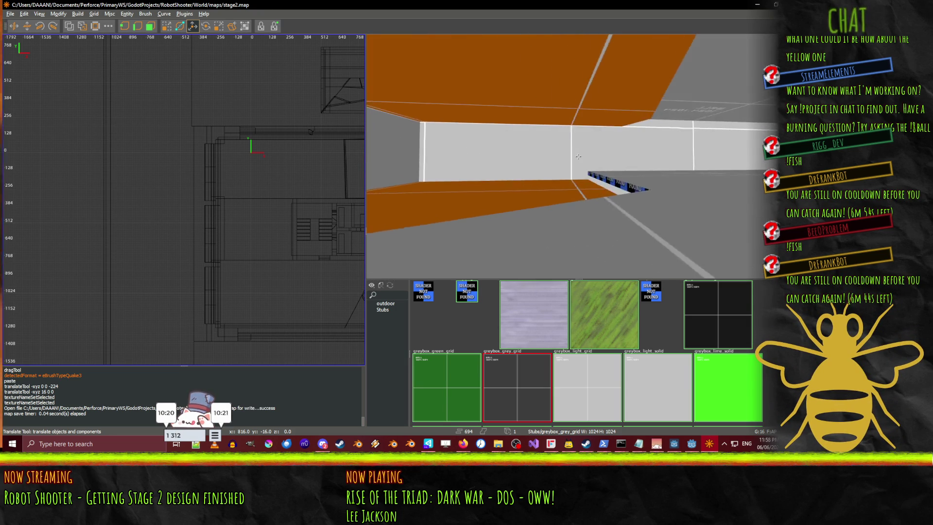
key("Left")
key("Left")
key("Left")
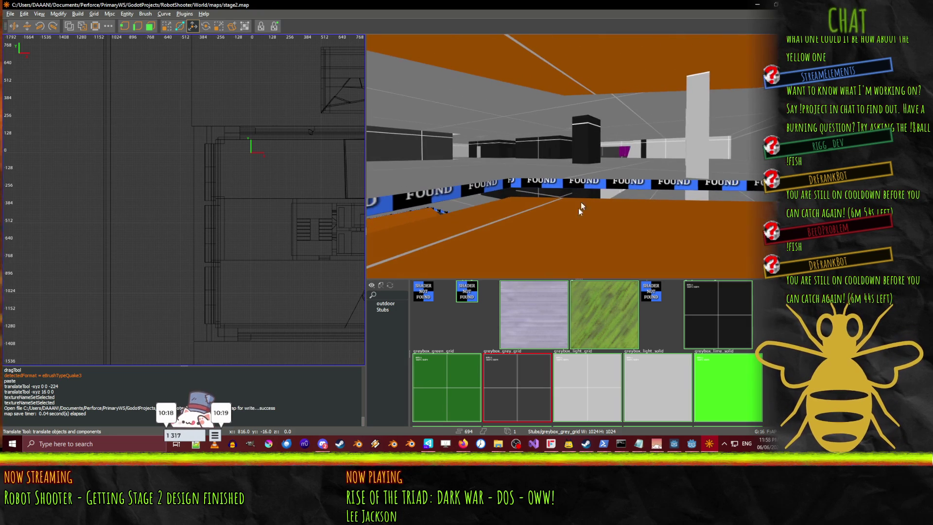
- Give the first missing-shader kerb strip the greybox_grey_grid texture
left_click(555, 180)
key("Escape")
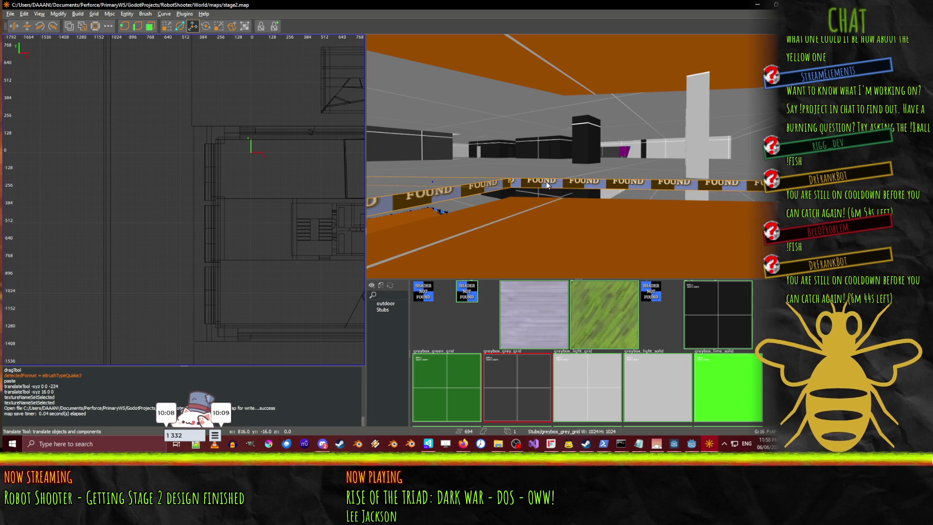
left_click(540, 373)
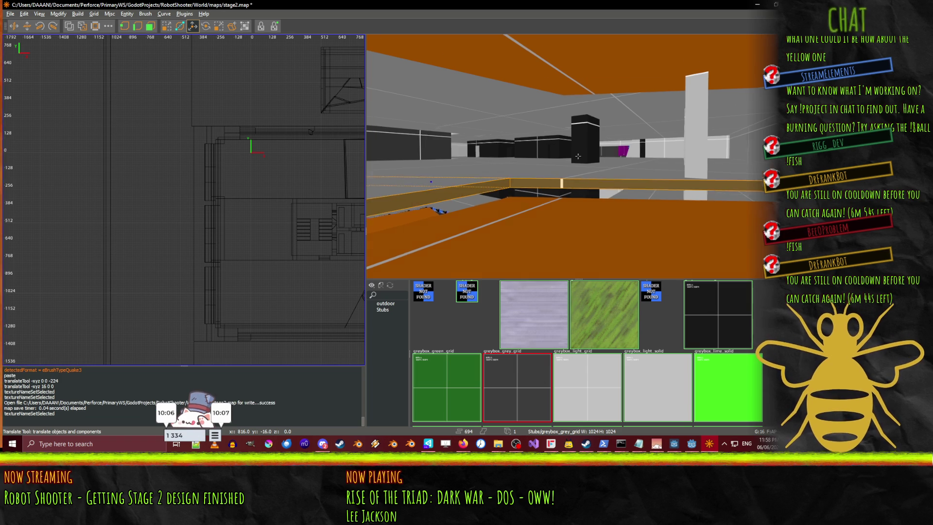
- Select the next missing-shader kerb strip together with the orange floor brush
key("w")
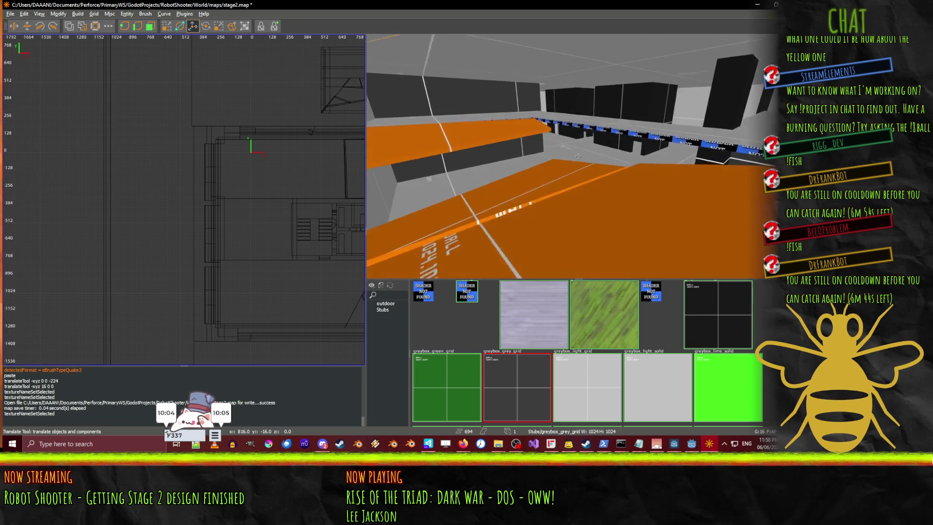
key("w")
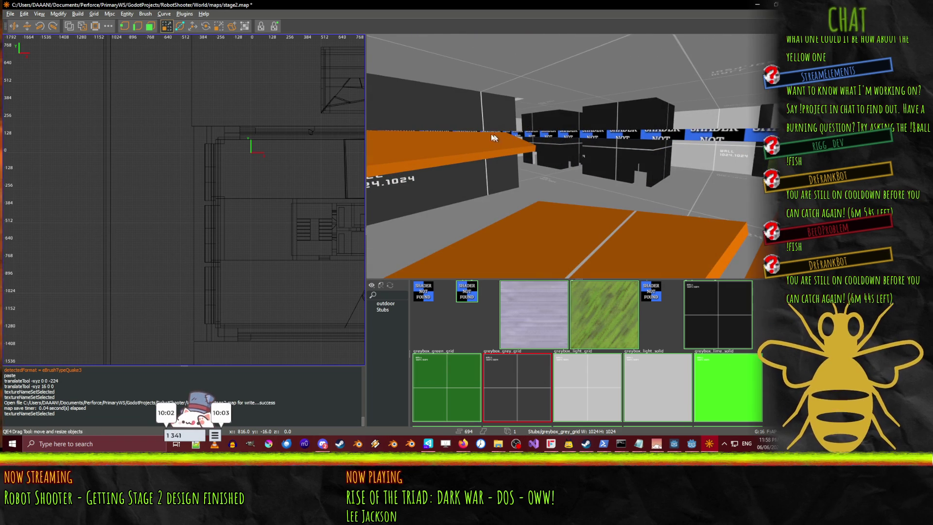
left_click(532, 136, "shift")
right_click(533, 136)
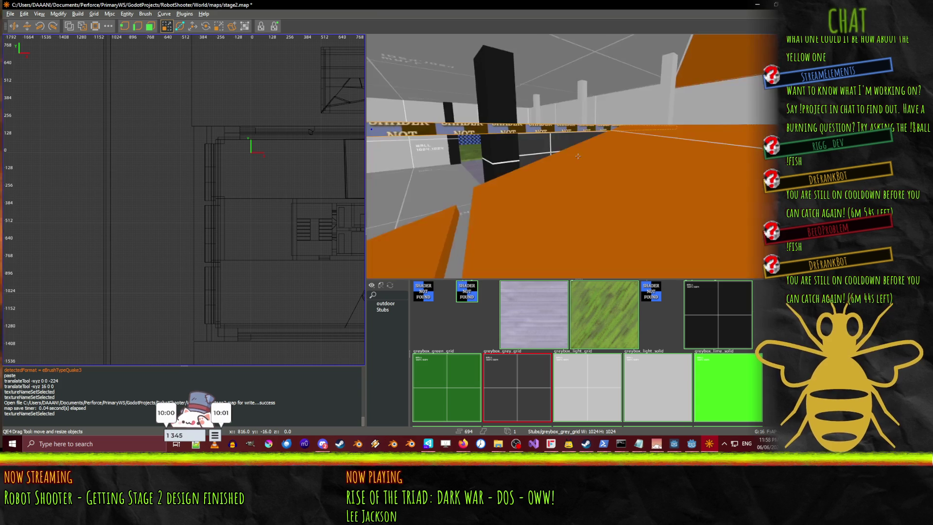
right_click(578, 156)
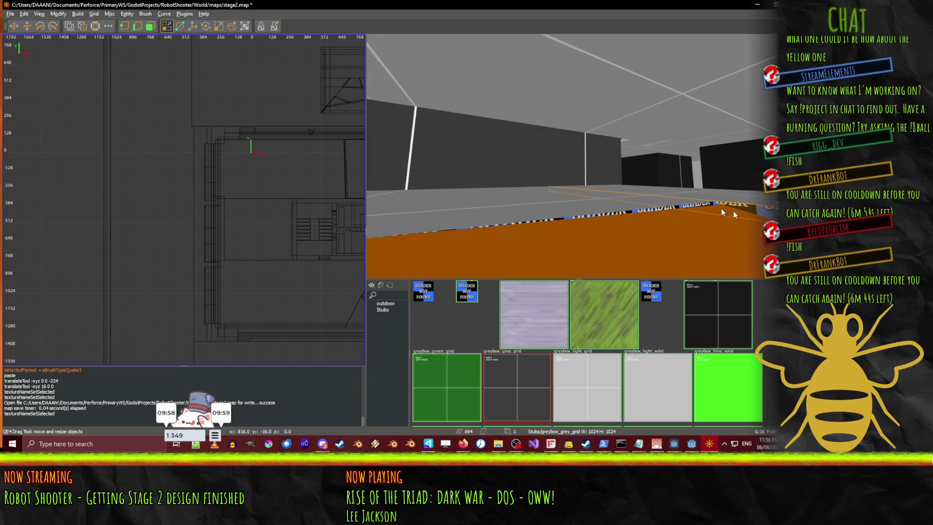
left_click(689, 222, "shift")
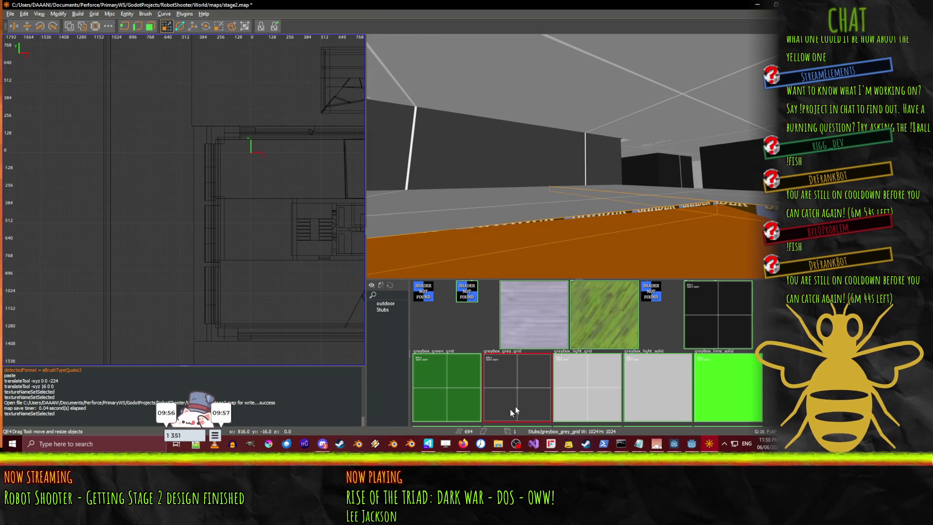
right_click(610, 170)
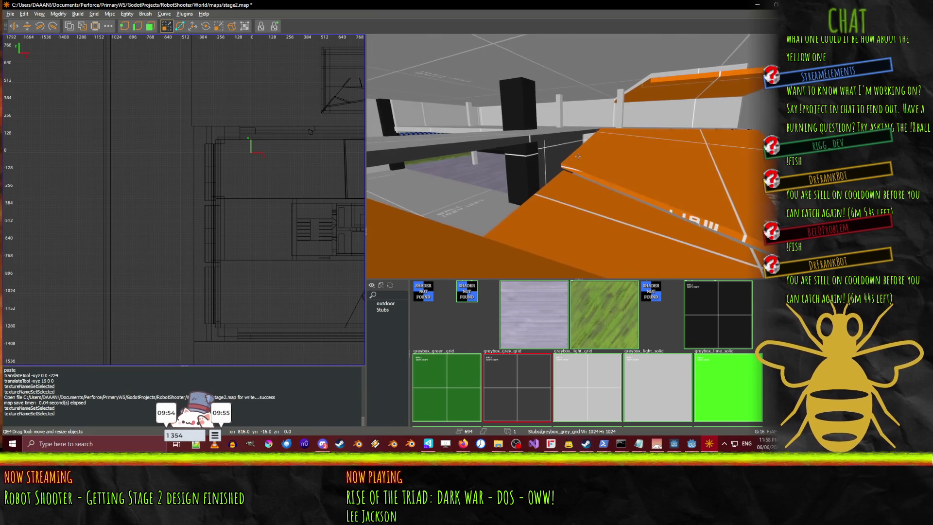
key("w")
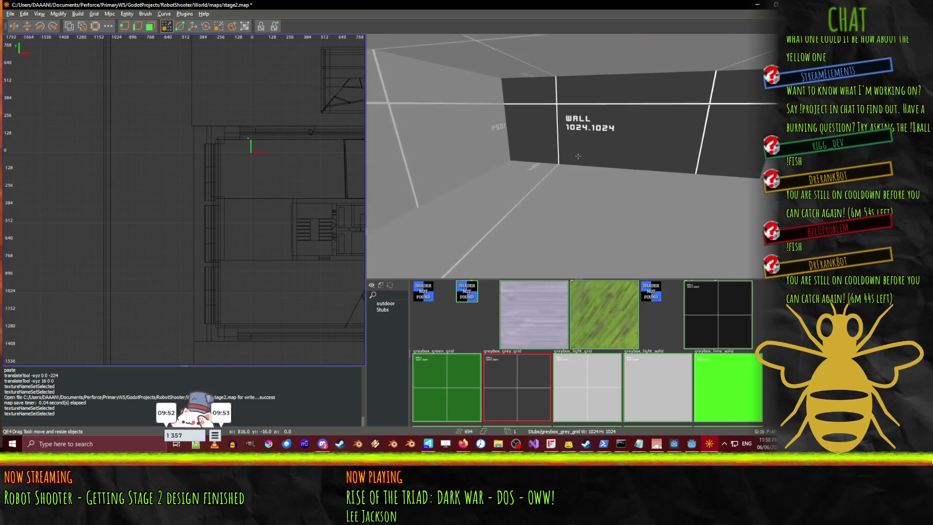
key("s")
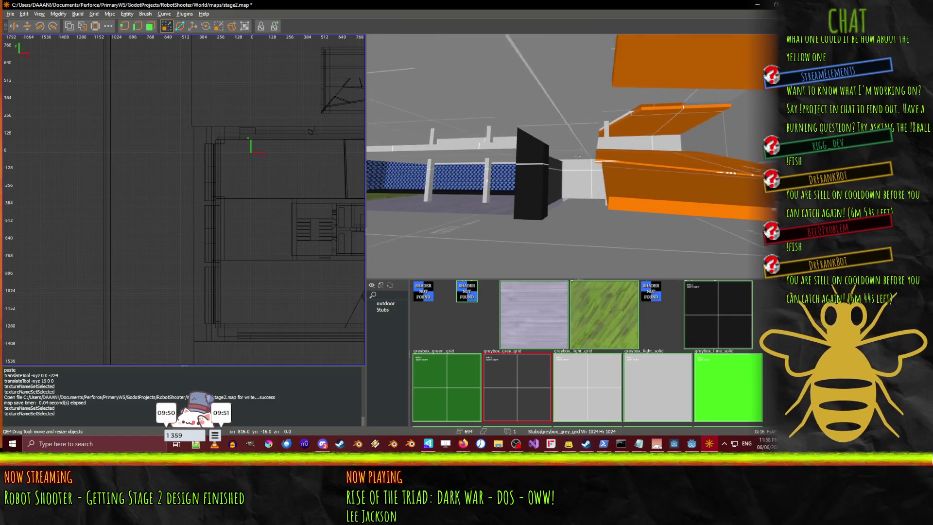
key("w")
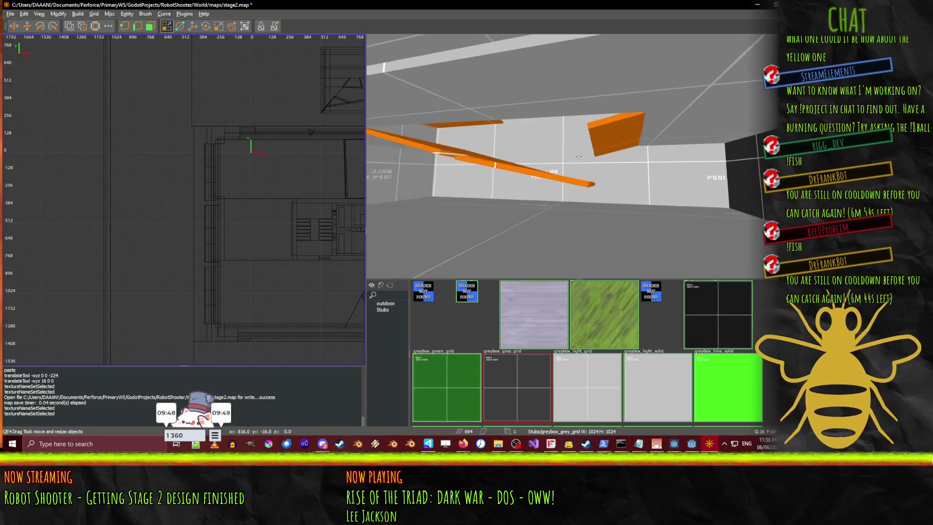
key("w")
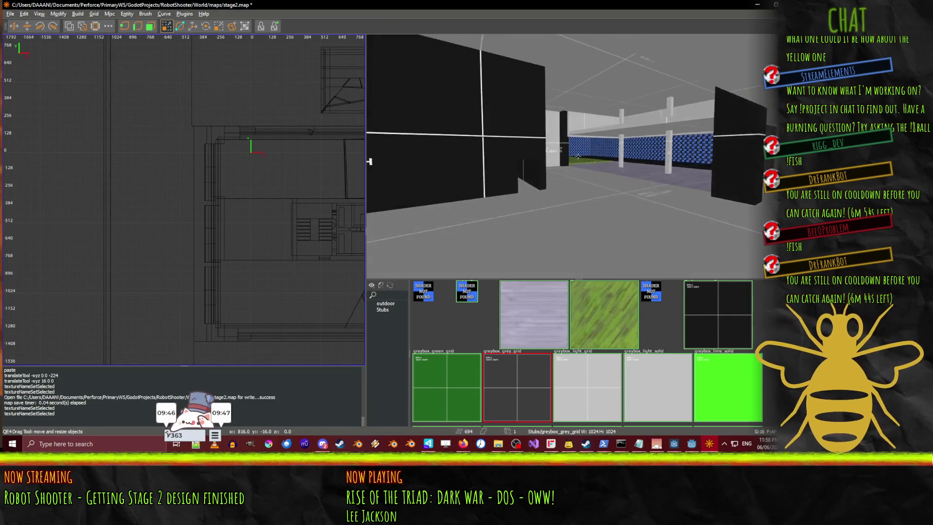
key("w")
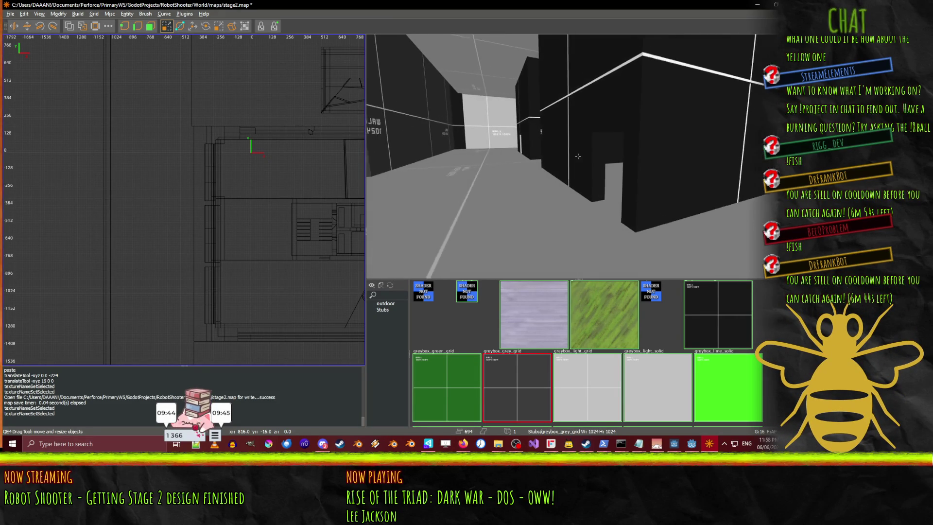
key("w")
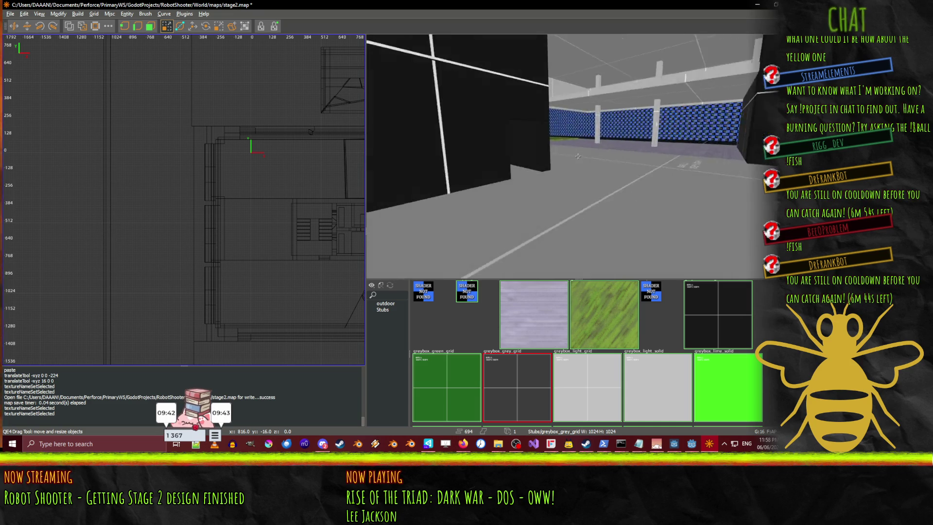
key("w")
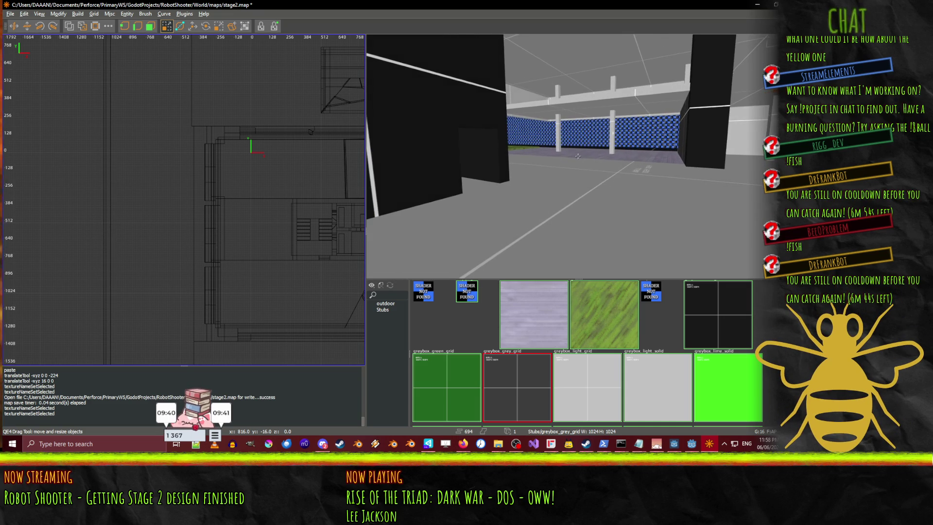
key("w")
key("w")
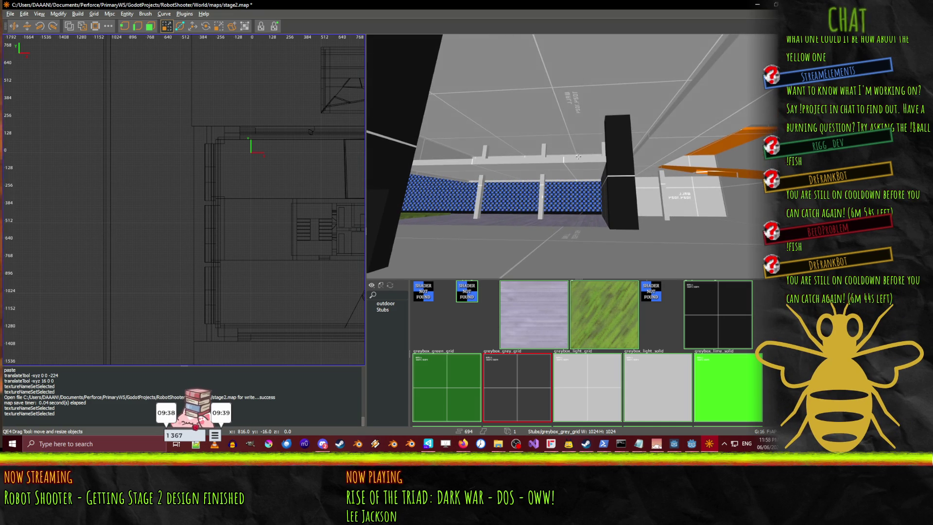
key("w")
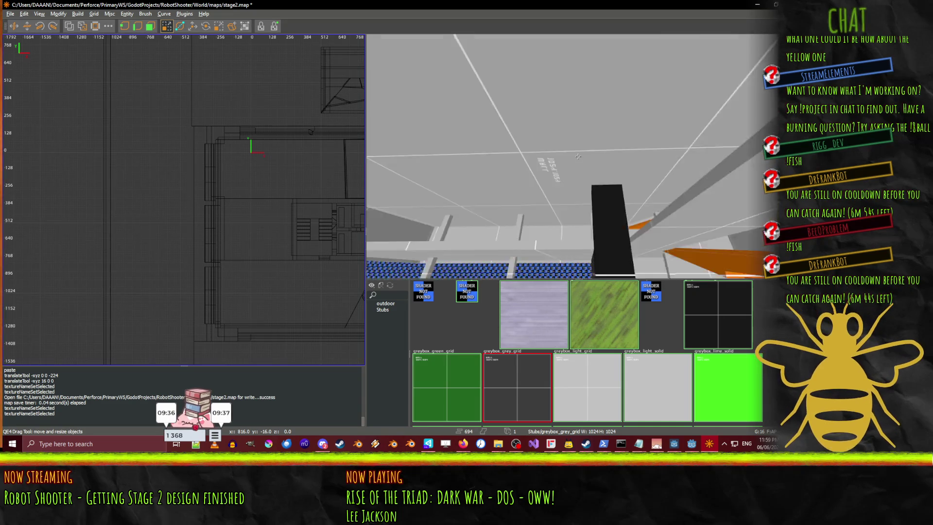
key("w")
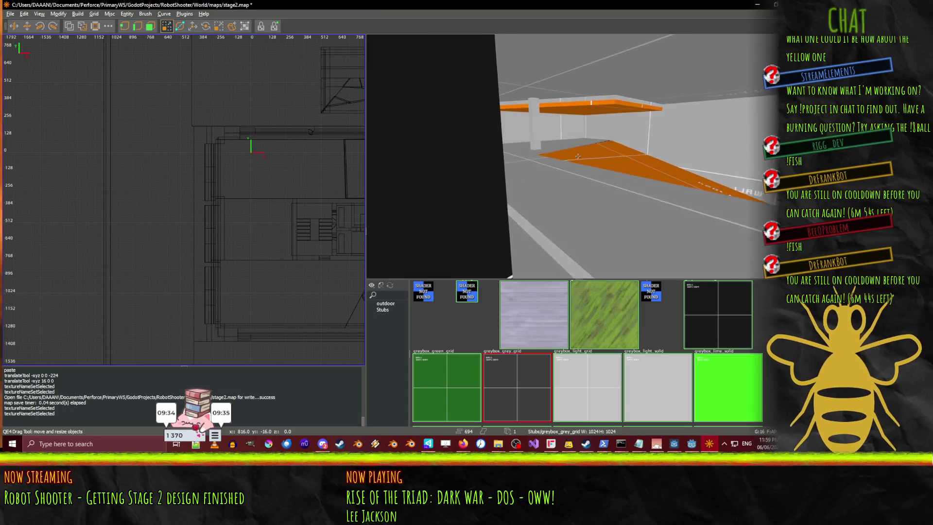
key("w")
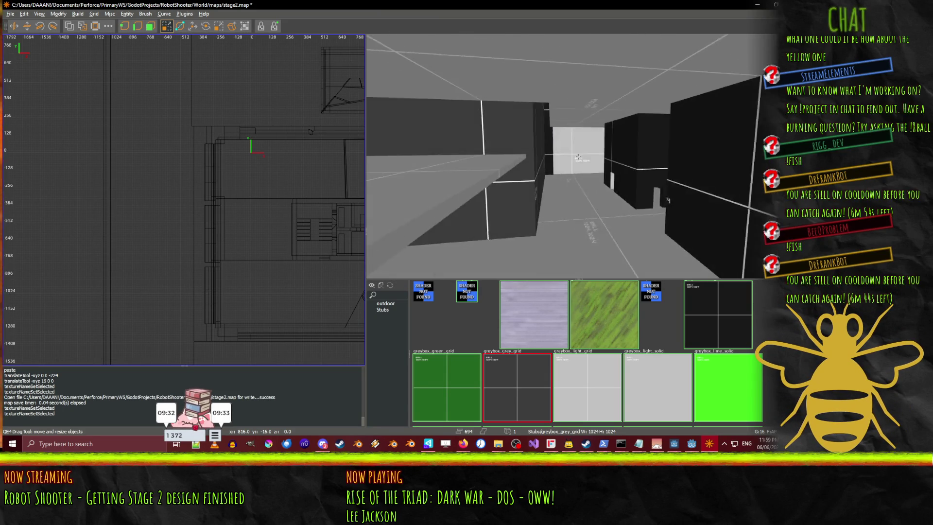
key("w")
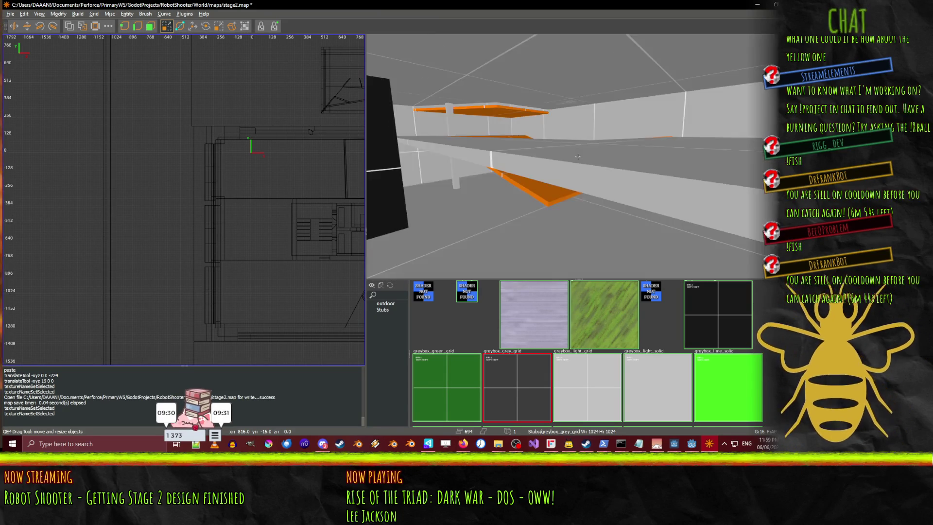
key("w")
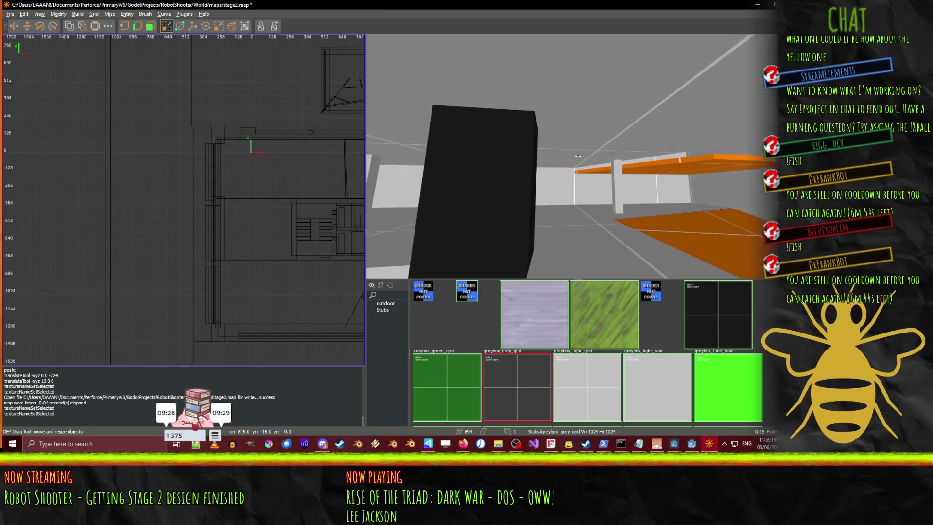
key("w")
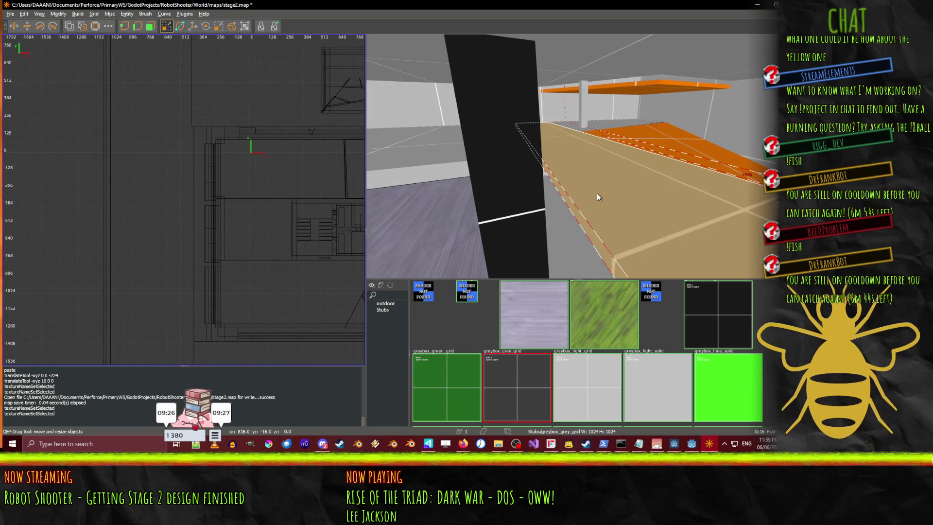
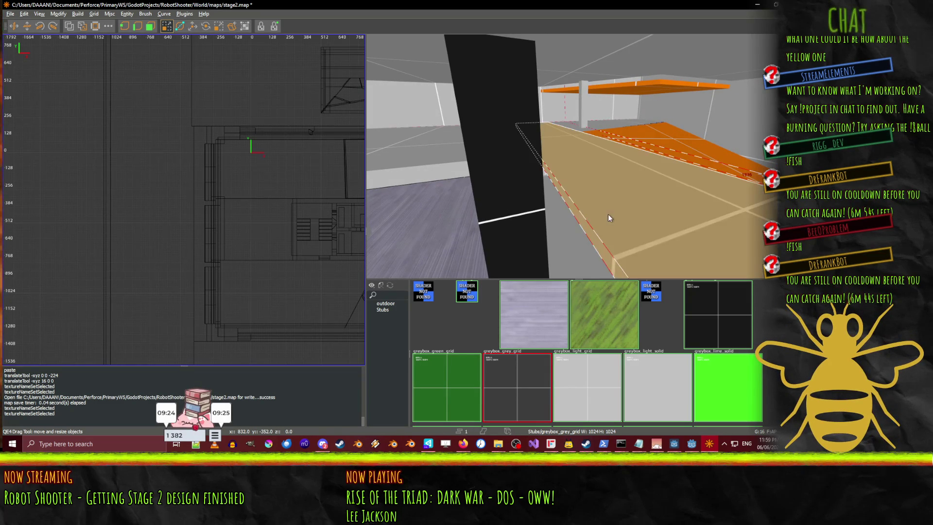
- Stretch the orange ledge brush further along the walkway in the 2D view
left_click_drag(310, 219, 301, 255)
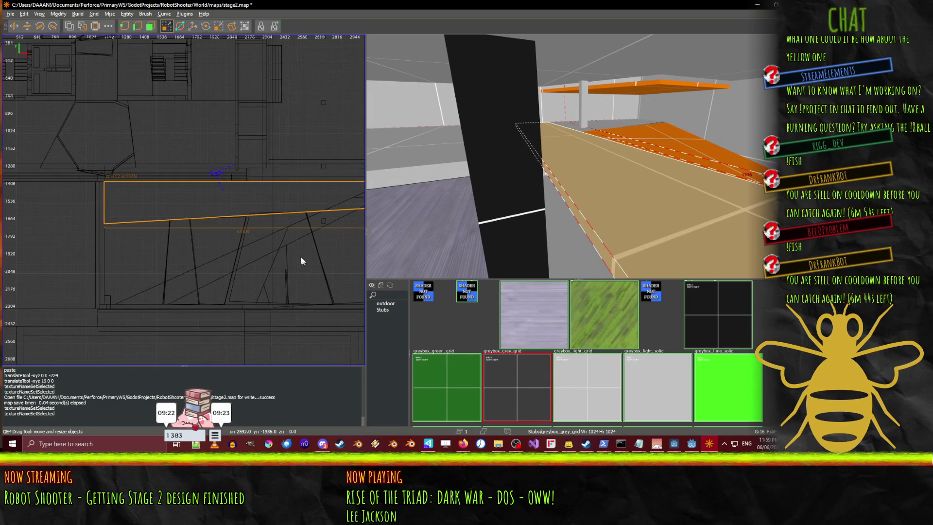
scroll(200, 177, "up", 1)
scroll(199, 177, "up", 1)
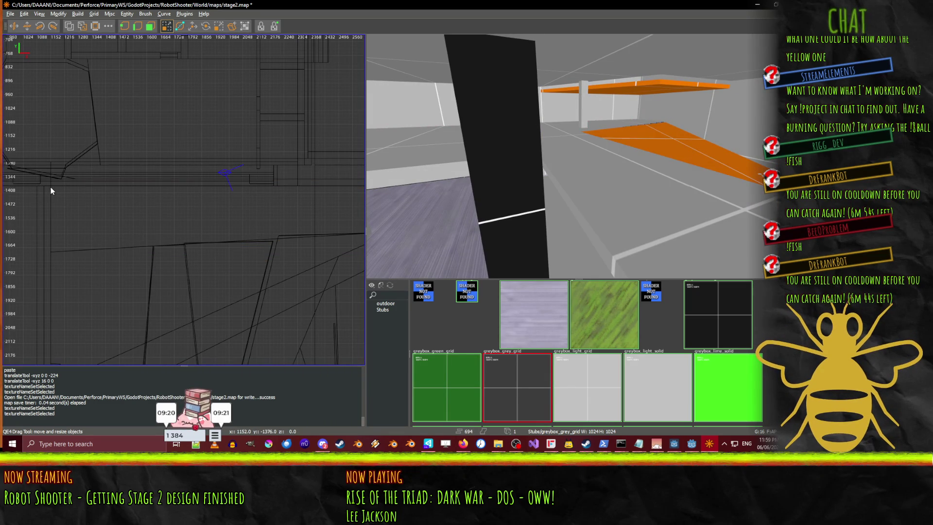
mouse_move(117, 179)
left_mouse_down()
mouse_move(268, 179)
mouse_move(295, 168)
left_mouse_up()
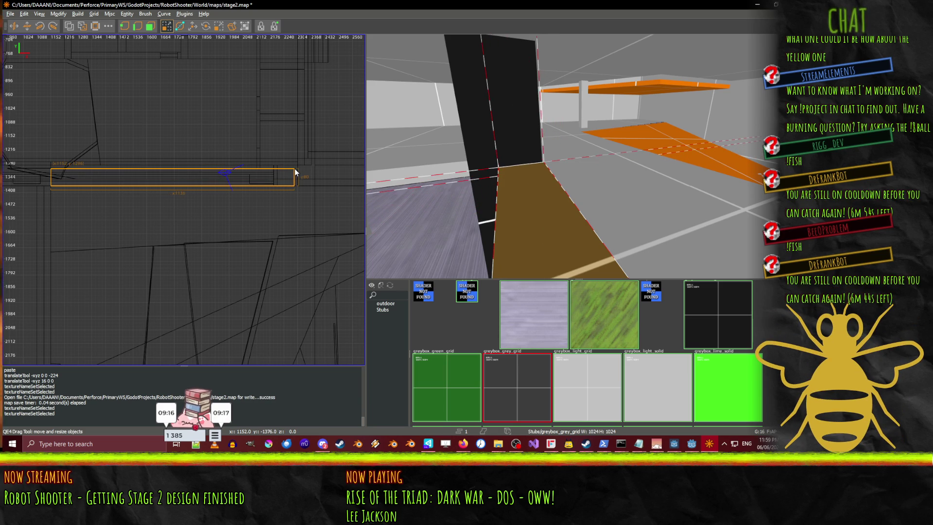
- Raise the ledge brush's height from 48 to 64
key("w")
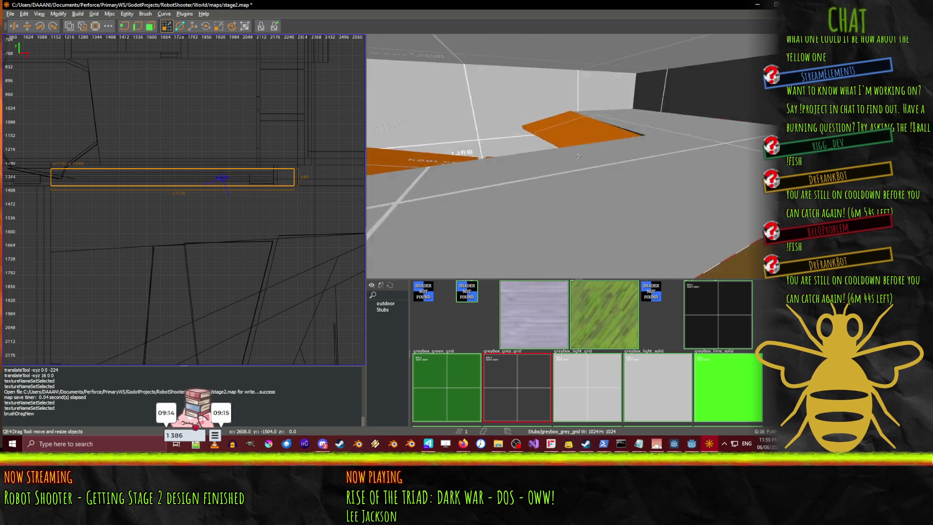
key("w")
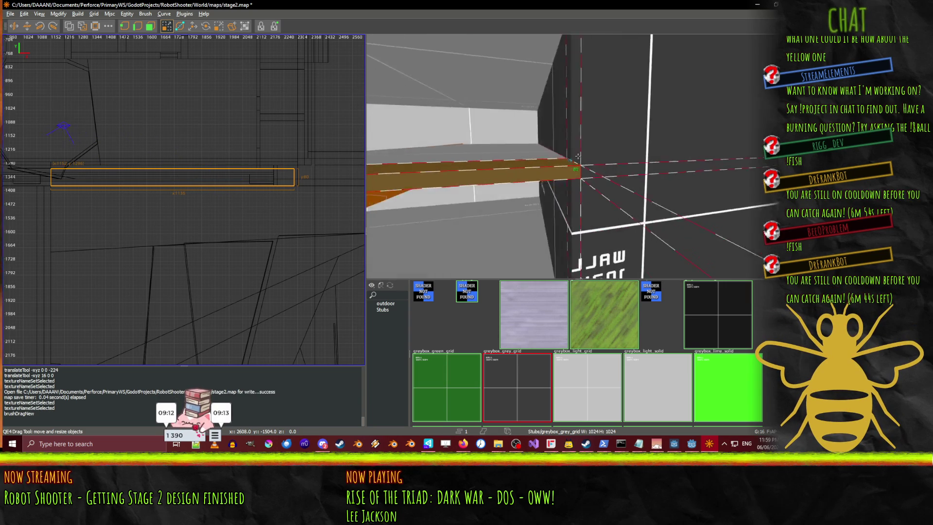
key("w")
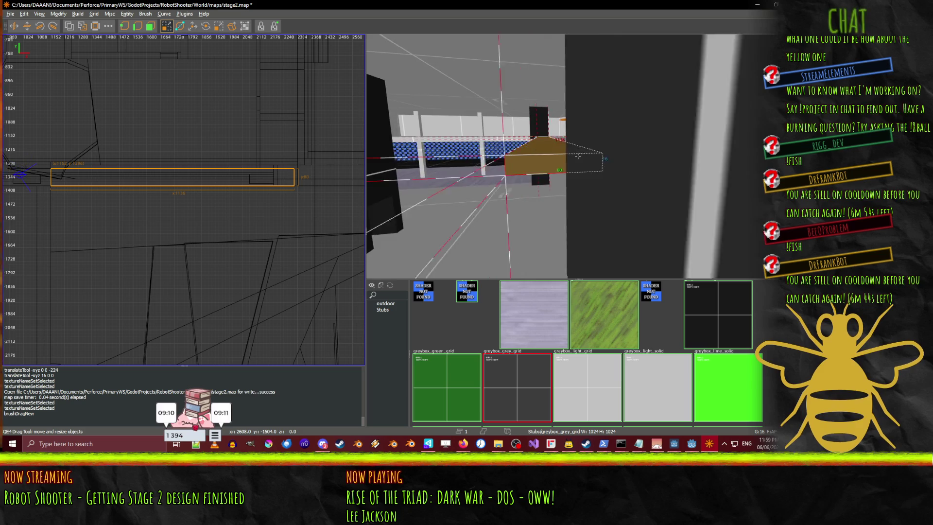
right_click(551, 167)
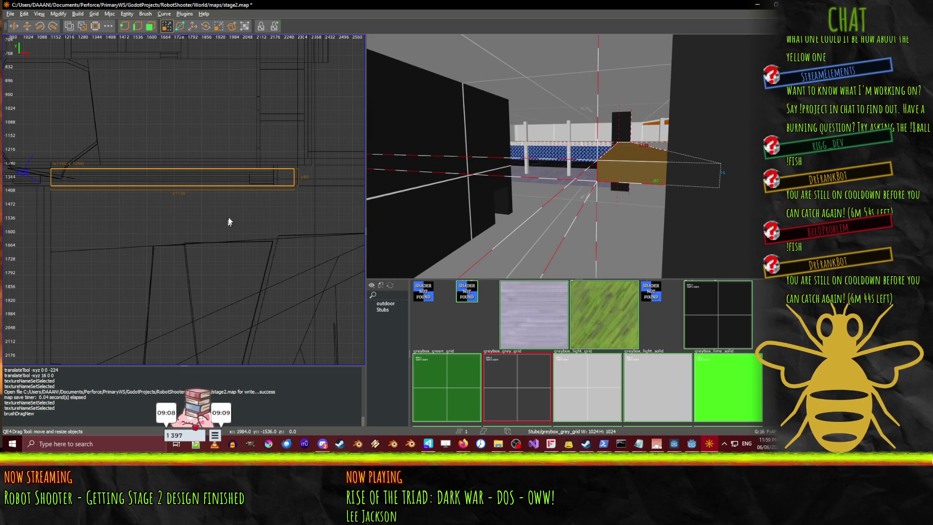
left_click_drag(238, 207, 241, 215)
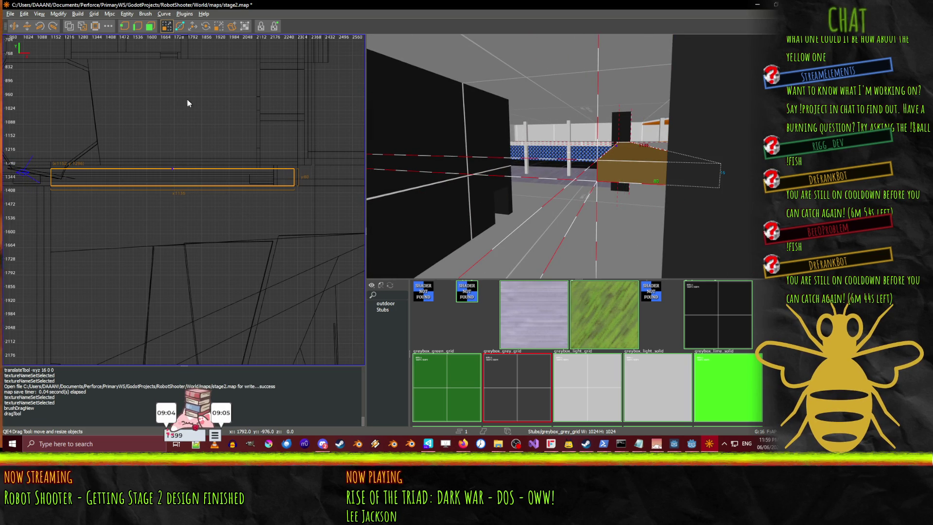
- Apply the greybox_light_grid texture to the ledge brush
key("w")
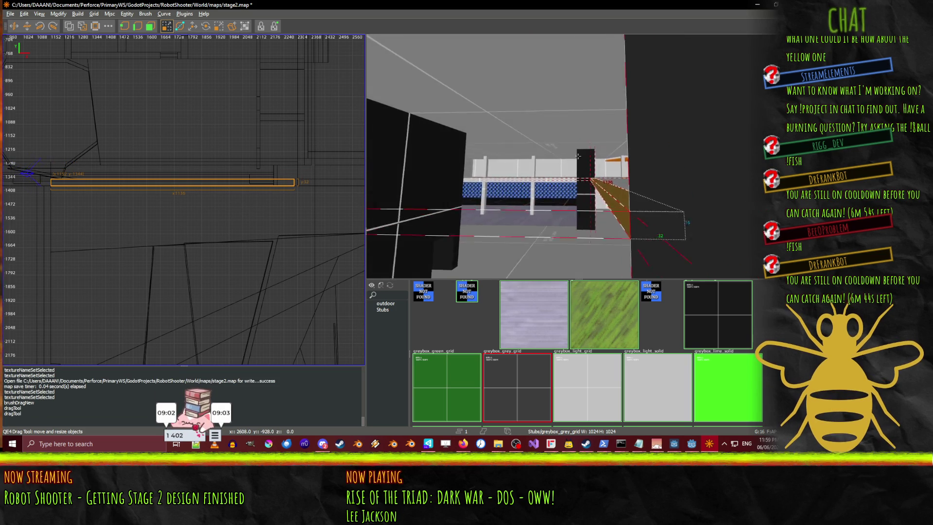
key("w")
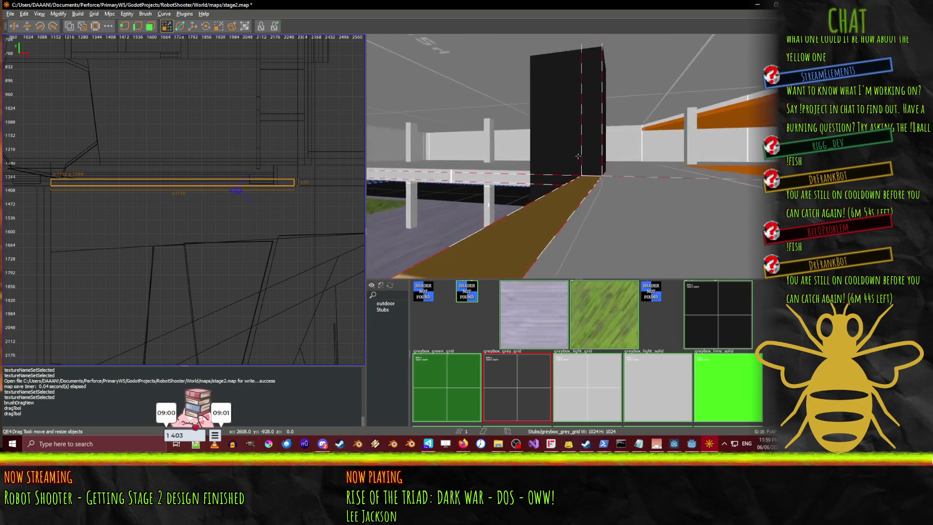
right_click(577, 156)
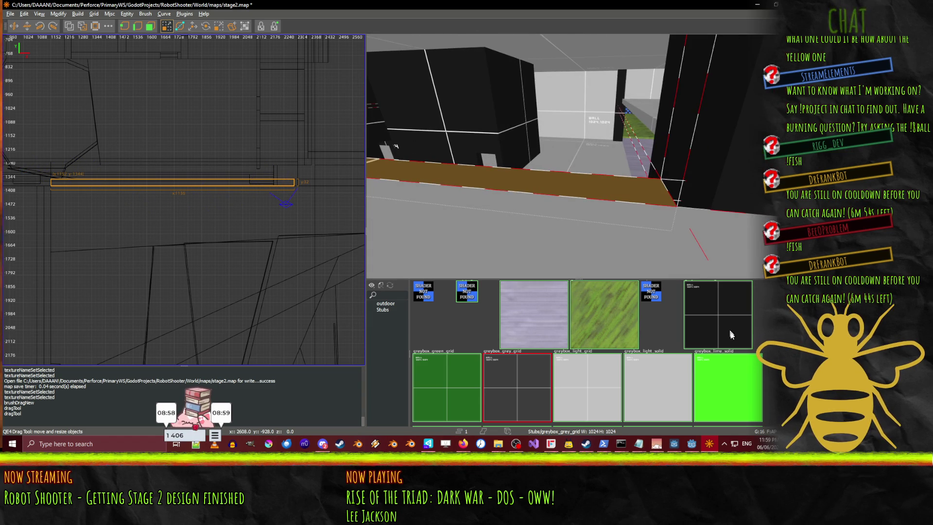
left_click(576, 394)
key("w")
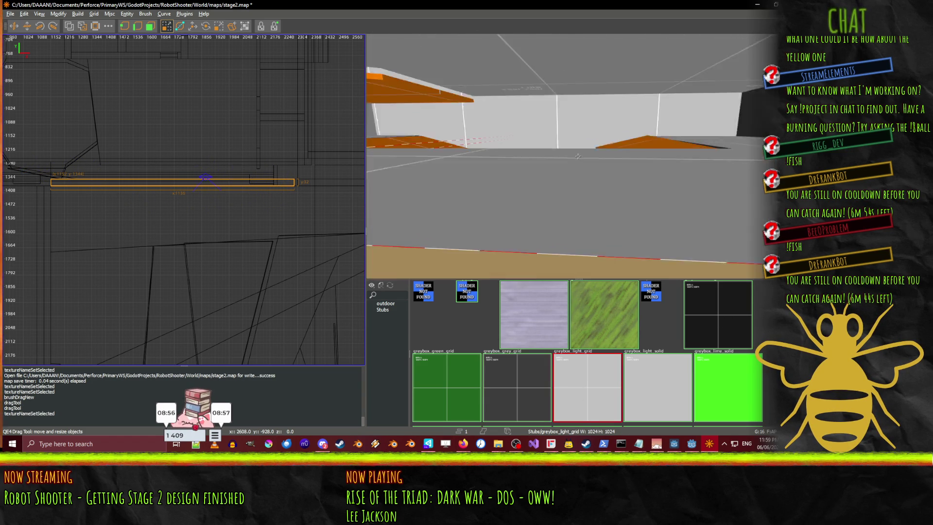
key("w")
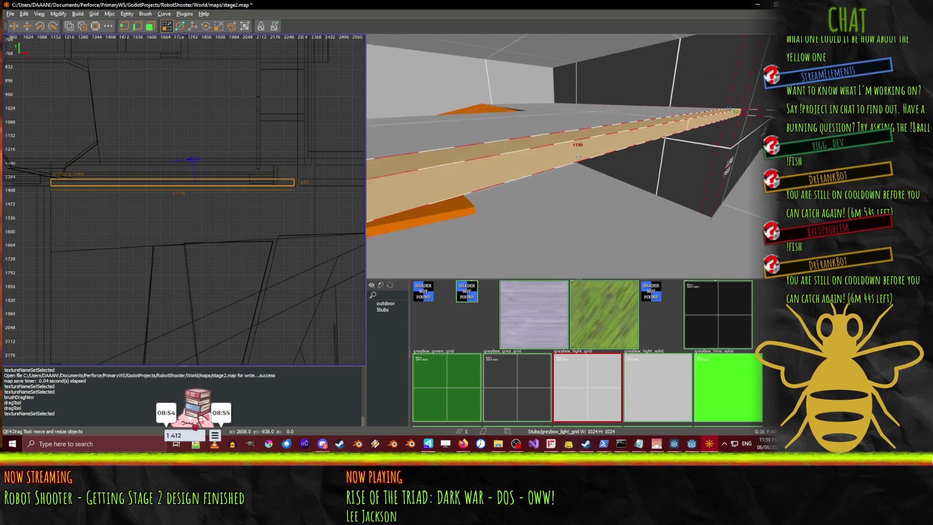
key("w")
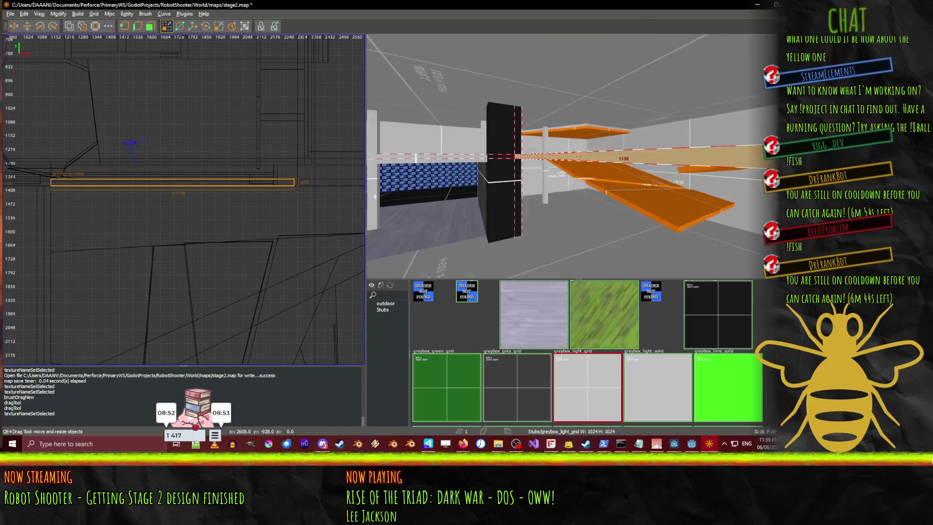
key("w")
right_click(579, 156)
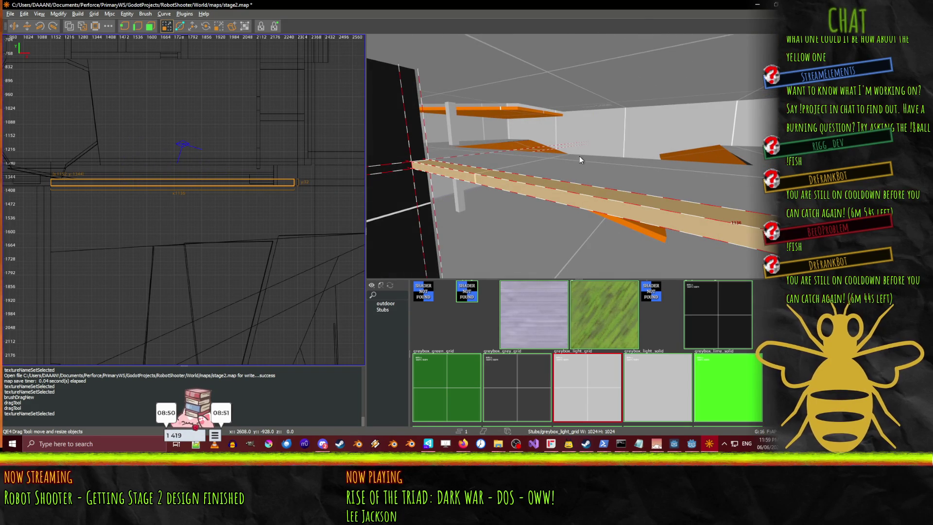
- Deselect the ledge and draw a new beam brush 1040 units long
key("Escape")
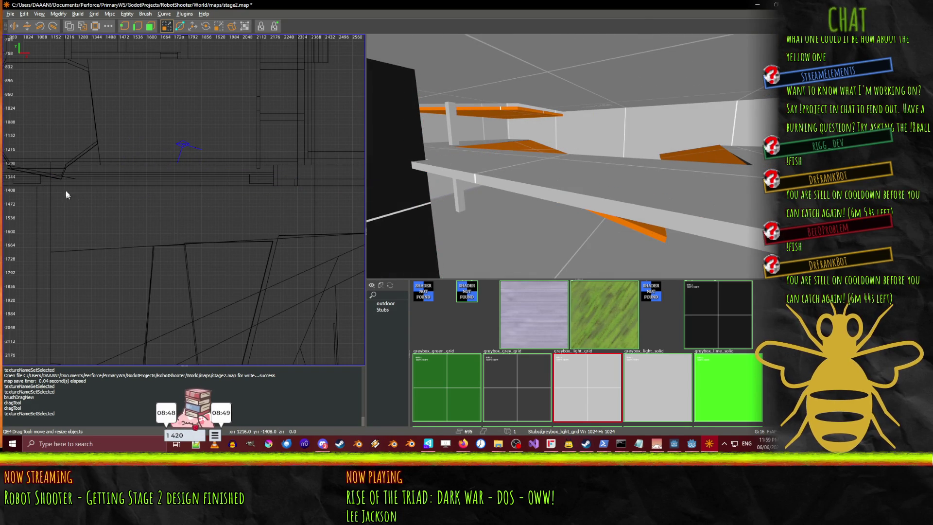
scroll(66, 194, "up", 1)
left_click_drag(185, 179, 326, 179)
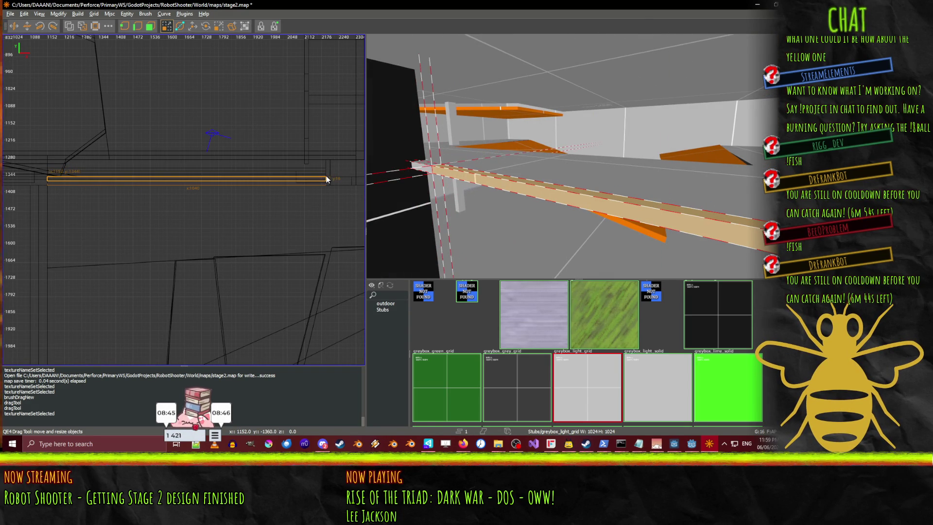
- Check the new beam's texture alignment settings
right_click(698, 171)
key("s")
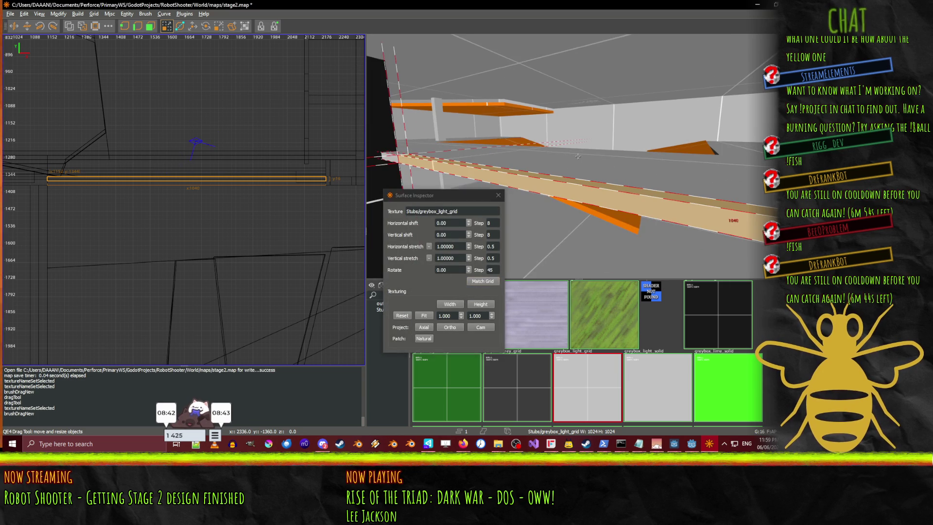
right_click(556, 164)
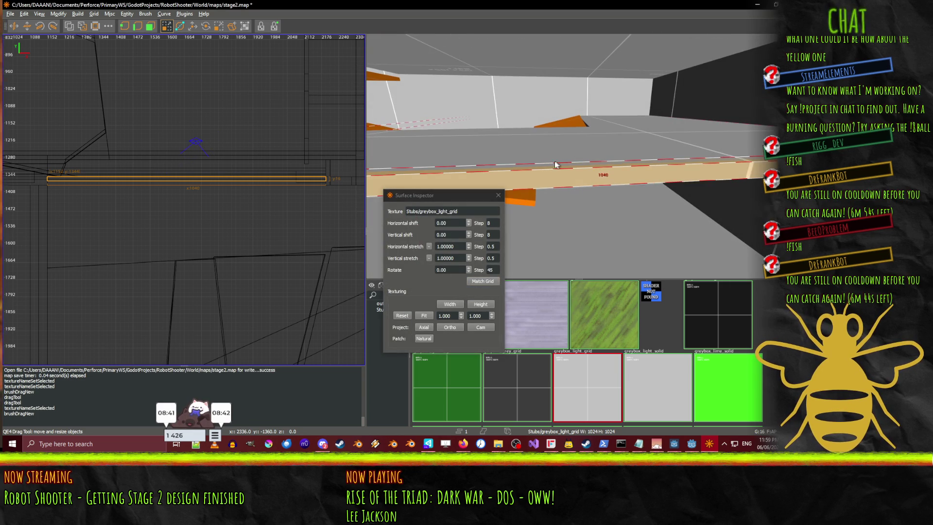
left_click(498, 195)
- Select the long beam brush and raise it upward
left_click(583, 177, "shift")
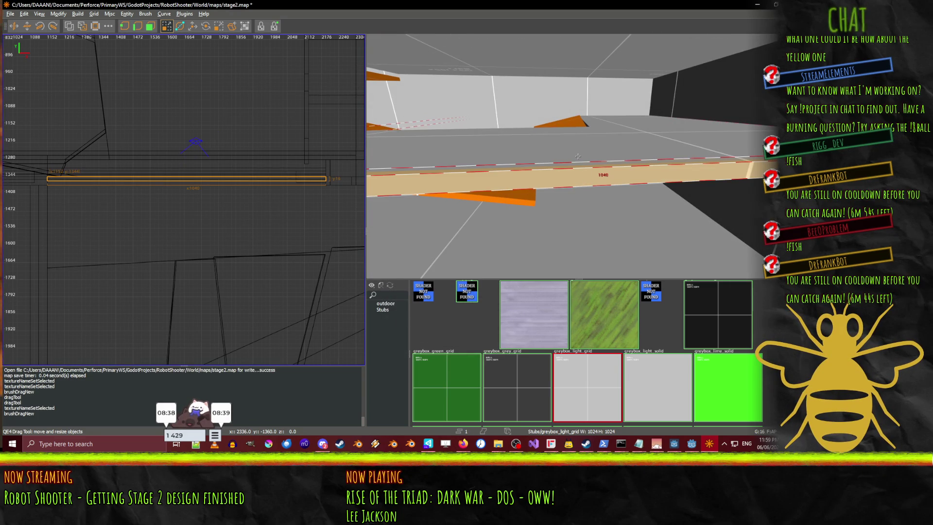
right_click(583, 174)
right_click(577, 156)
key("w")
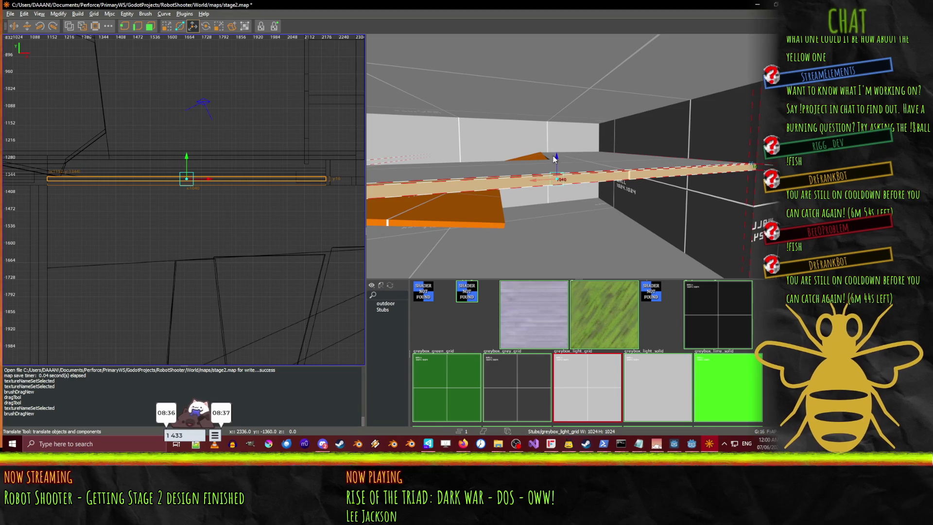
left_click(555, 159)
left_click(587, 184)
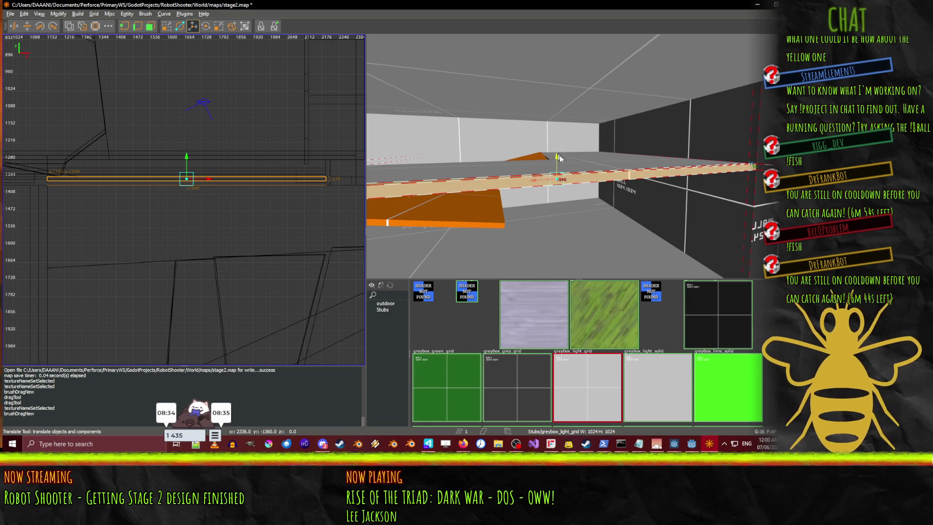
left_click_drag(558, 148, 559, 110)
- Stretch the beam to 2544 so it ends just short of the tall black block
key("s")
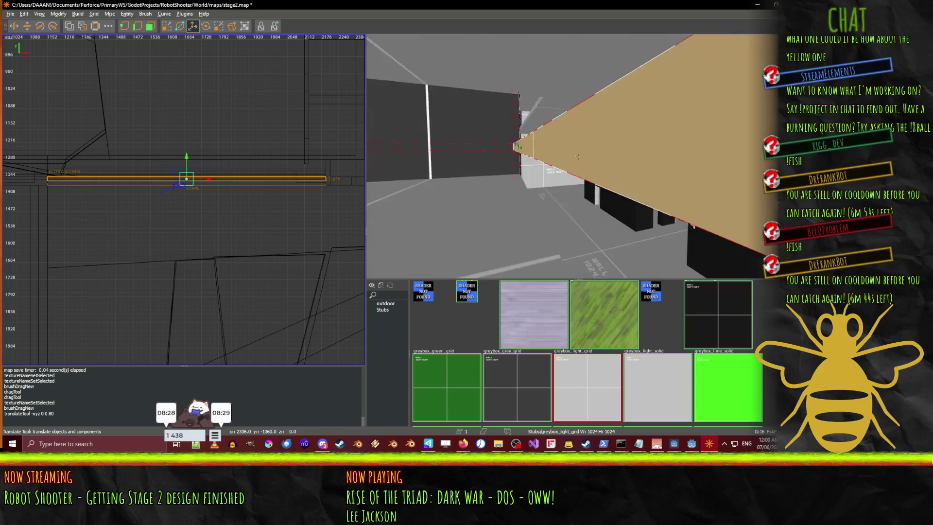
key("w")
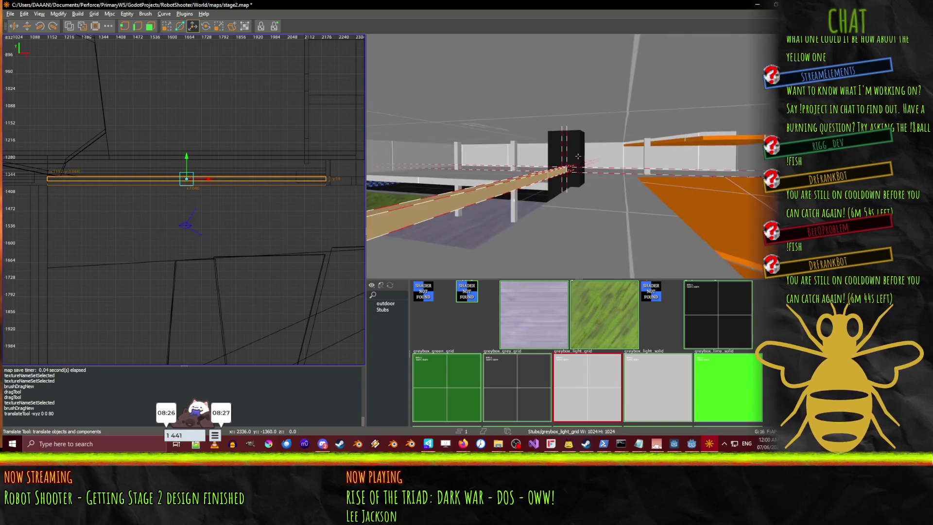
key("w")
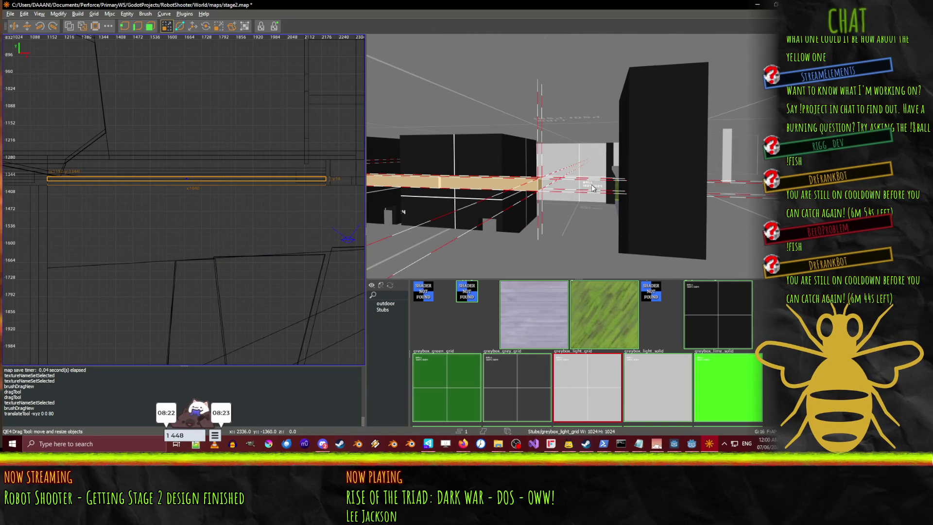
key("d")
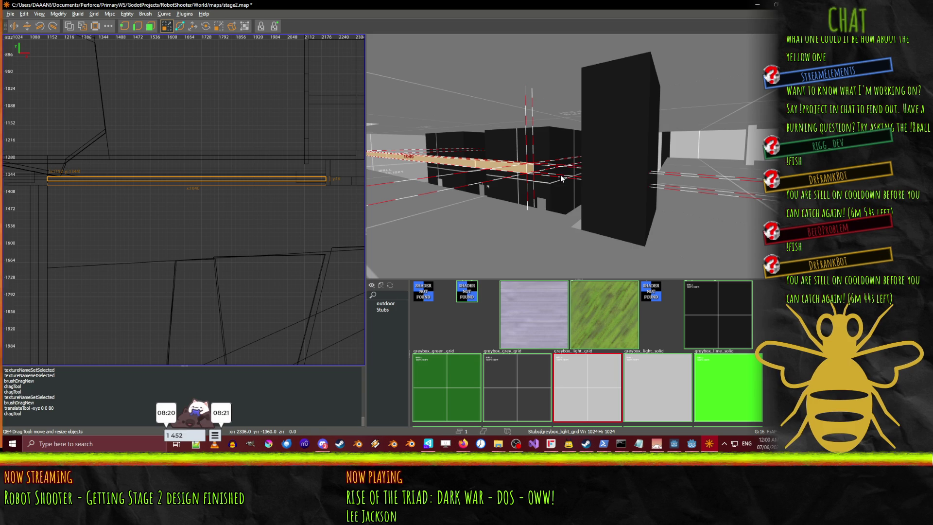
key("s")
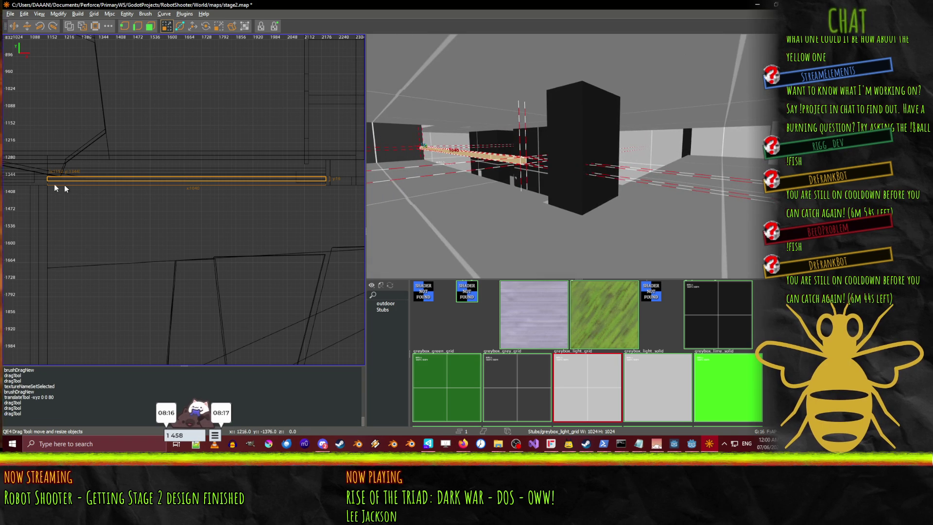
left_click(27, 184)
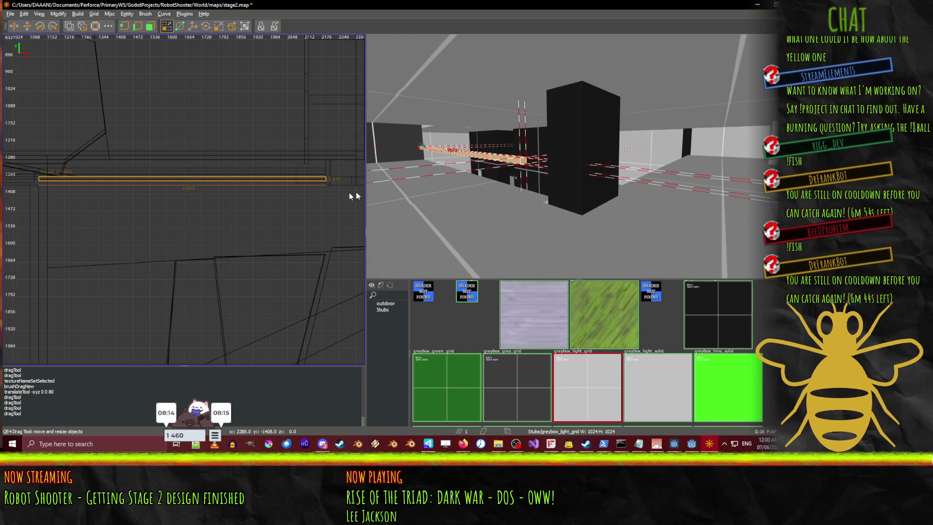
mouse_move(343, 182)
left_mouse_down()
mouse_move(360, 180)
mouse_move(279, 176)
left_mouse_up()
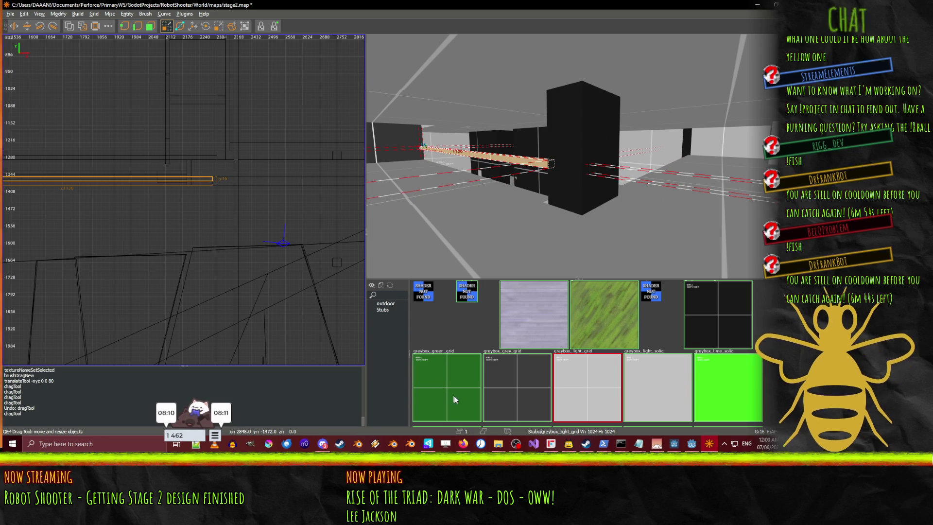
- Texture the ledge greybox_lime_solid and lengthen it by 16 units
left_click(699, 365)
key("w")
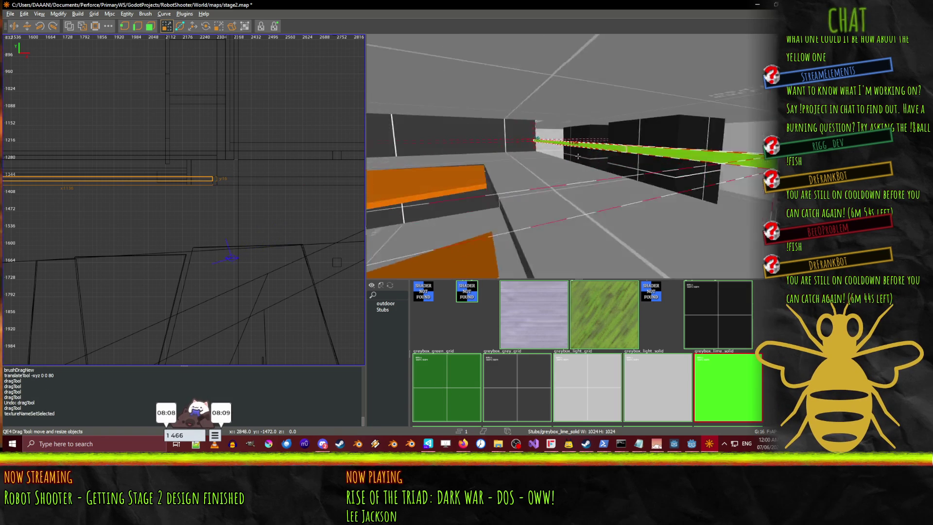
key("w")
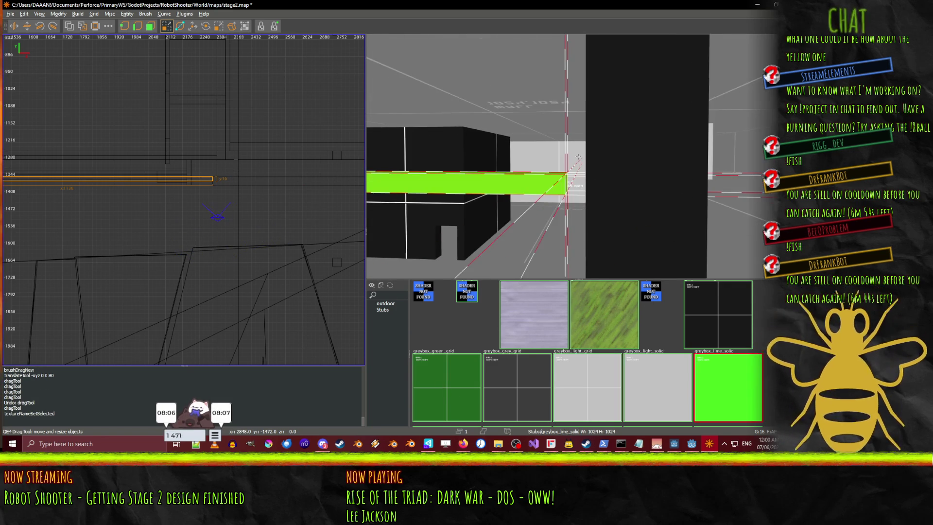
left_click_drag(242, 182, 244, 182)
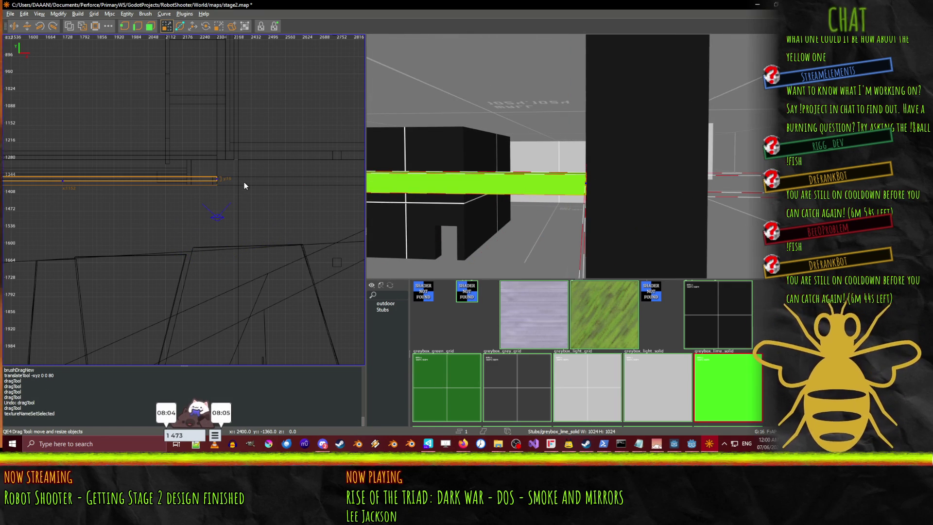
- Draw a new brush 16 units wide along the walkway
right_click(577, 156)
key("w")
key("w")
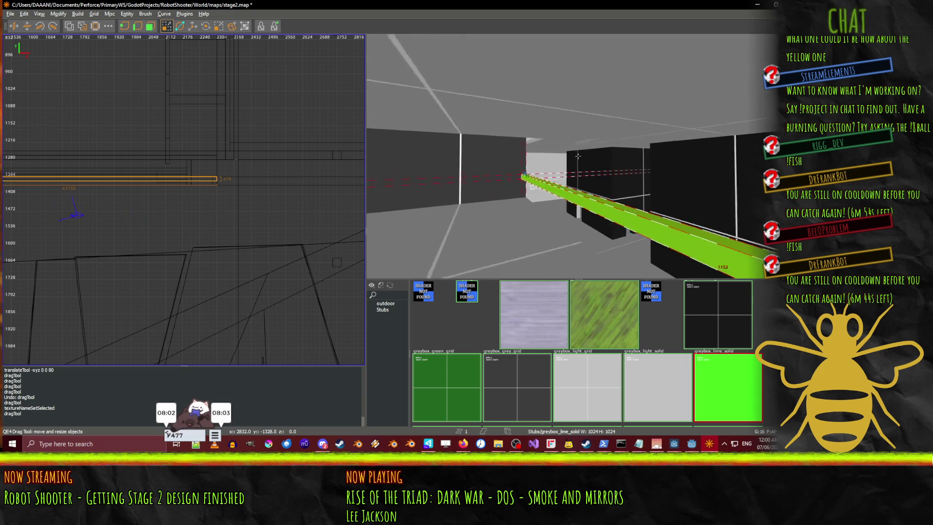
key("w")
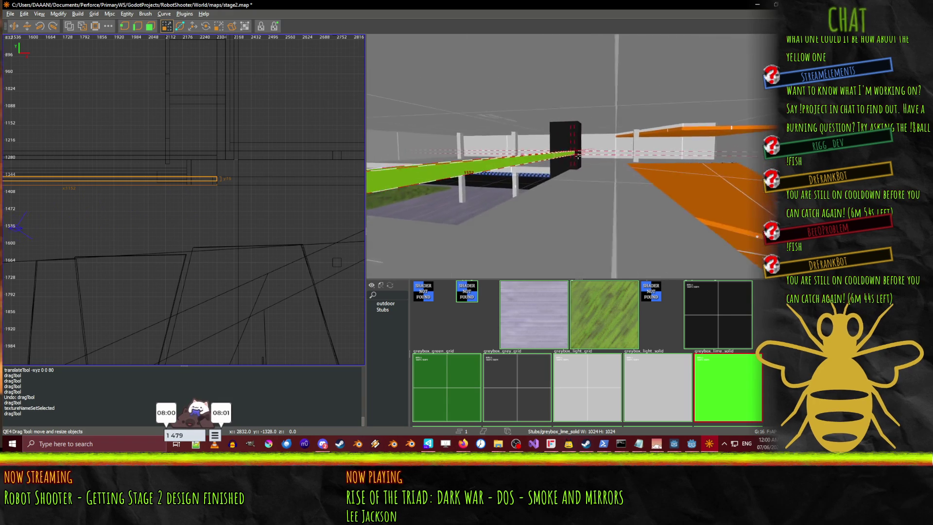
key("w")
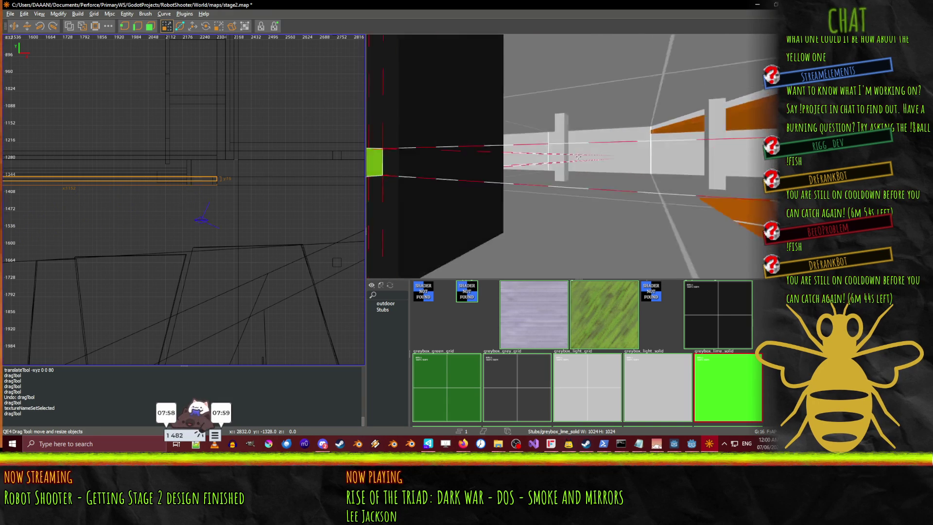
key("w")
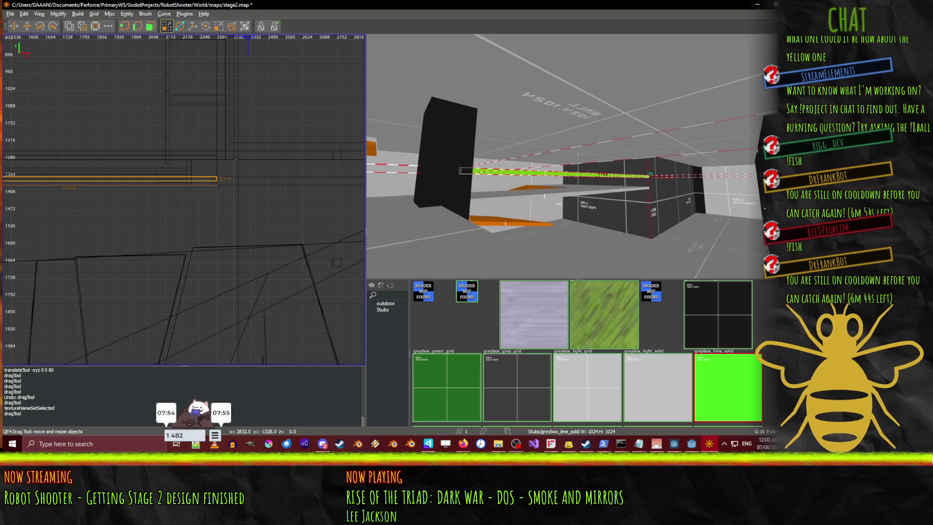
key("Left")
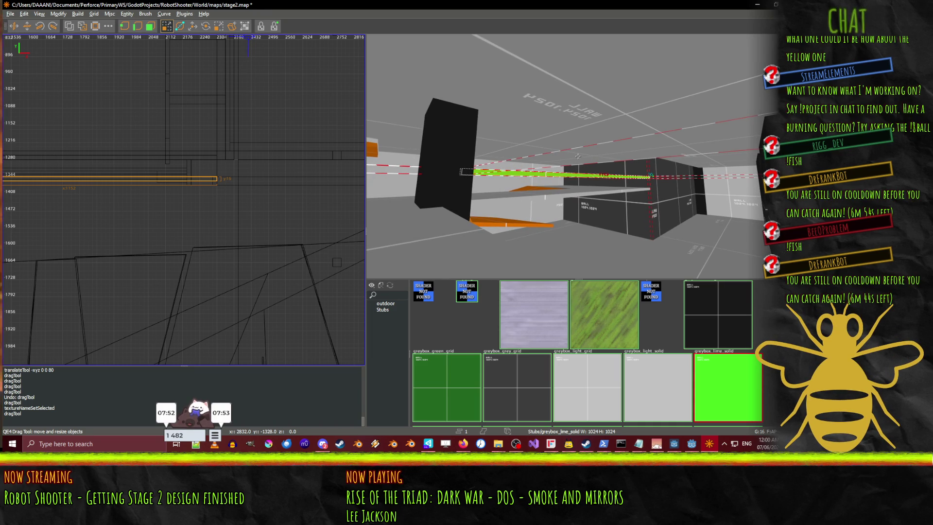
key("Left")
key("ctrl+shift+Tab")
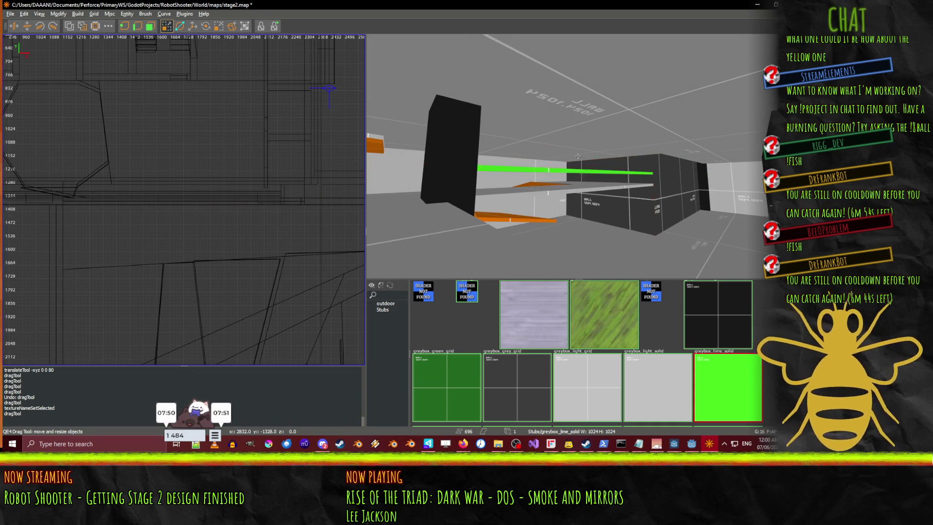
key("Up")
key("Up")
key("Up")
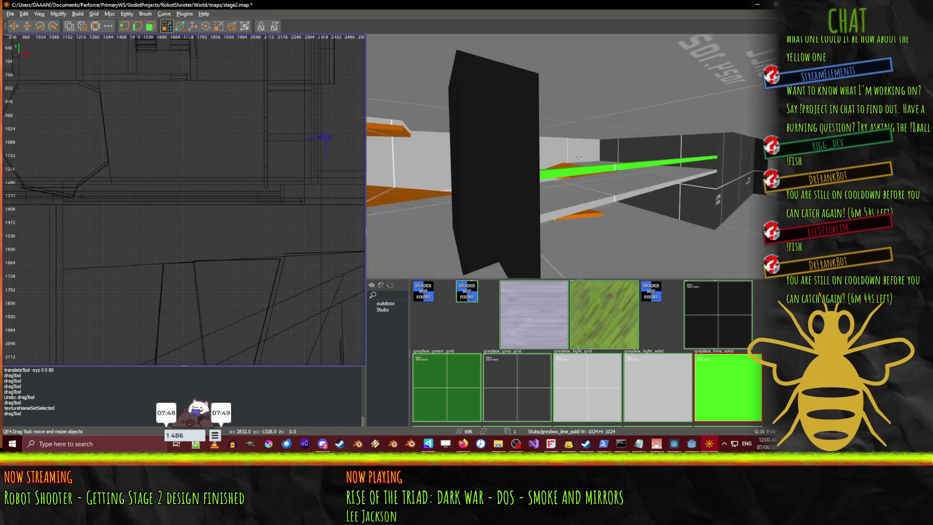
key("Down")
key("Down")
left_click_drag(197, 136, 265, 76)
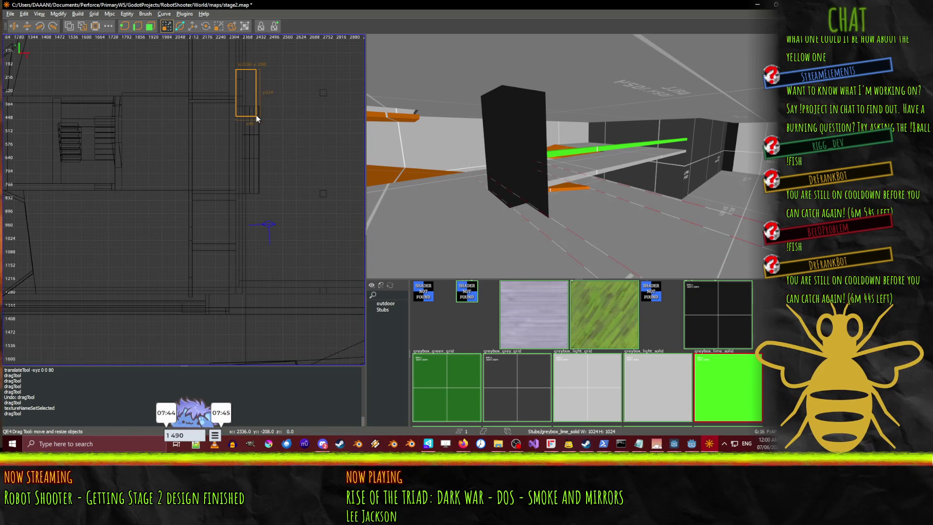
mouse_move(256, 117)
left_mouse_down()
mouse_move(291, 119)
mouse_move(281, 101)
left_mouse_up()
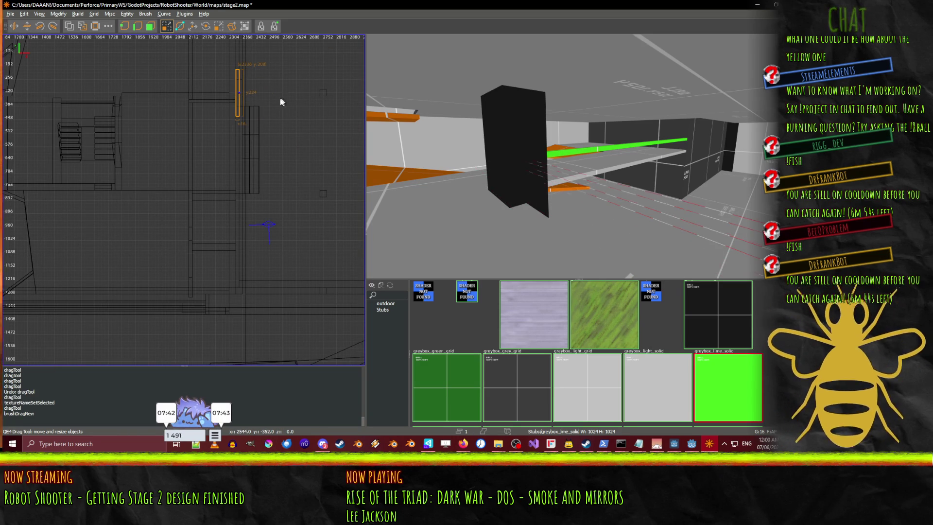
- Rotate the new lime brush 90 degrees
right_click(444, 119)
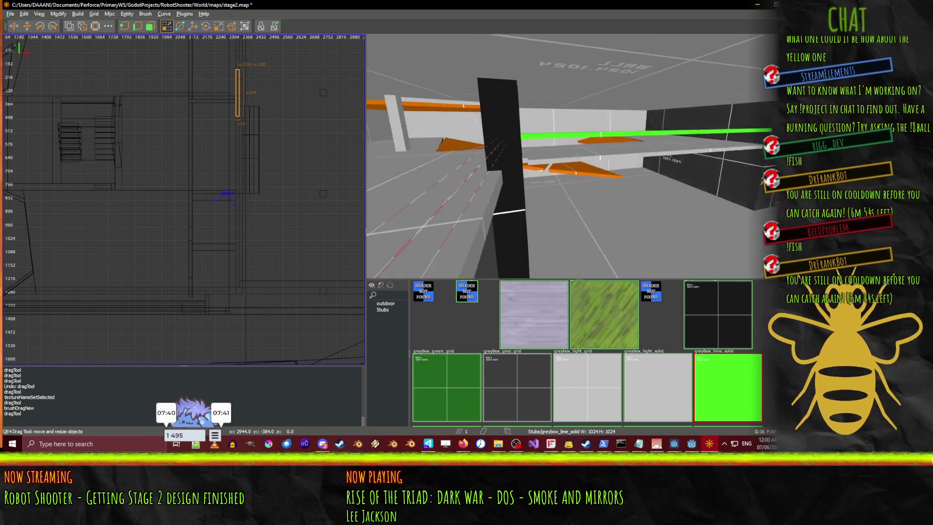
key("w")
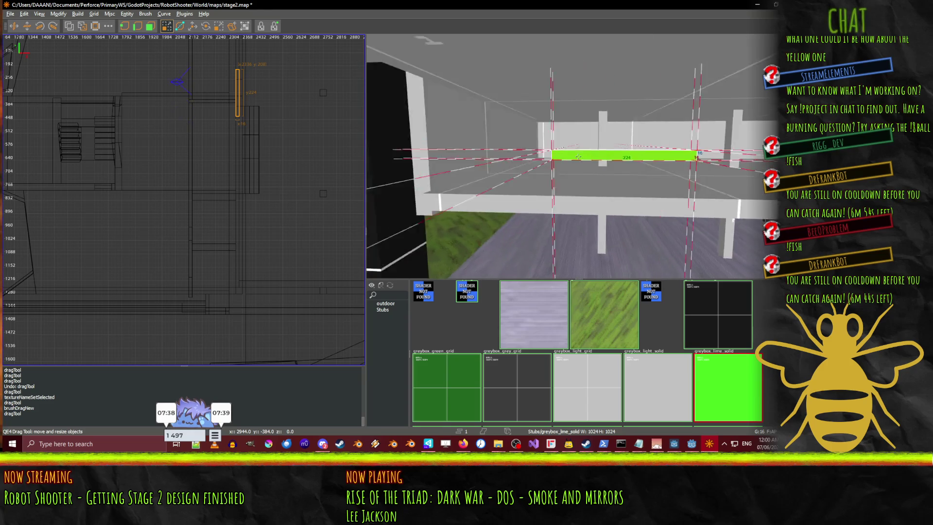
key("a")
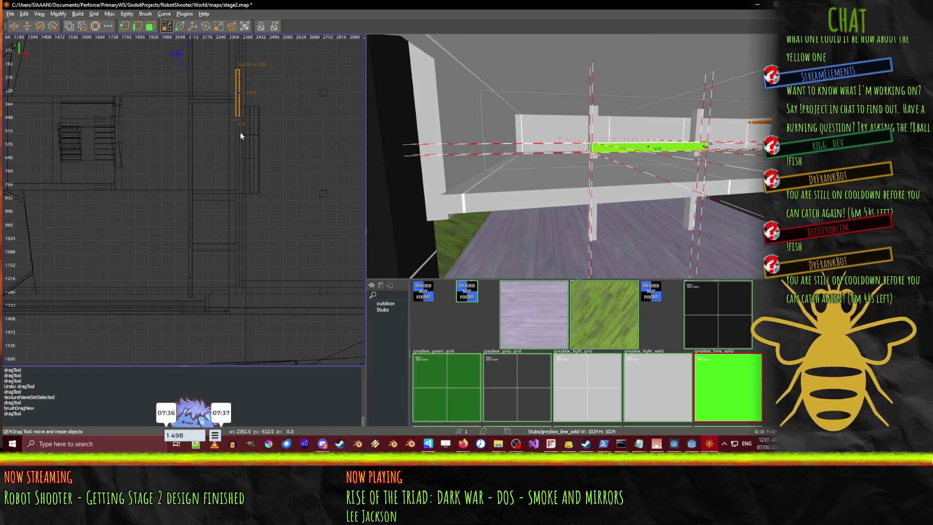
right_click(298, 109)
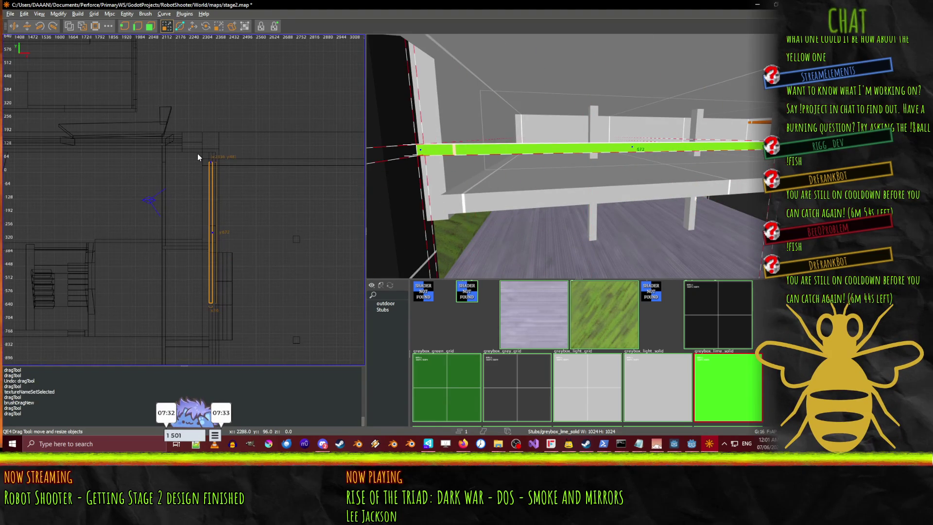
key("w")
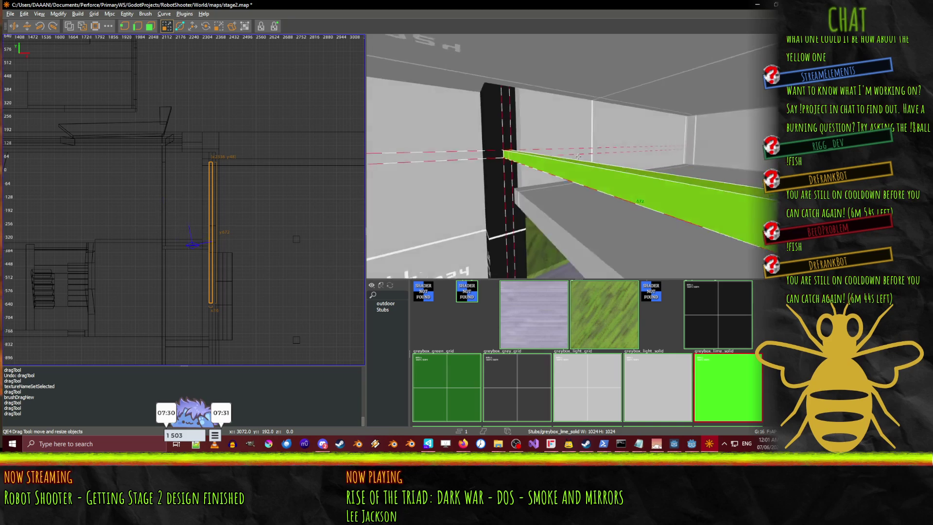
key("w")
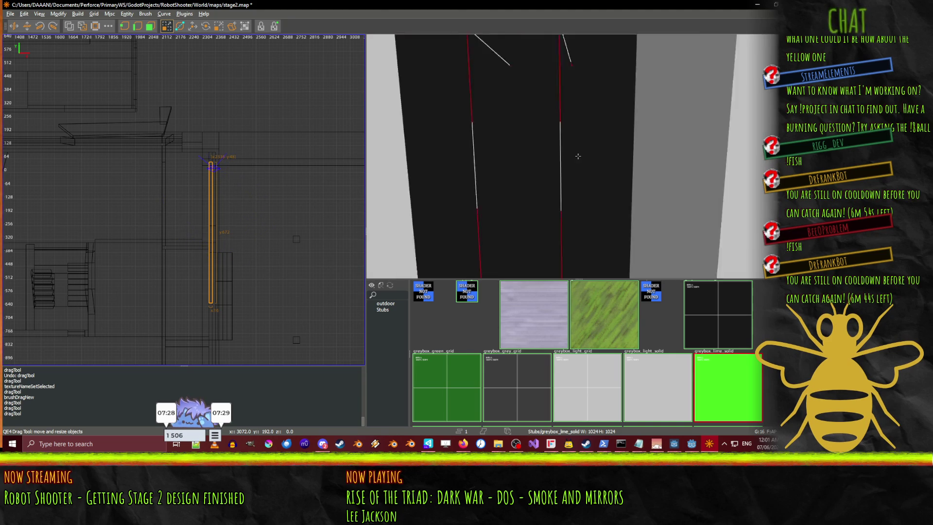
key("w")
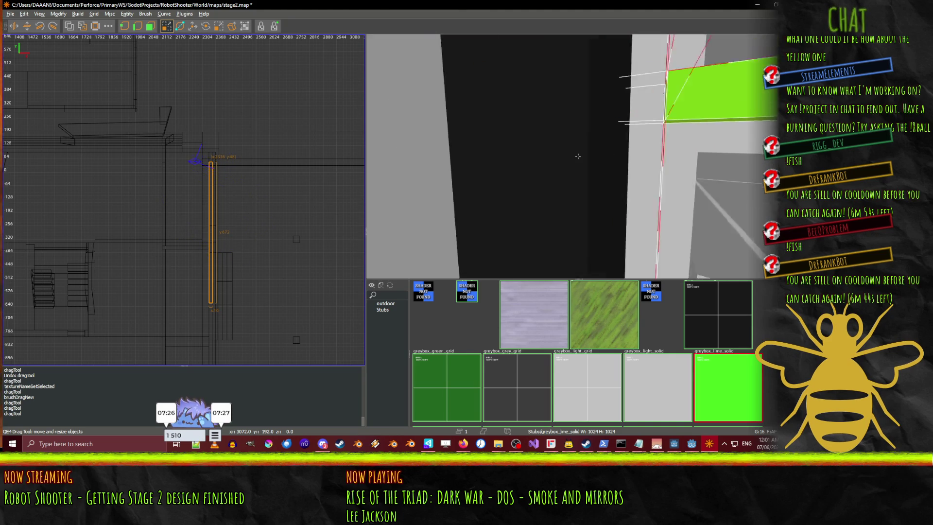
key("s")
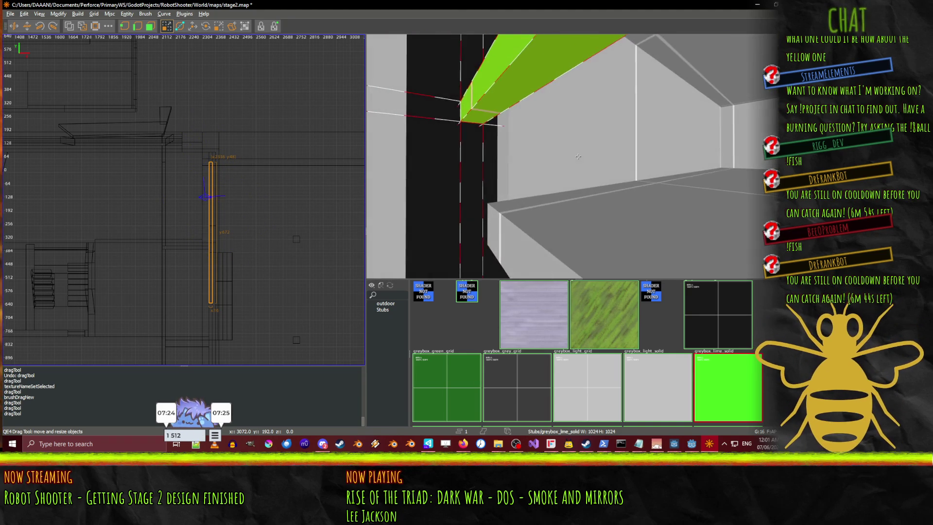
right_click(577, 156)
key("ctrl+r")
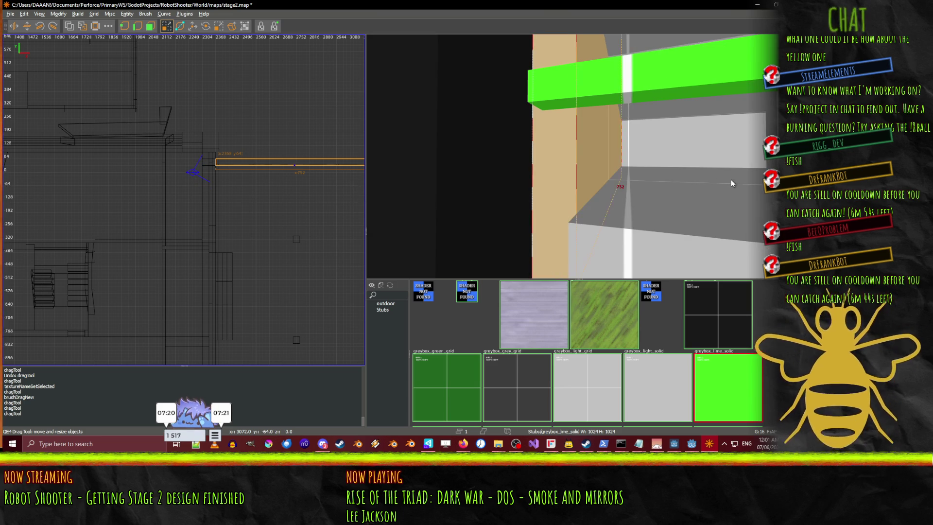
- Undo a mistaken thinning of the lime brush and select the other lime ledge
left_click_drag(730, 179, 726, 183)
key("ctrl+z")
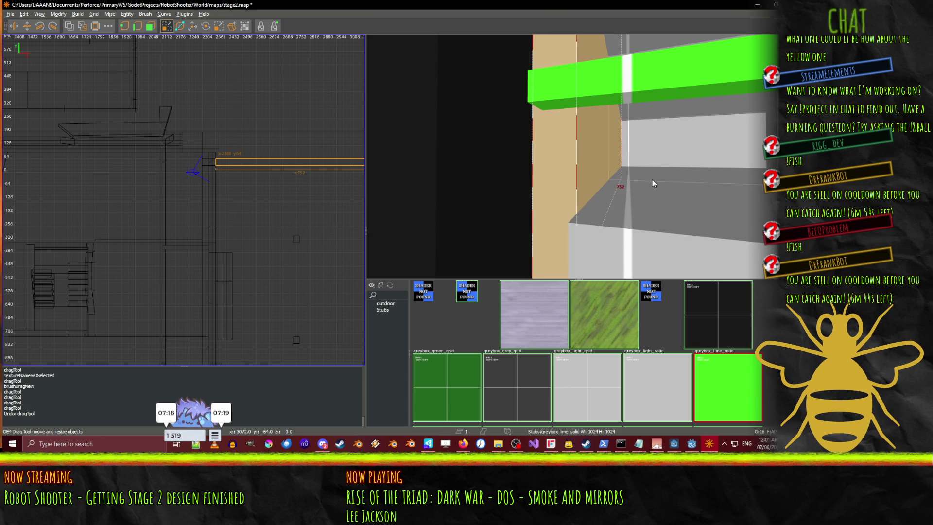
right_click(652, 179)
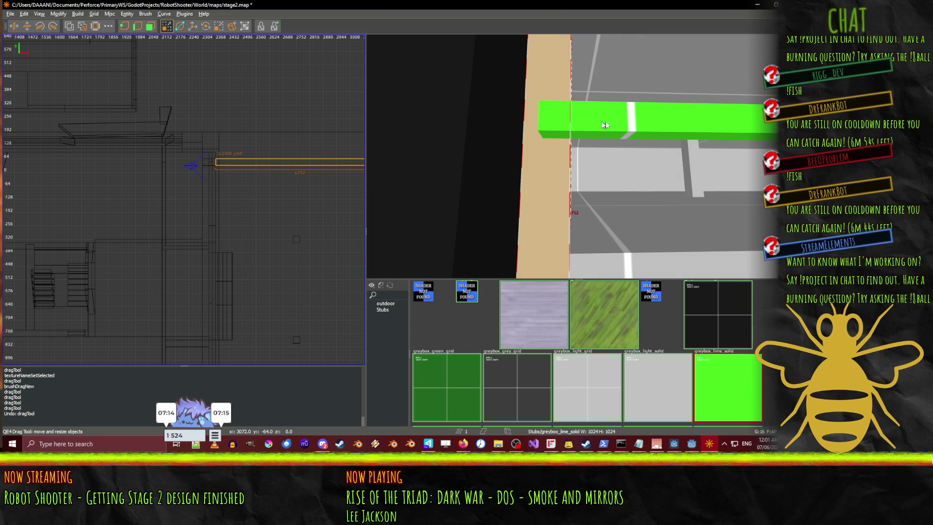
left_click(592, 129, "shift")
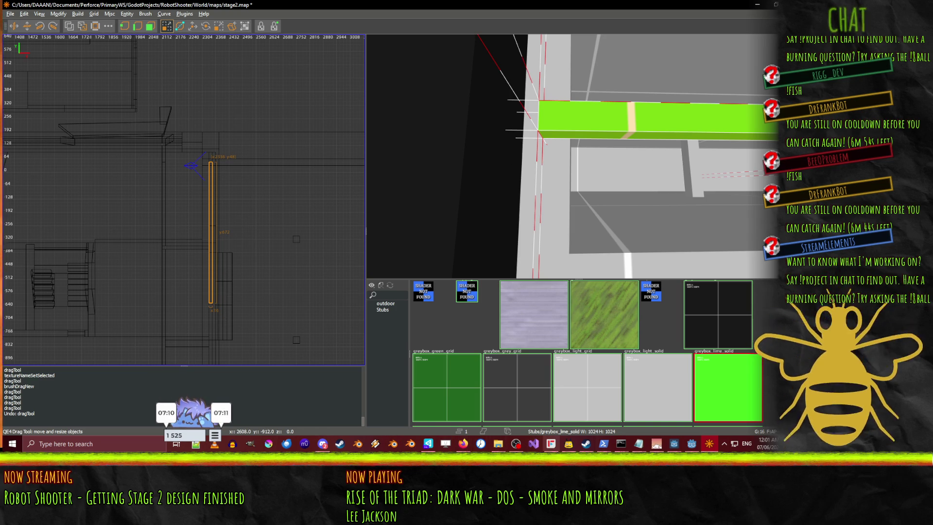
left_click(693, 447)
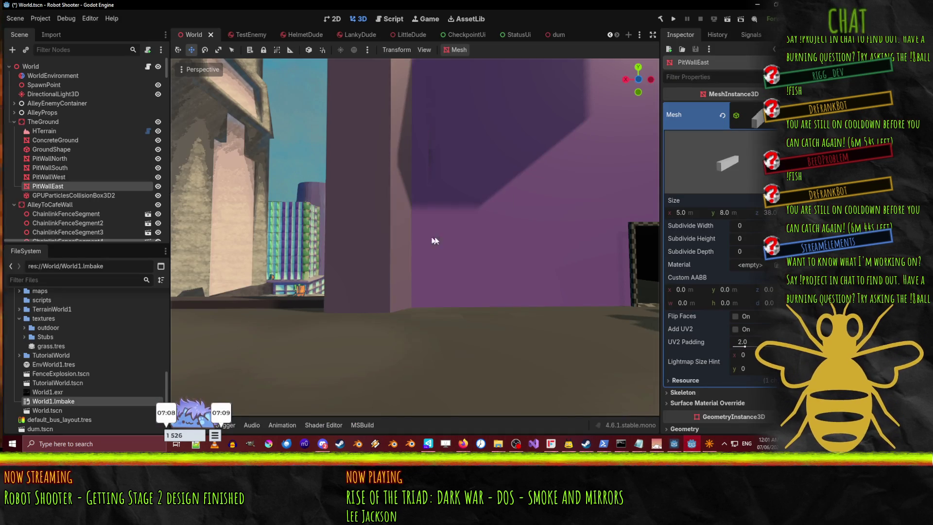
key("w")
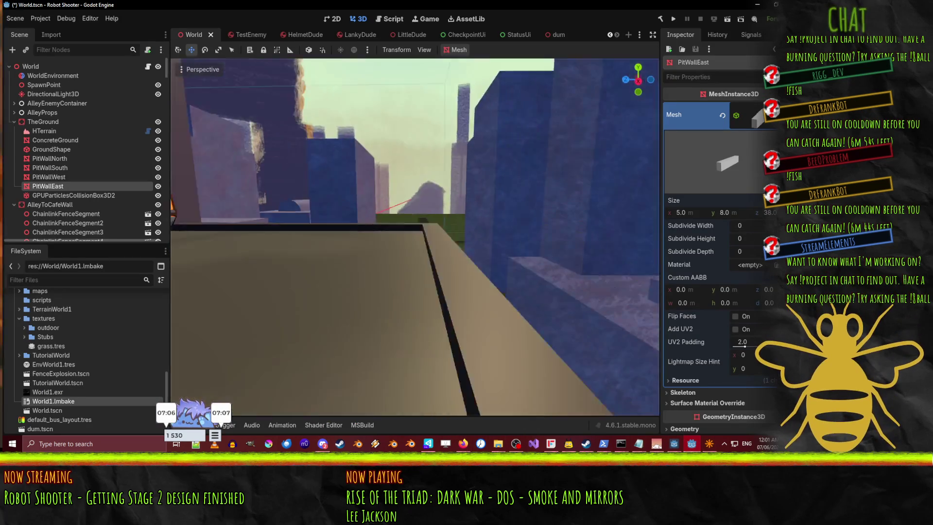
key("w")
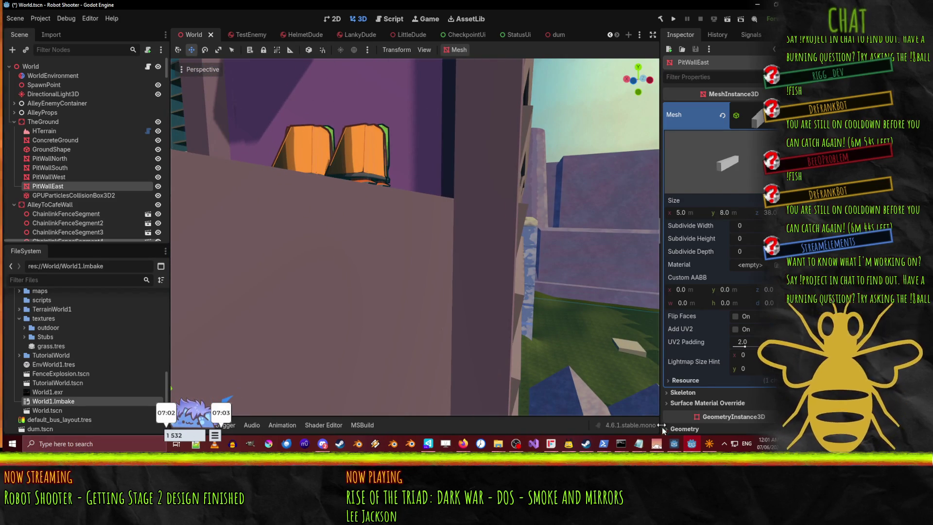
left_click(708, 448)
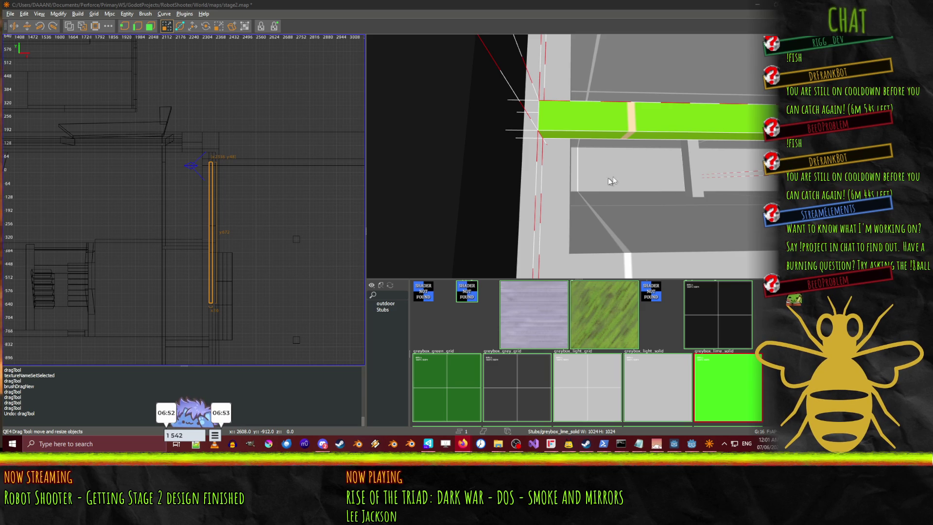
- Shorten the lime ledge along the walkway to 640 units
left_click_drag(608, 177, 578, 156)
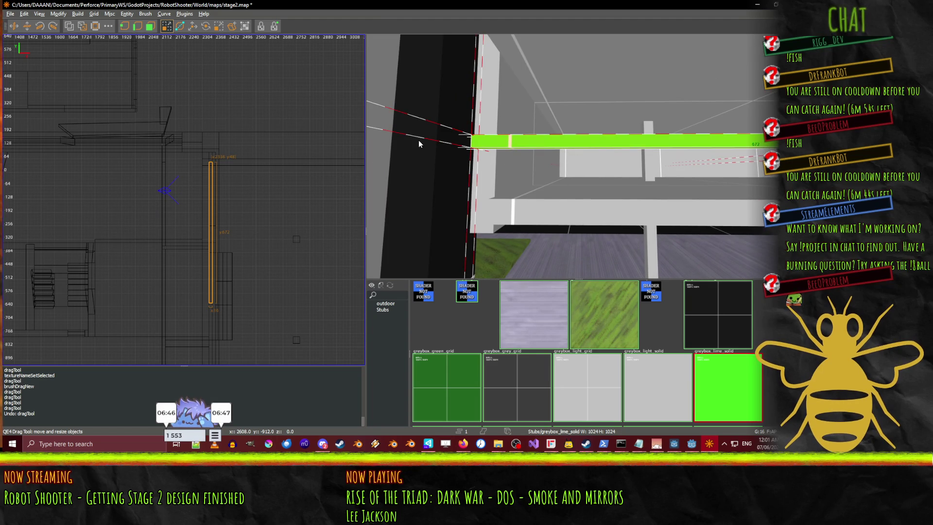
left_click_drag(422, 142, 443, 140)
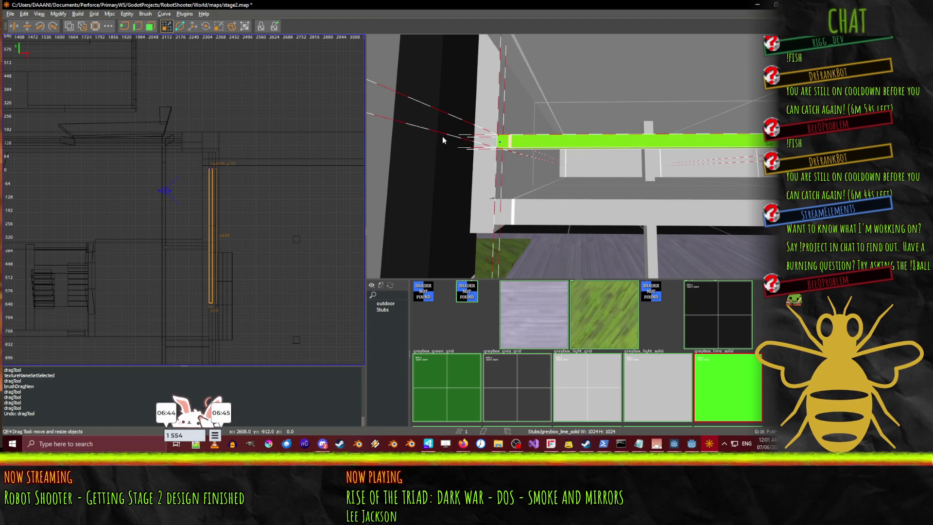
right_click(489, 209)
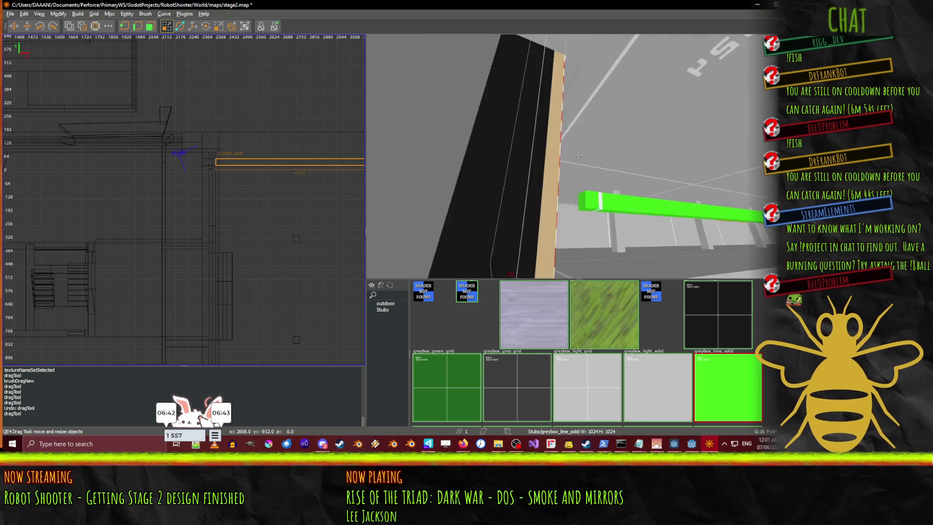
key("Up")
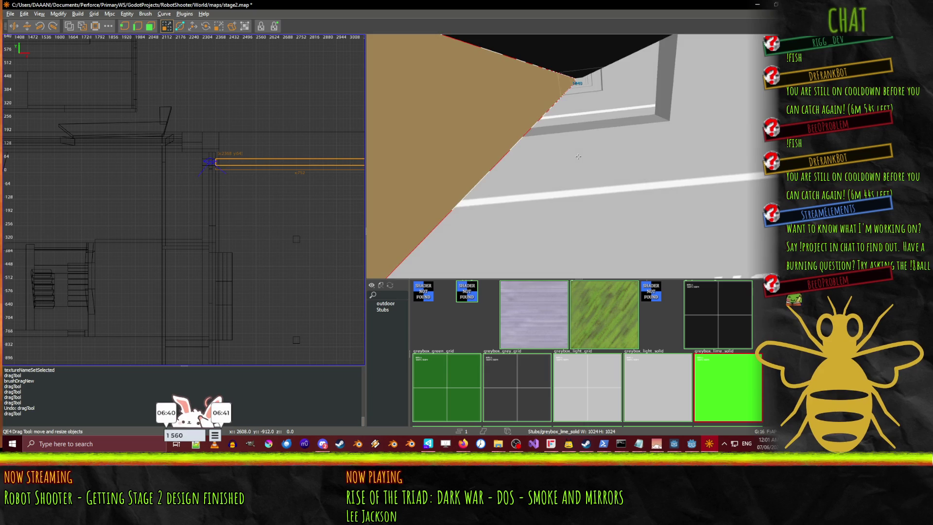
key("Up")
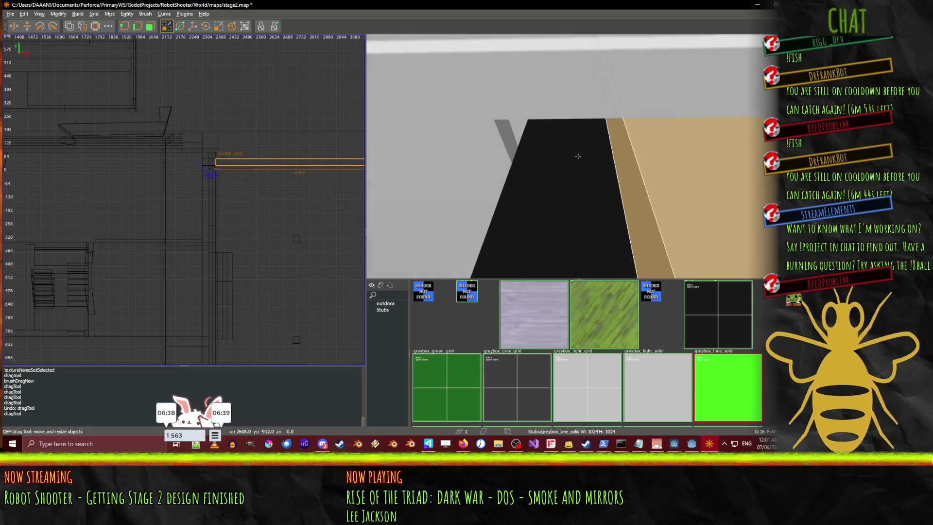
key("Up")
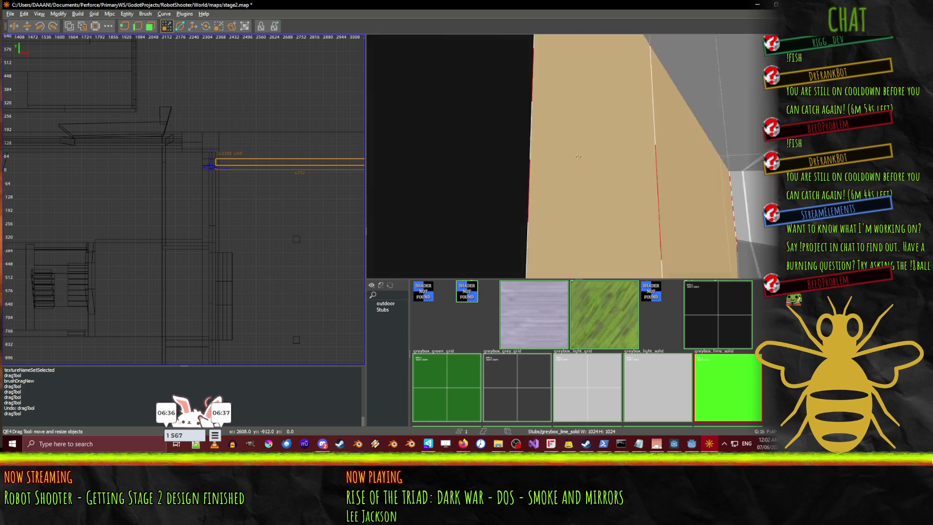
key("Up")
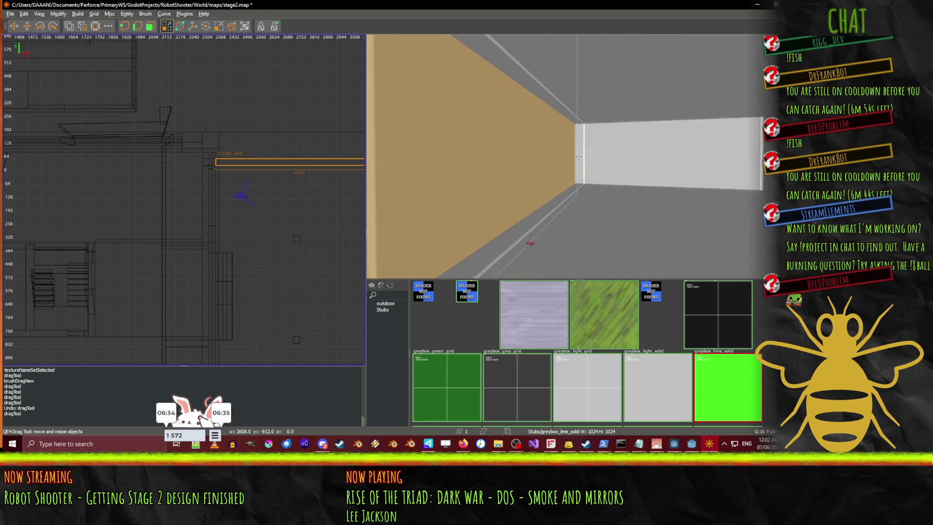
key("Up")
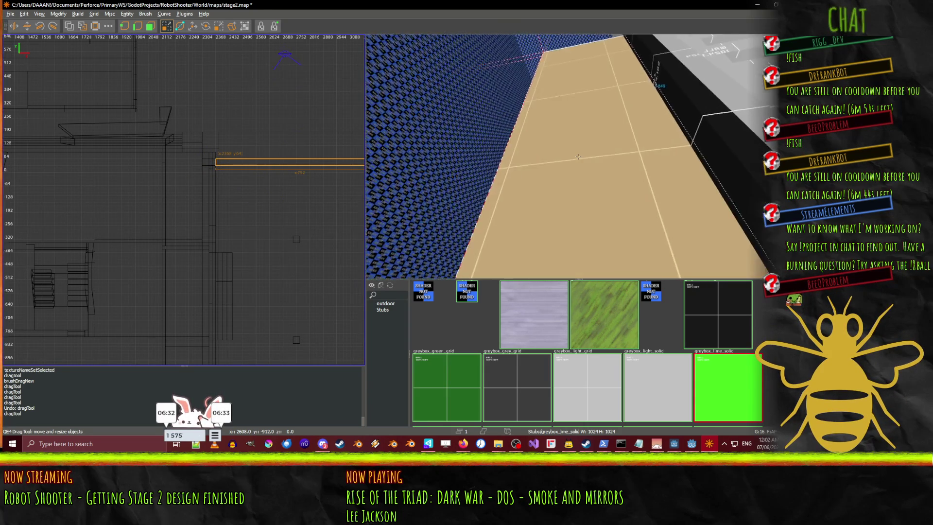
key("Up")
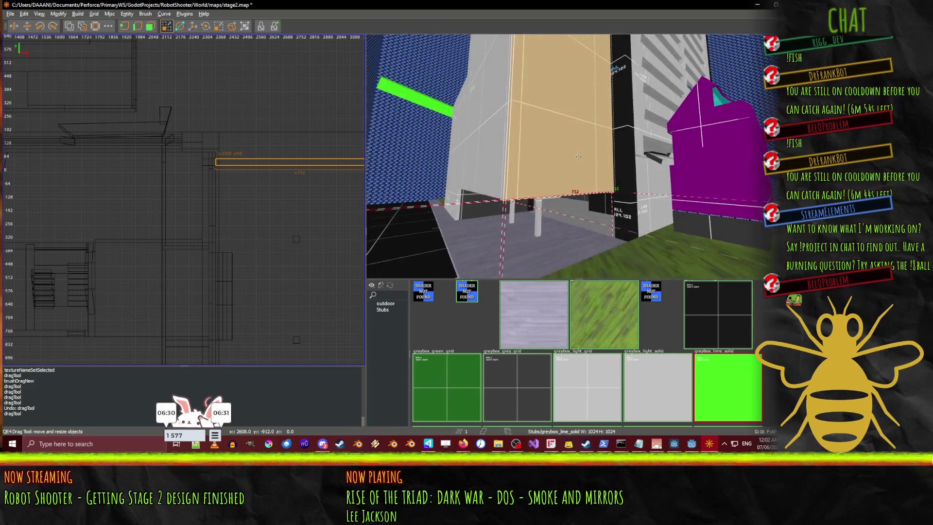
- Frame the tan wall by the doorway and clear the selection
right_click(578, 156)
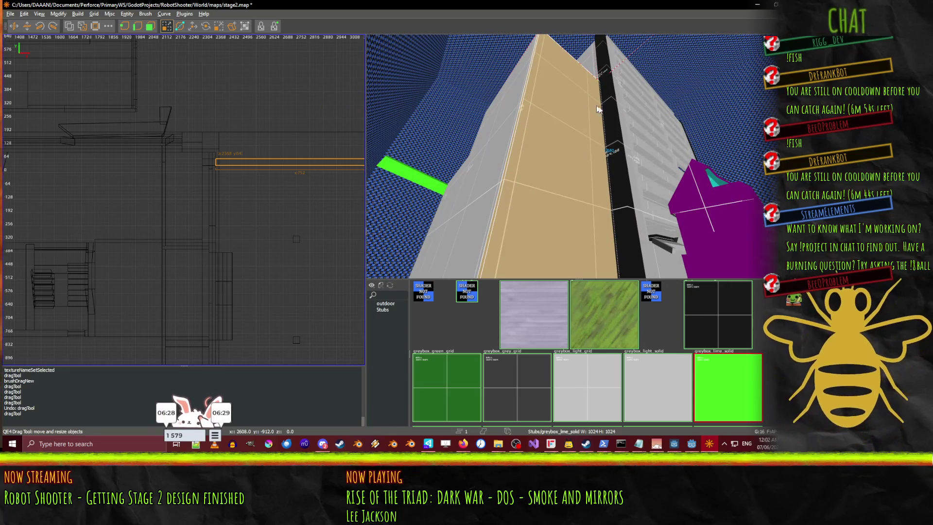
right_click(589, 72)
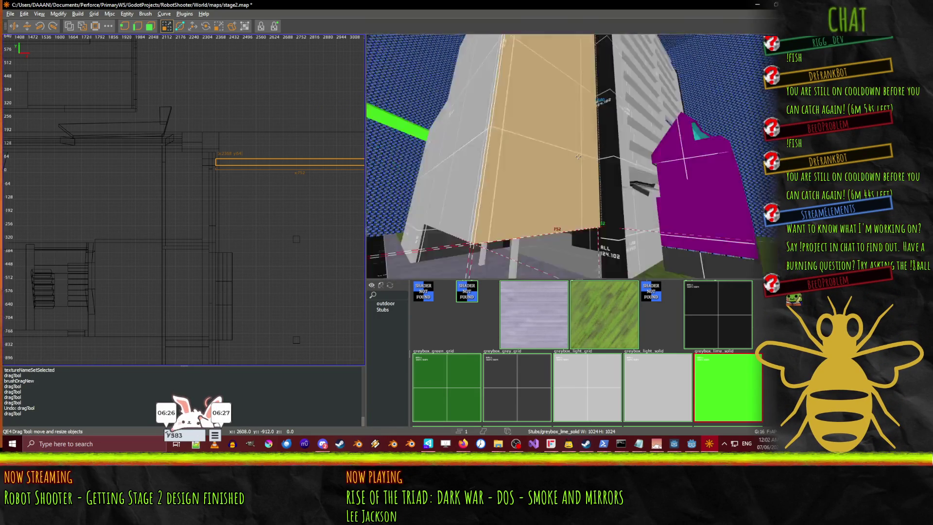
key("Left")
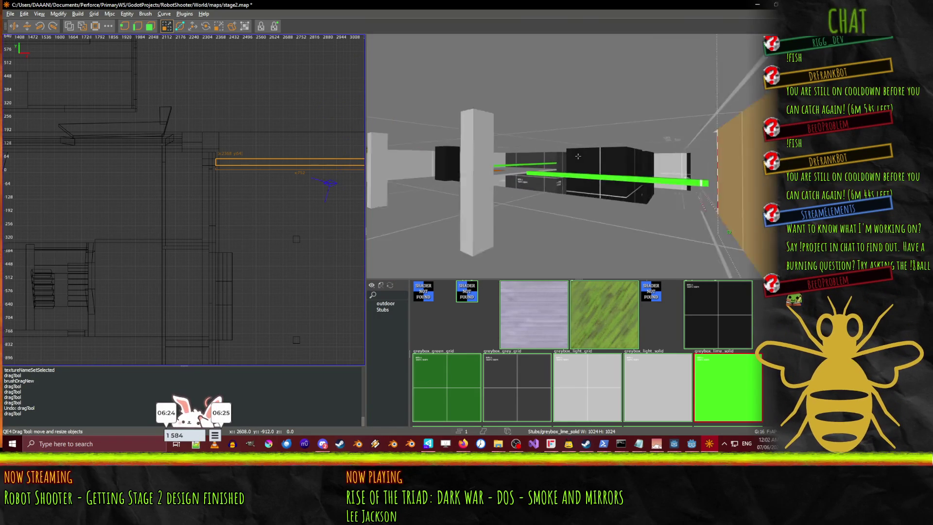
key("Up")
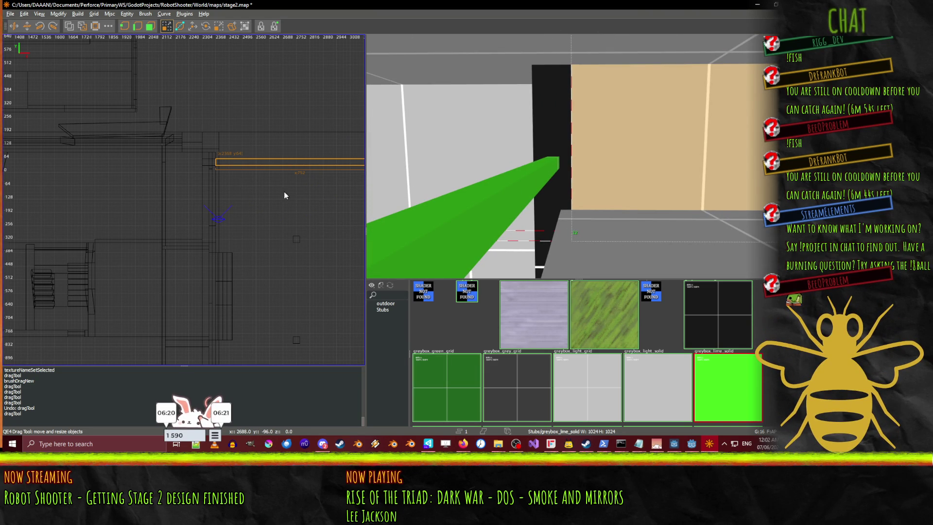
key("Escape")
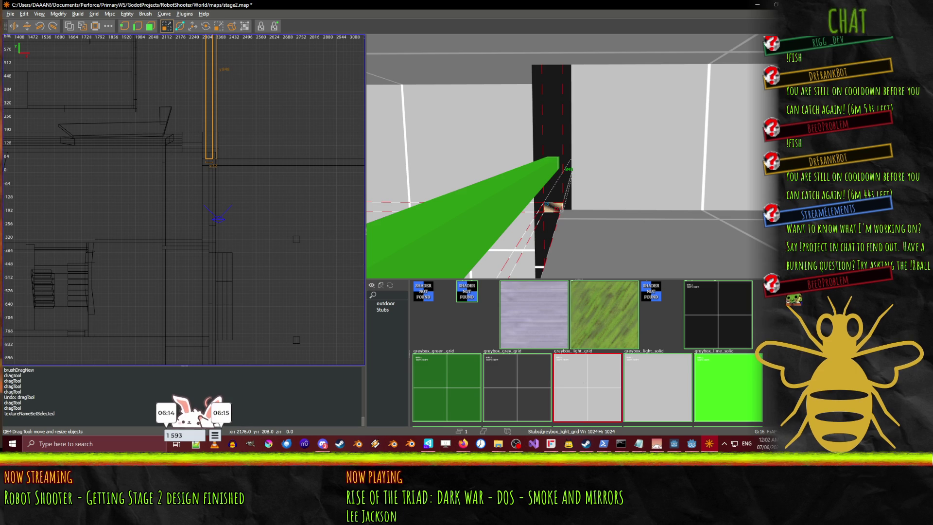
- Resize the new light-grid brush into a 64-wide, 224-tall block beside the black pillar
scroll(261, 69, "up", 5)
left_click_drag(261, 114, 257, 211)
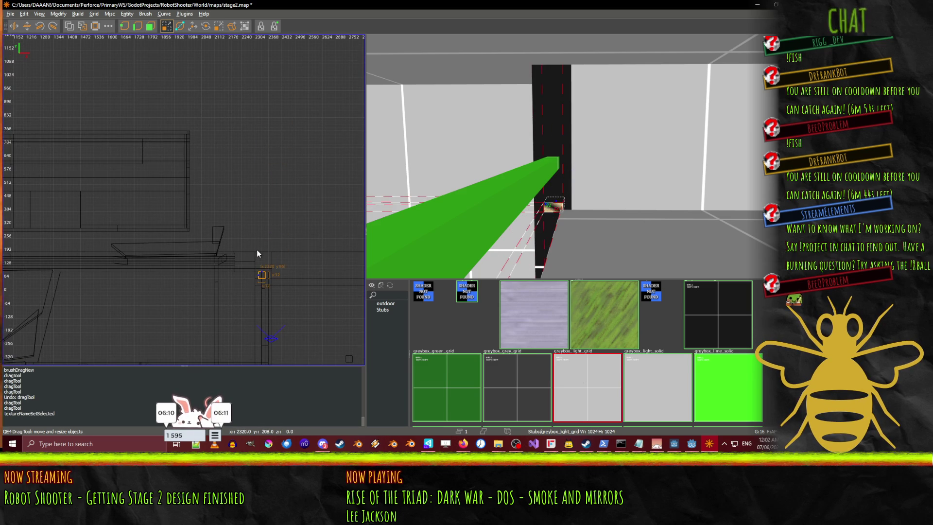
left_click_drag(256, 249, 266, 299)
left_click_drag(261, 250, 260, 256)
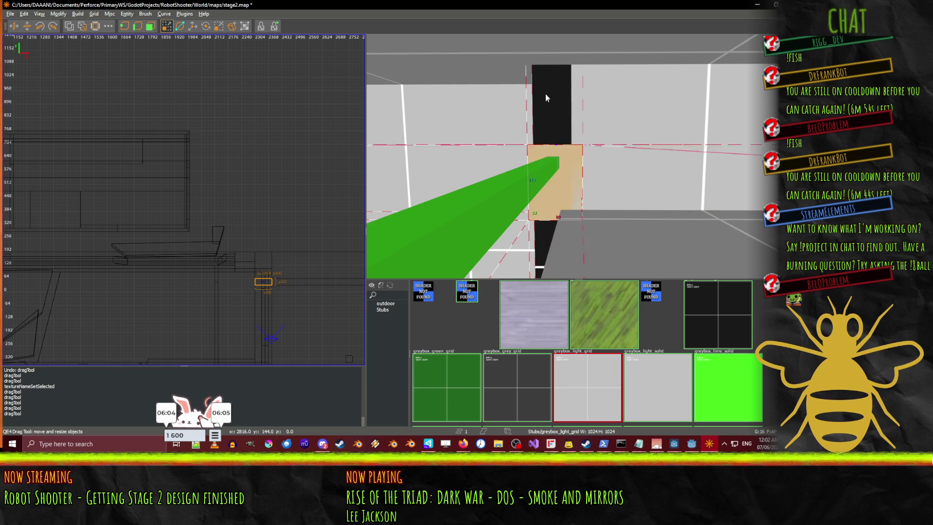
left_click_drag(539, 51, 540, 28)
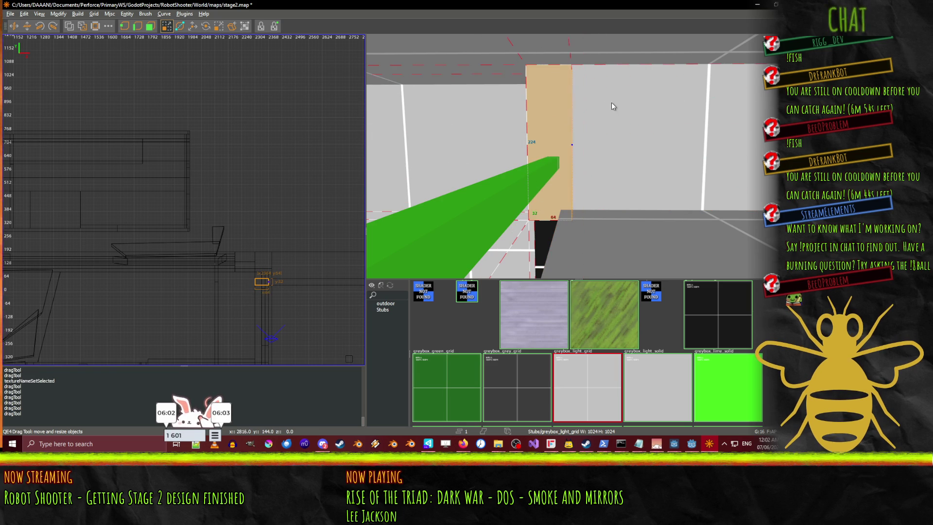
left_click_drag(611, 102, 578, 156)
key("w")
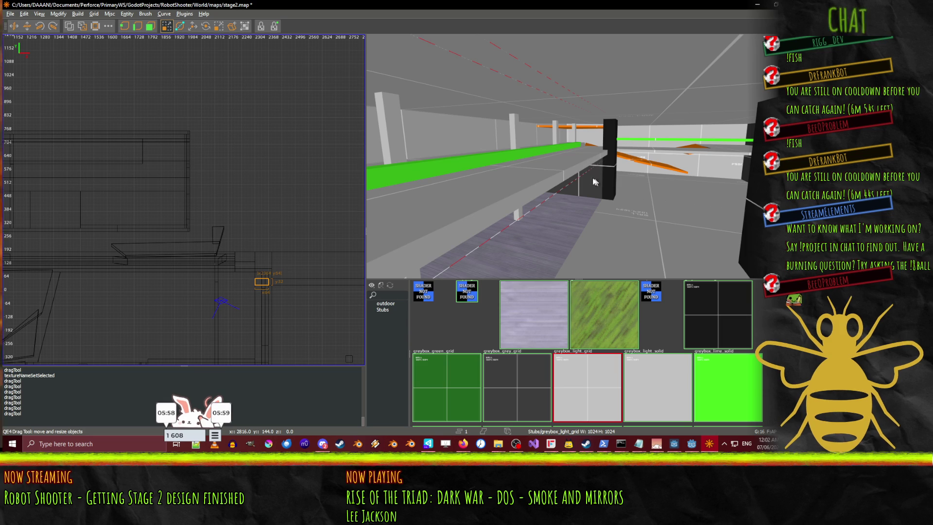
left_click(569, 177)
key("w")
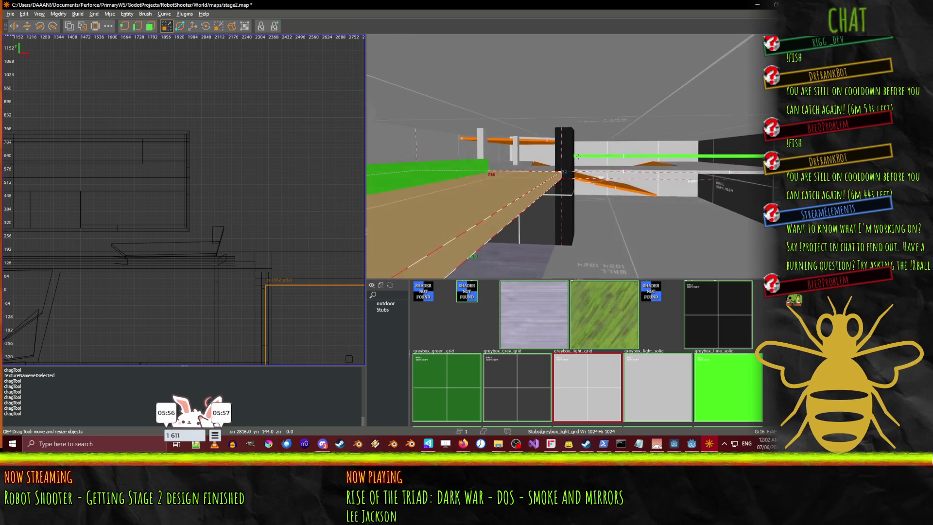
key("w")
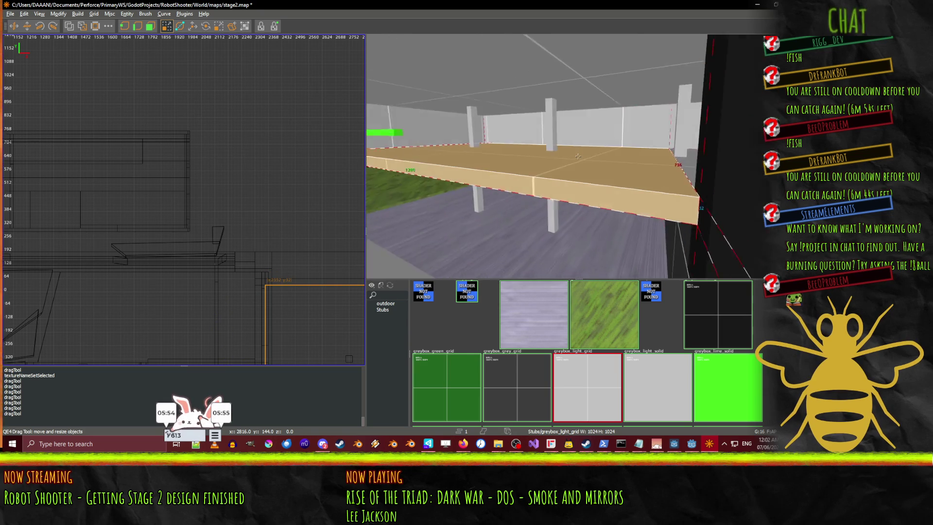
key("Left")
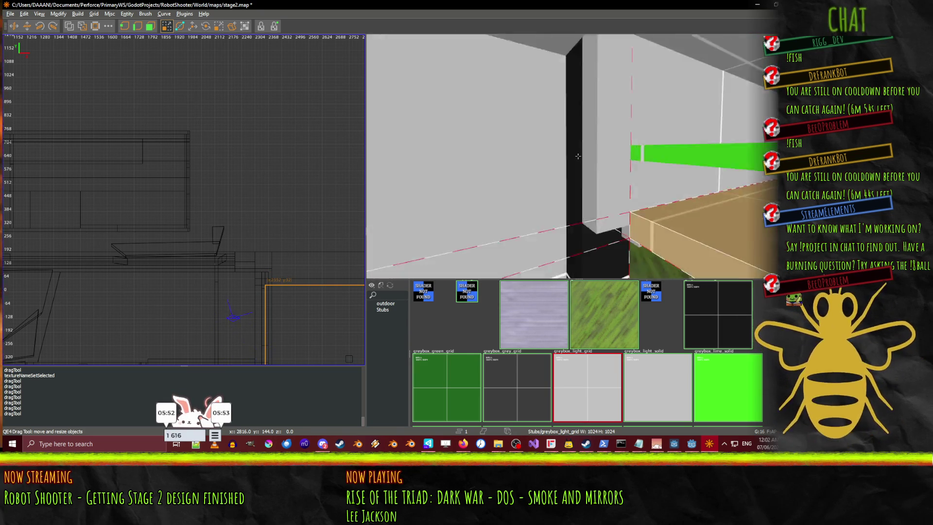
key("d")
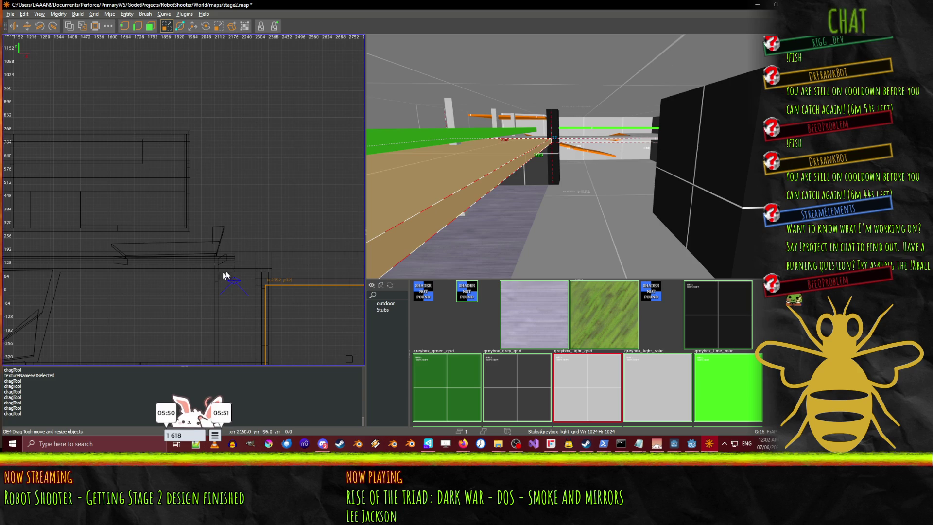
mouse_move(225, 275)
left_mouse_down()
mouse_move(135, 248)
mouse_move(151, 235)
left_mouse_up()
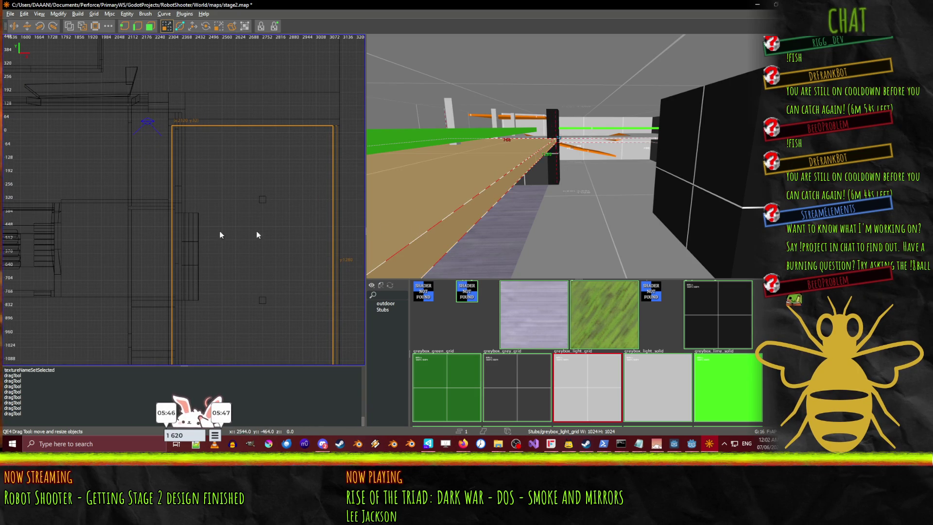
right_click(437, 228)
key("w")
key("w")
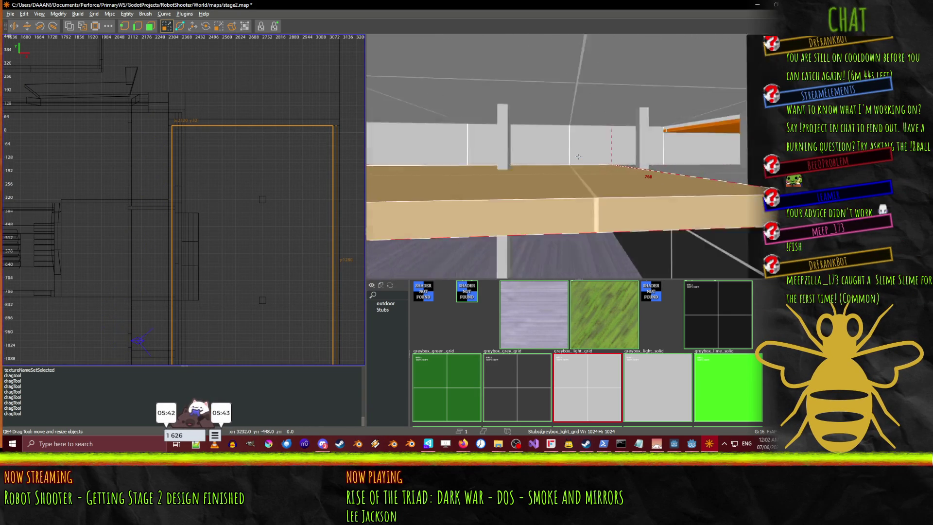
key("w")
key("w")
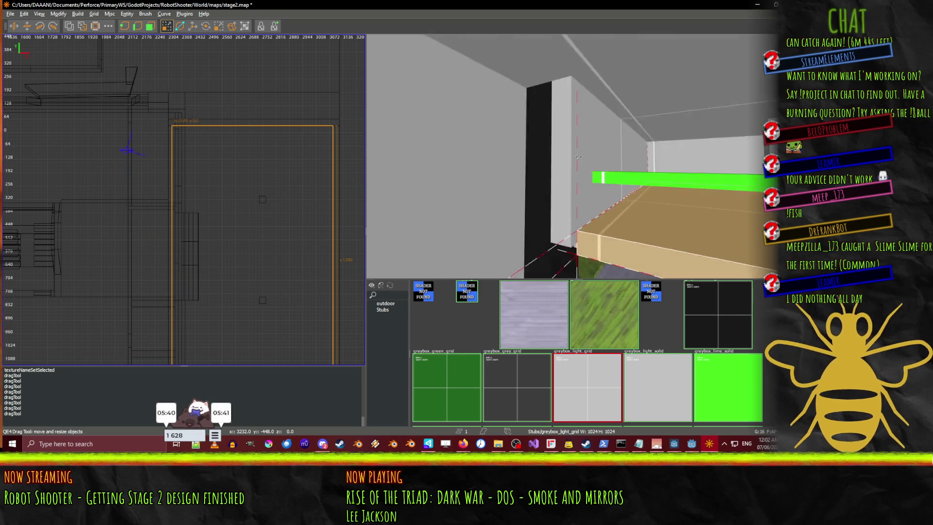
key("w")
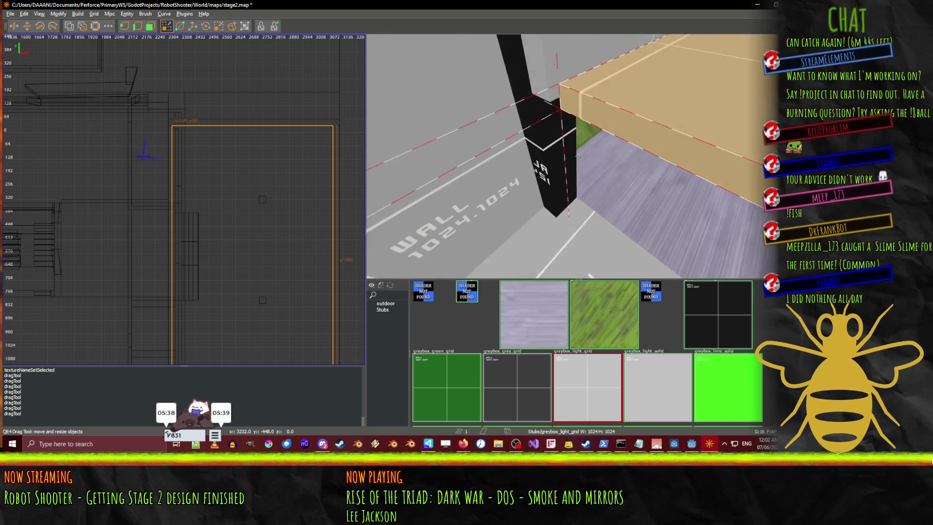
right_click(577, 158)
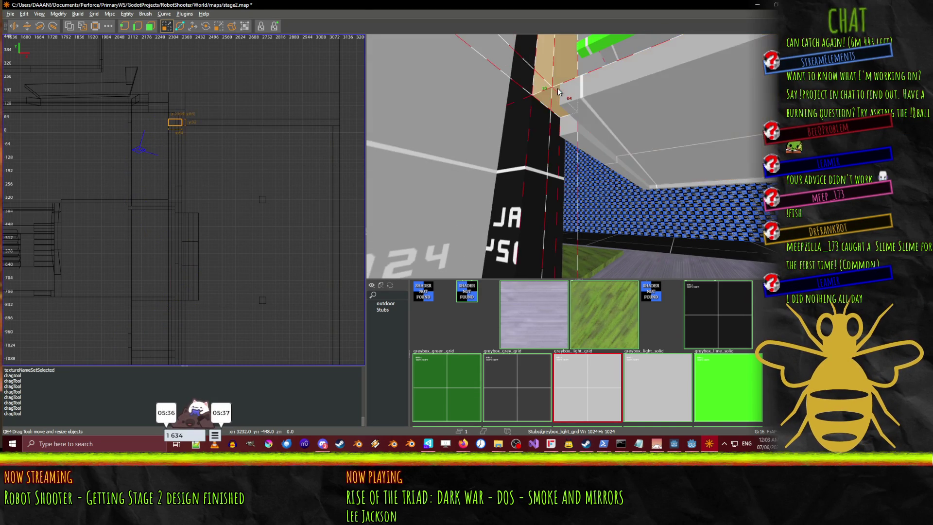